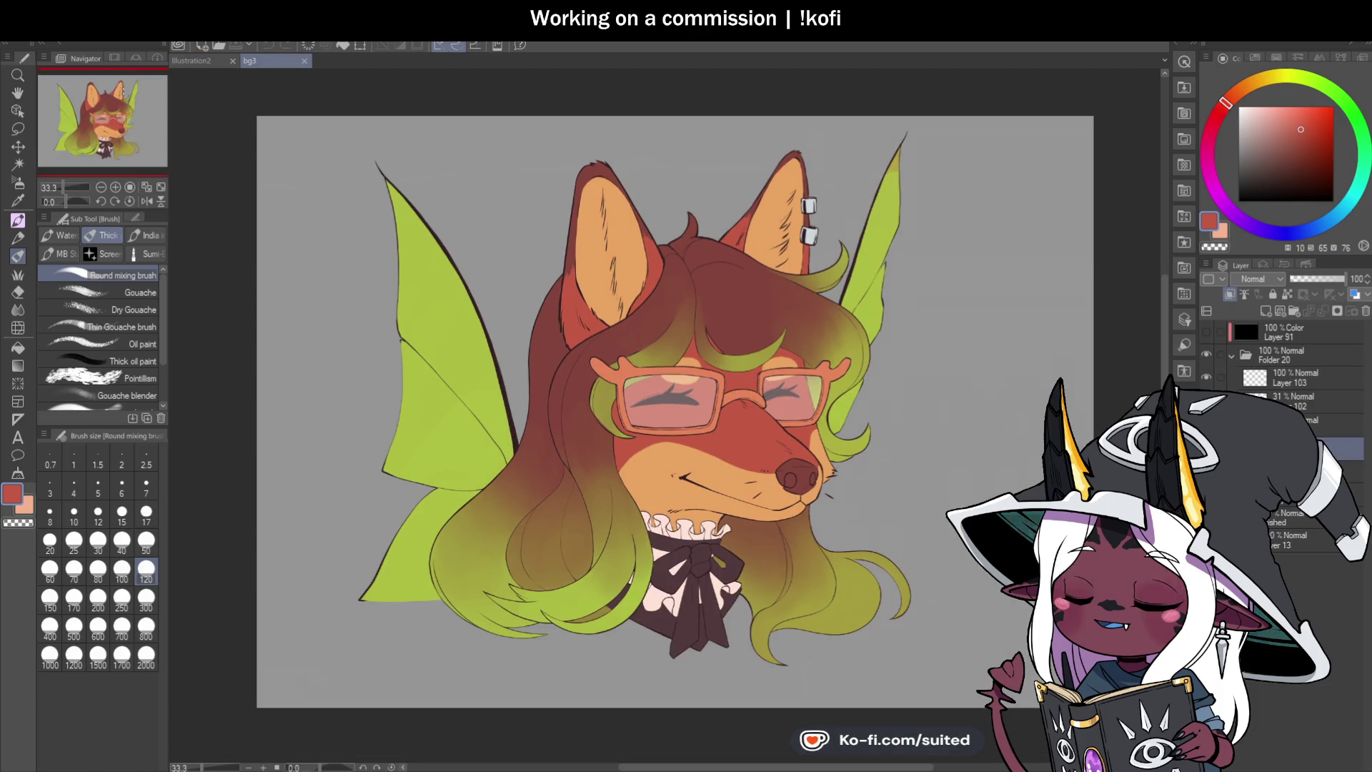
Step: Set the pen to size 17 and zoom in on the fox's face
scroll(879, 453, "down", 1)
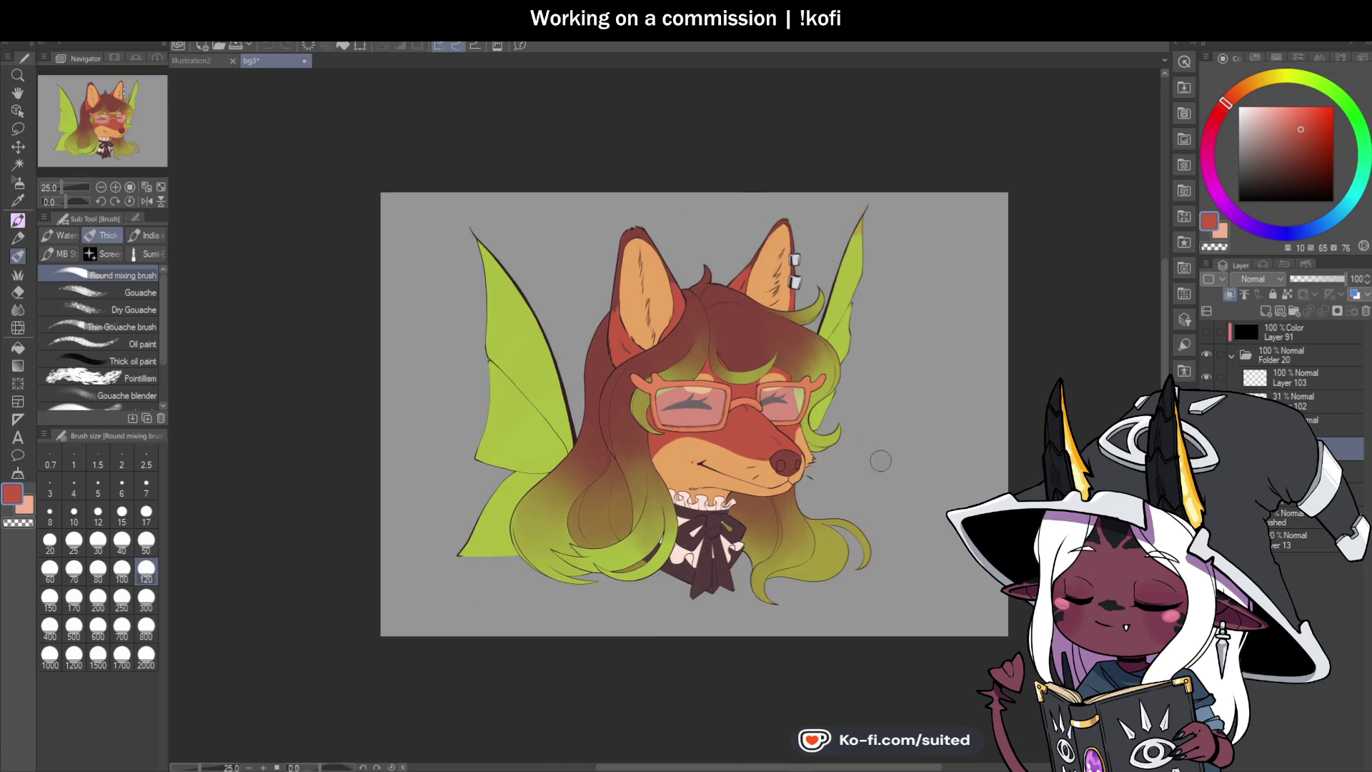
scroll(834, 480, "up", 2)
key("i")
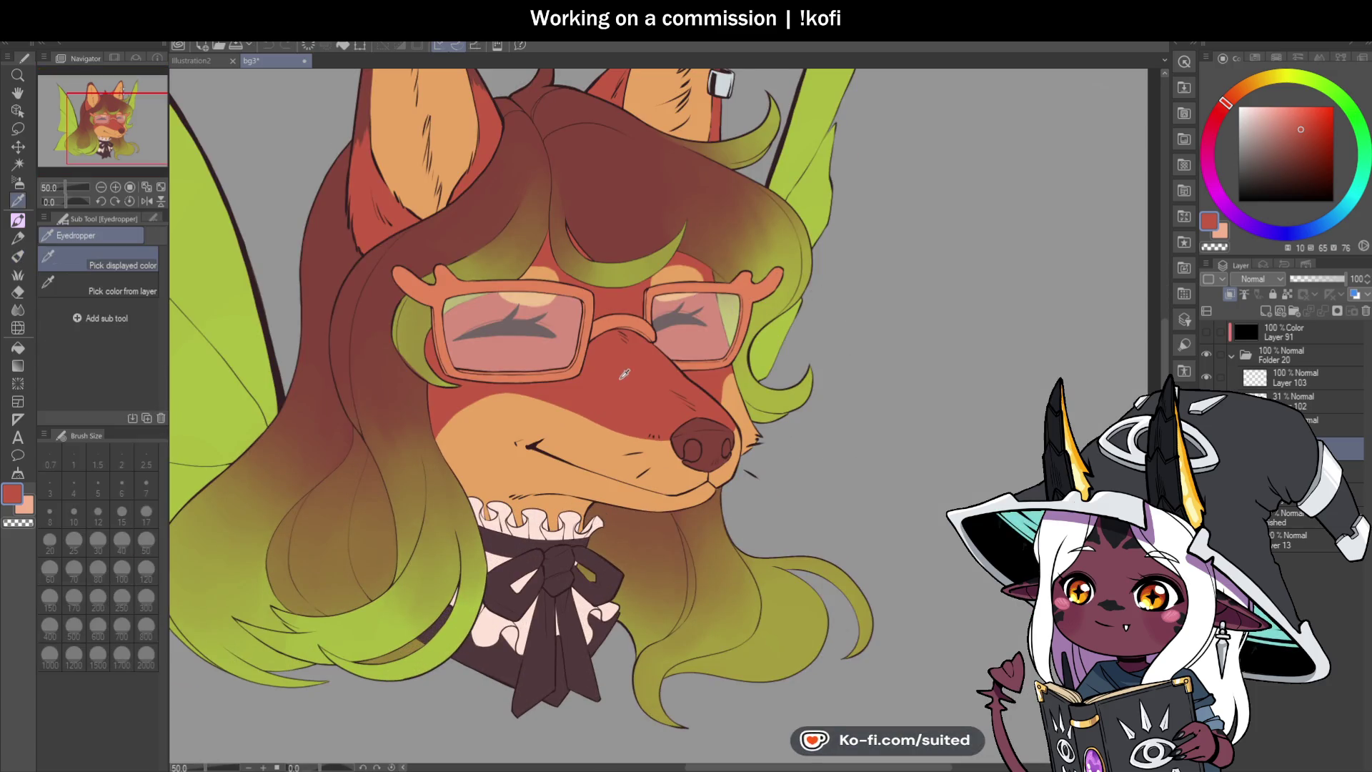
key("p")
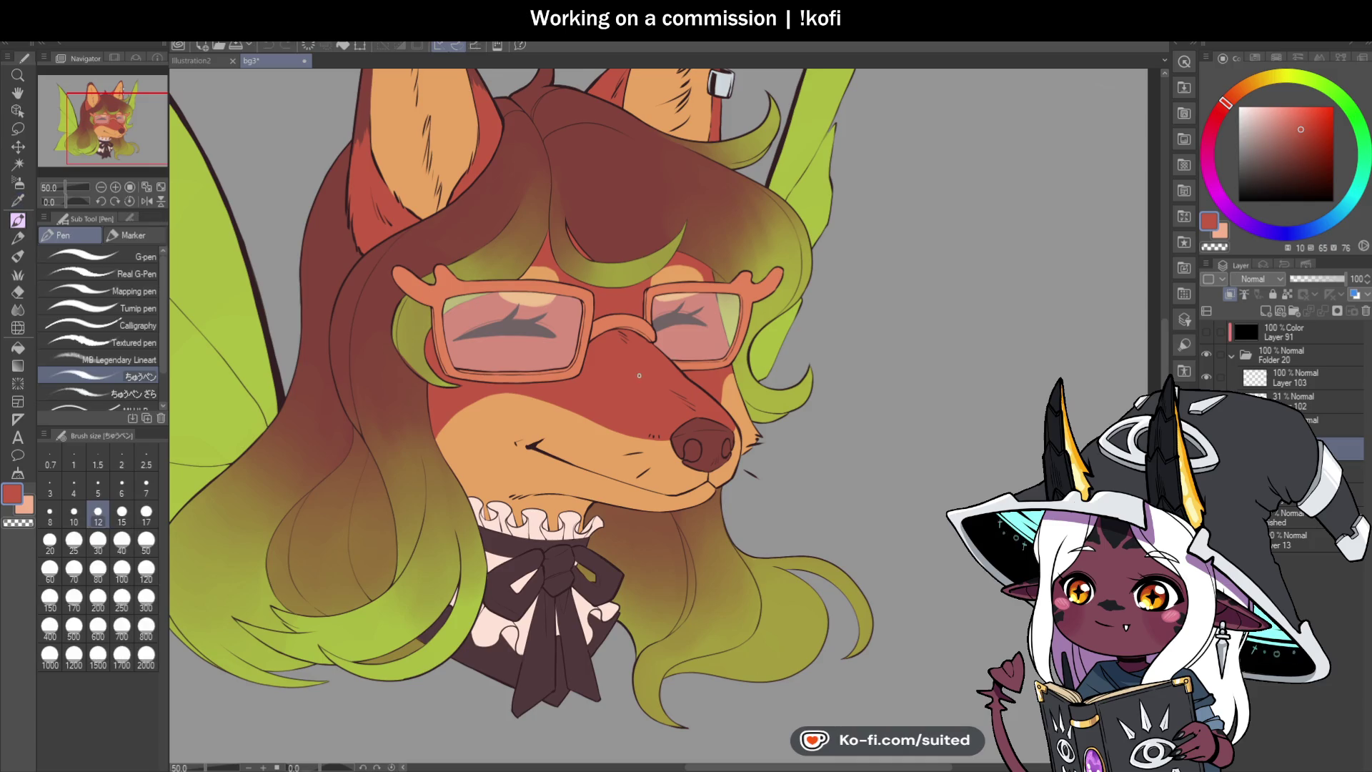
left_click(145, 512)
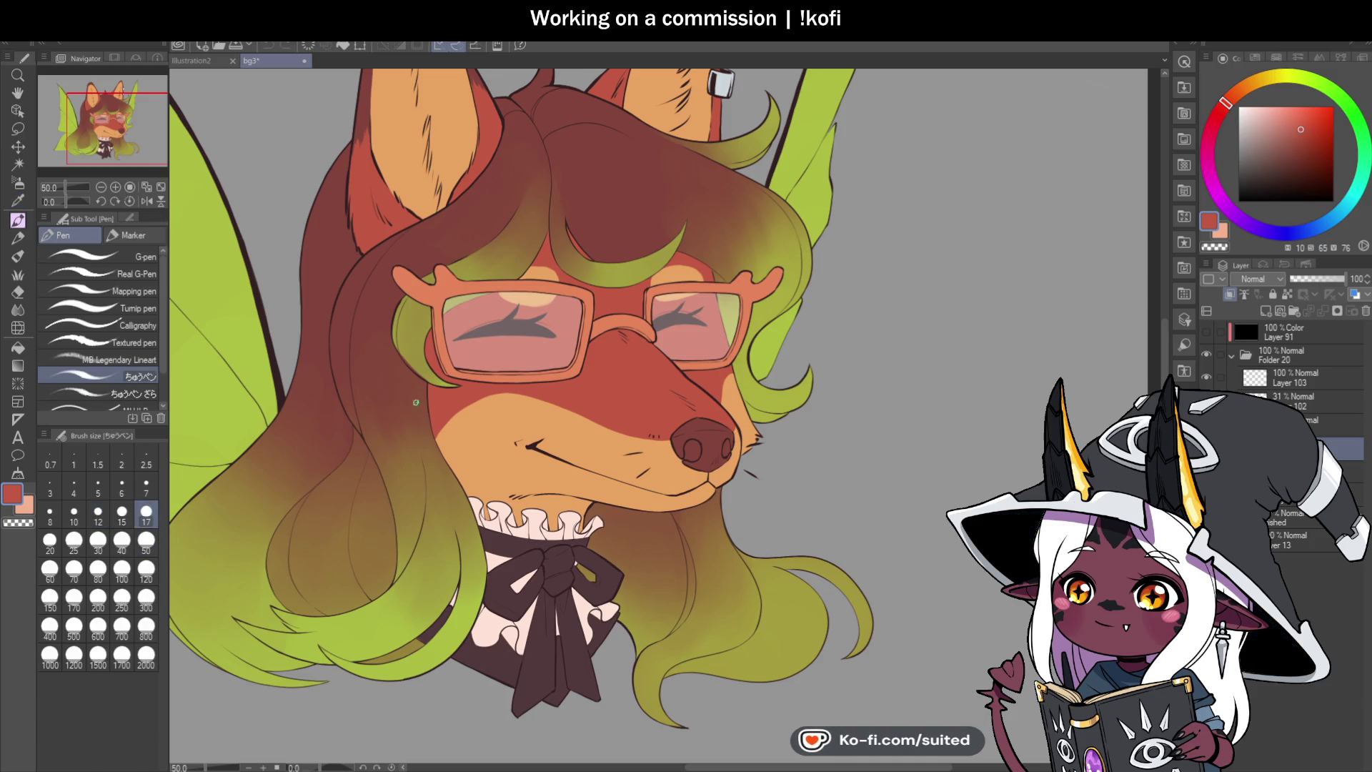
left_click_drag(756, 406, 898, 417)
key("ctrl+plus")
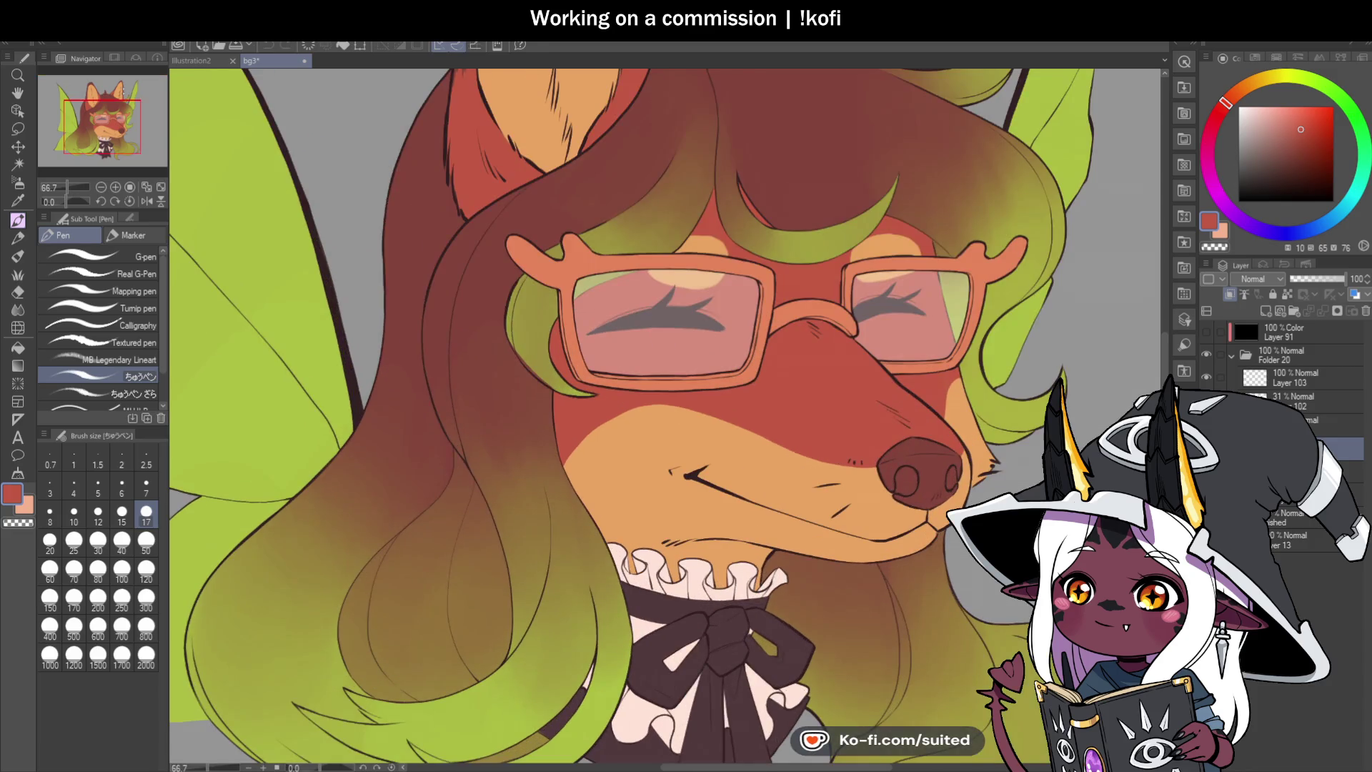
Step: Sample the hair's olive green and go back to the size-17 pen
scroll(554, 382, "up", 3)
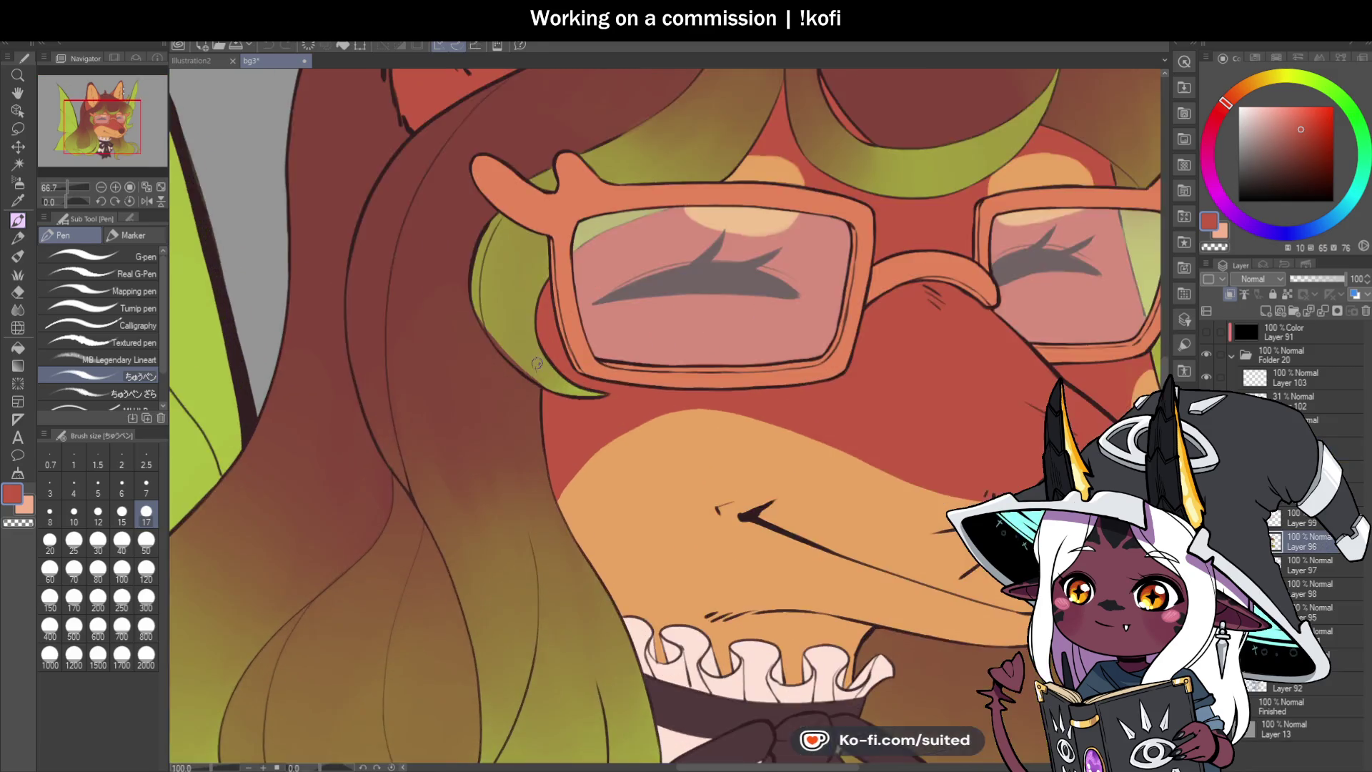
left_click(465, 310, "alt")
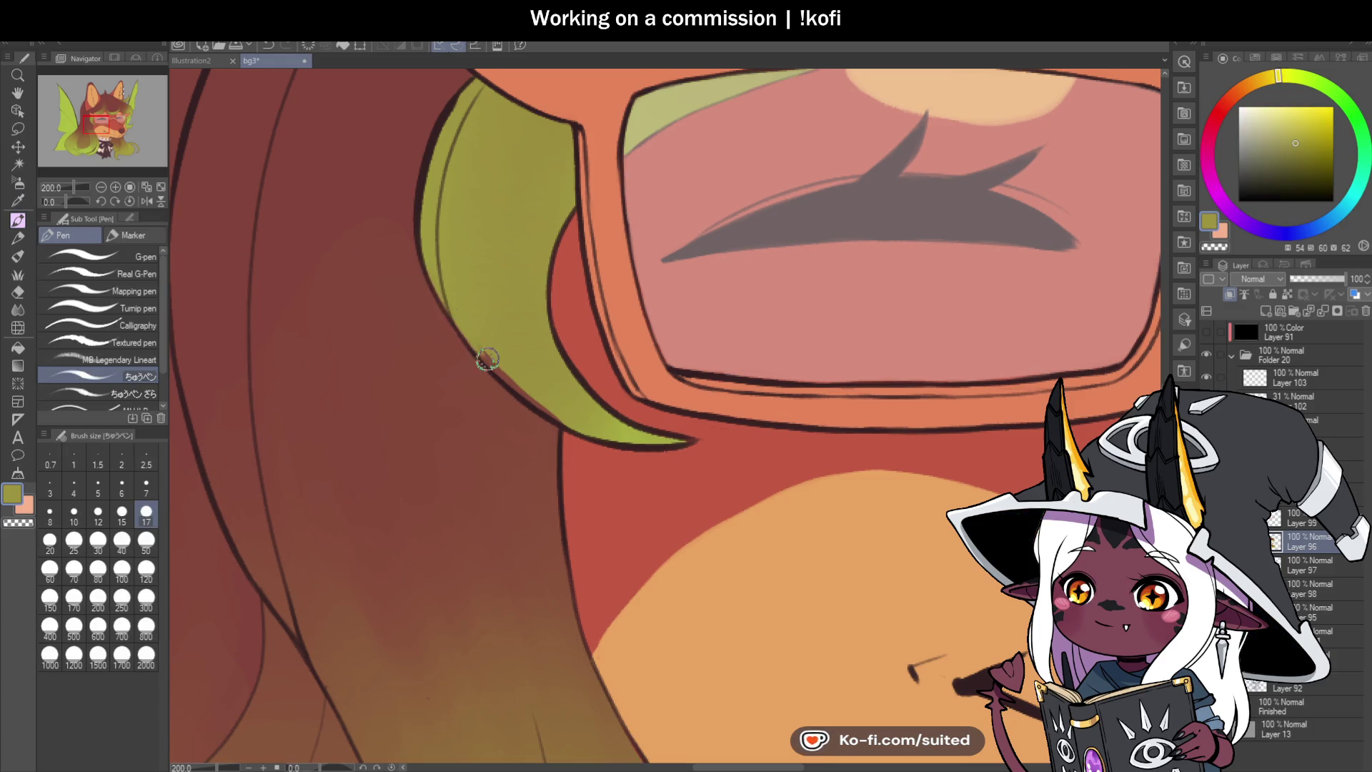
left_click(497, 366, "alt")
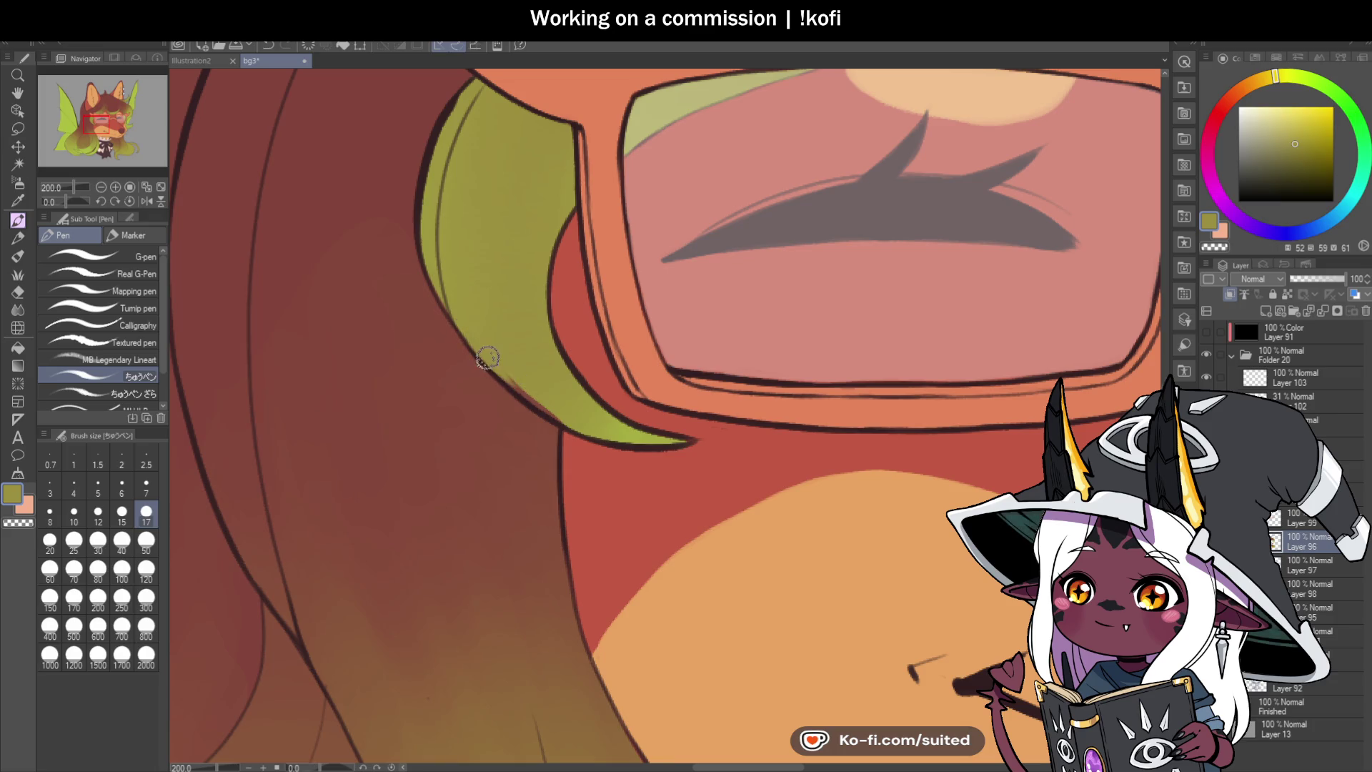
key("p")
left_click(549, 404, "alt")
key("p")
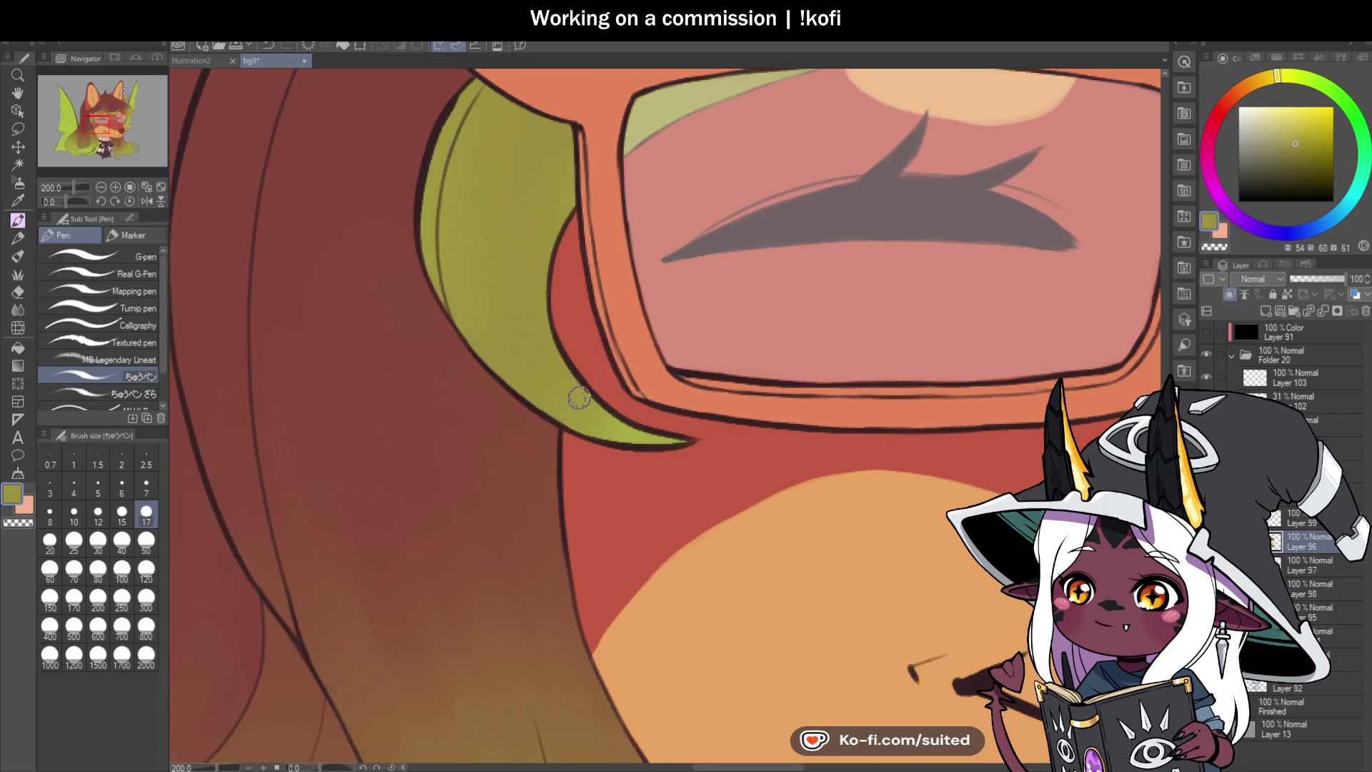
scroll(579, 397, "down", 6)
scroll(1003, 398, "up", 2)
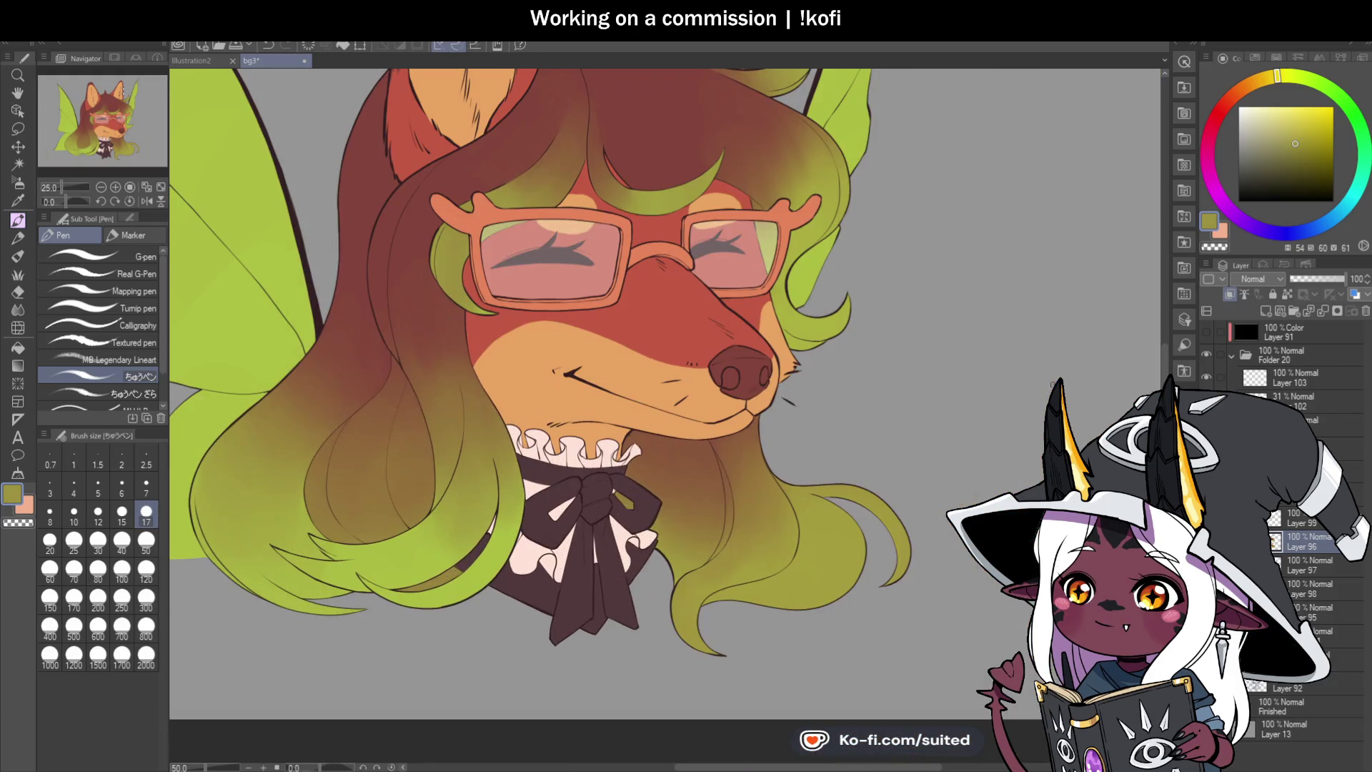
Step: Sample the face's red and set the shading layer's blending mode to Multiply
left_click(1329, 449)
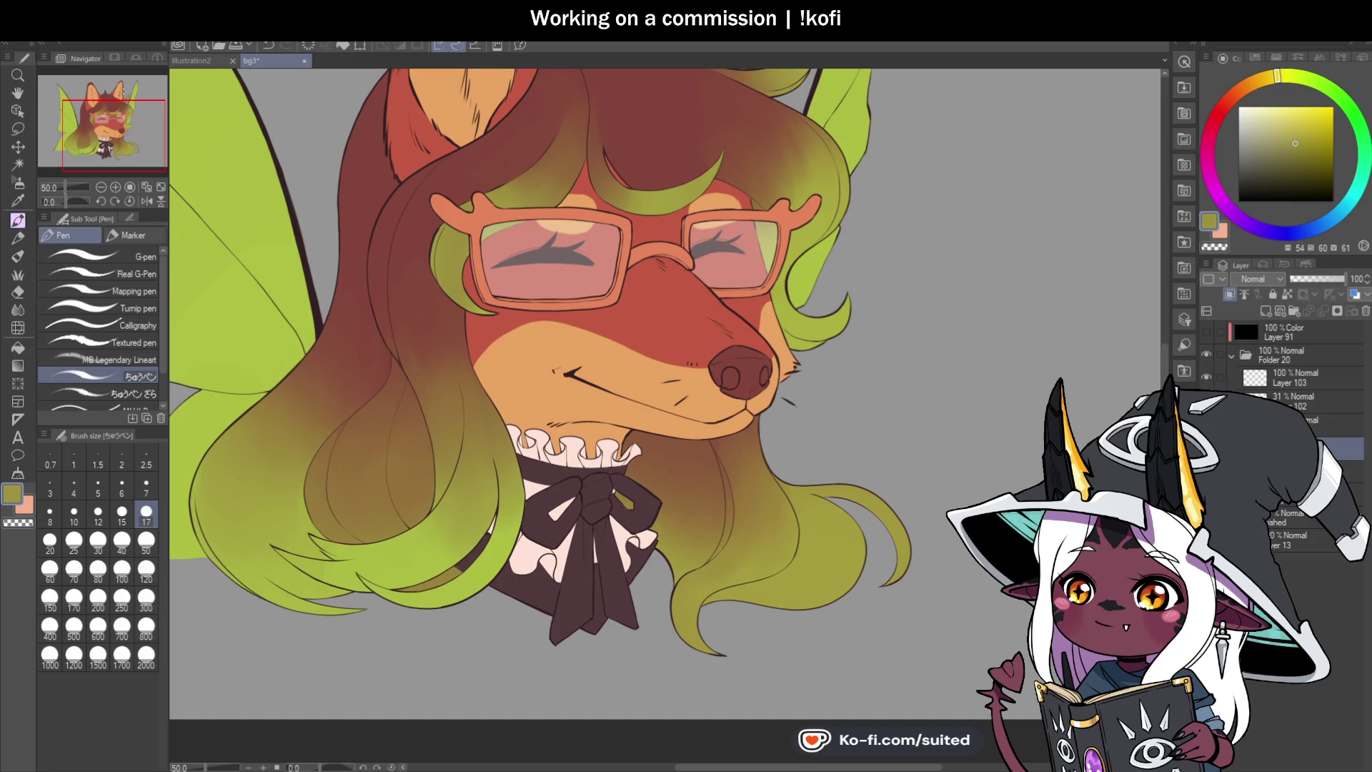
left_click(658, 309, "alt")
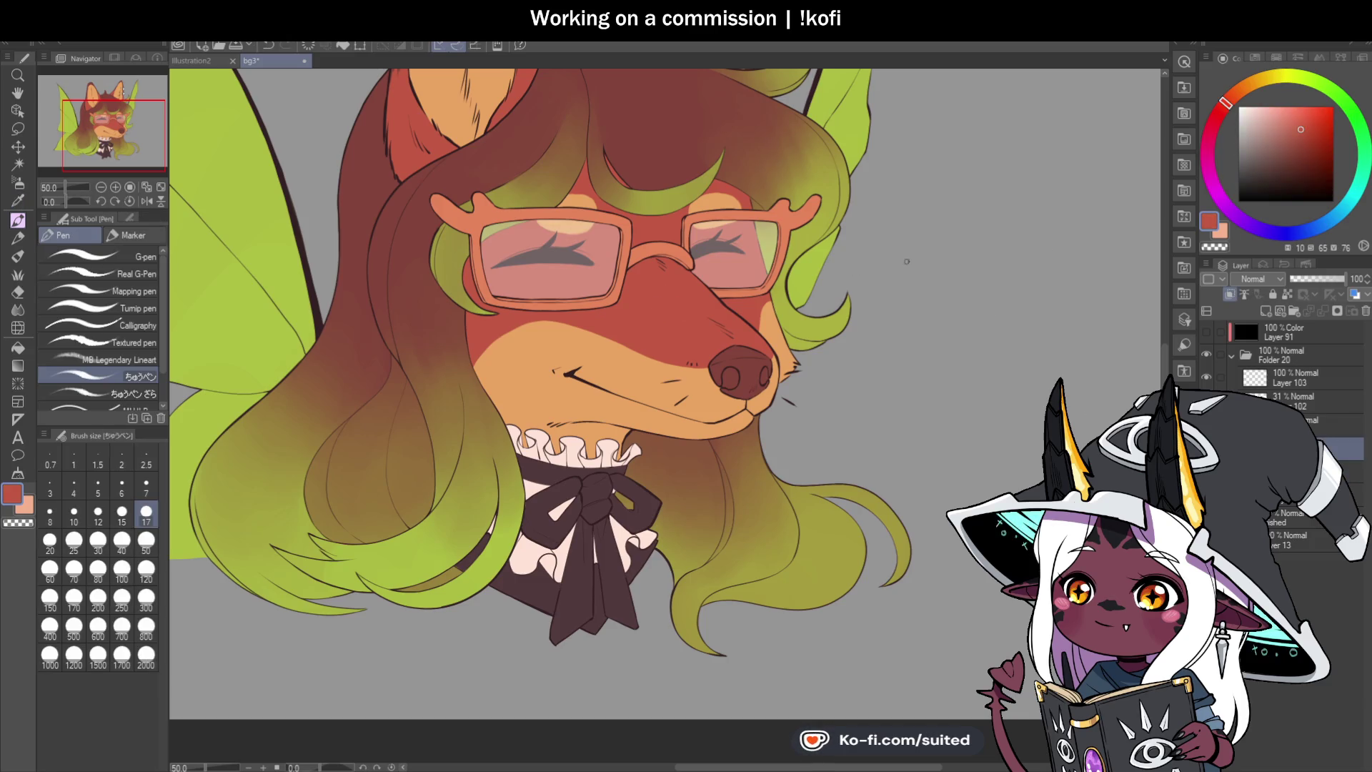
left_click(1258, 278)
left_click(1263, 337)
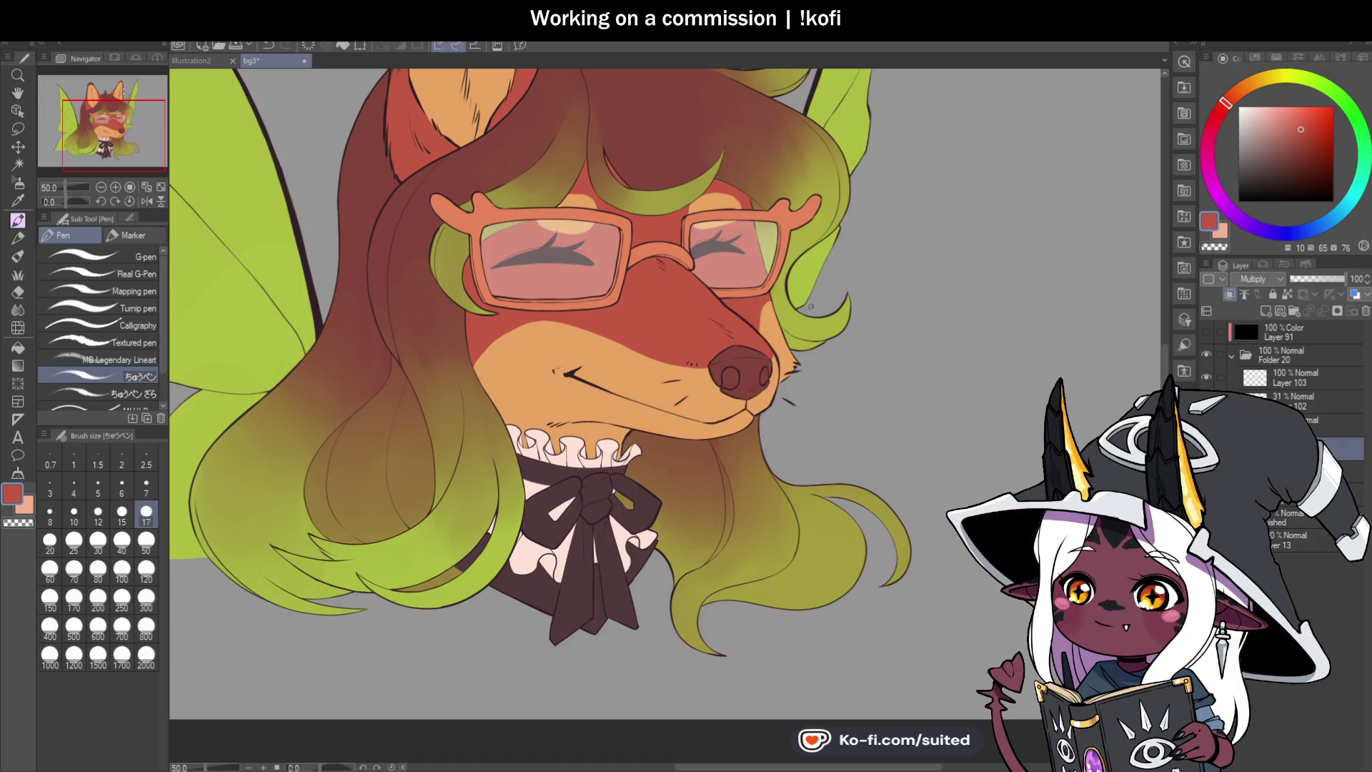
scroll(791, 365, "up", 3)
Step: Add a dark-red stroke below the glasses, then paint white along the lens rim
left_click_drag(712, 292, 695, 280)
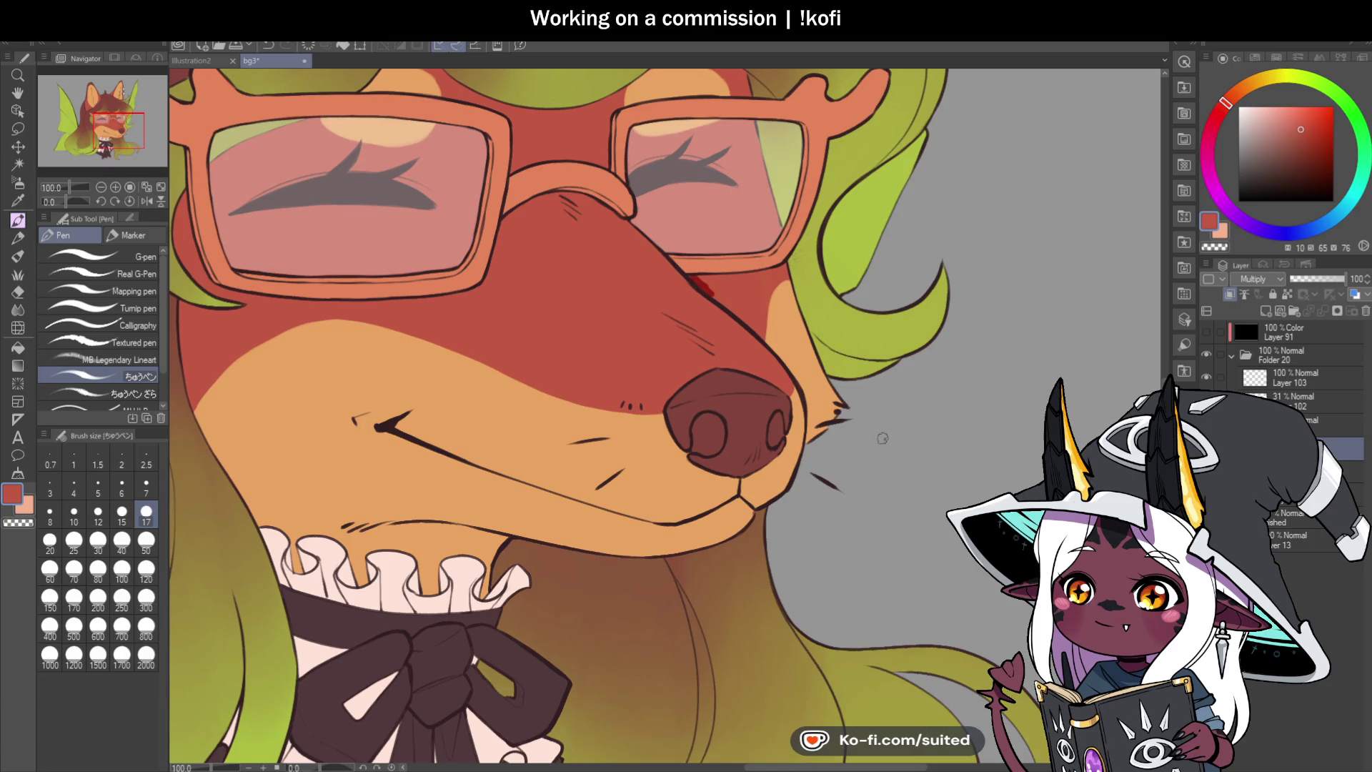
left_click(1300, 401)
left_click(791, 98, "alt")
scroll(791, 98, "up", 5)
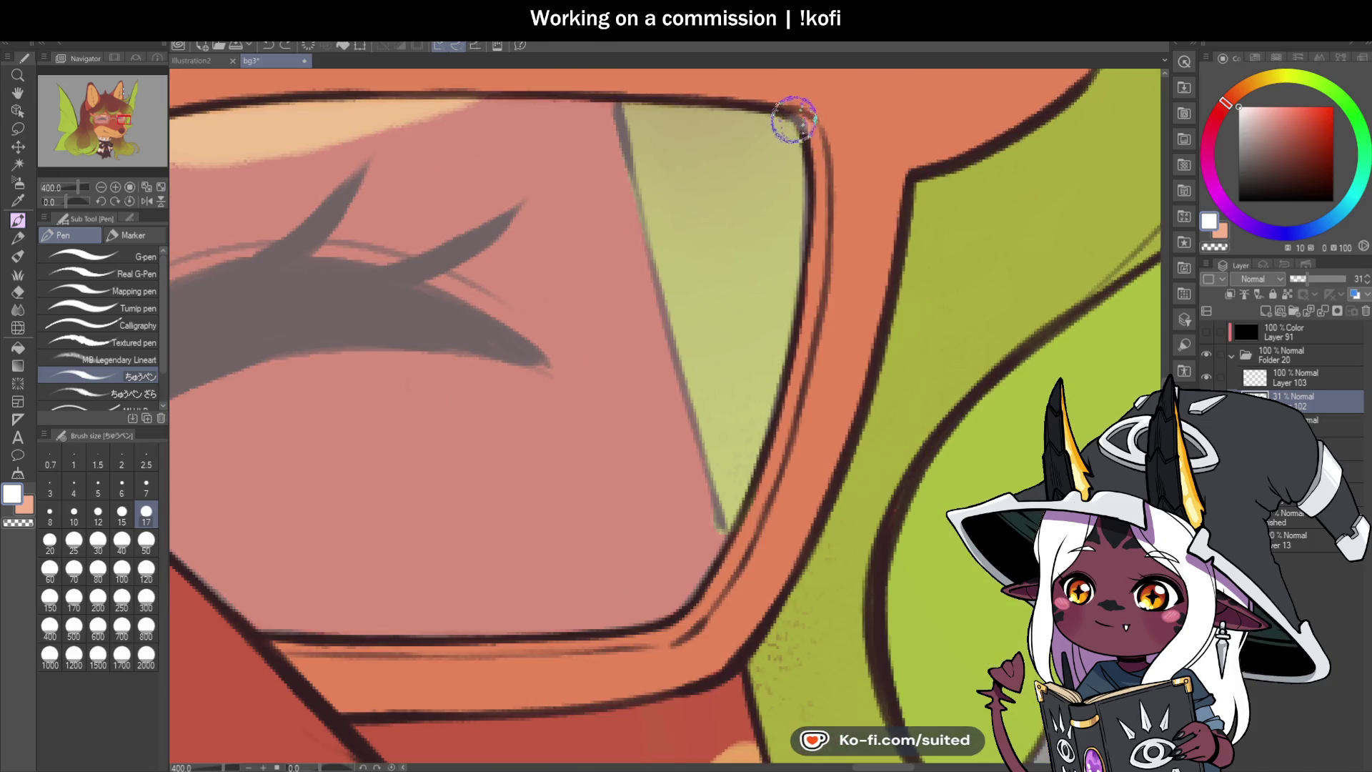
mouse_move(800, 118)
left_mouse_down()
mouse_move(815, 190)
mouse_move(785, 389)
left_mouse_up()
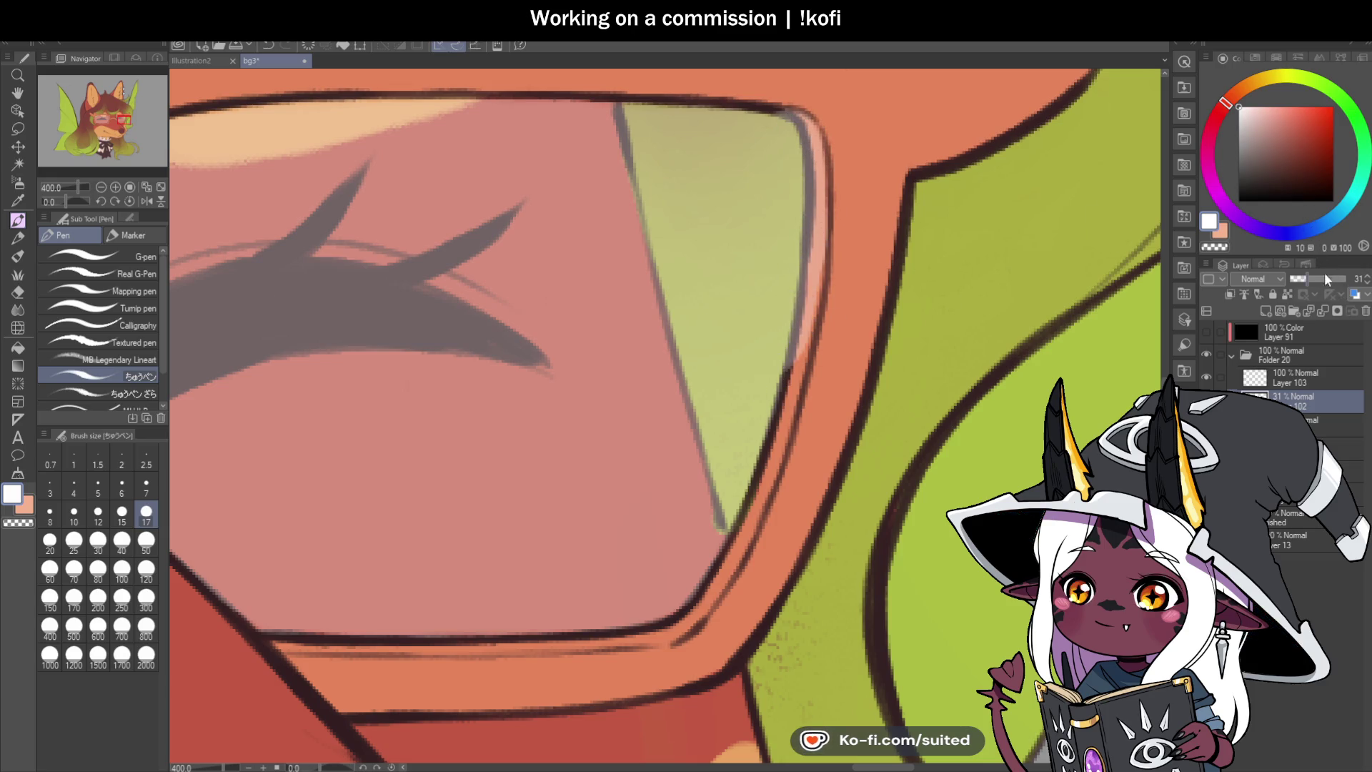
Step: Raise the lens layer's opacity to 100 and clean the lens's inner corner with size 7
left_click_drag(1326, 276, 1346, 278)
left_click_drag(66, 200, 53, 214)
scroll(715, 284, "down", 2)
key("ctrl+z")
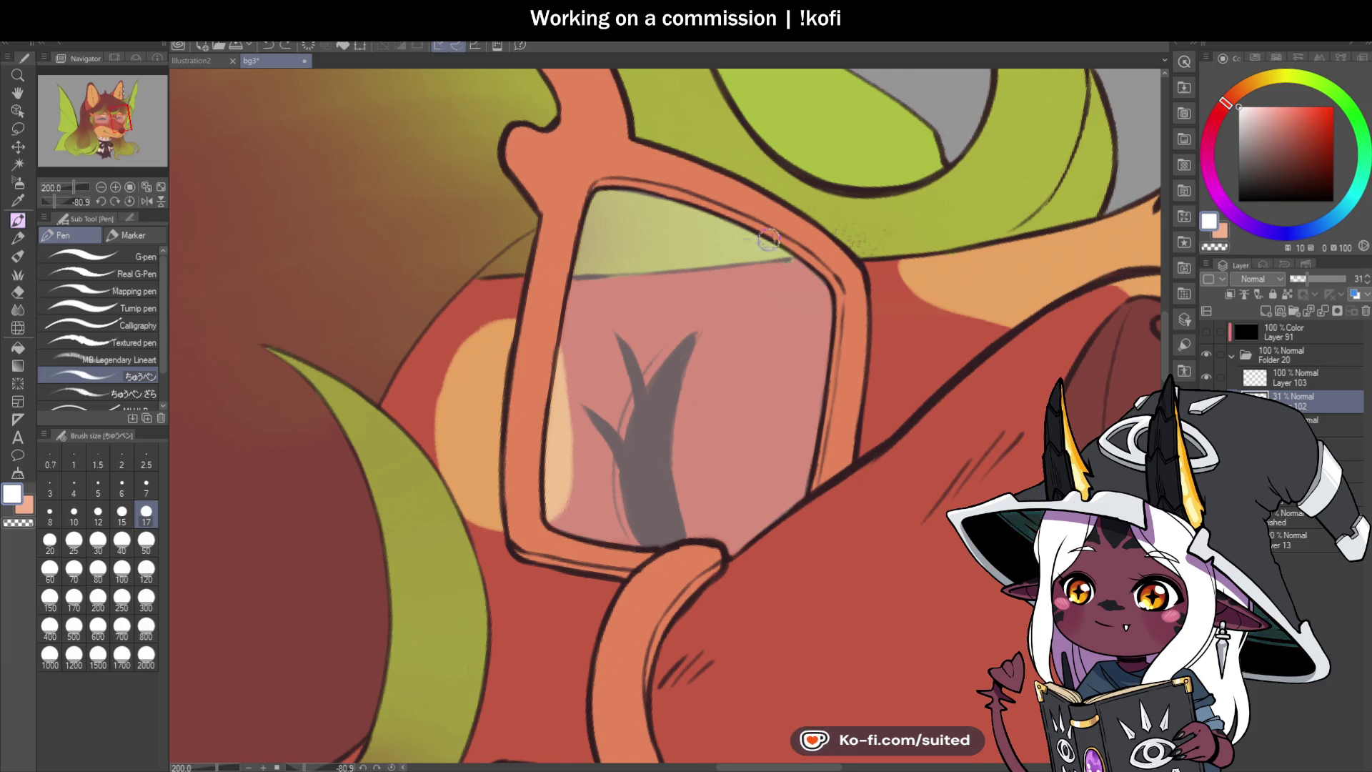
left_click_drag(1337, 280, 1350, 281)
left_click(146, 486)
scroll(602, 188, "up", 4)
mouse_move(571, 227)
left_mouse_down()
mouse_move(552, 279)
mouse_move(580, 197)
mouse_move(564, 207)
mouse_move(560, 236)
mouse_move(579, 245)
mouse_move(603, 196)
mouse_move(634, 193)
mouse_move(615, 209)
mouse_move(554, 206)
left_mouse_up()
scroll(554, 206, "down", 5)
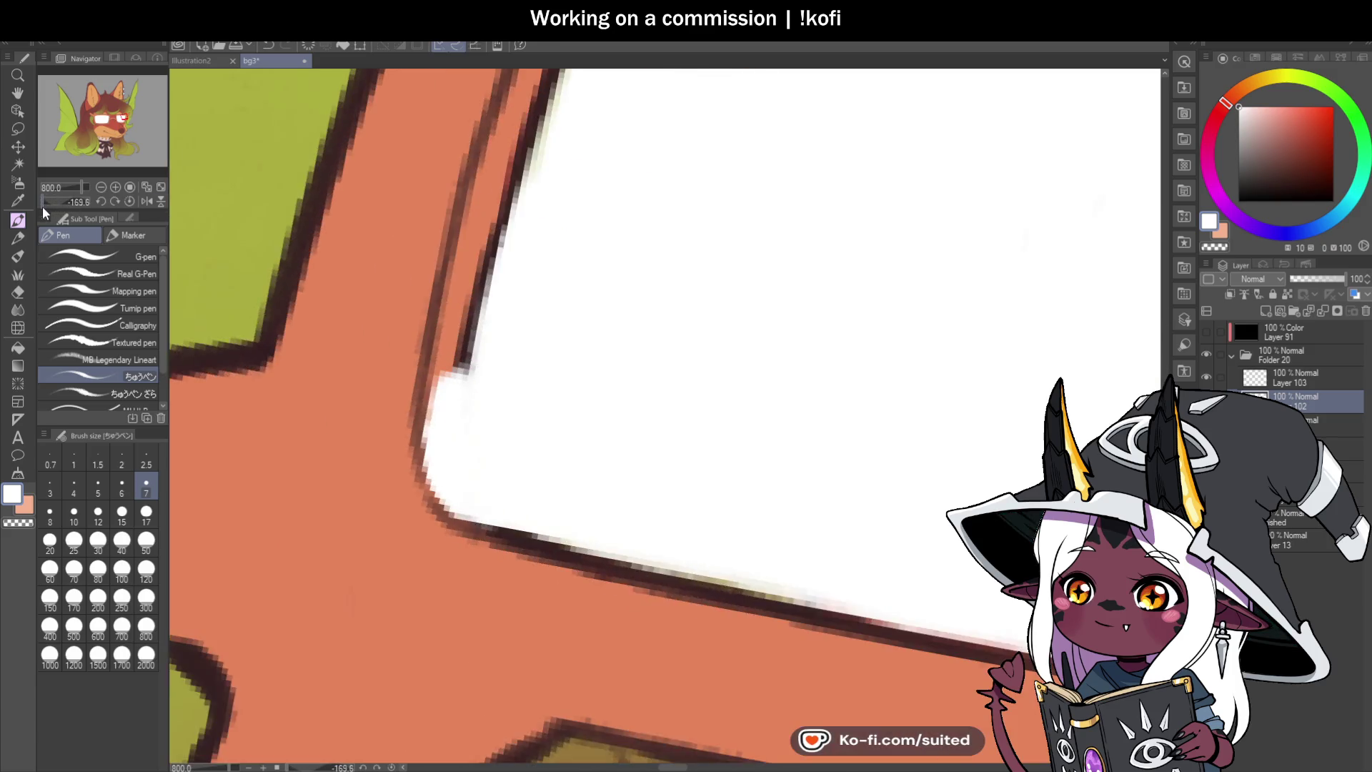
Step: Cover the dark outline at the lens corner with white
scroll(662, 338, "up", 3)
scroll(662, 338, "down", 3)
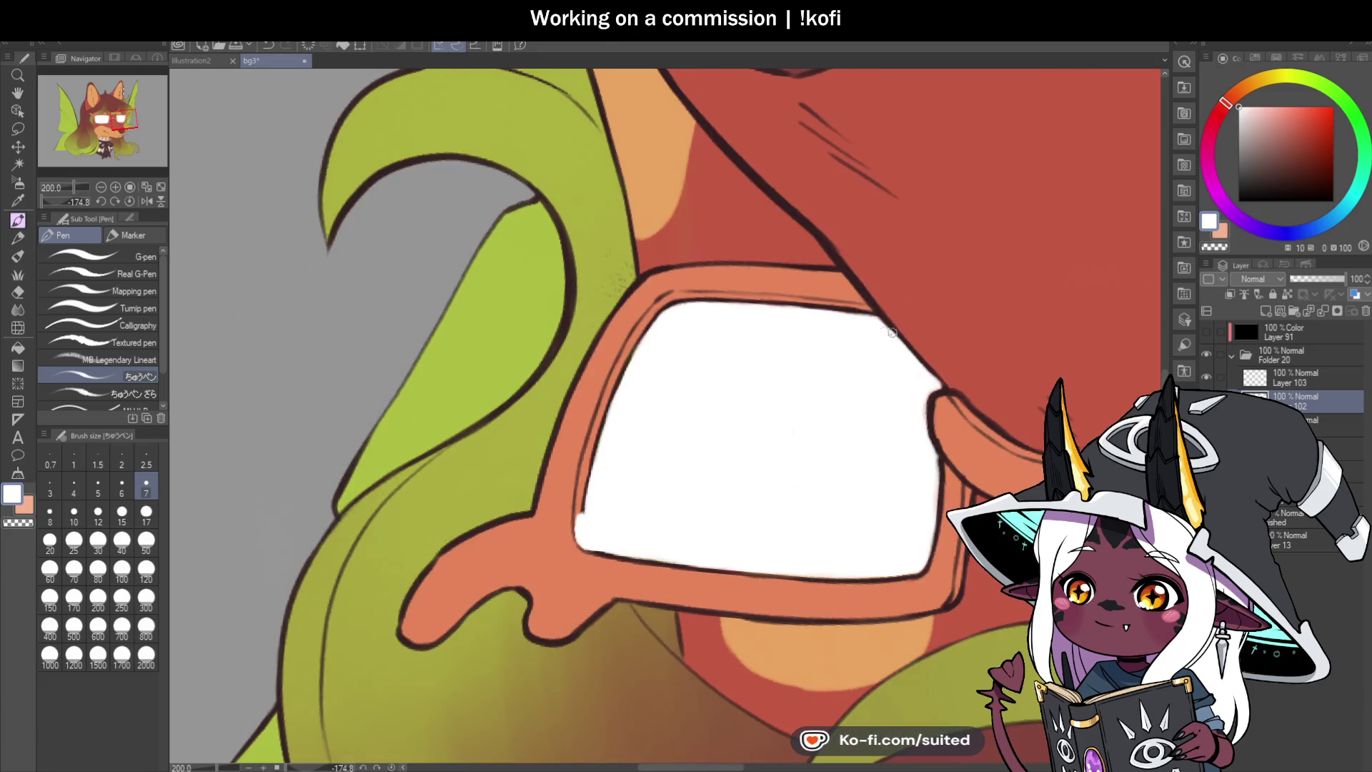
scroll(851, 343, "up", 5)
mouse_move(764, 362)
left_mouse_down()
mouse_move(802, 398)
mouse_move(761, 368)
mouse_move(769, 393)
left_mouse_up()
scroll(778, 371, "down", 1)
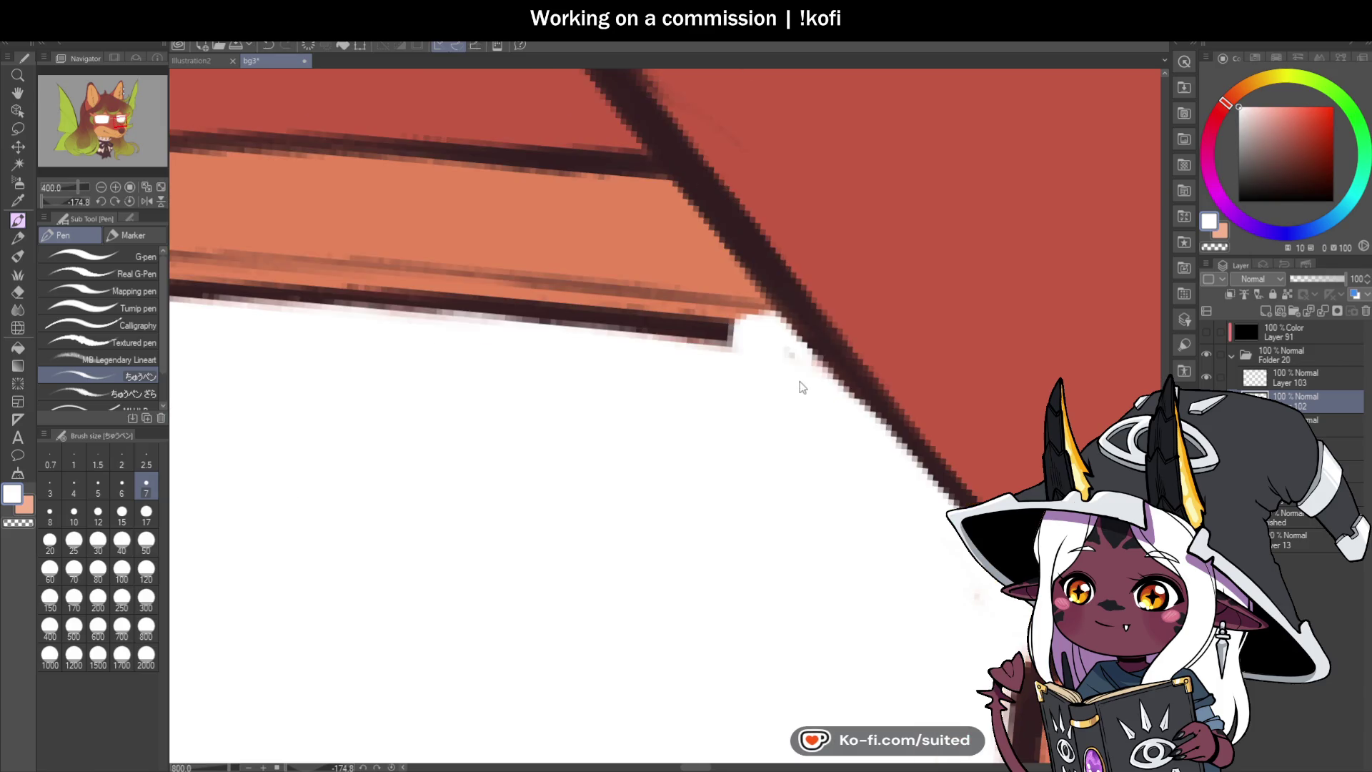
scroll(921, 377, "down", 3)
scroll(864, 403, "up", 2)
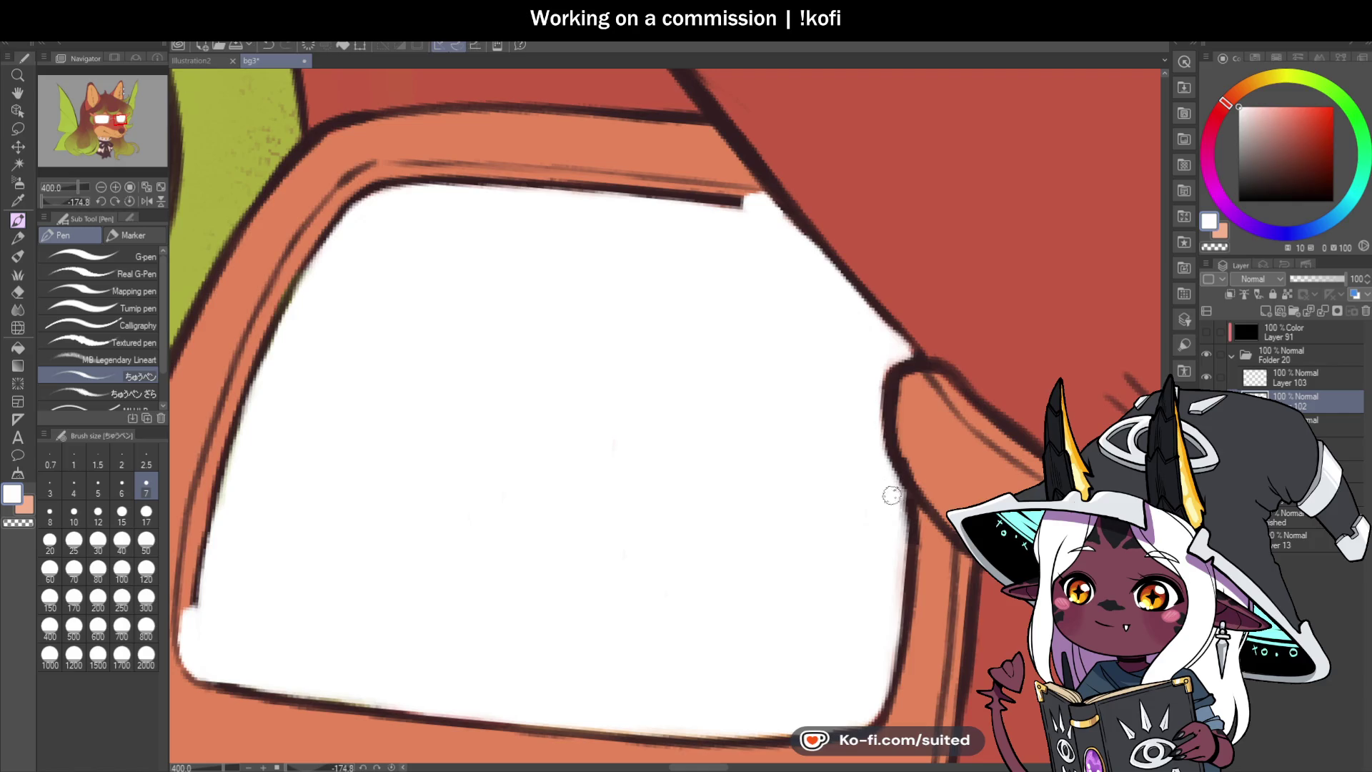
scroll(897, 503, "down", 2)
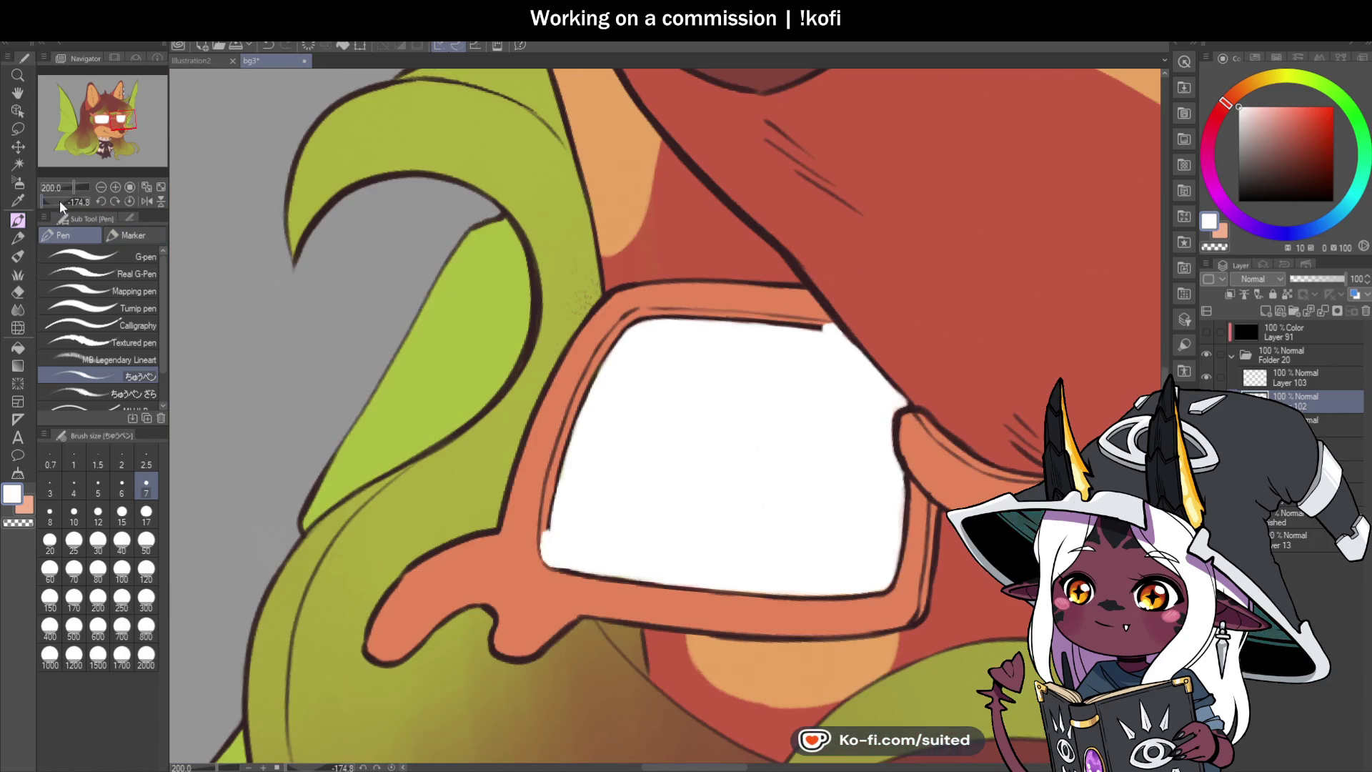
Step: Rotate the view and widen the white lens fill out to the frame edge
left_click(101, 202)
left_click(101, 202)
left_click(100, 202)
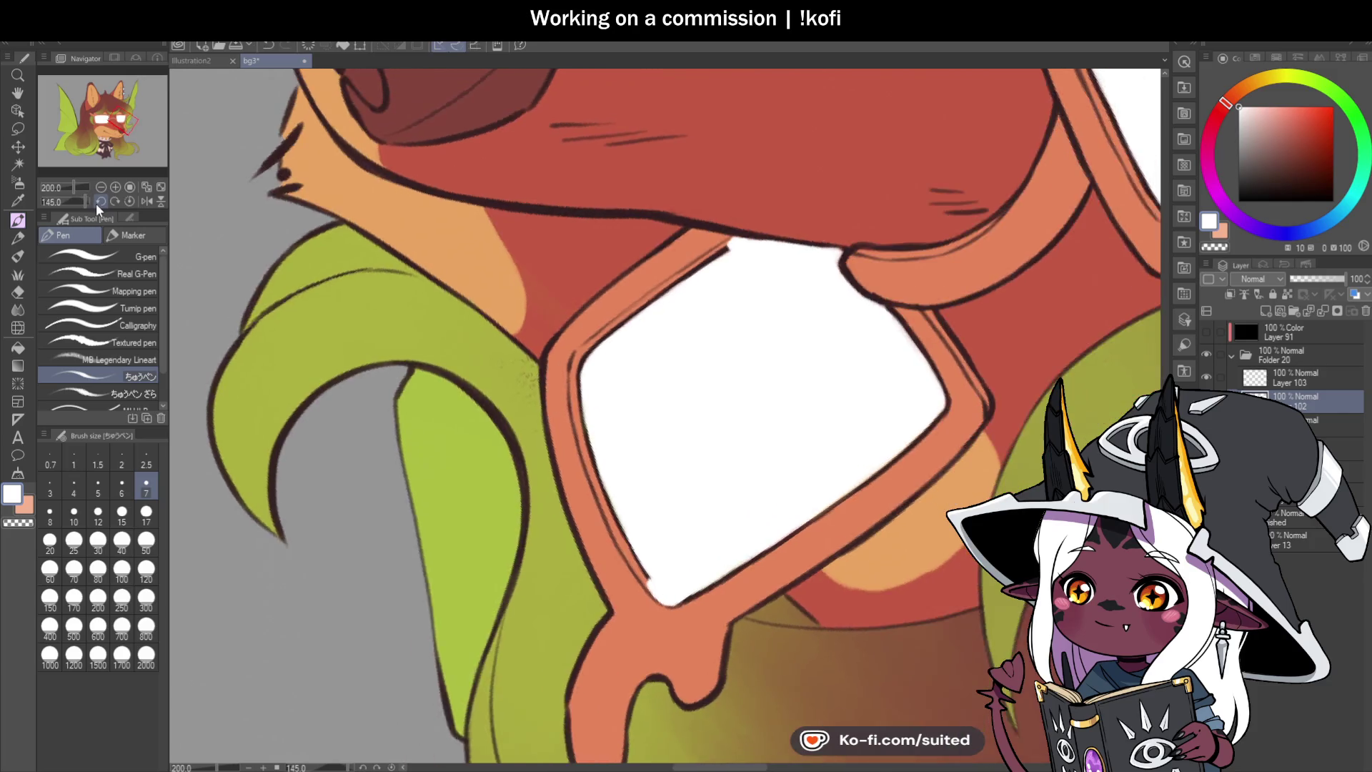
left_click(99, 203)
scroll(690, 263, "up", 4)
mouse_move(608, 266)
left_mouse_down()
mouse_move(601, 258)
mouse_move(511, 350)
mouse_move(505, 393)
left_mouse_up()
scroll(720, 233, "down", 2)
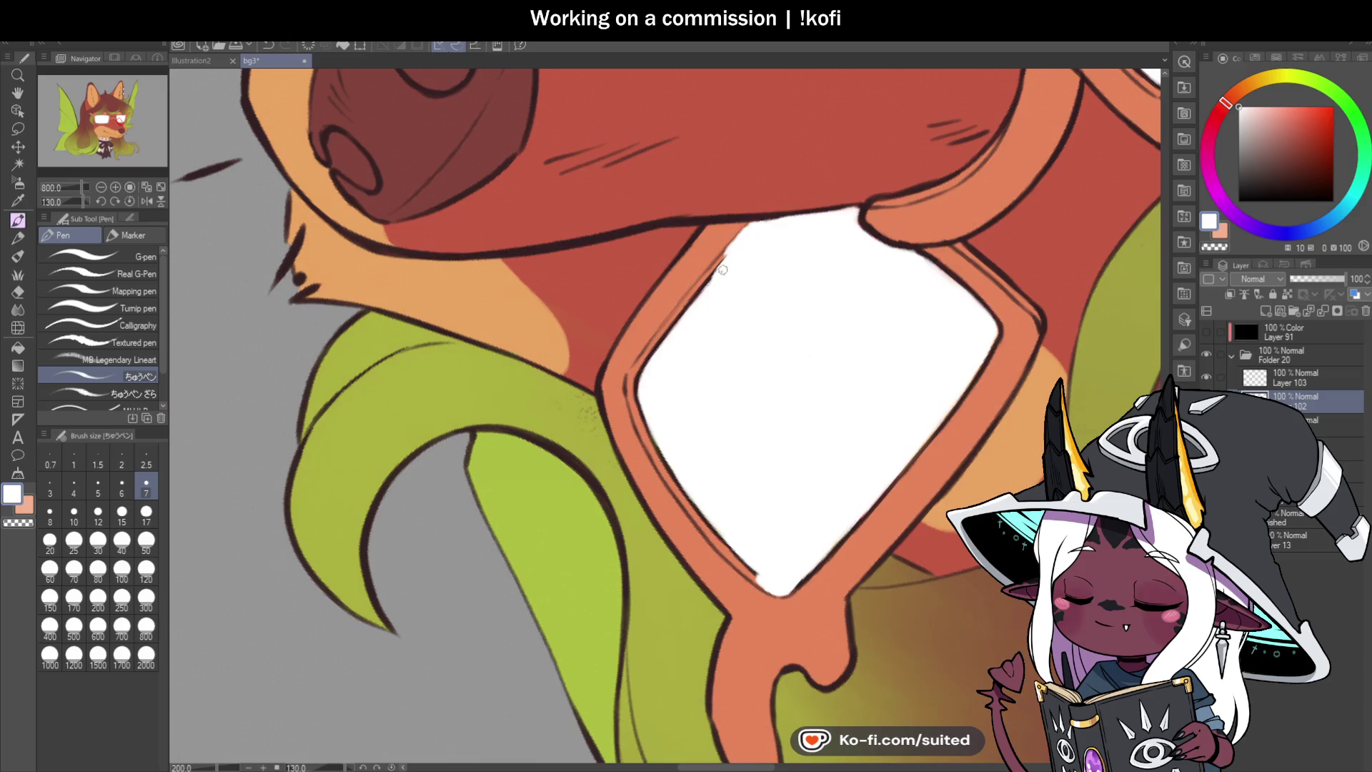
mouse_move(781, 175)
left_mouse_down()
mouse_move(713, 266)
mouse_move(725, 245)
mouse_move(667, 298)
mouse_move(658, 348)
left_mouse_up()
mouse_move(671, 295)
left_mouse_down()
mouse_move(563, 454)
mouse_move(661, 343)
left_mouse_up()
mouse_move(579, 459)
left_mouse_down()
mouse_move(560, 498)
mouse_move(610, 590)
left_mouse_up()
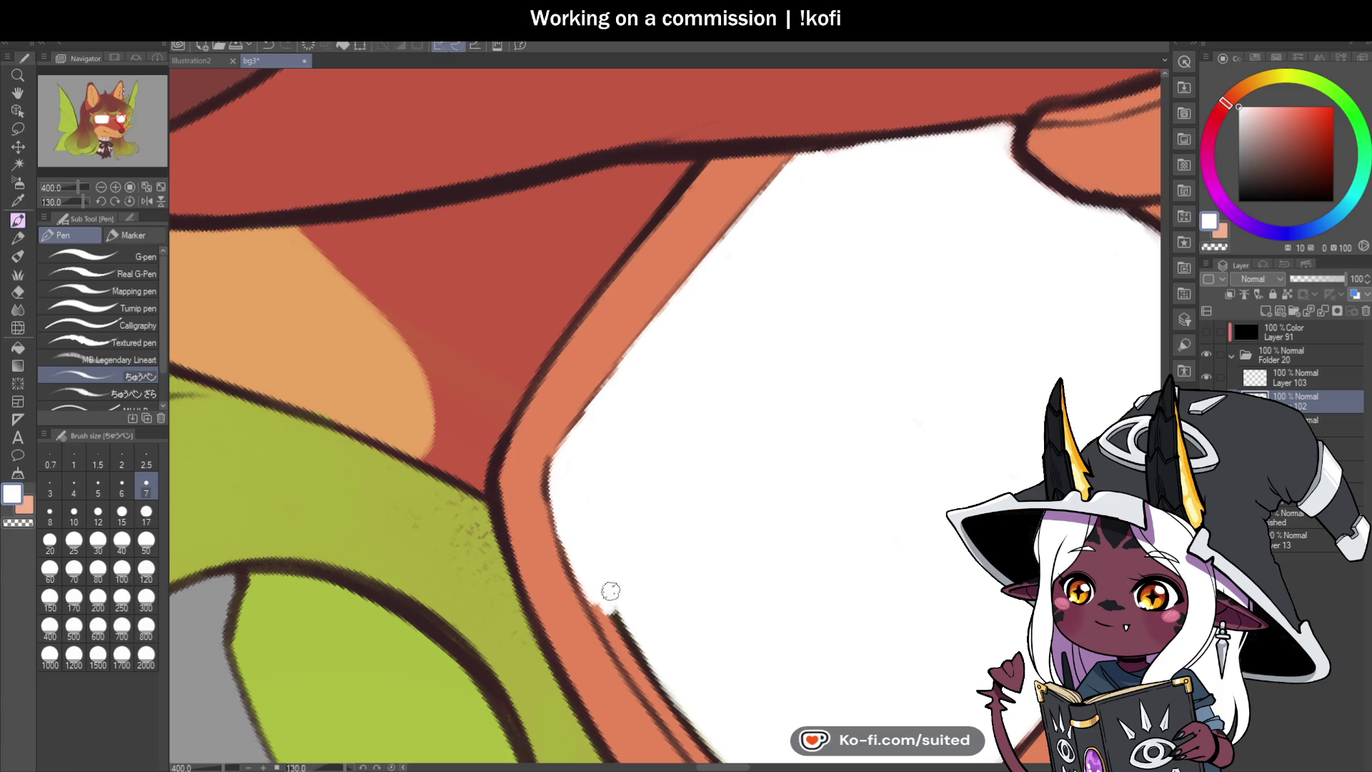
Step: Rotate to the other lens edge and cover its dark line with white
left_click(114, 201)
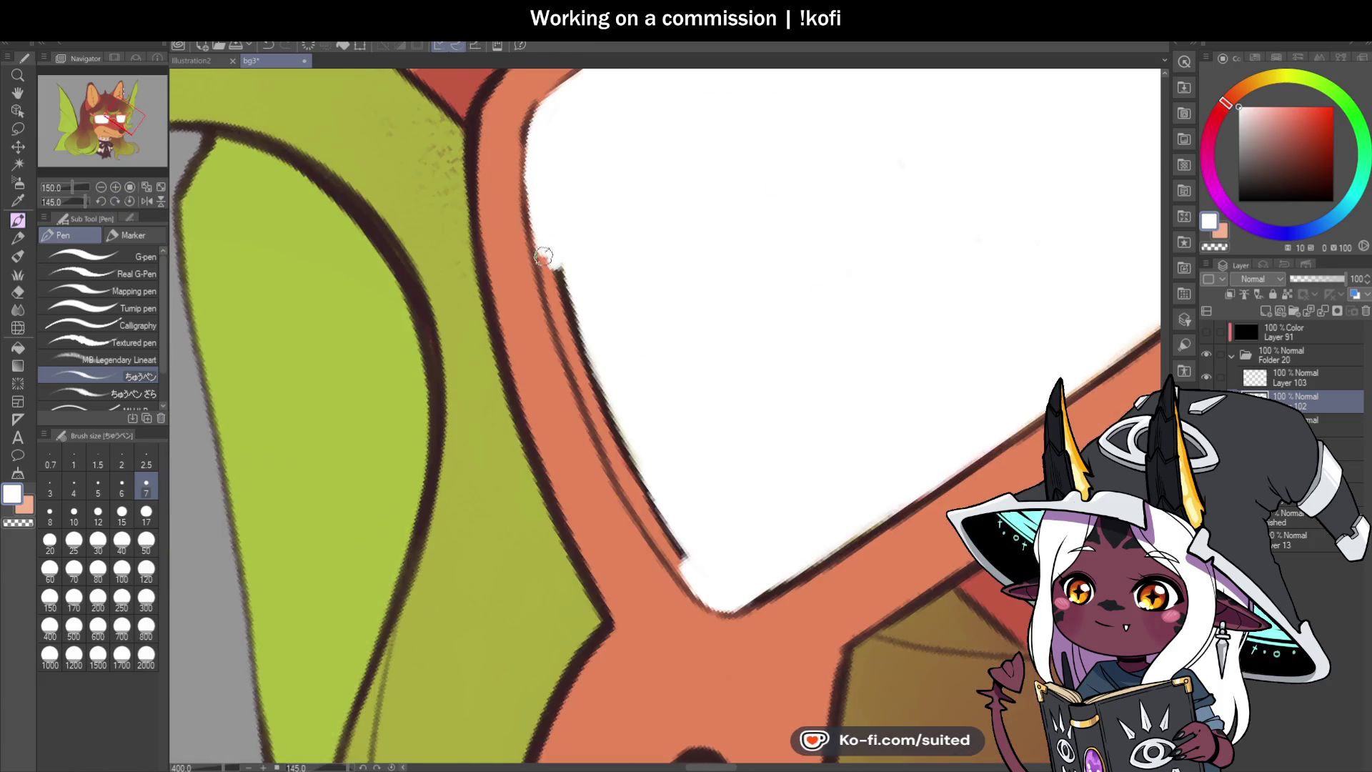
mouse_move(536, 178)
left_mouse_down()
mouse_move(609, 435)
mouse_move(688, 573)
mouse_move(683, 551)
left_mouse_up()
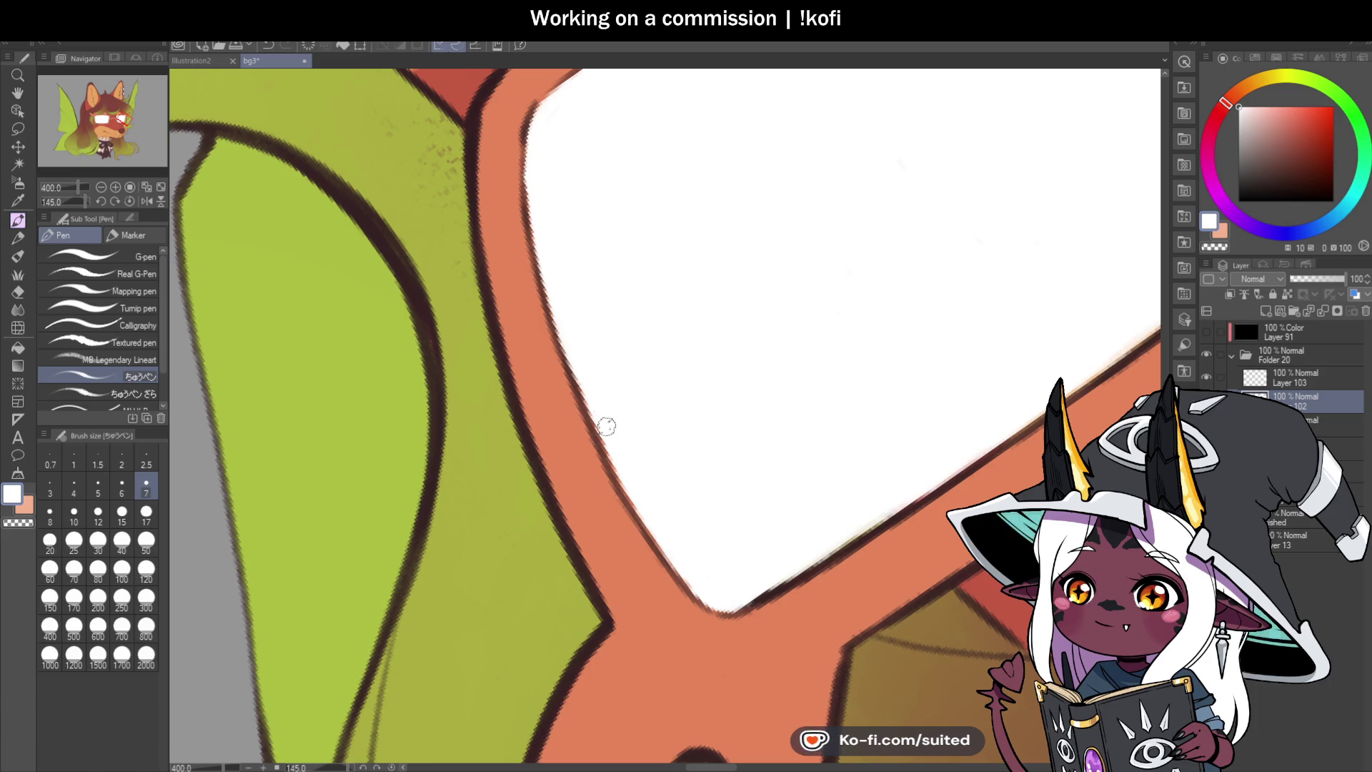
scroll(583, 333, "down", 5)
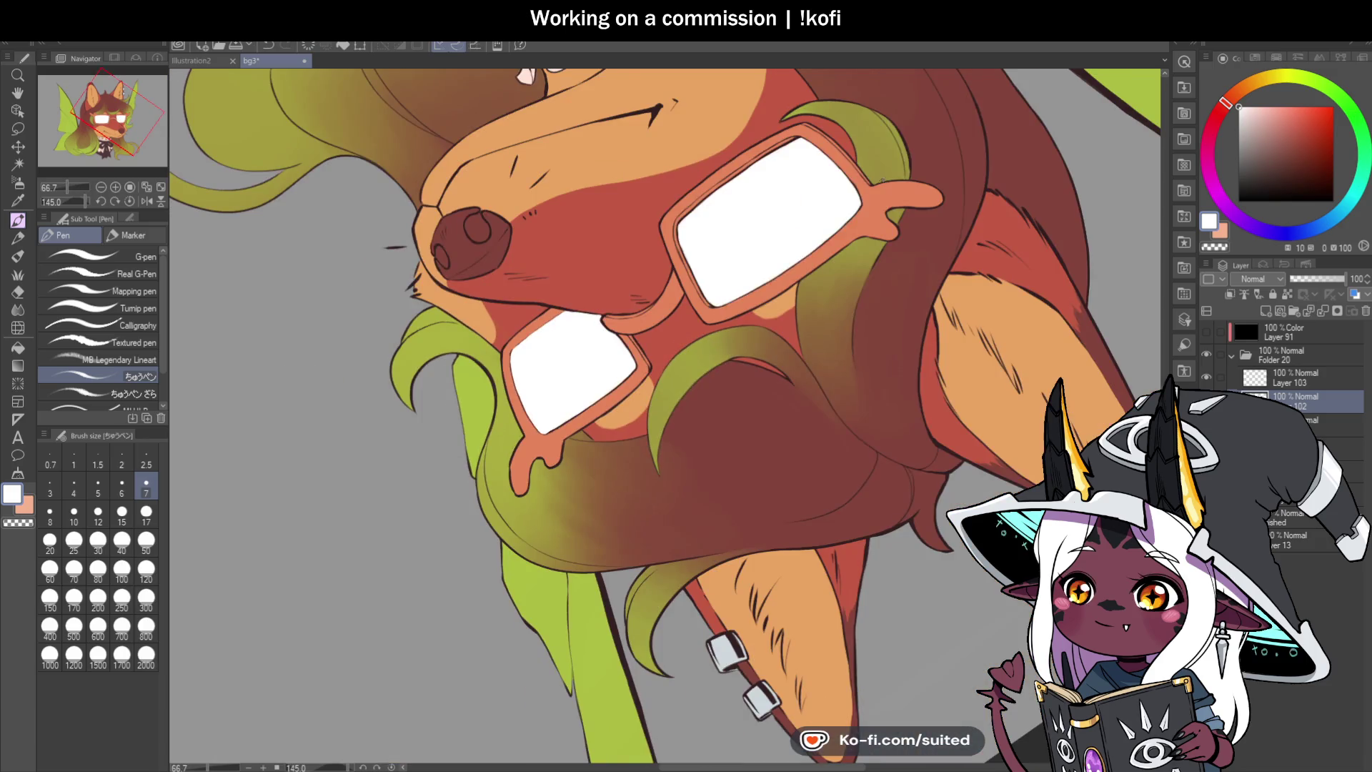
scroll(633, 345, "up", 2)
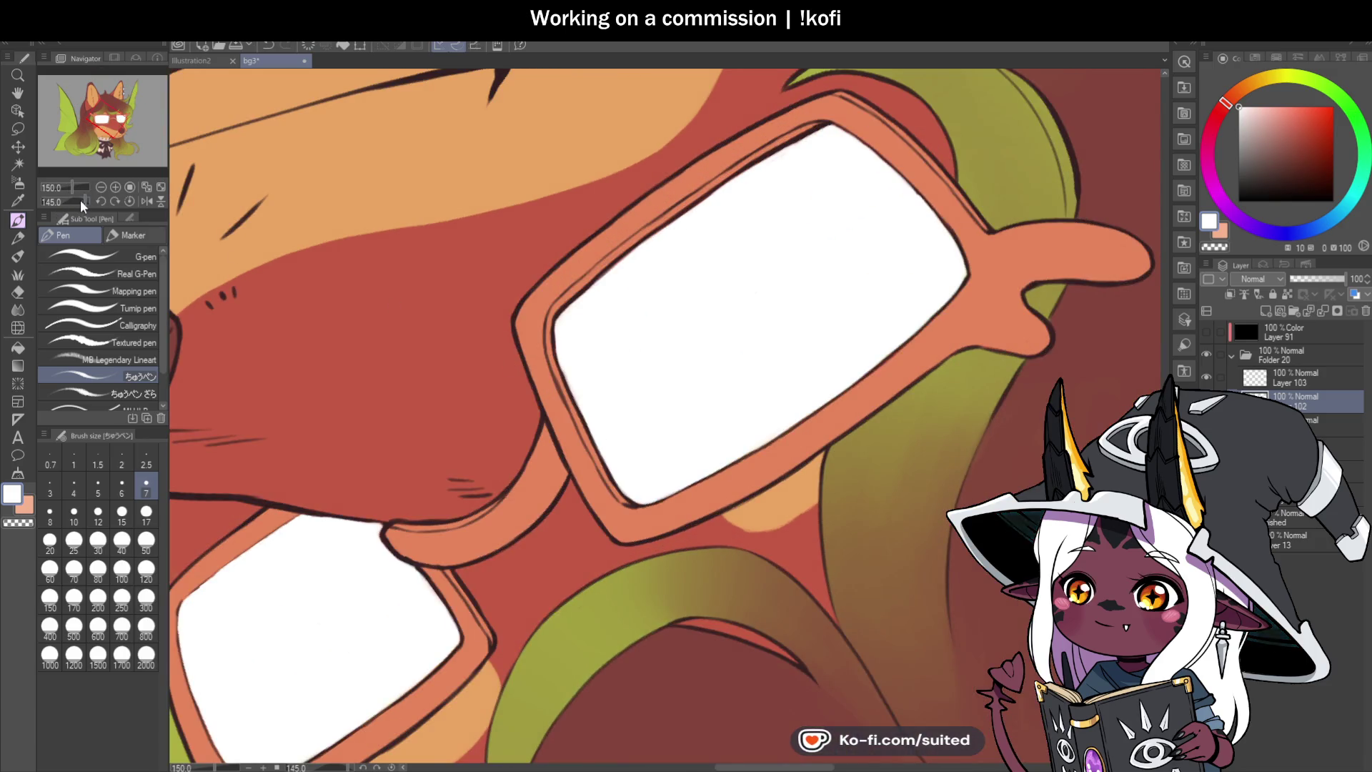
left_click_drag(81, 206, 71, 202)
scroll(784, 363, "down", 1)
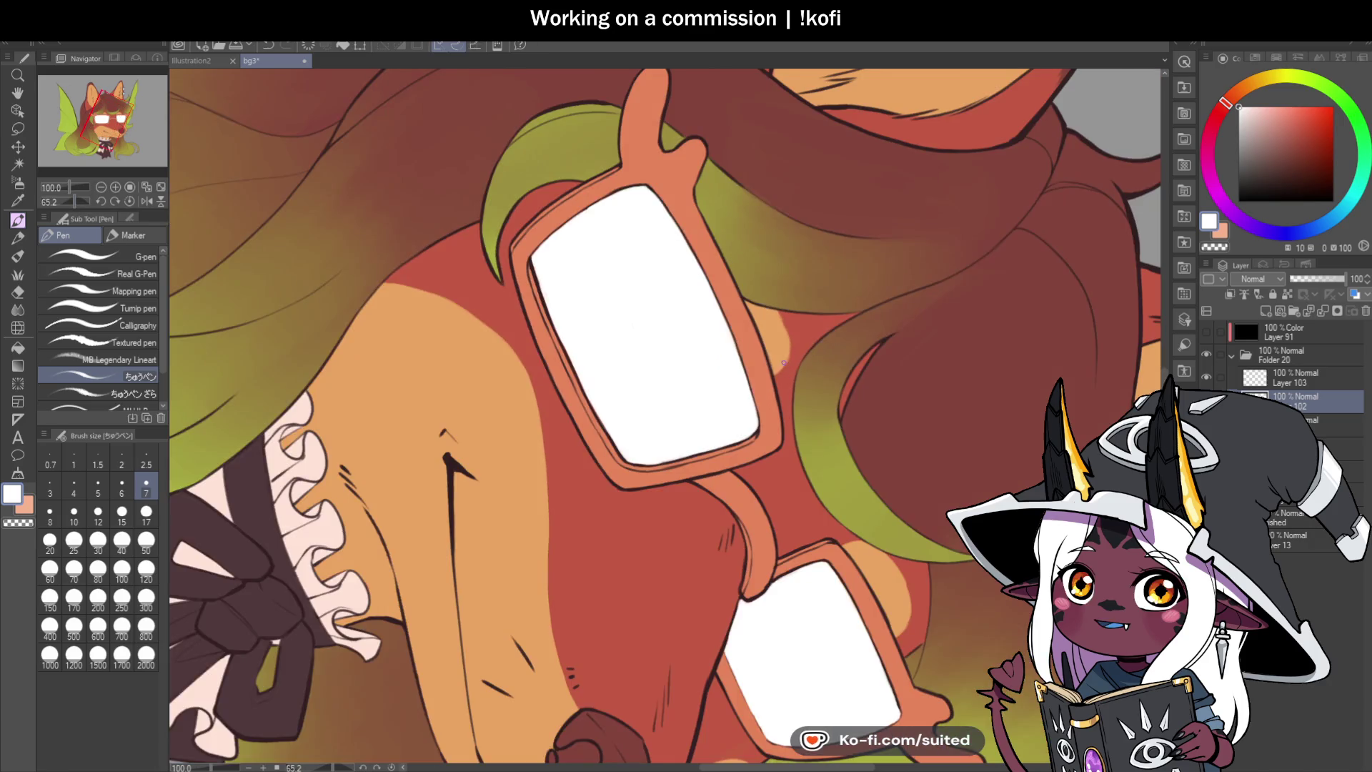
scroll(529, 250, "up", 4)
Step: Paint white down the lens's left edge over stray dark line fragments, then straighten the view
mouse_move(524, 234)
left_mouse_down()
mouse_move(519, 330)
mouse_move(525, 314)
mouse_move(582, 433)
mouse_move(570, 437)
mouse_move(542, 391)
mouse_move(557, 429)
mouse_move(593, 507)
mouse_move(619, 529)
left_mouse_up()
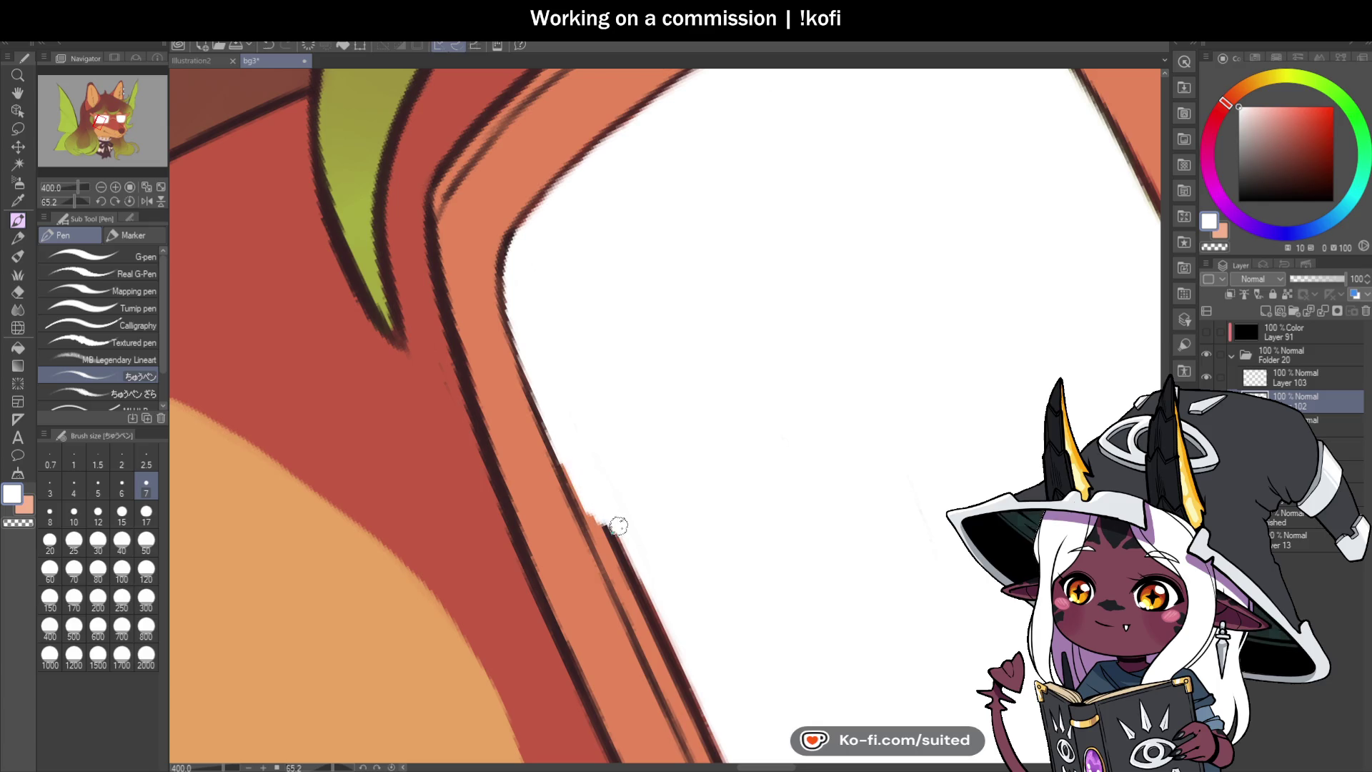
scroll(581, 370, "down", 2)
scroll(588, 388, "up", 1)
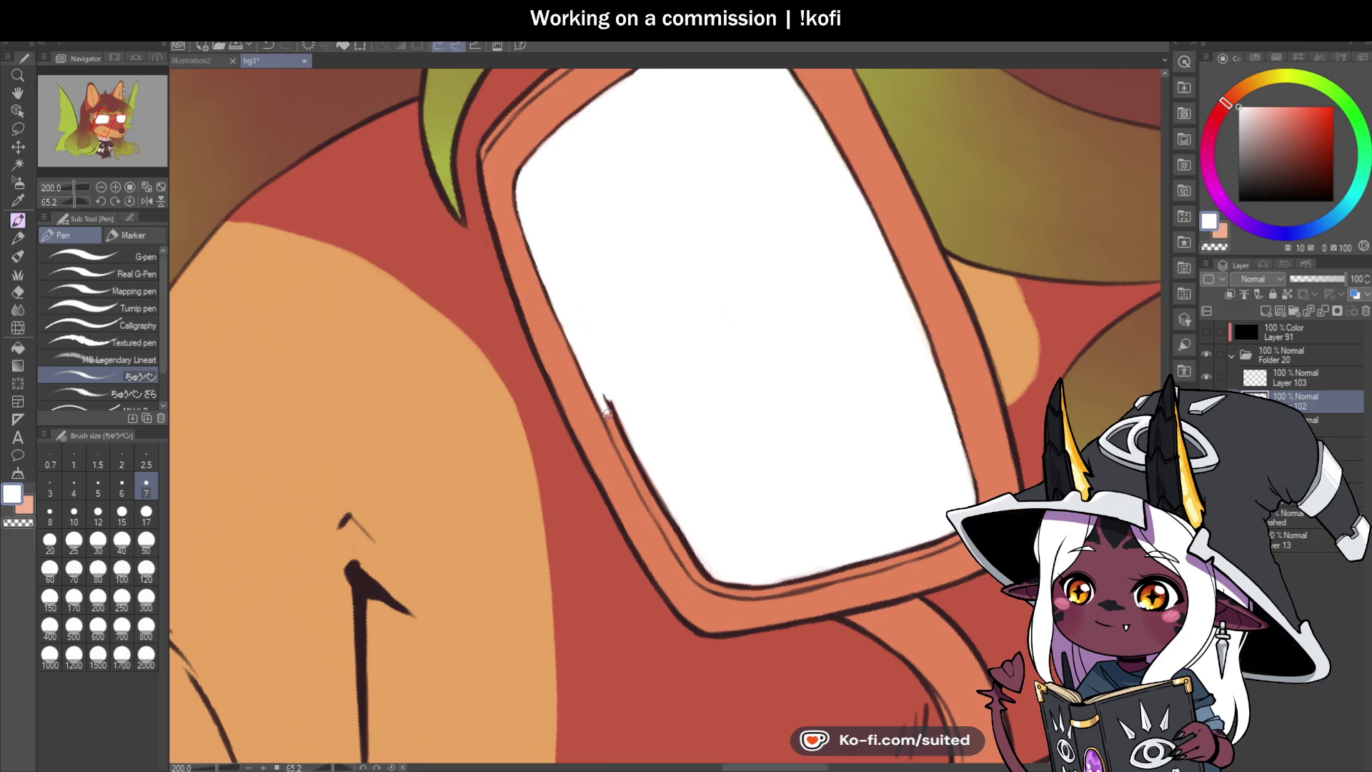
left_click_drag(612, 422, 601, 399)
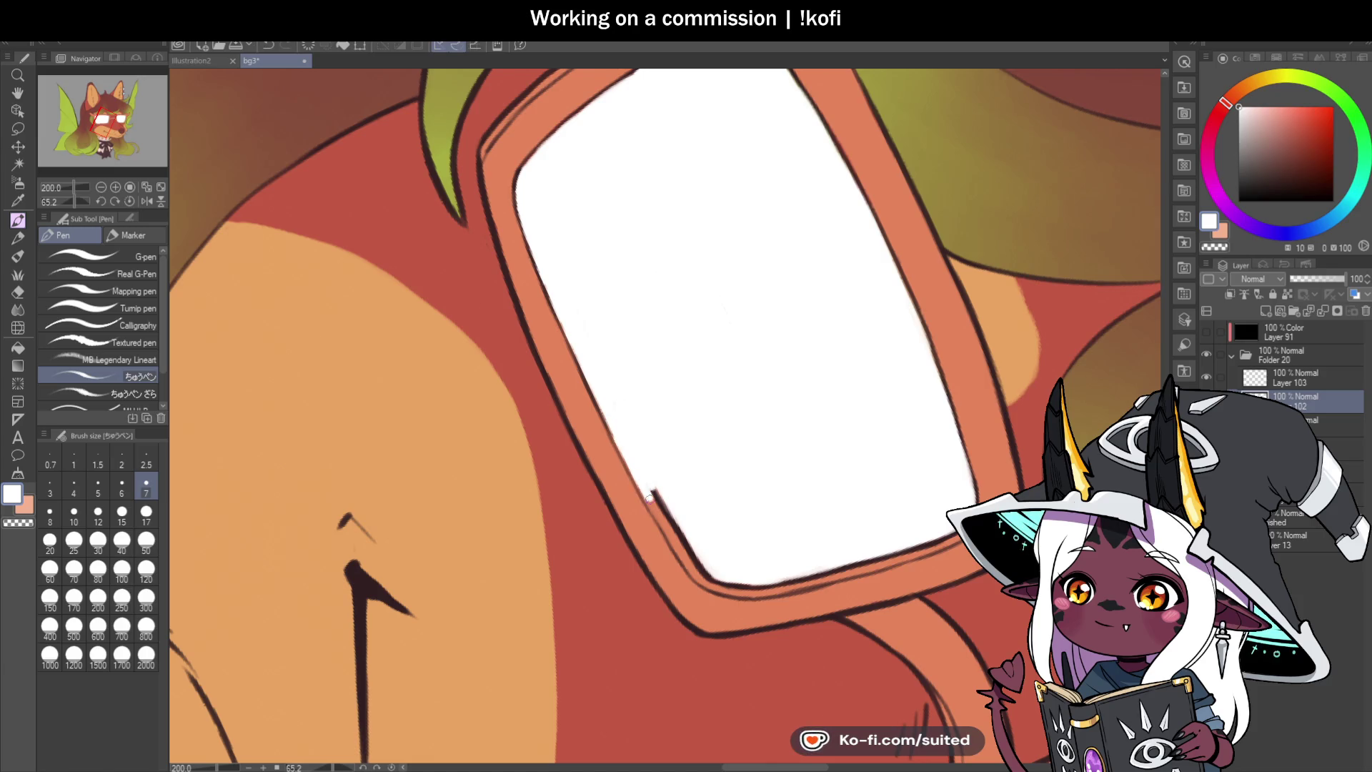
left_click_drag(659, 512, 668, 507)
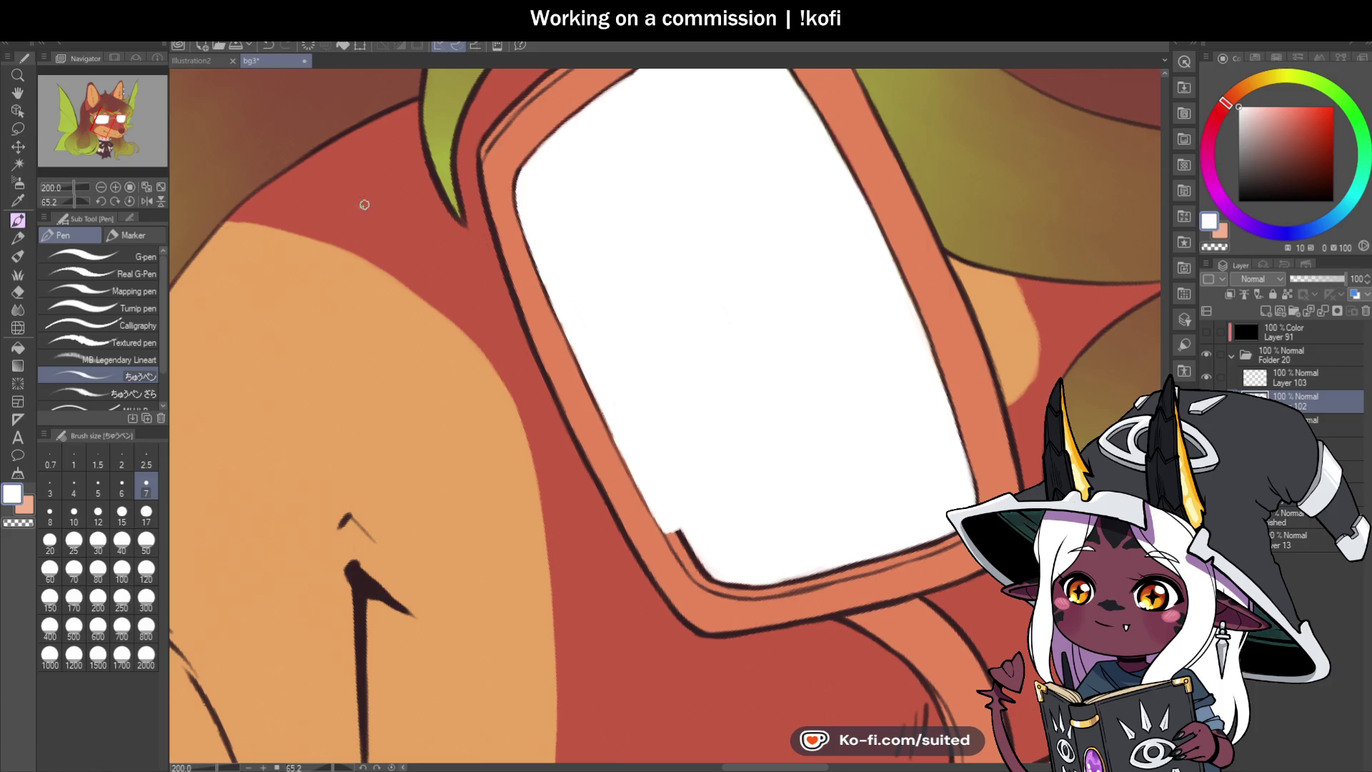
left_click(125, 202)
Step: Extend the white over the lens edge line and leftover dark bits on the other lens
scroll(782, 203, "up", 5)
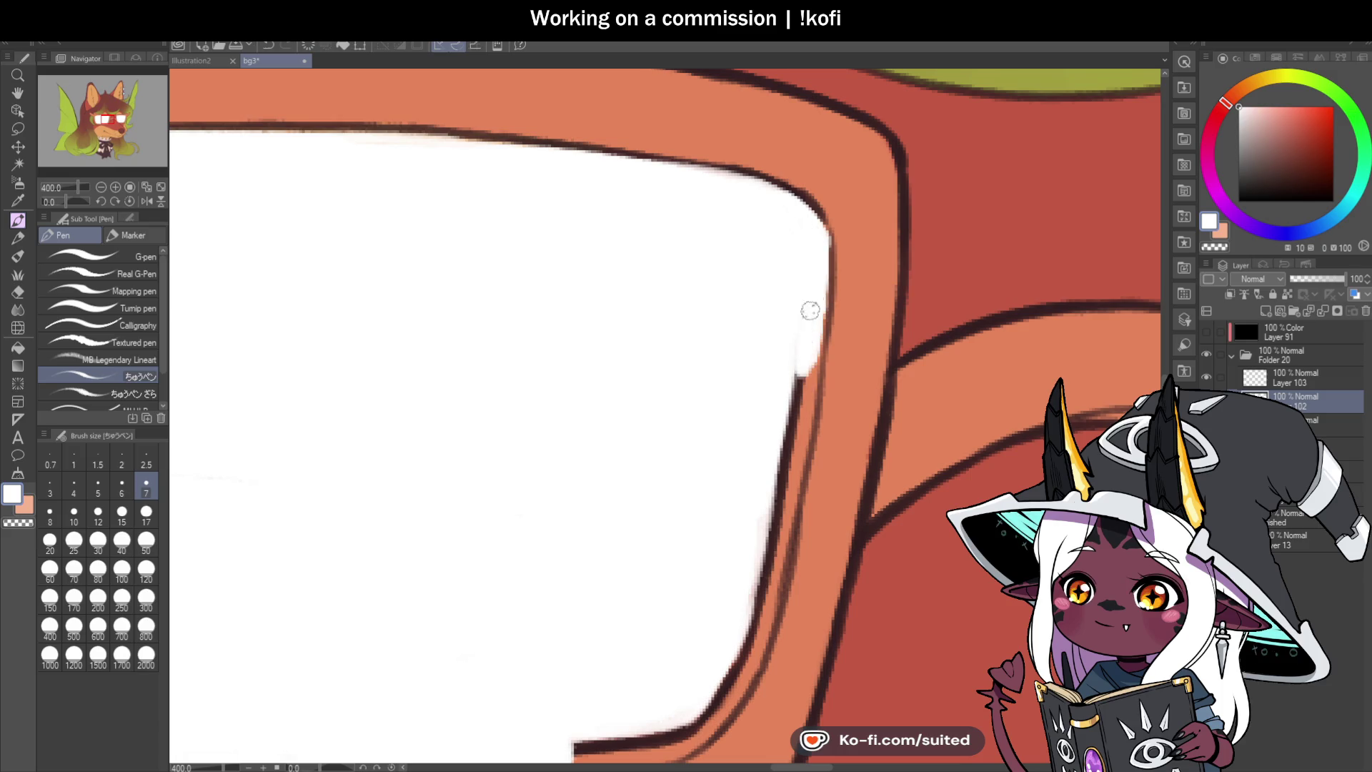
mouse_move(810, 322)
left_mouse_down()
mouse_move(790, 436)
mouse_move(805, 389)
left_mouse_up()
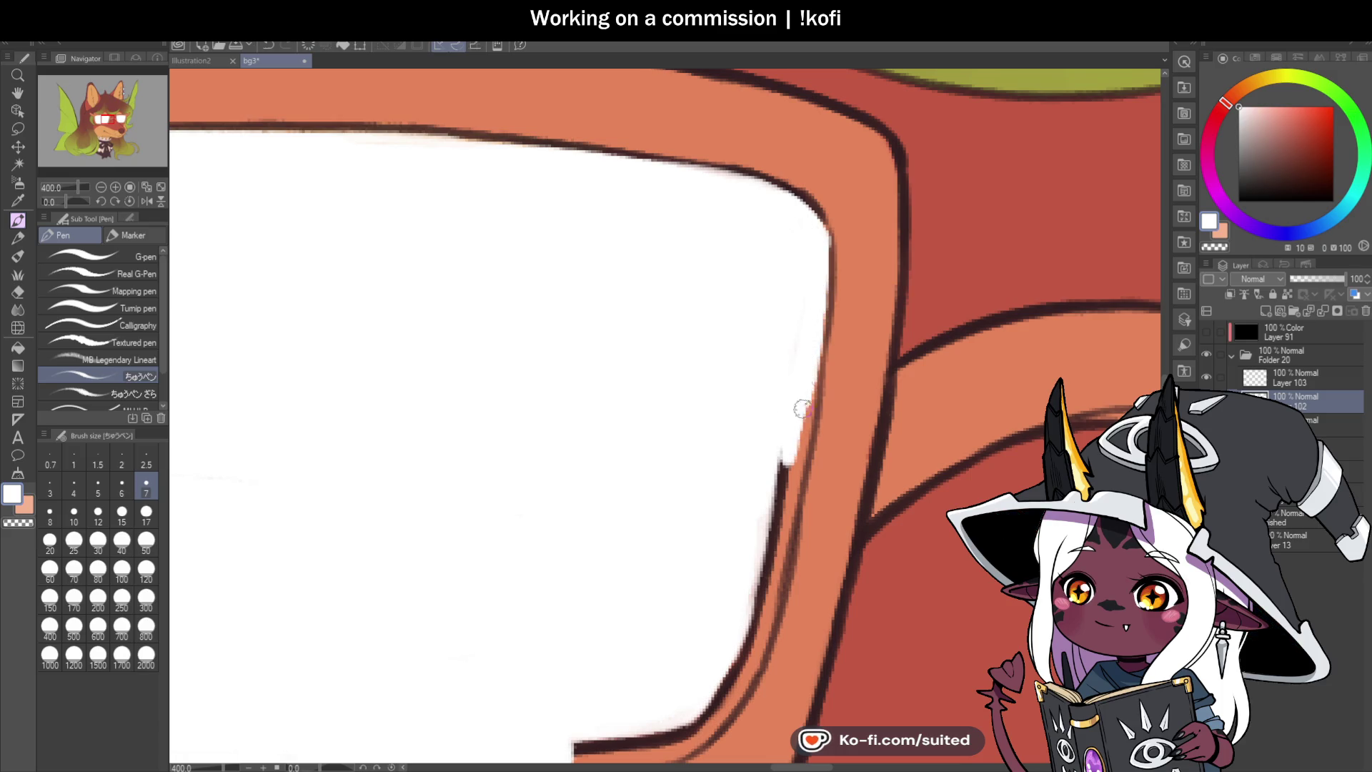
scroll(749, 355, "down", 5)
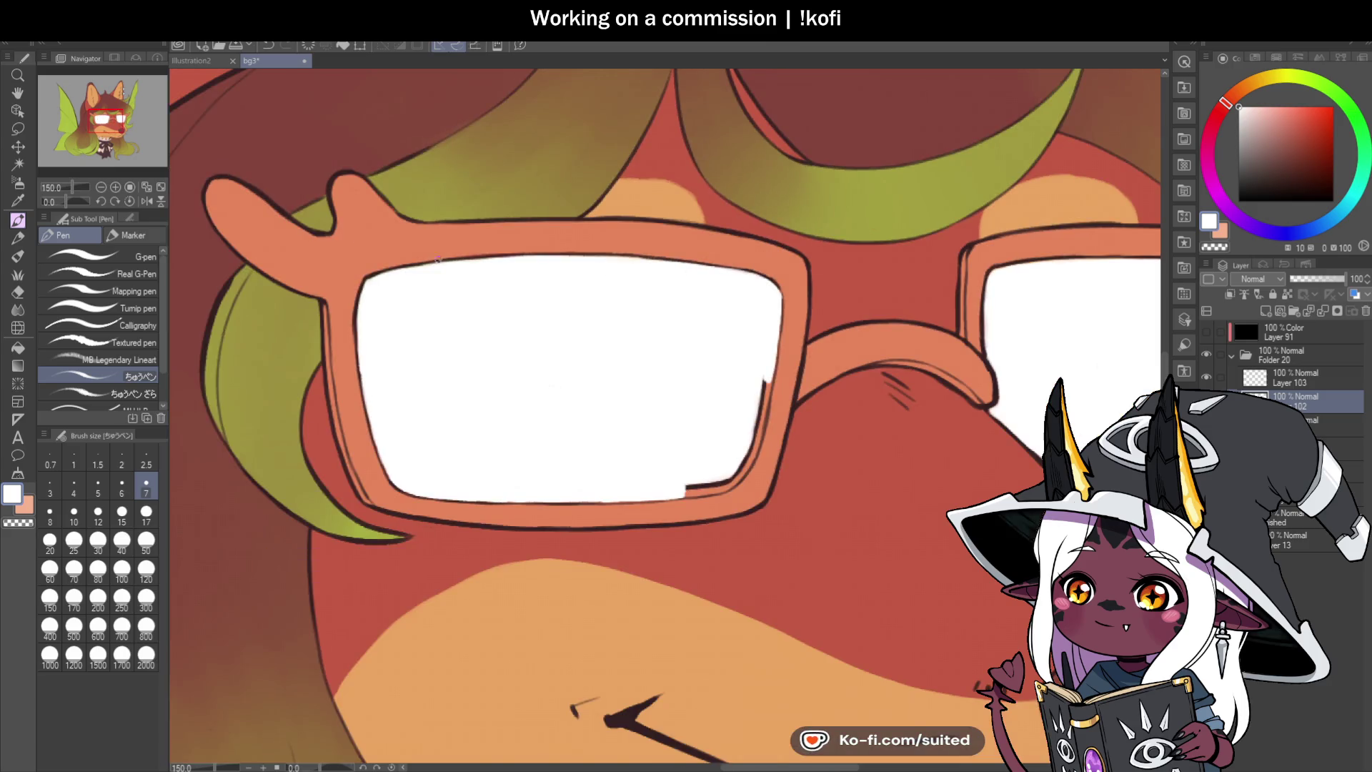
left_click_drag(77, 194, 43, 216)
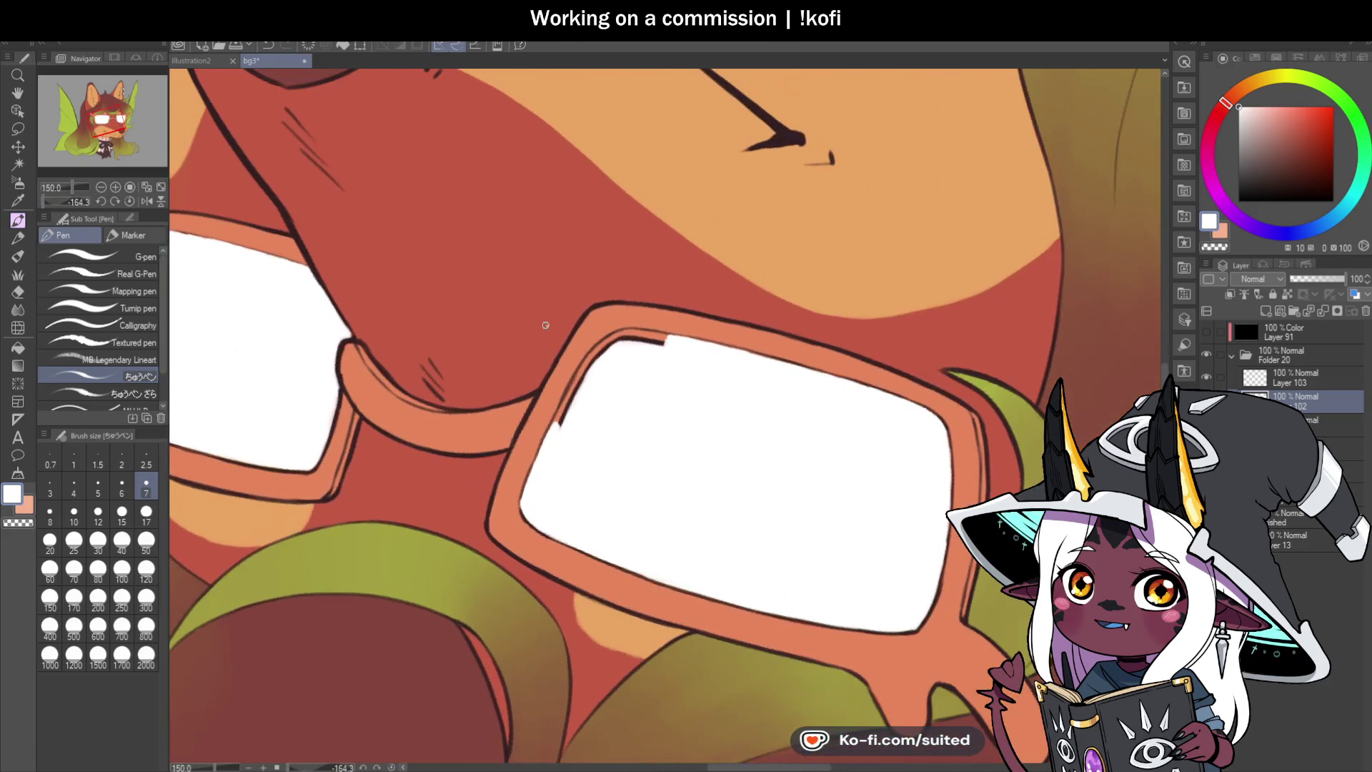
scroll(561, 407, "up", 5)
mouse_move(593, 336)
left_mouse_down()
mouse_move(568, 453)
mouse_move(583, 379)
left_mouse_up()
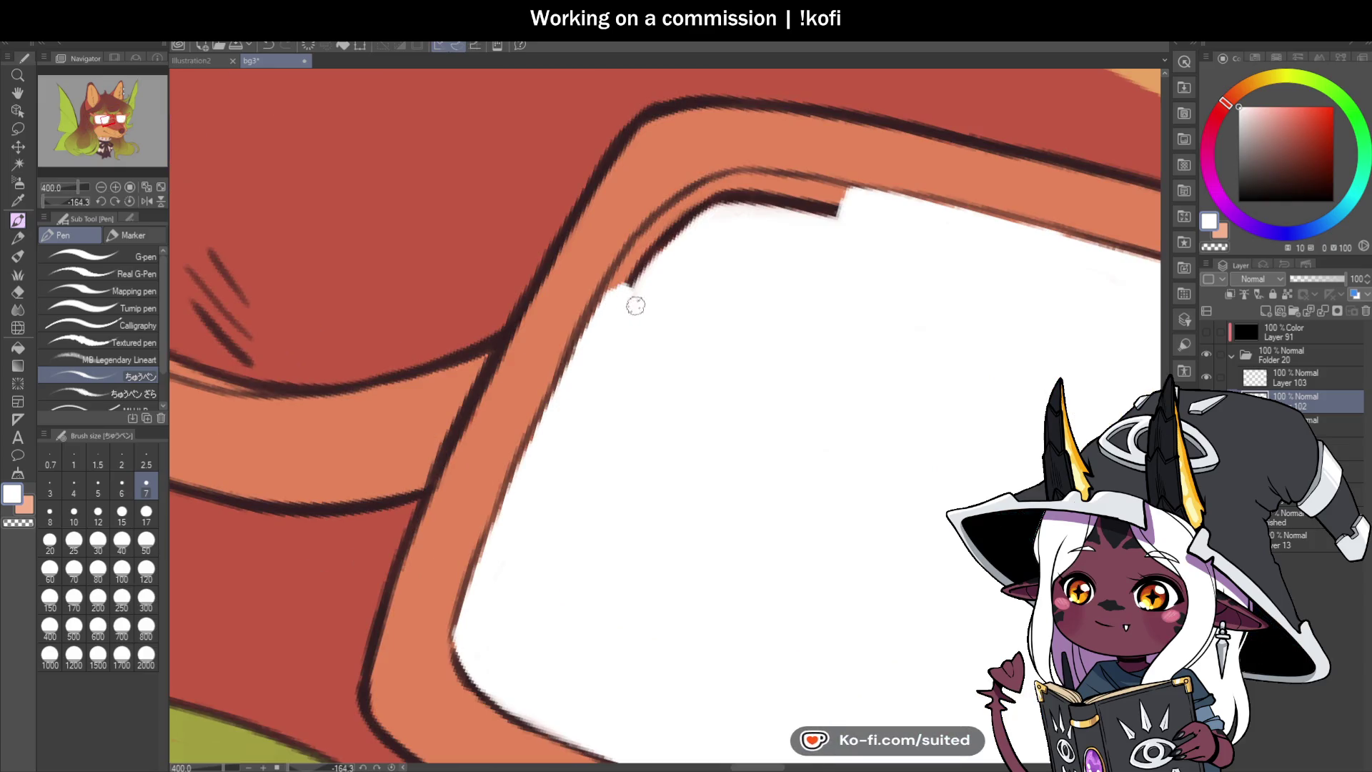
Step: Erase white overflow along the lens's top edge with transparent colour, then reset the view
key("c")
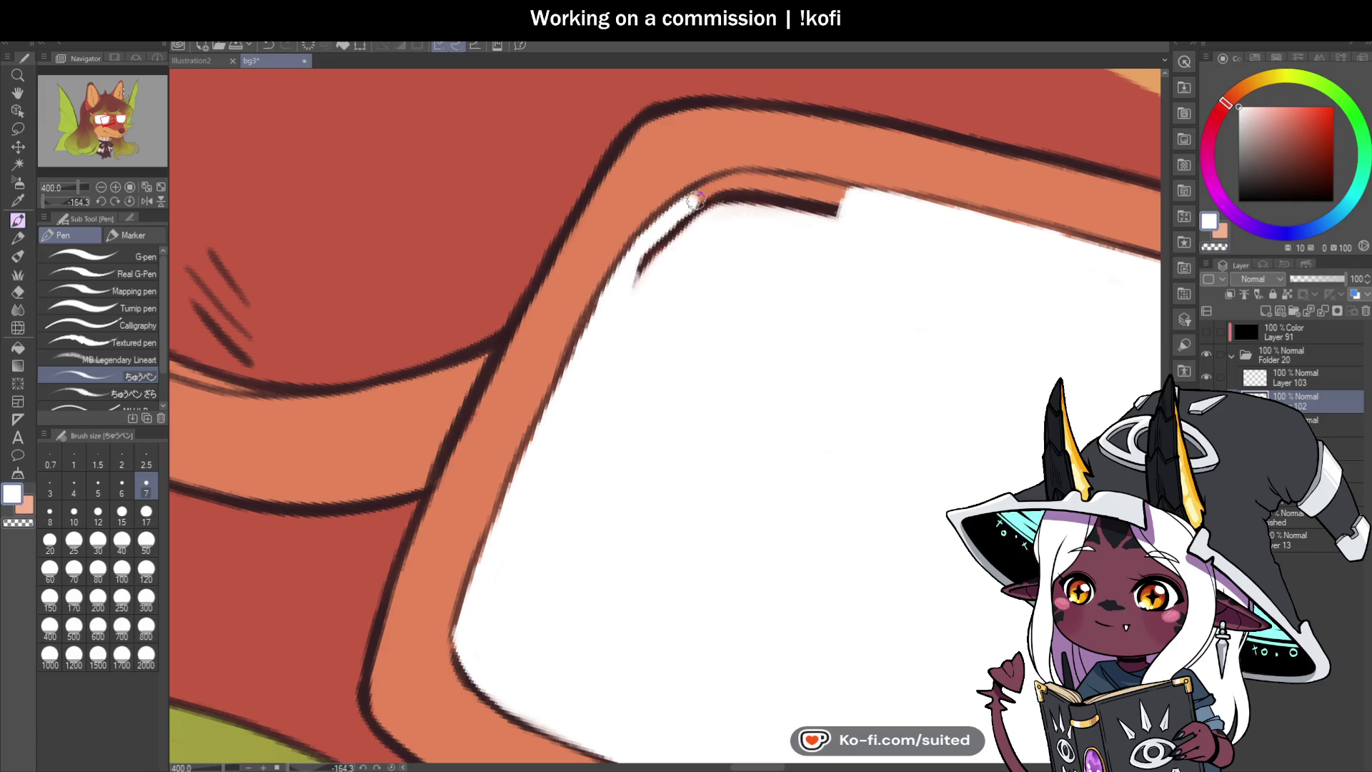
left_click_drag(694, 201, 760, 182)
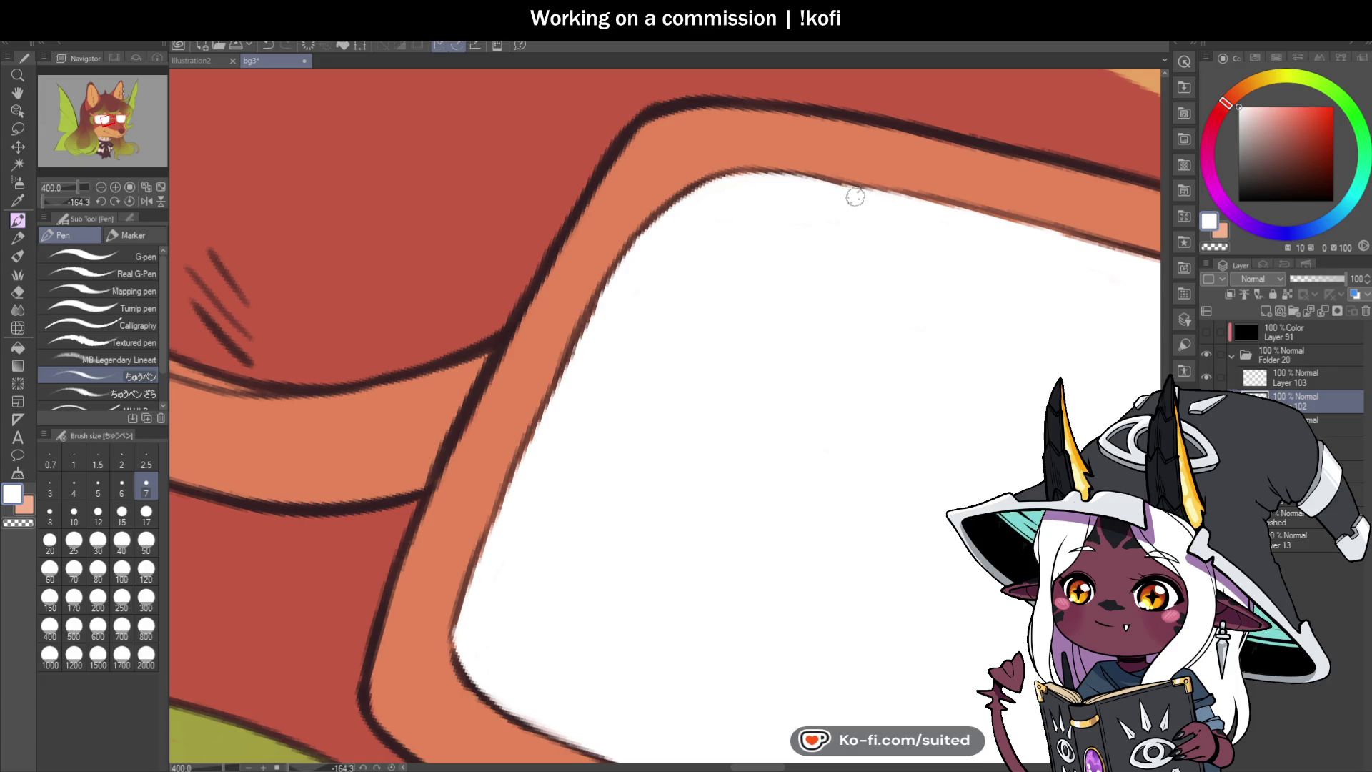
left_click(129, 201)
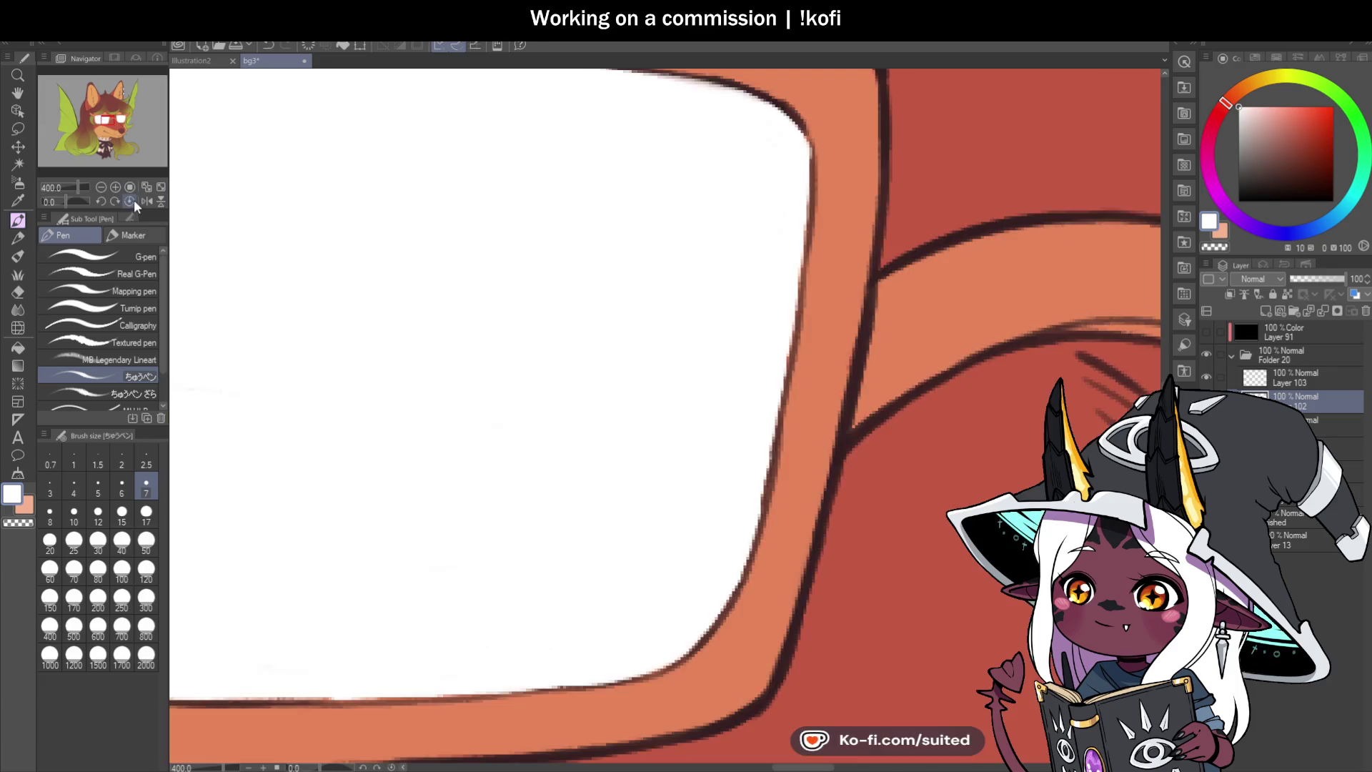
scroll(665, 414, "down", 4)
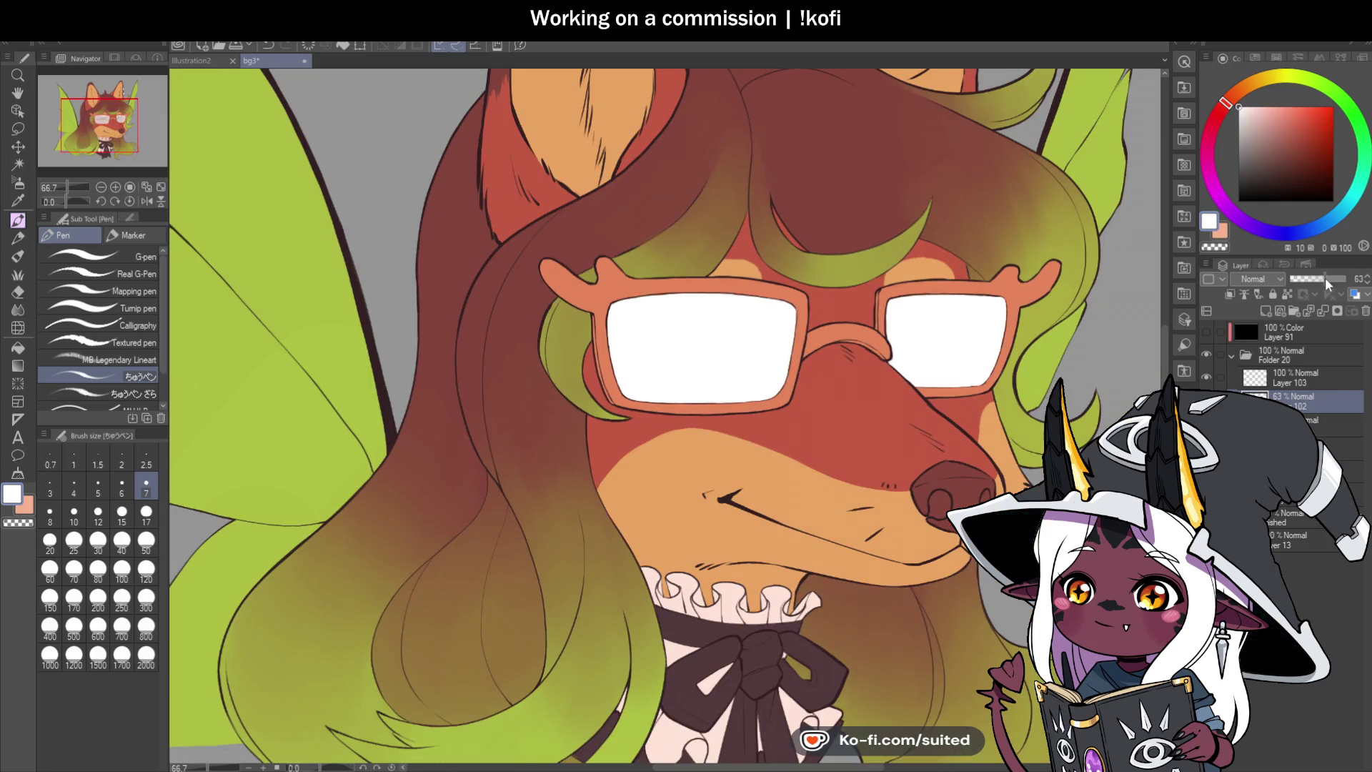
Step: Lower the lens layer's opacity to about 32% so the eyes show through
left_click_drag(1324, 277, 1303, 289)
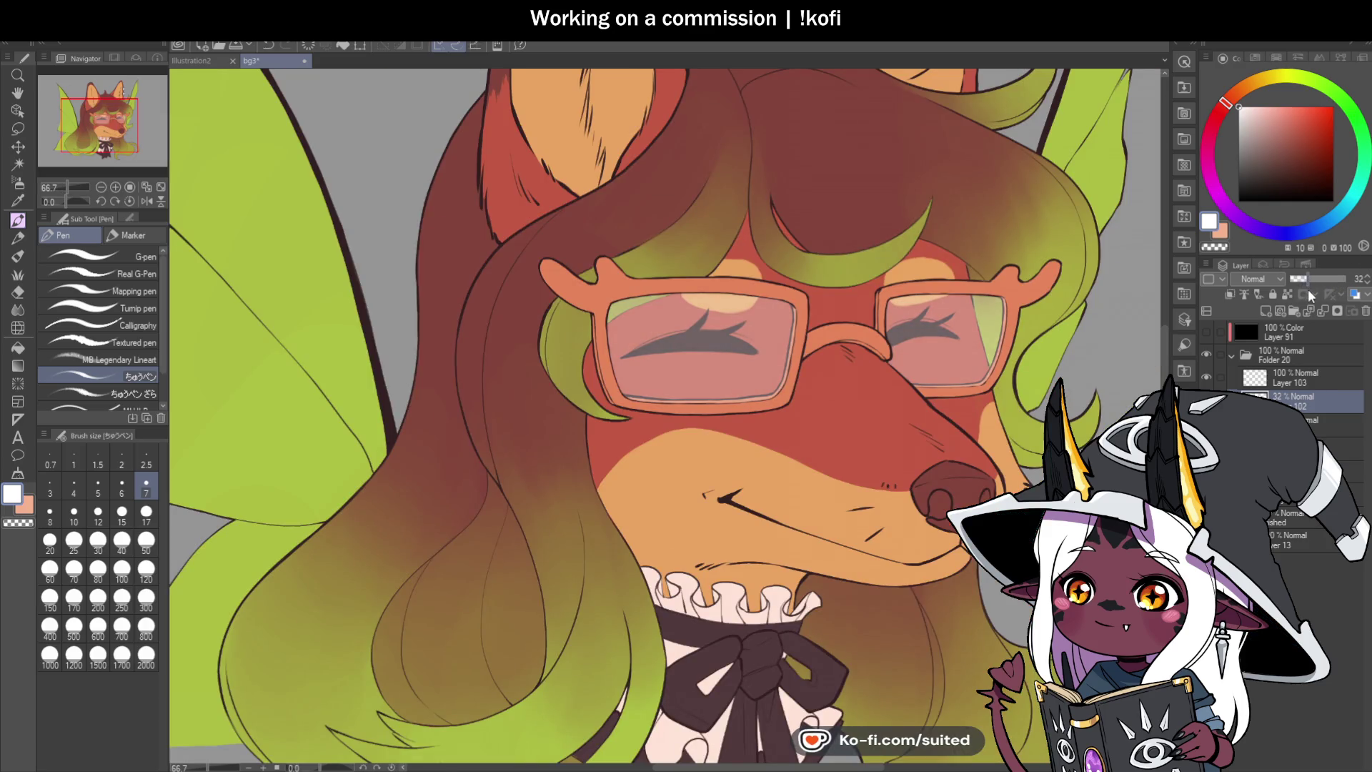
scroll(747, 294, "down", 2)
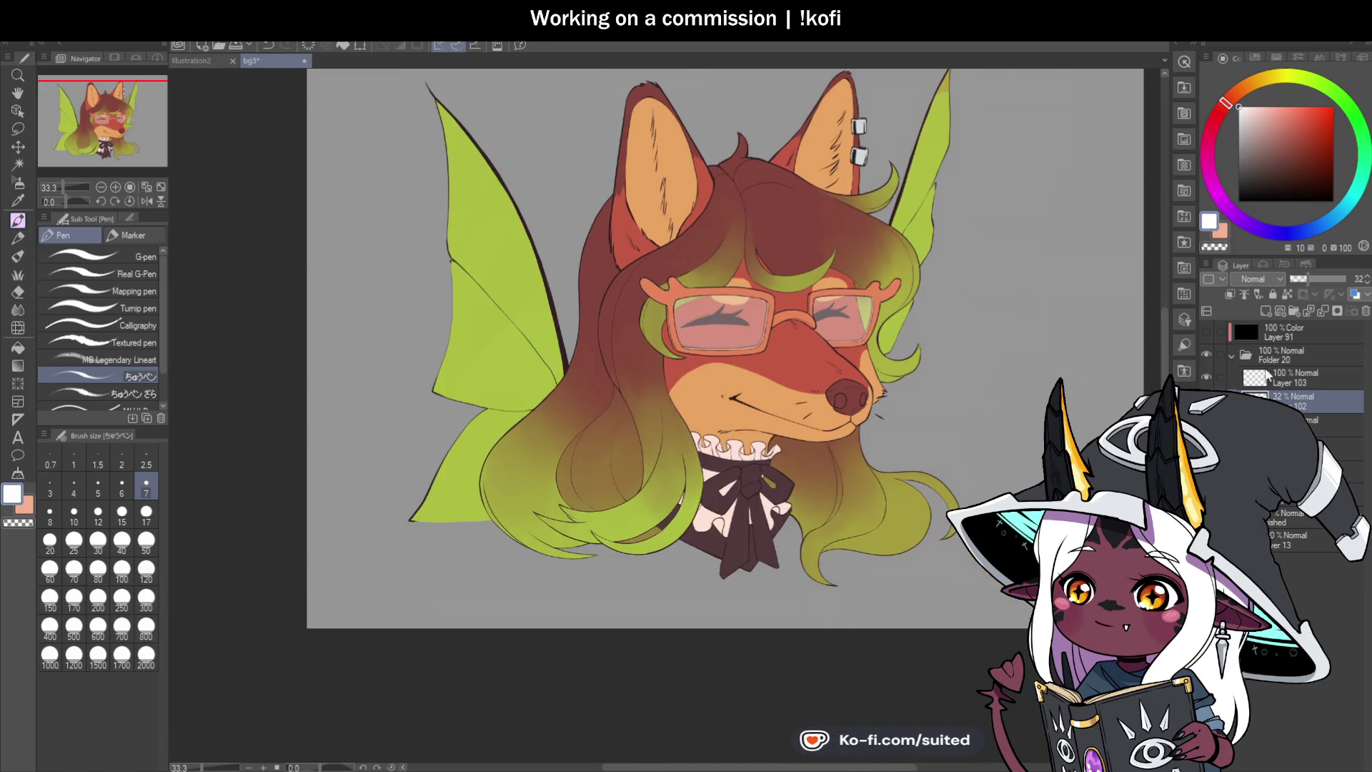
scroll(672, 418, "up", 1)
Step: On the Multiply layer, sample a red from the artwork and shade the muzzle below the right lens
left_click(1301, 449)
scroll(871, 330, "down", 1)
scroll(985, 330, "up", 1)
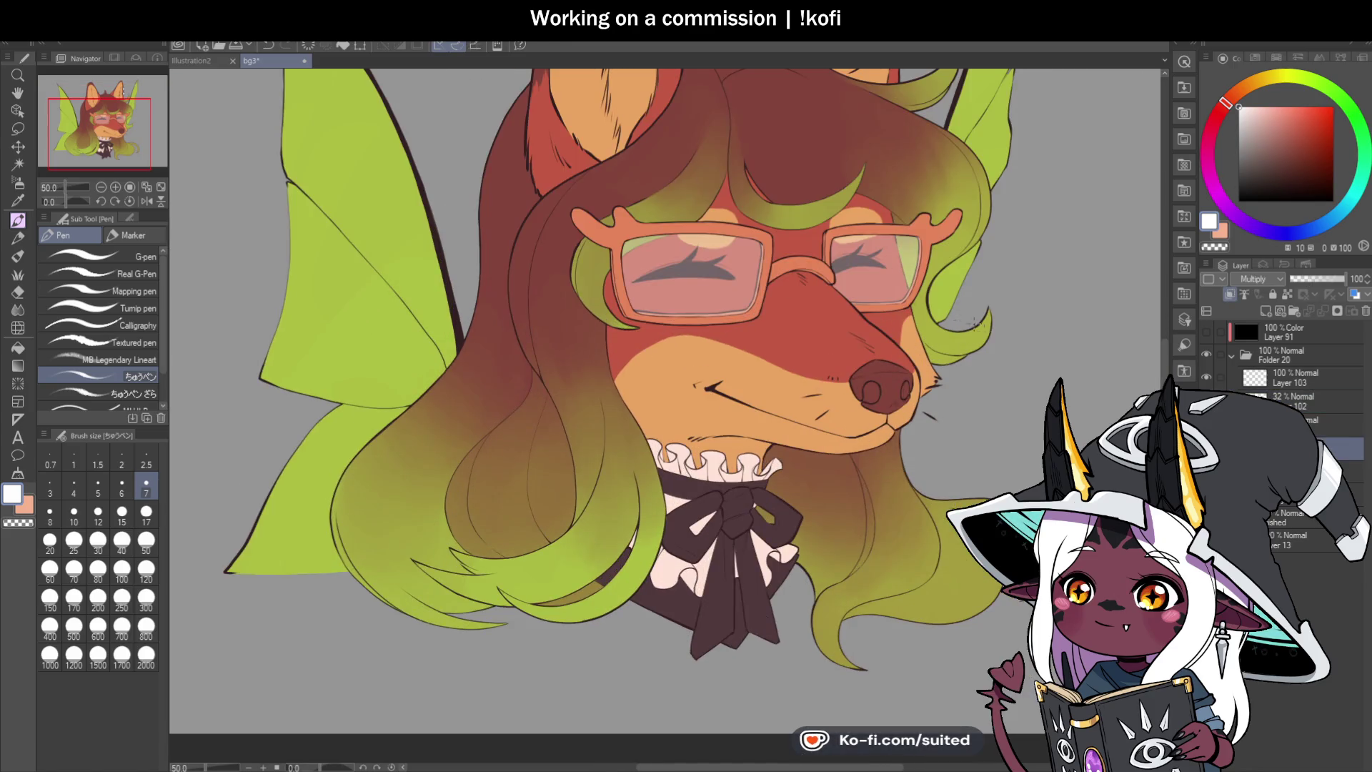
key("i")
key("p")
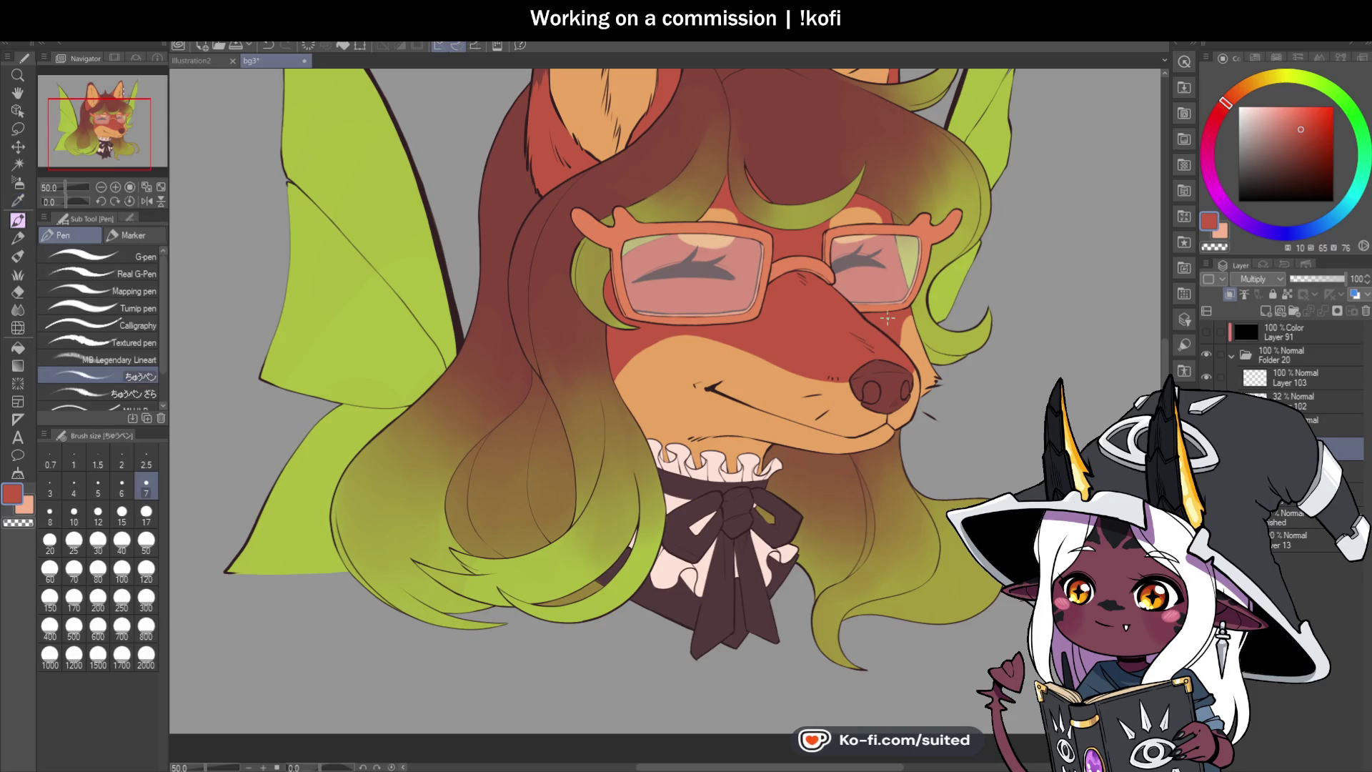
scroll(700, 386, "down", 1)
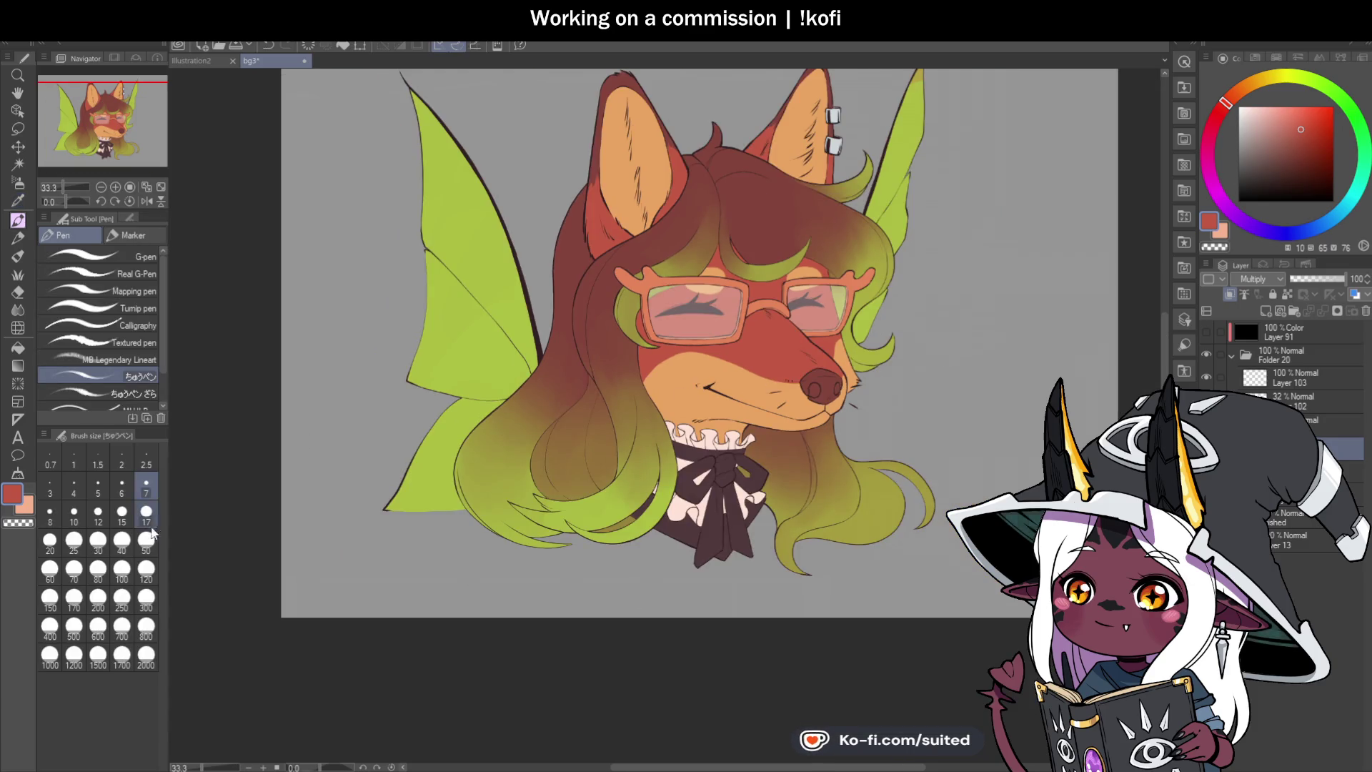
scroll(826, 405, "down", 1)
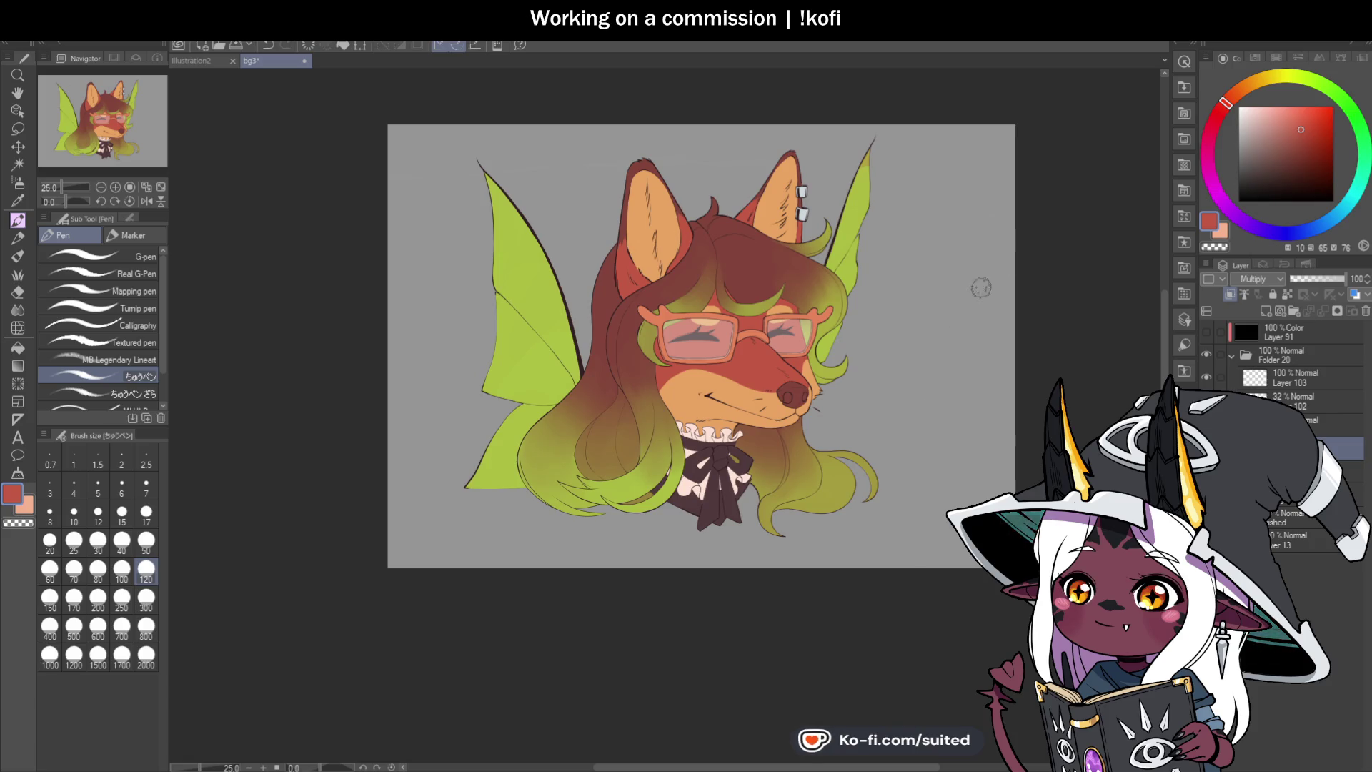
scroll(917, 366, "up", 1)
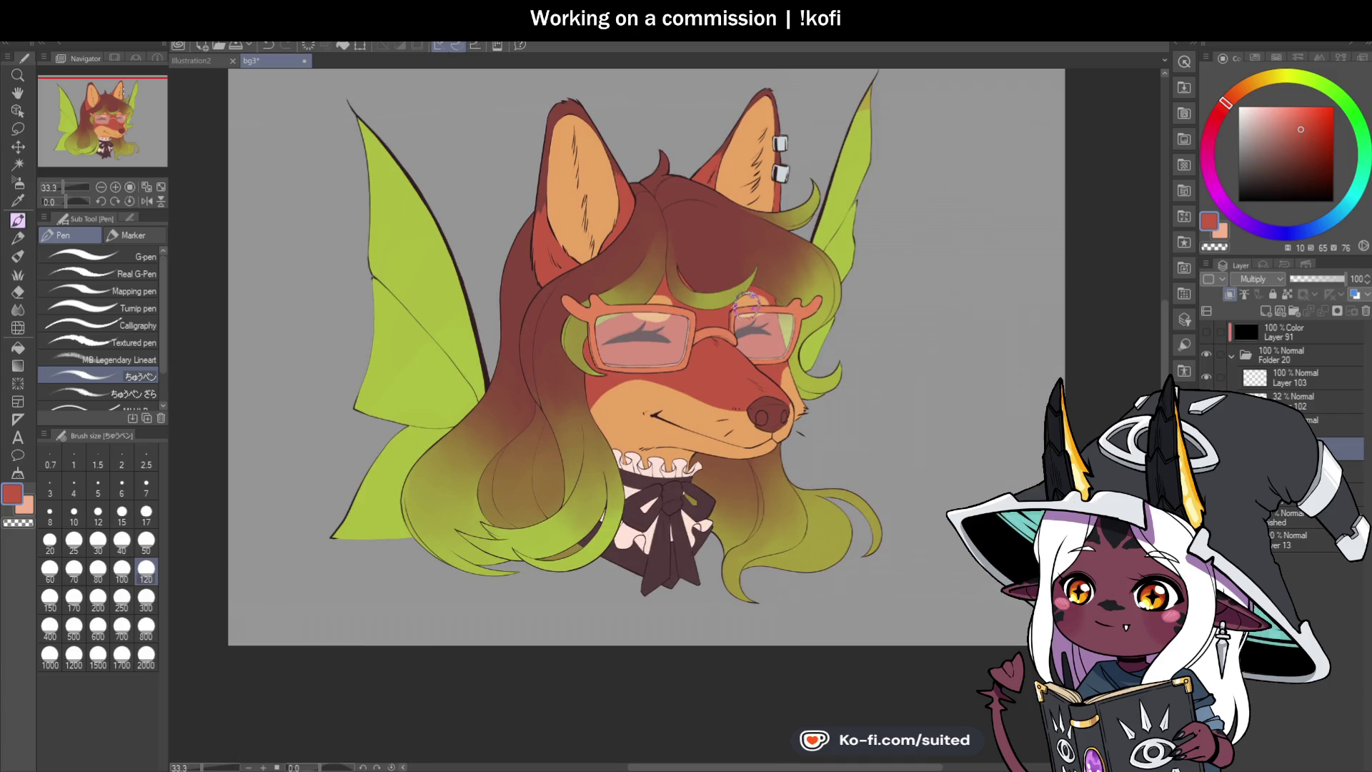
mouse_move(755, 356)
left_mouse_down()
mouse_move(793, 397)
mouse_move(772, 350)
left_mouse_up()
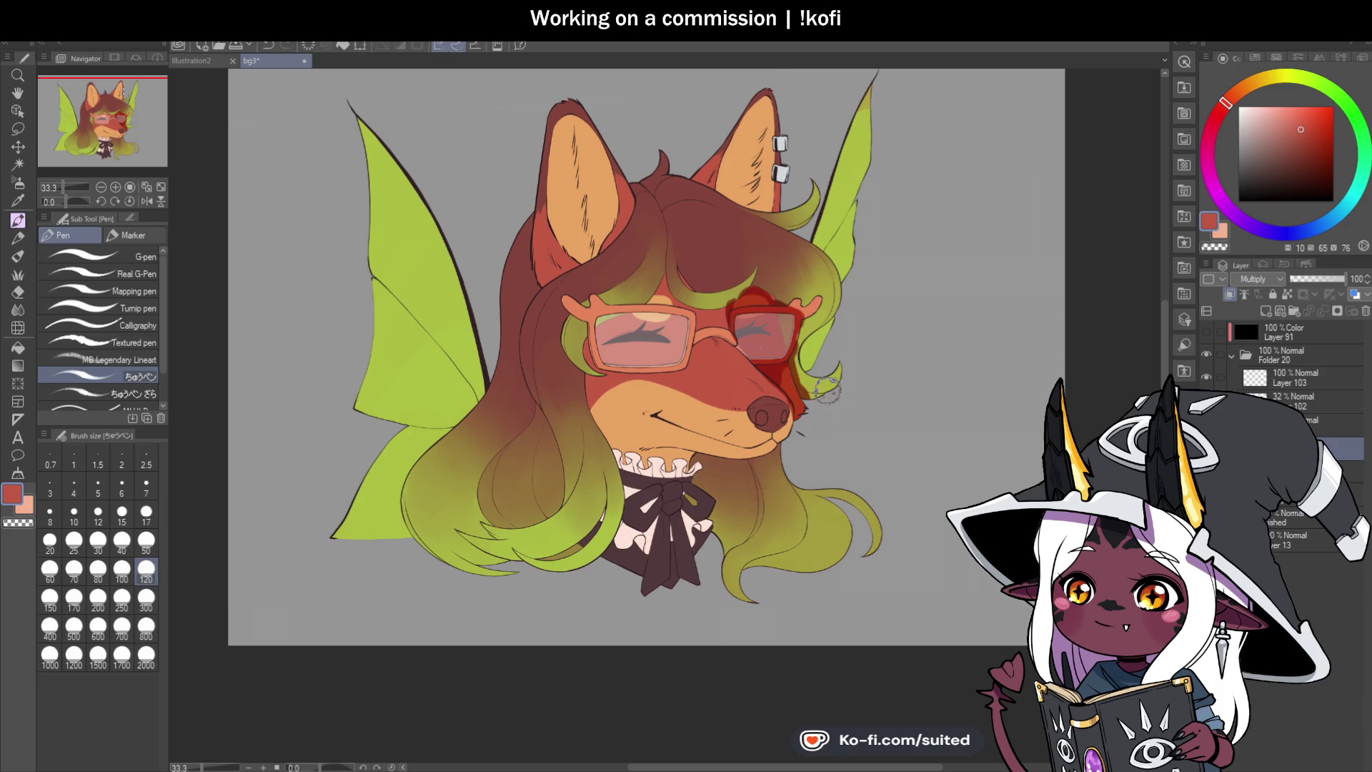
Step: Shade the collar ruffle, nose, hair beside the bow and the bow area in dark red
left_click_drag(660, 450, 645, 461)
scroll(744, 427, "up", 2)
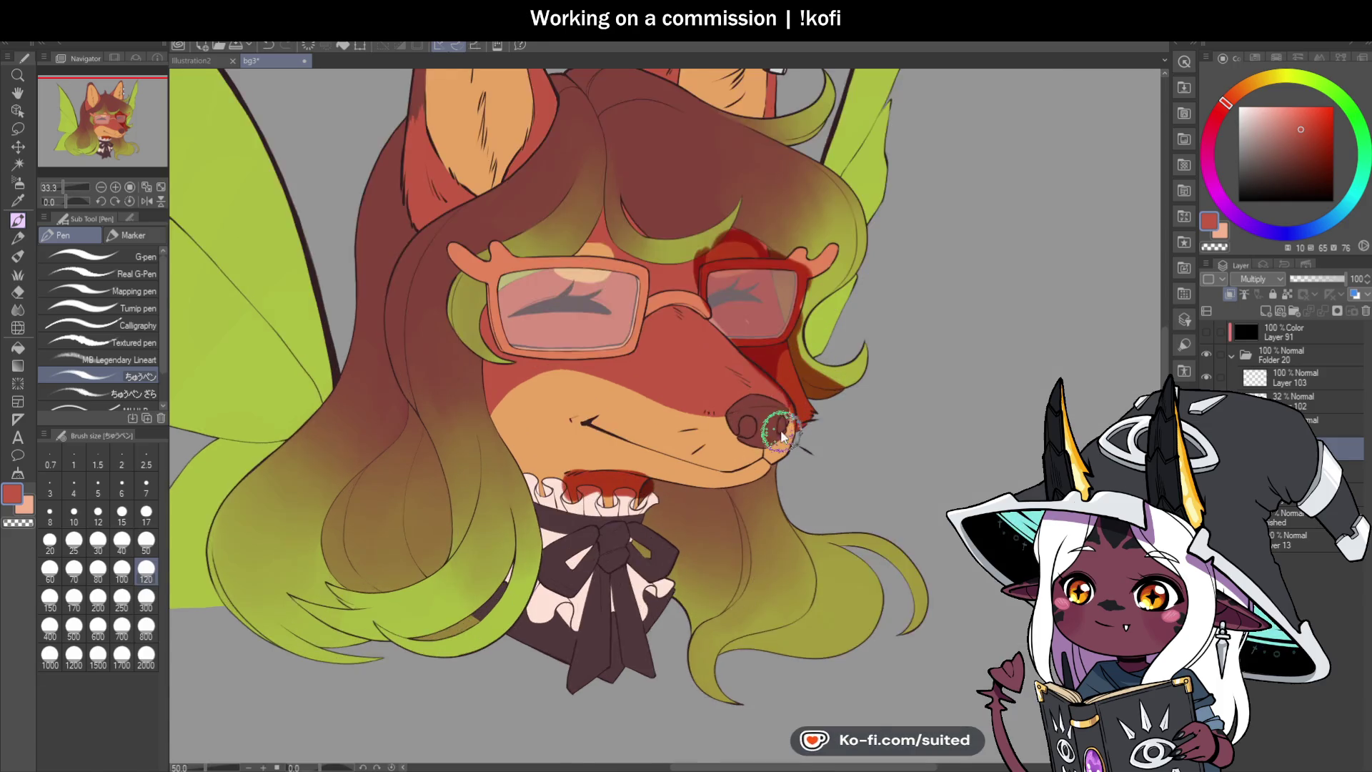
left_click_drag(732, 423, 780, 451)
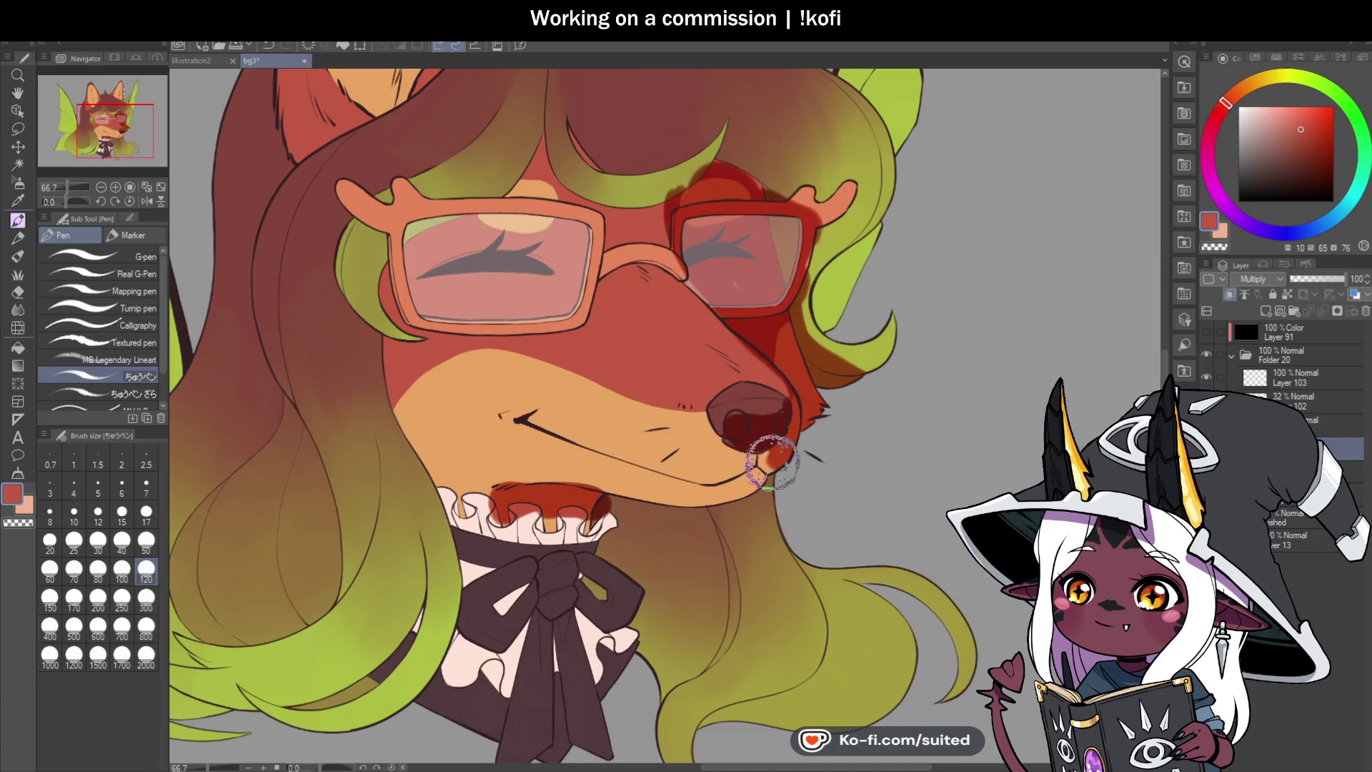
mouse_move(611, 501)
left_mouse_down()
mouse_move(658, 575)
mouse_move(598, 593)
left_mouse_up()
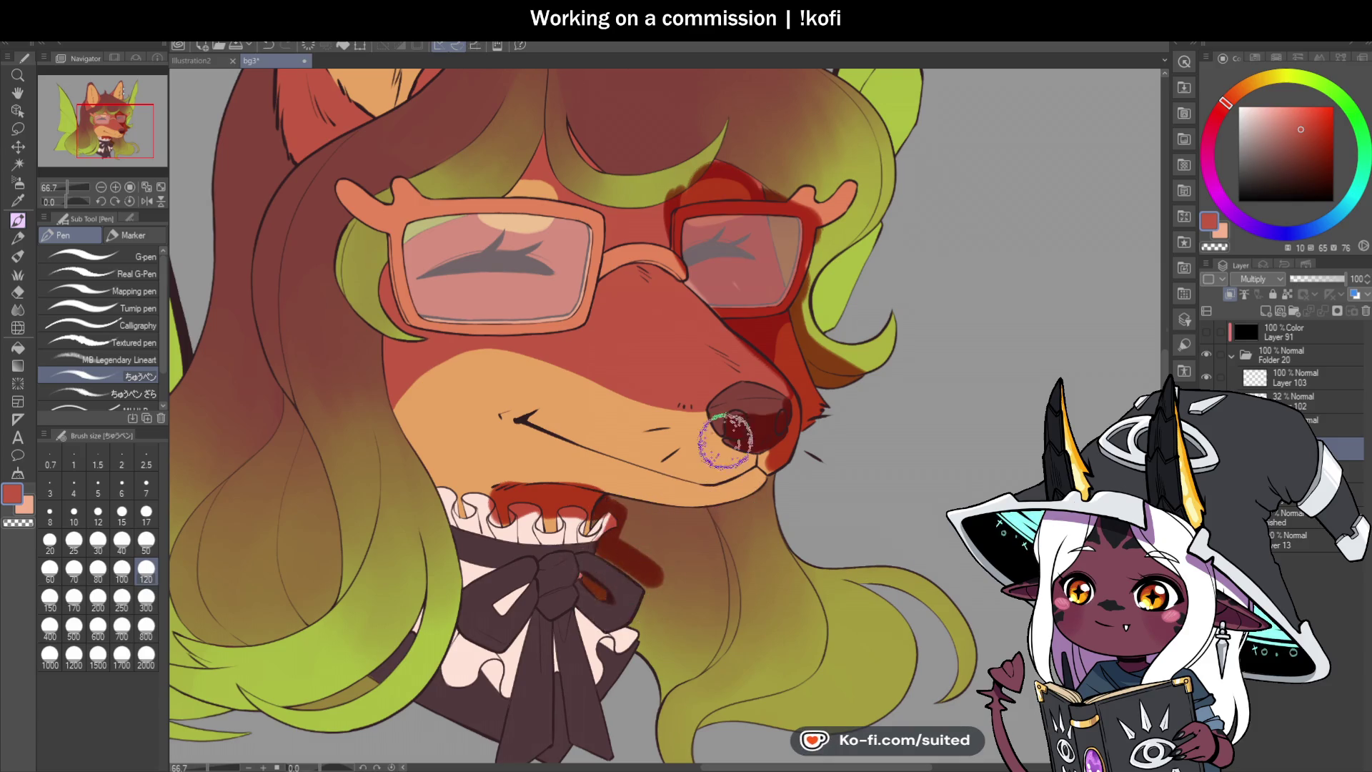
scroll(714, 428, "down", 1)
scroll(679, 429, "up", 1)
mouse_move(643, 404)
left_mouse_down()
mouse_move(736, 436)
mouse_move(679, 427)
mouse_move(760, 560)
mouse_move(704, 571)
mouse_move(683, 556)
mouse_move(692, 496)
mouse_move(652, 481)
mouse_move(698, 550)
mouse_move(723, 445)
left_mouse_up()
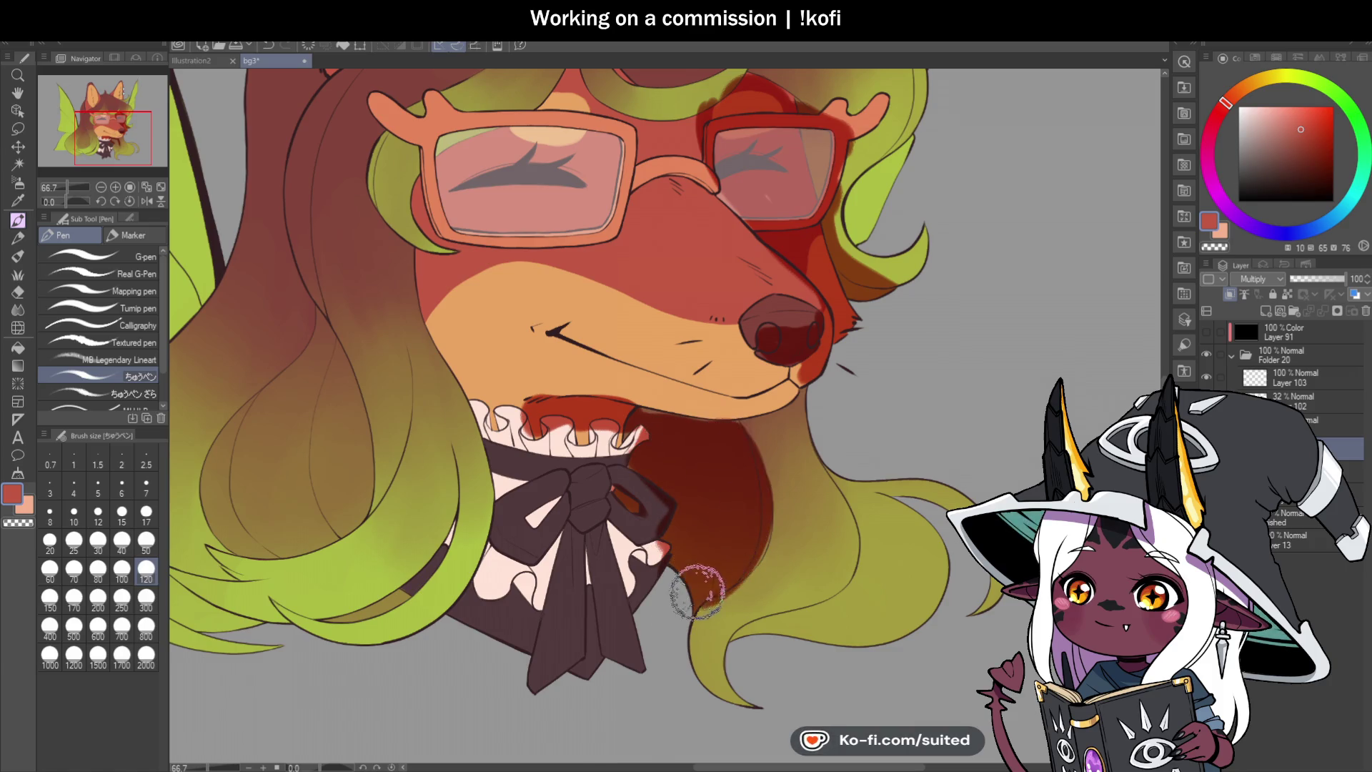
scroll(843, 422, "down", 3)
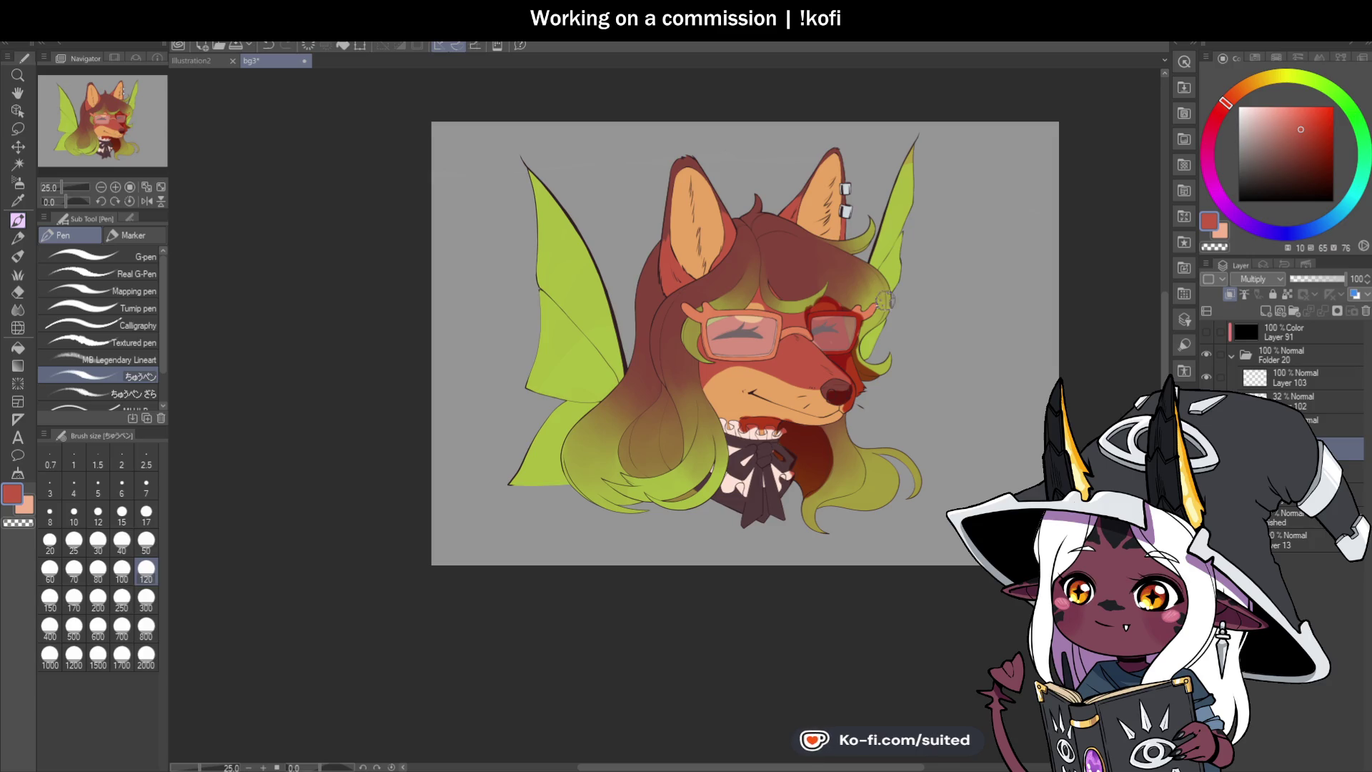
scroll(829, 315, "up", 1)
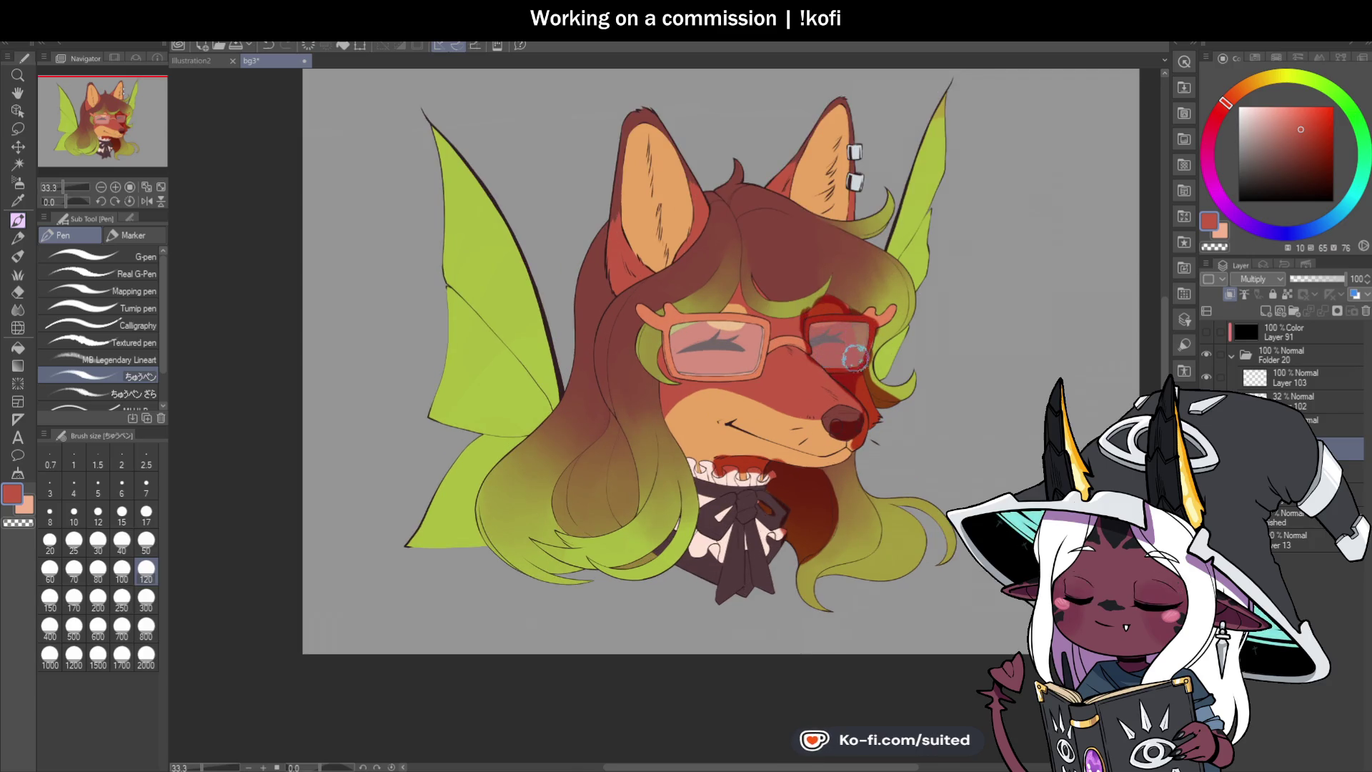
scroll(678, 362, "down", 1)
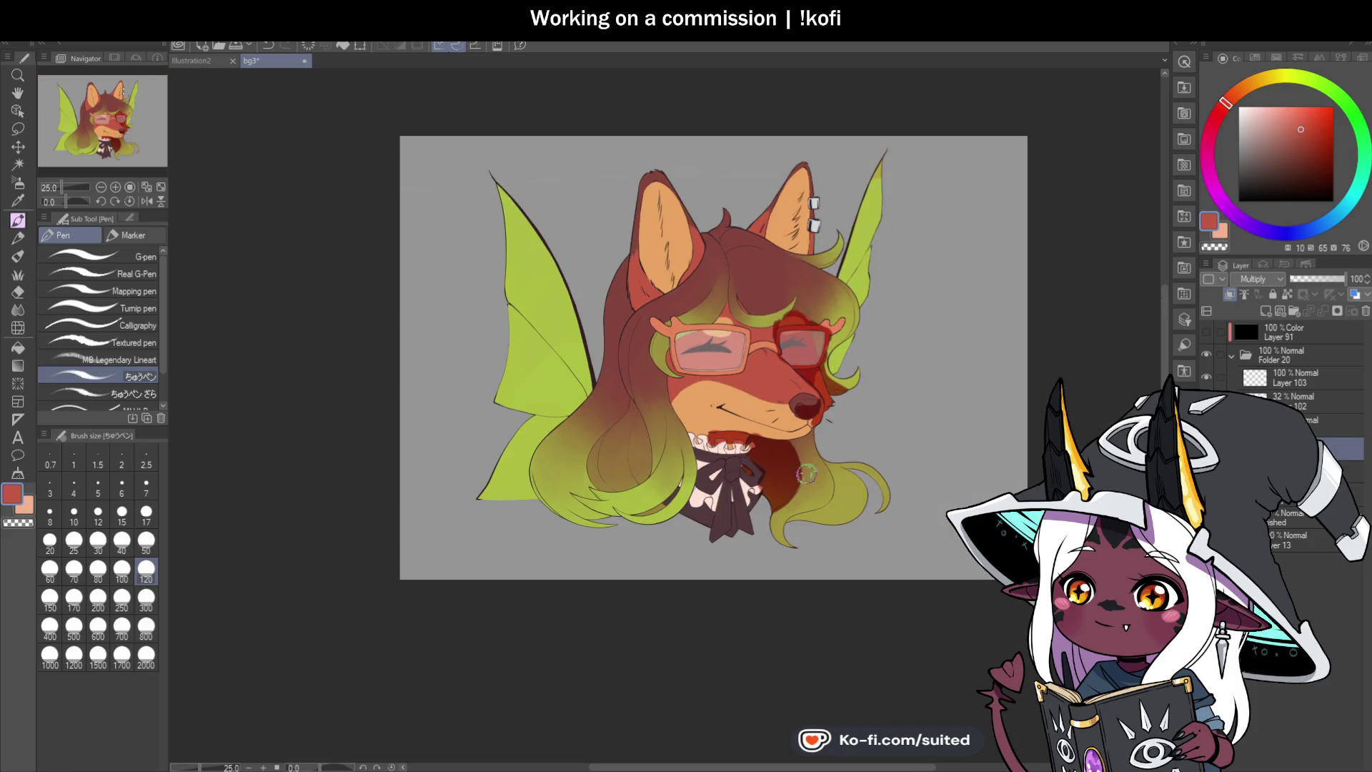
scroll(667, 564, "up", 2)
Step: Deepen the dark red shadow inside the hair and along its lower edge toward the bow
mouse_move(599, 280)
left_mouse_down()
mouse_move(522, 361)
mouse_move(568, 423)
mouse_move(614, 418)
mouse_move(622, 323)
mouse_move(600, 290)
mouse_move(569, 367)
mouse_move(609, 368)
left_mouse_up()
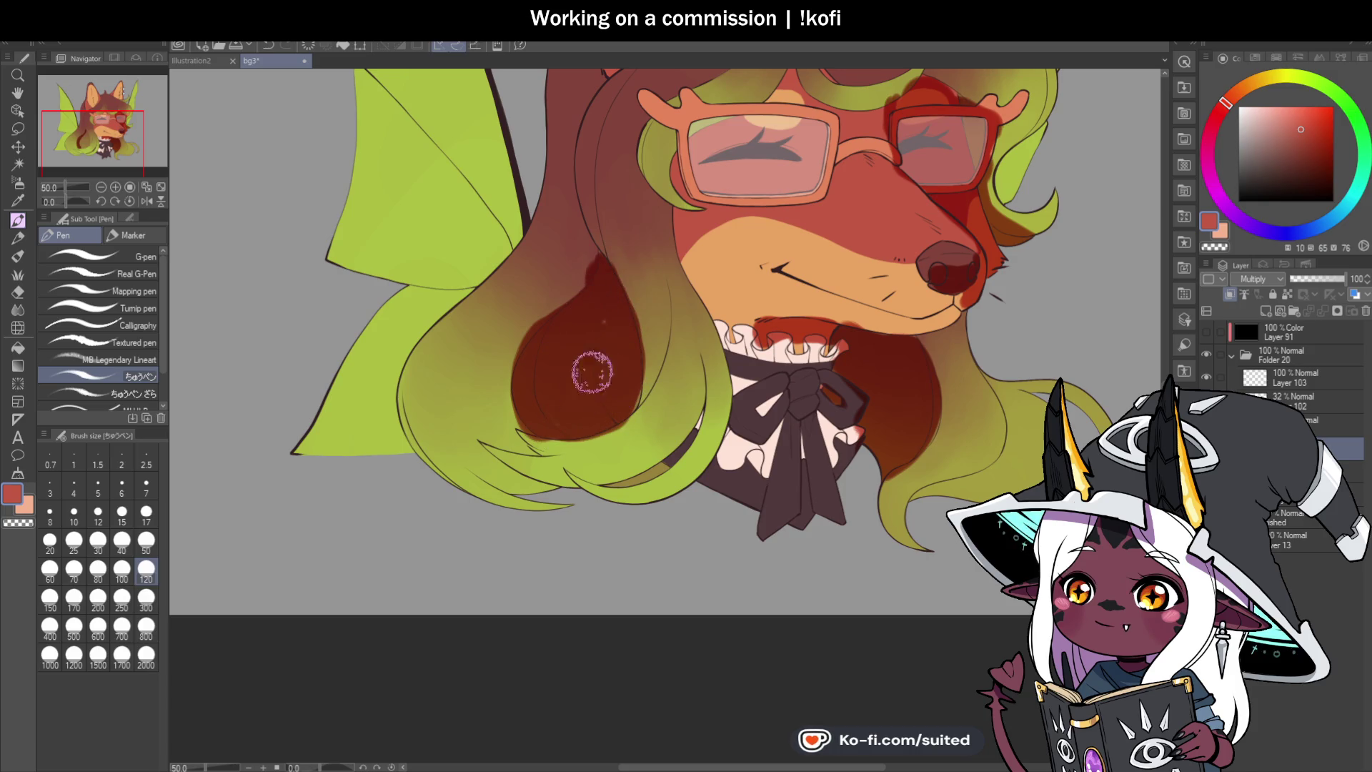
scroll(685, 390, "up", 1)
mouse_move(612, 475)
left_mouse_down()
mouse_move(679, 447)
mouse_move(720, 396)
mouse_move(597, 474)
left_mouse_up()
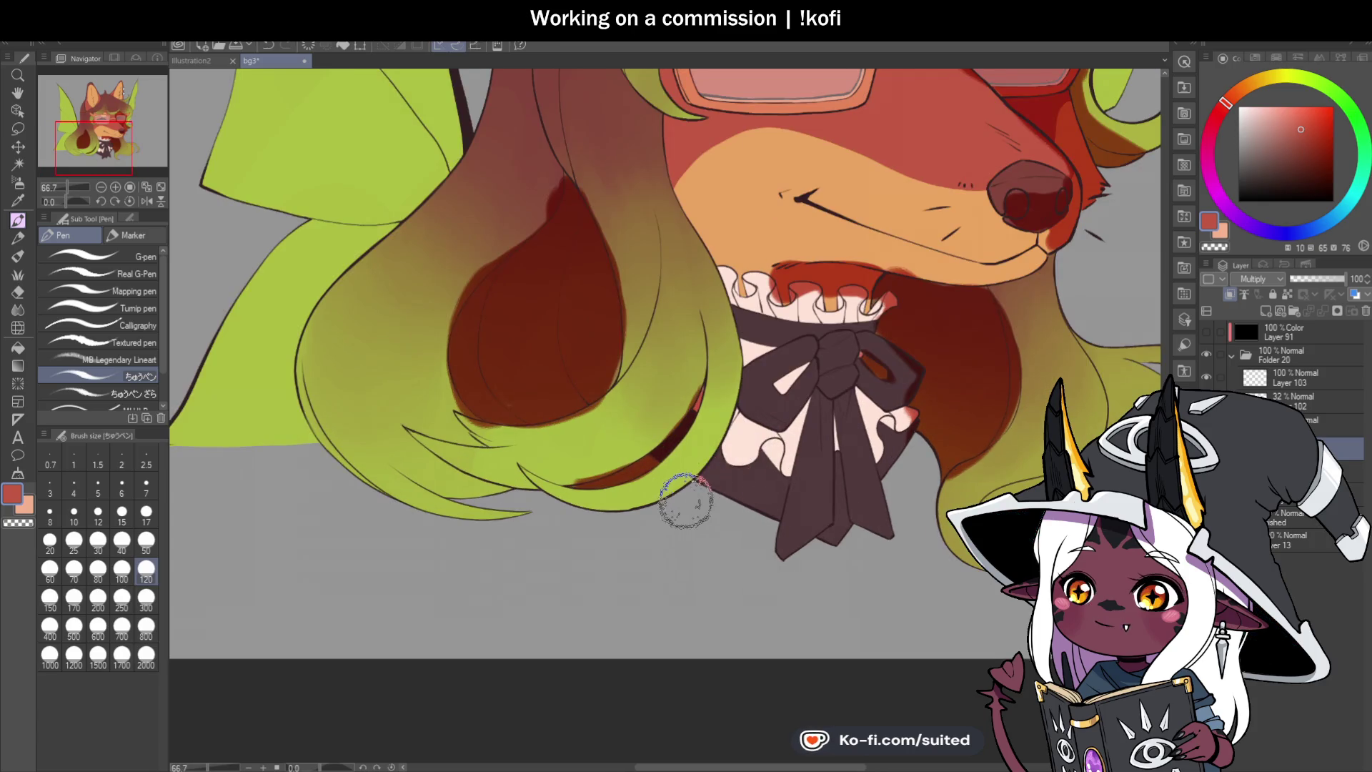
left_click_drag(686, 499, 706, 482)
scroll(677, 429, "down", 1)
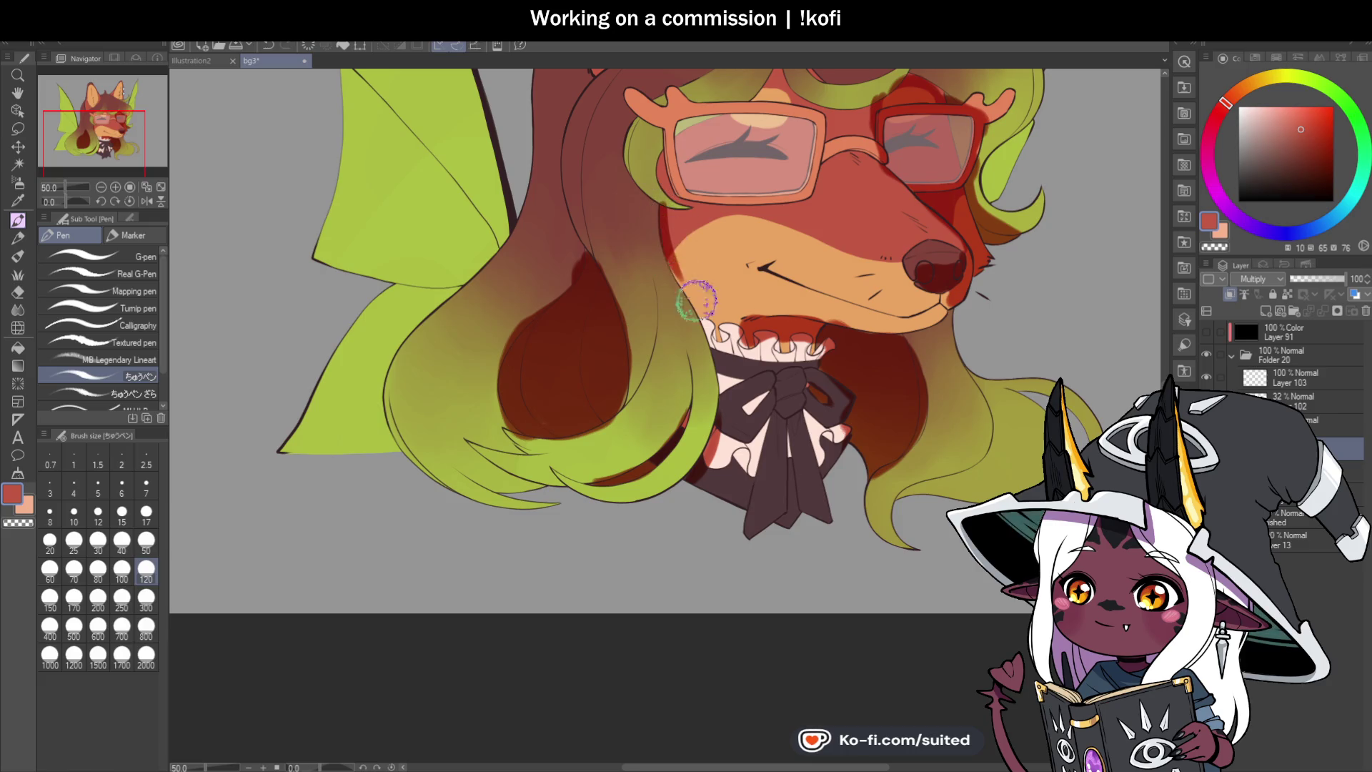
scroll(686, 471, "down", 2)
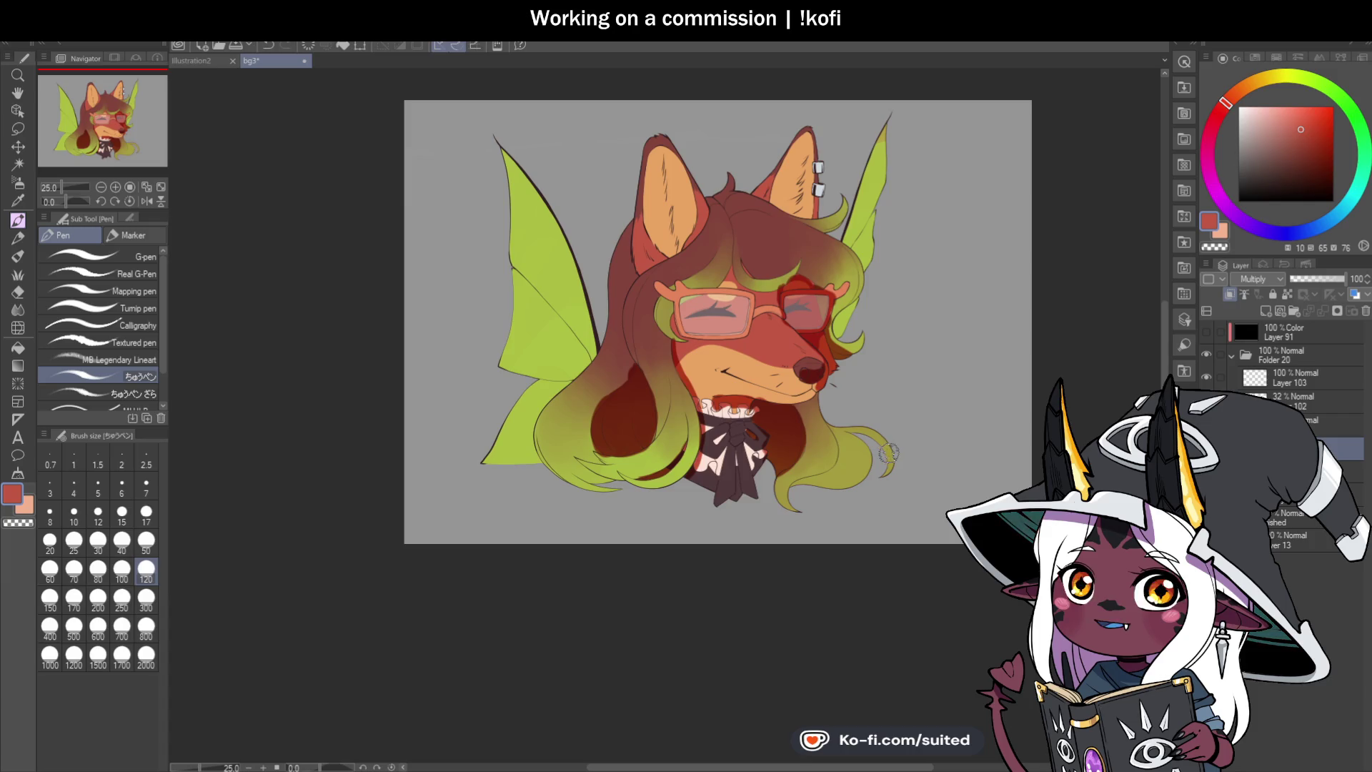
scroll(706, 323, "up", 3)
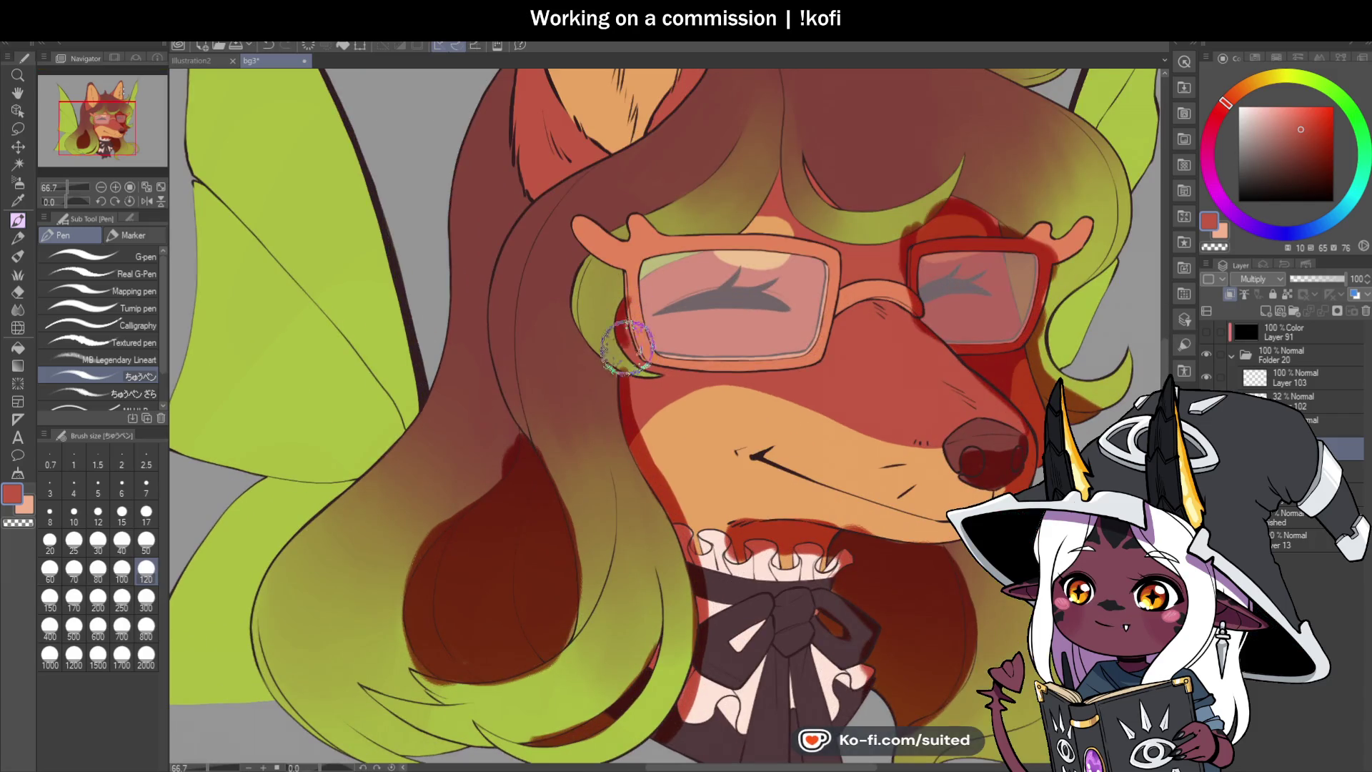
Step: Add a red Multiply stroke across the left glasses lens
mouse_move(650, 367)
left_mouse_down()
mouse_move(667, 264)
mouse_move(701, 267)
mouse_move(750, 229)
left_mouse_up()
scroll(750, 228, "down", 2)
scroll(757, 206, "up", 3)
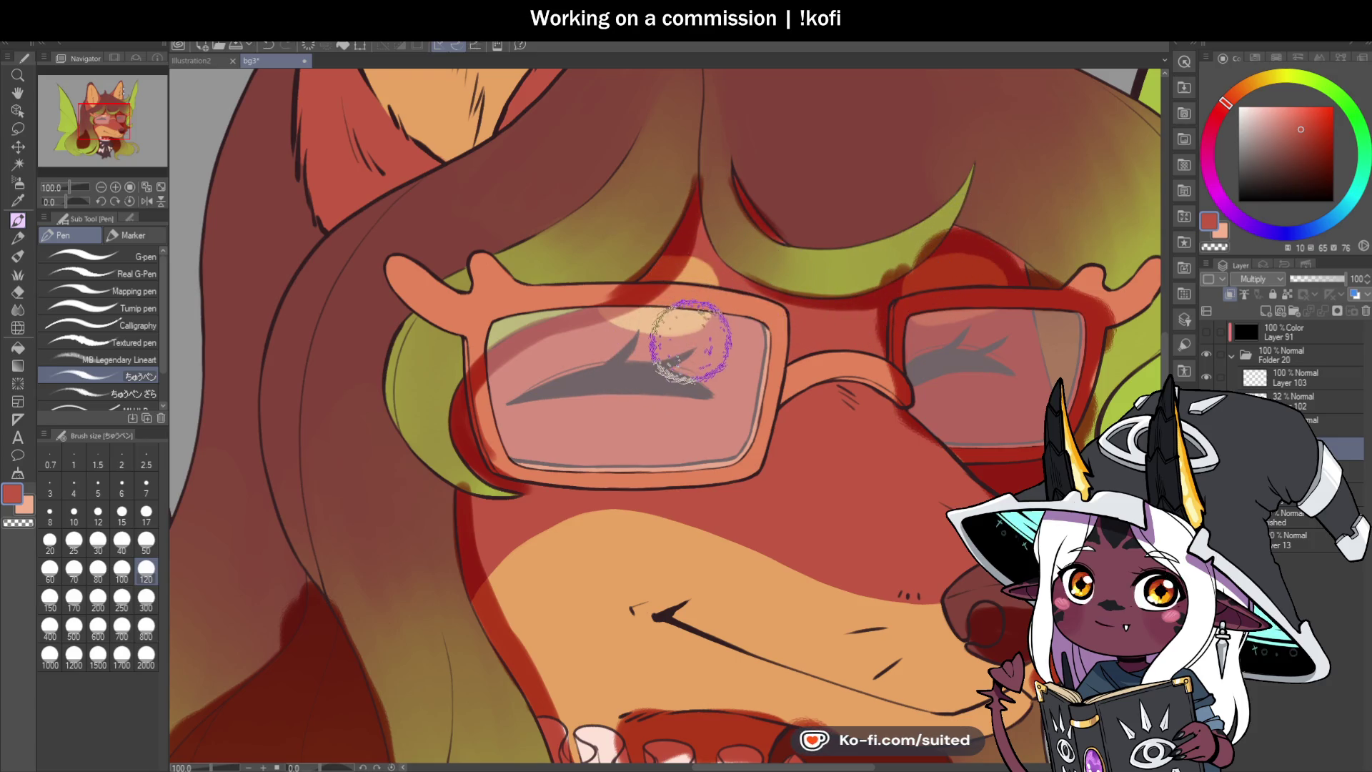
scroll(690, 344, "down", 1)
scroll(691, 345, "down", 2)
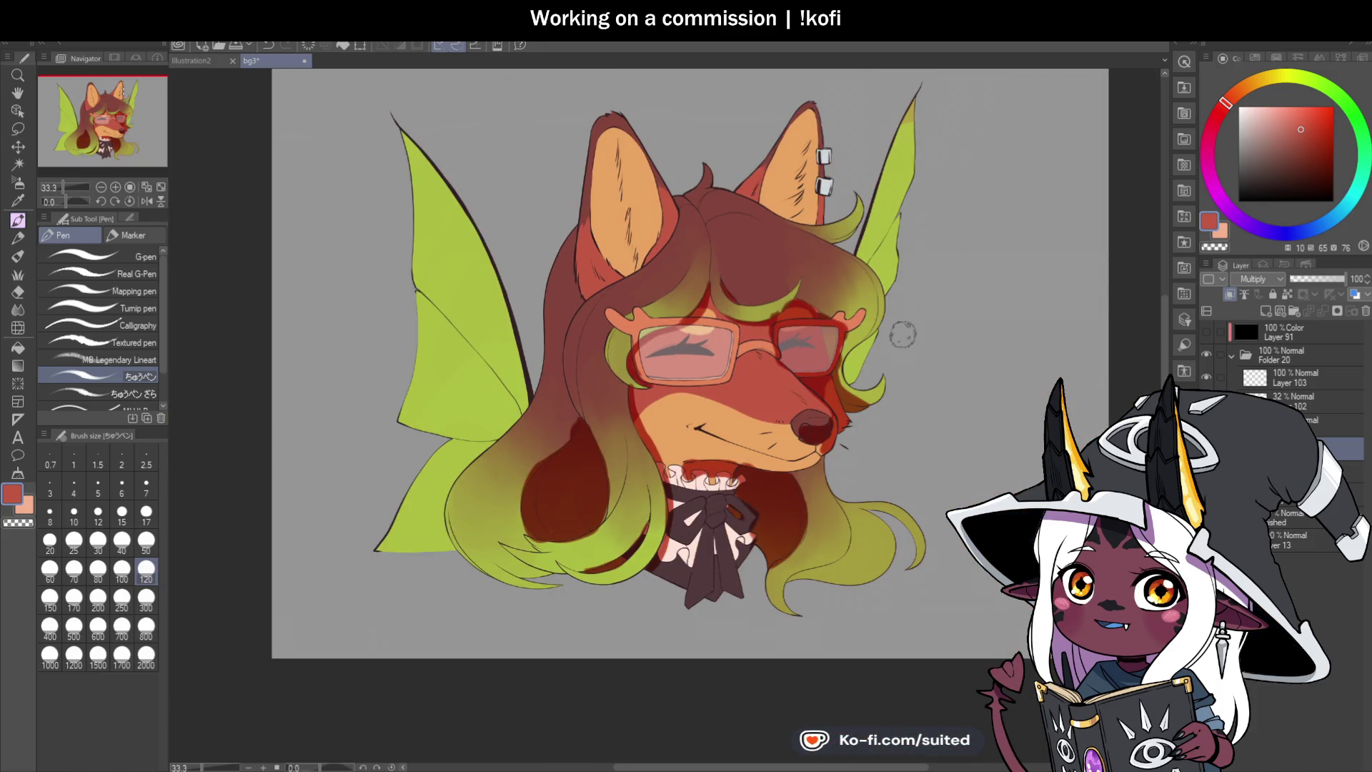
scroll(886, 364, "down", 1)
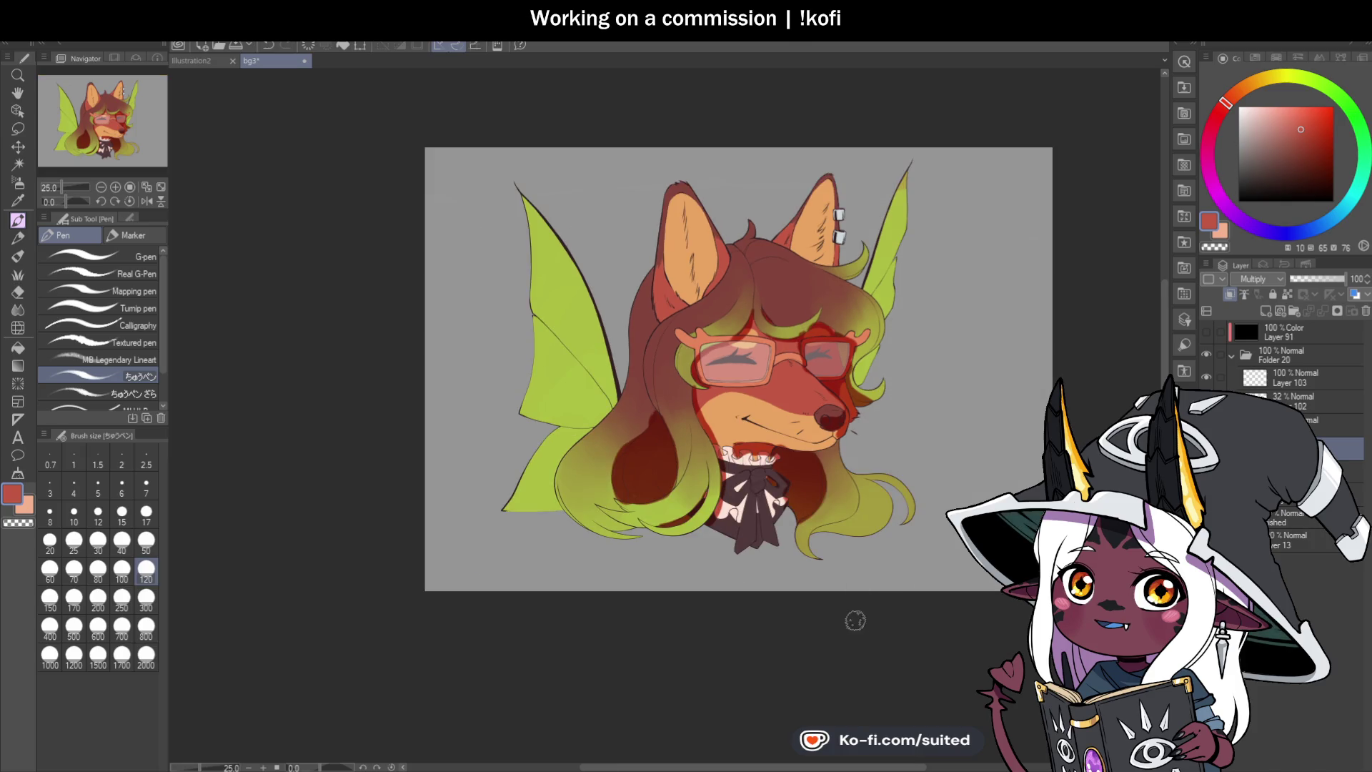
Step: Shadow the lower-left bow ruffle, restore white on the left ruffles, and shade the bow's right loop and tails
scroll(751, 550, "up", 4)
mouse_move(668, 406)
left_mouse_down()
mouse_move(665, 419)
mouse_move(658, 407)
left_mouse_up()
mouse_move(632, 168)
left_mouse_down()
mouse_move(682, 192)
mouse_move(812, 170)
mouse_move(813, 207)
mouse_move(812, 174)
left_mouse_up()
mouse_move(819, 334)
left_mouse_down()
mouse_move(758, 343)
mouse_move(747, 385)
mouse_move(765, 489)
mouse_move(775, 394)
mouse_move(744, 422)
mouse_move(774, 538)
left_mouse_up()
mouse_move(826, 362)
left_mouse_down()
mouse_move(866, 367)
mouse_move(842, 386)
left_mouse_up()
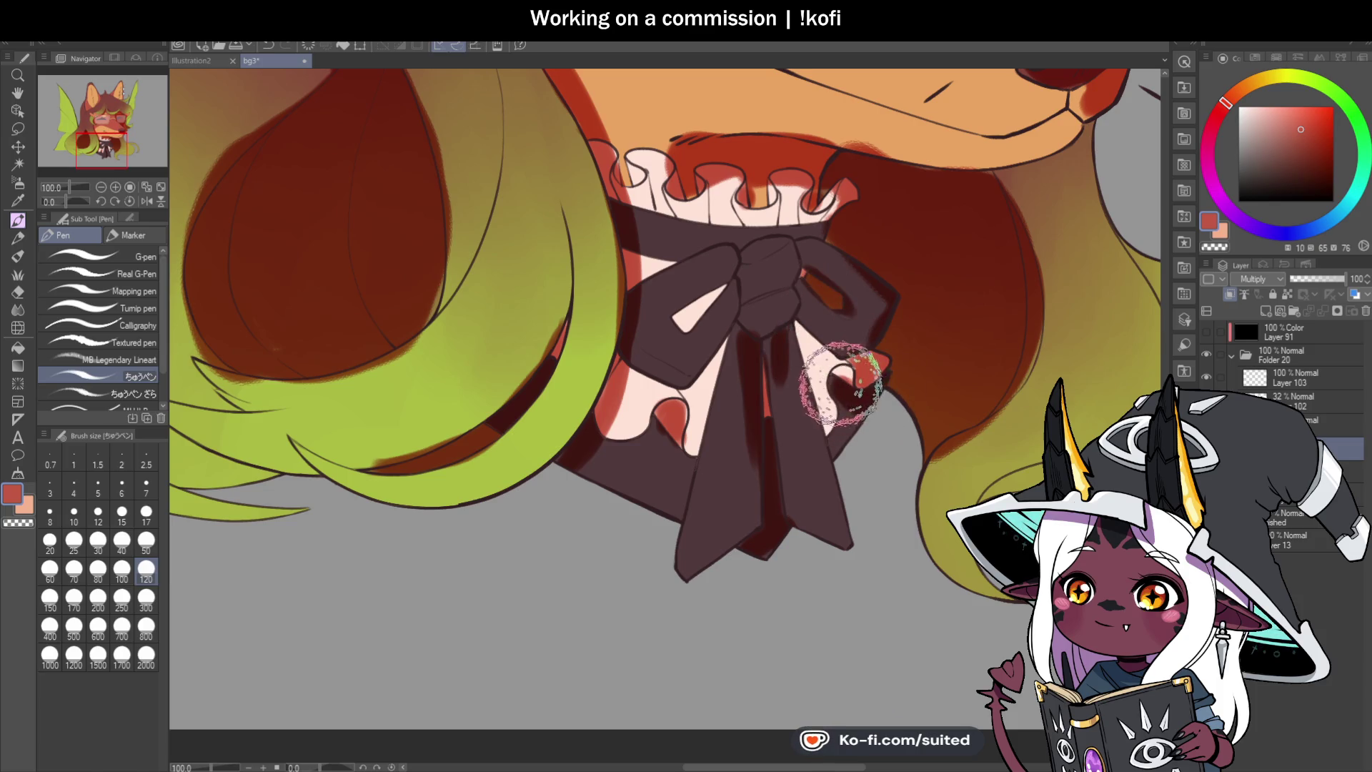
Step: Shade the pink ruffle left of the bow, refine the bow knot, and touch up the lower-right loop
mouse_move(653, 448)
left_mouse_down()
mouse_move(633, 452)
mouse_move(649, 459)
left_mouse_up()
mouse_move(735, 301)
left_mouse_down()
mouse_move(750, 361)
mouse_move(786, 326)
mouse_move(732, 300)
mouse_move(732, 264)
mouse_move(735, 289)
mouse_move(827, 291)
mouse_move(792, 263)
mouse_move(806, 258)
mouse_move(778, 270)
mouse_move(821, 268)
left_mouse_up()
mouse_move(866, 341)
left_mouse_down()
mouse_move(888, 322)
mouse_move(833, 383)
mouse_move(790, 319)
mouse_move(845, 468)
mouse_move(851, 429)
left_mouse_up()
scroll(823, 428, "down", 1)
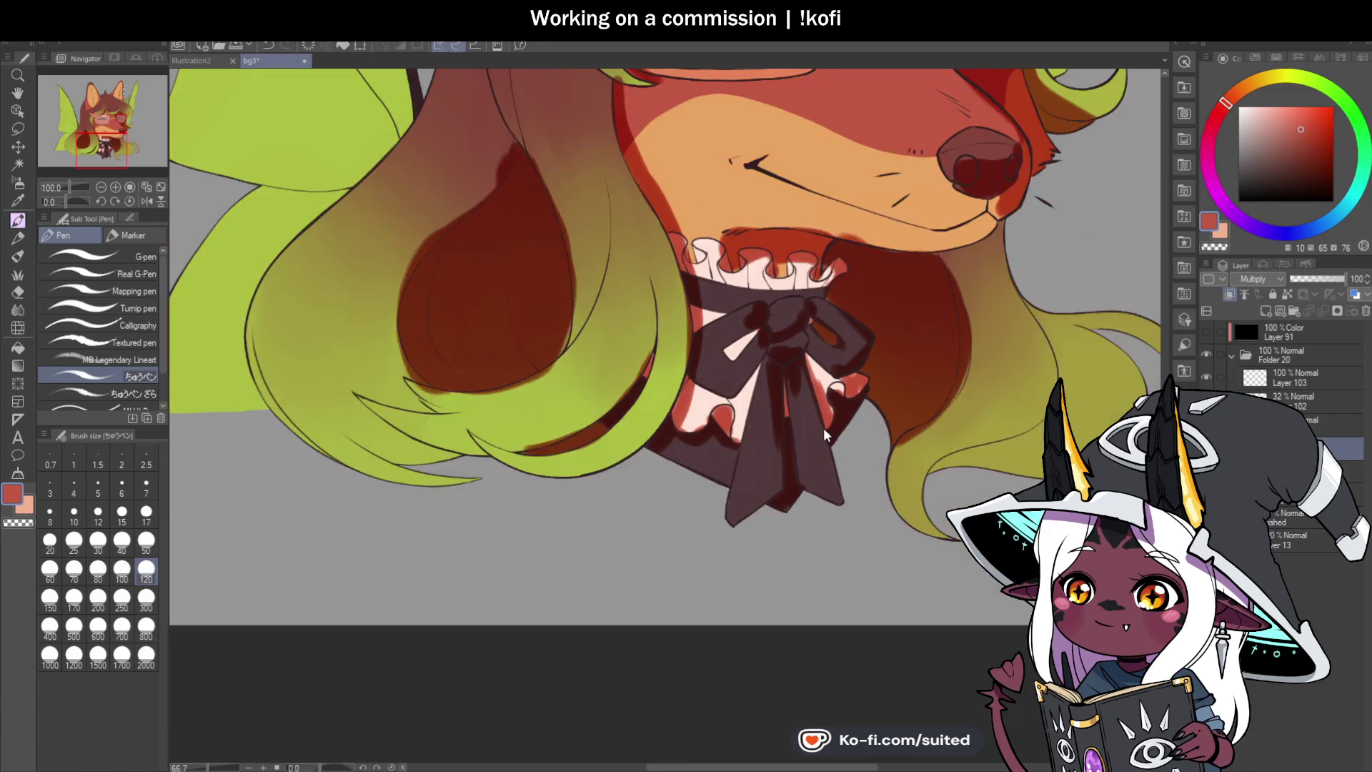
scroll(824, 427, "down", 3)
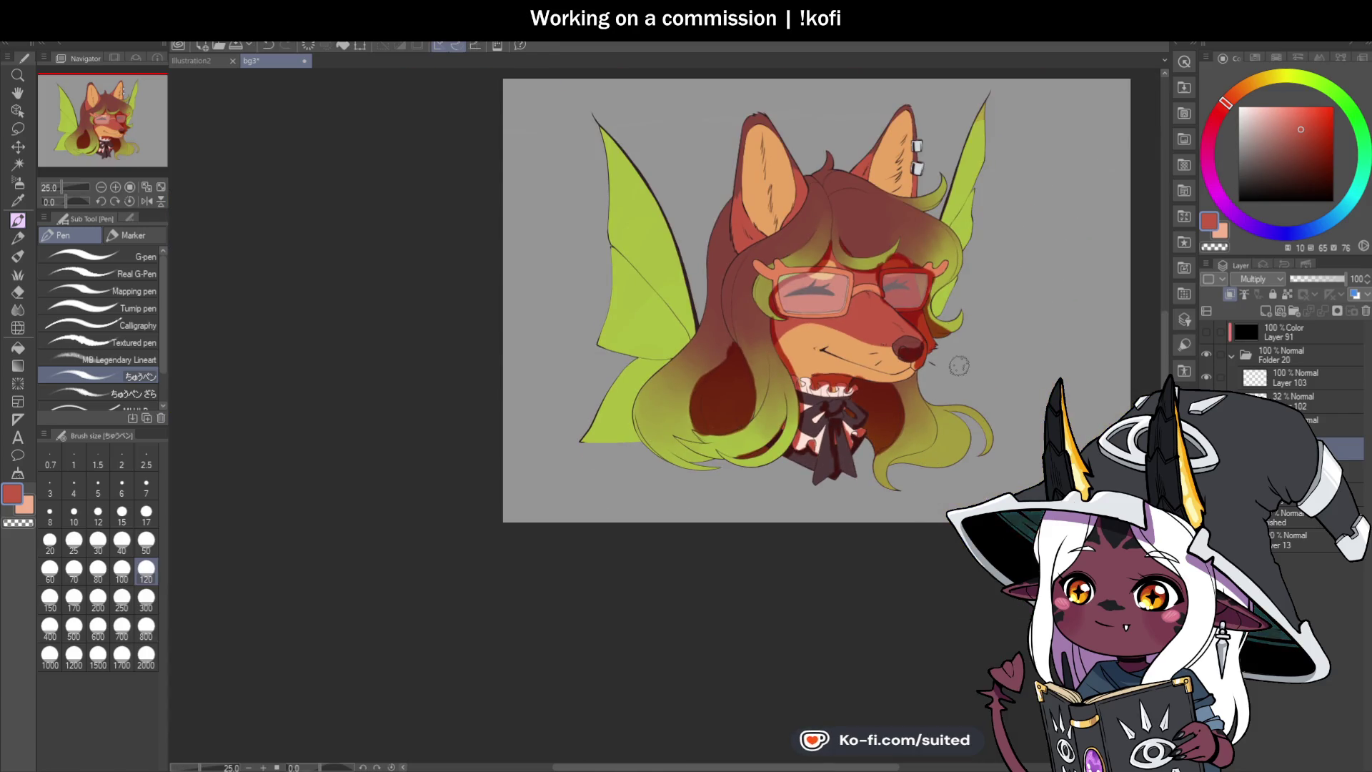
scroll(928, 349, "up", 3)
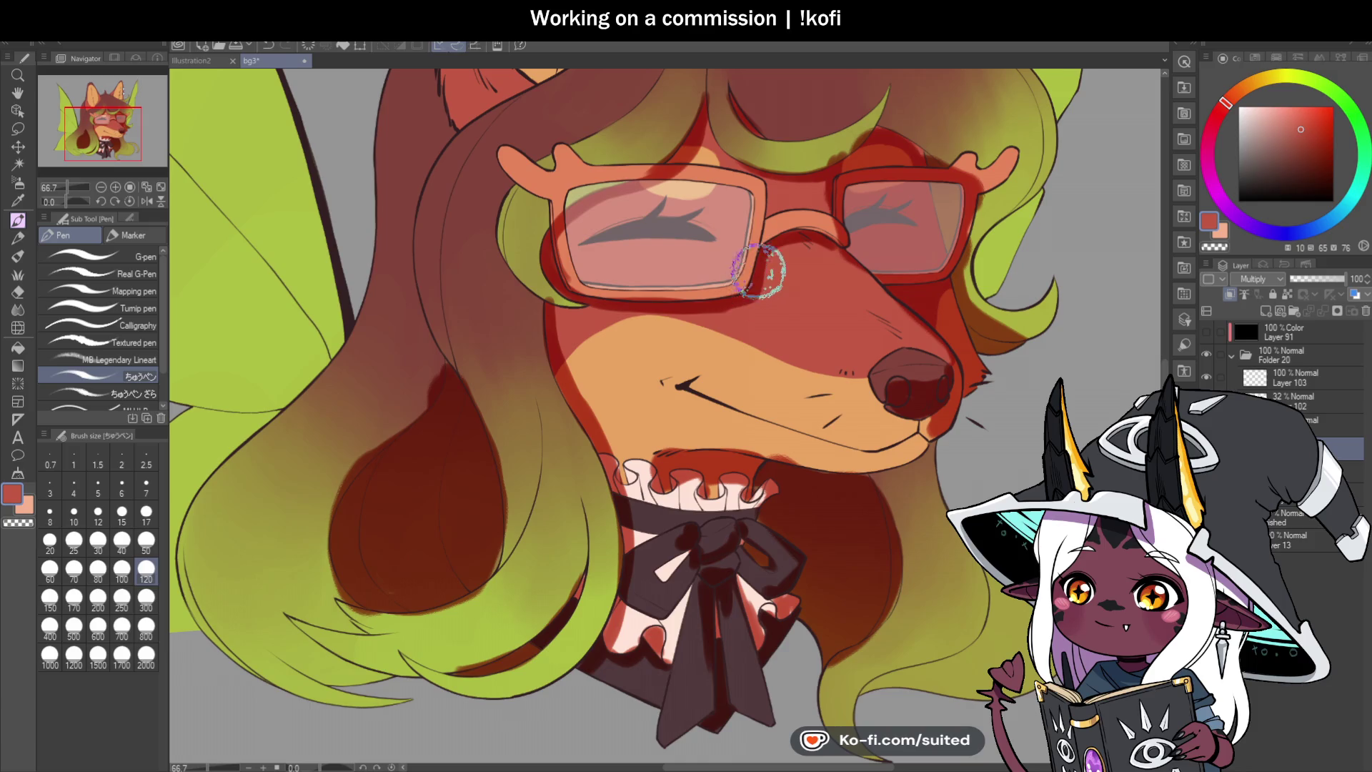
scroll(779, 302, "down", 5)
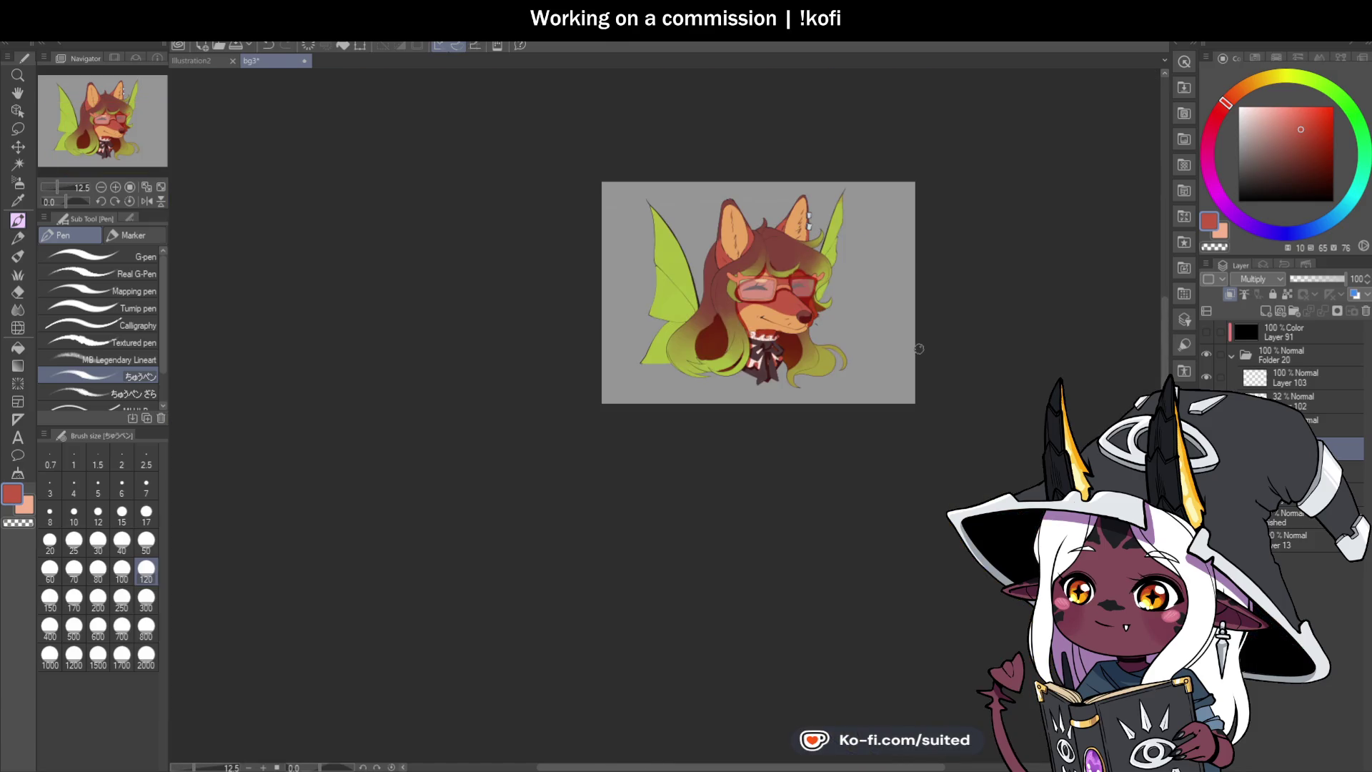
Step: Add dark red shading inside the left ear and along the right ear's inner edge
scroll(843, 290, "up", 4)
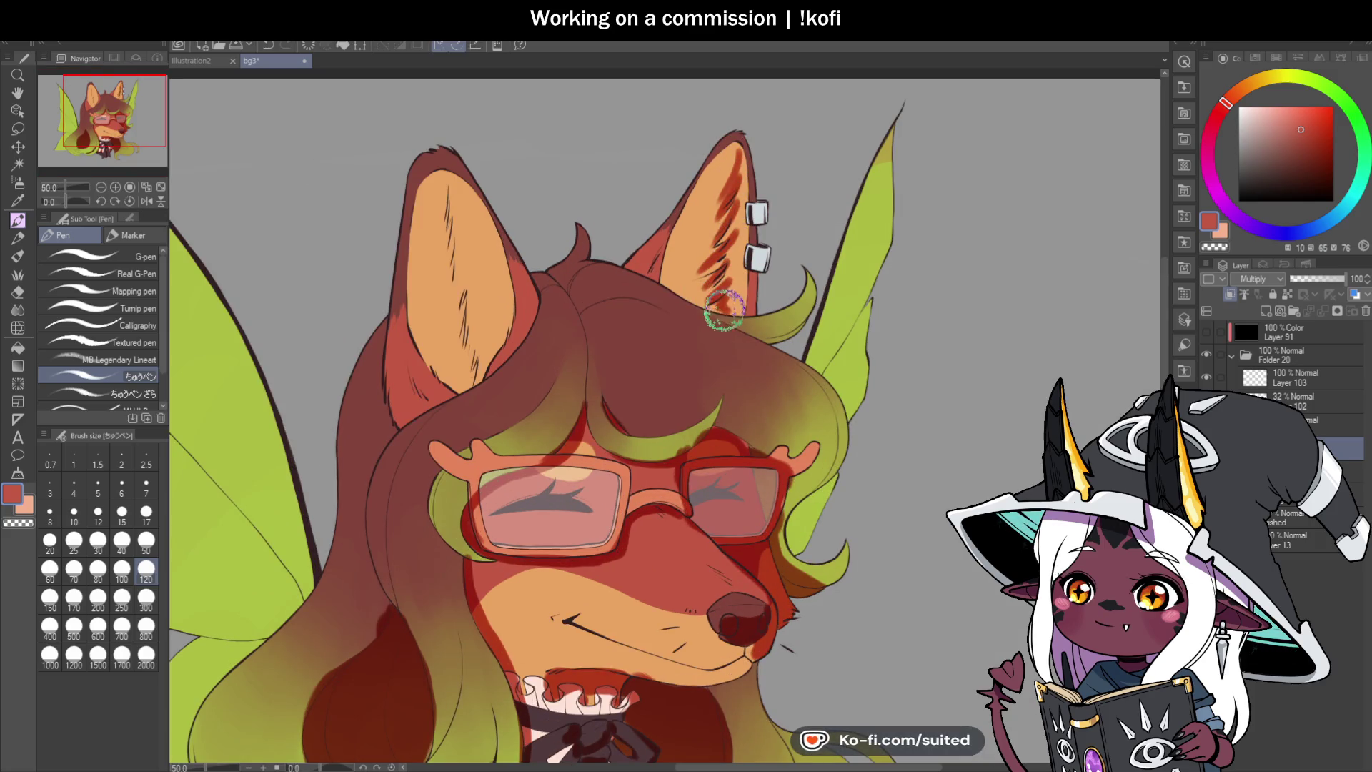
mouse_move(472, 323)
left_mouse_down()
mouse_move(455, 228)
mouse_move(407, 306)
mouse_move(456, 388)
left_mouse_up()
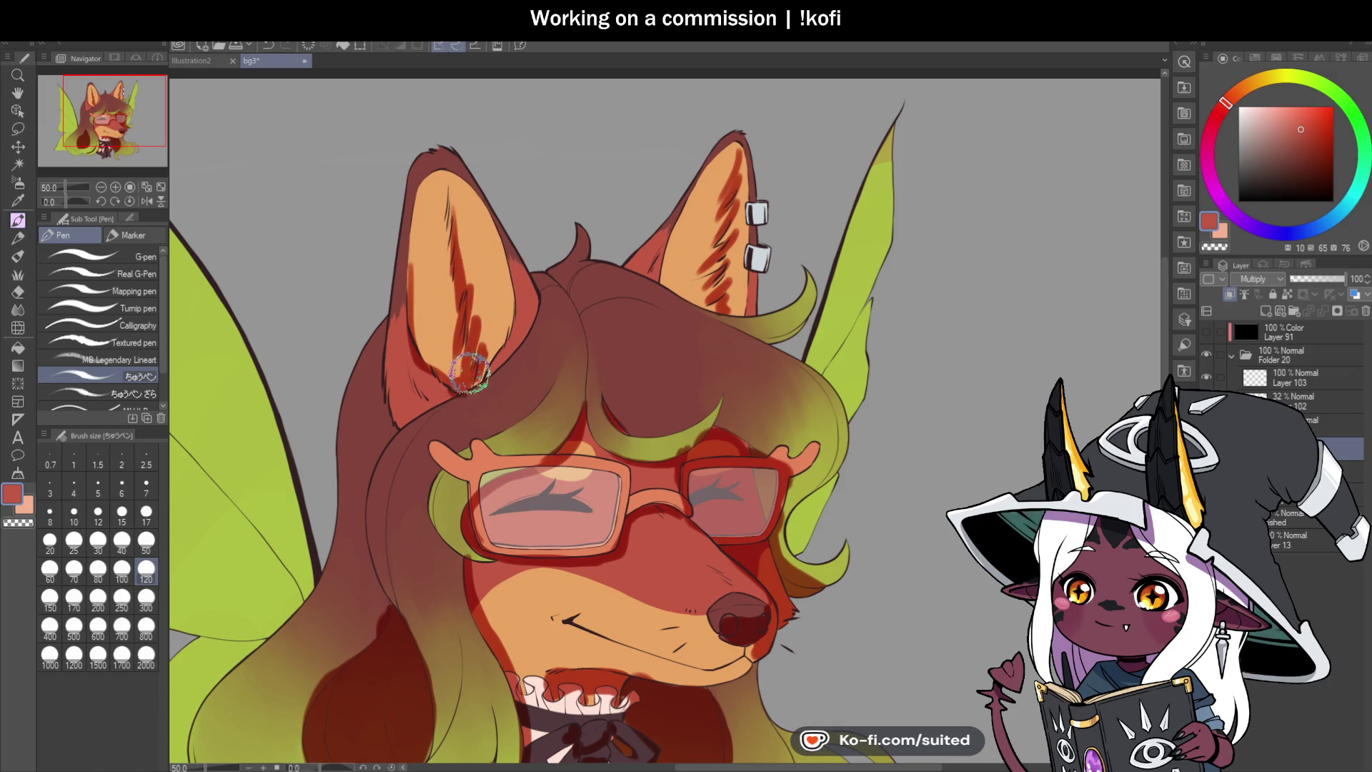
left_click_drag(507, 350, 528, 282)
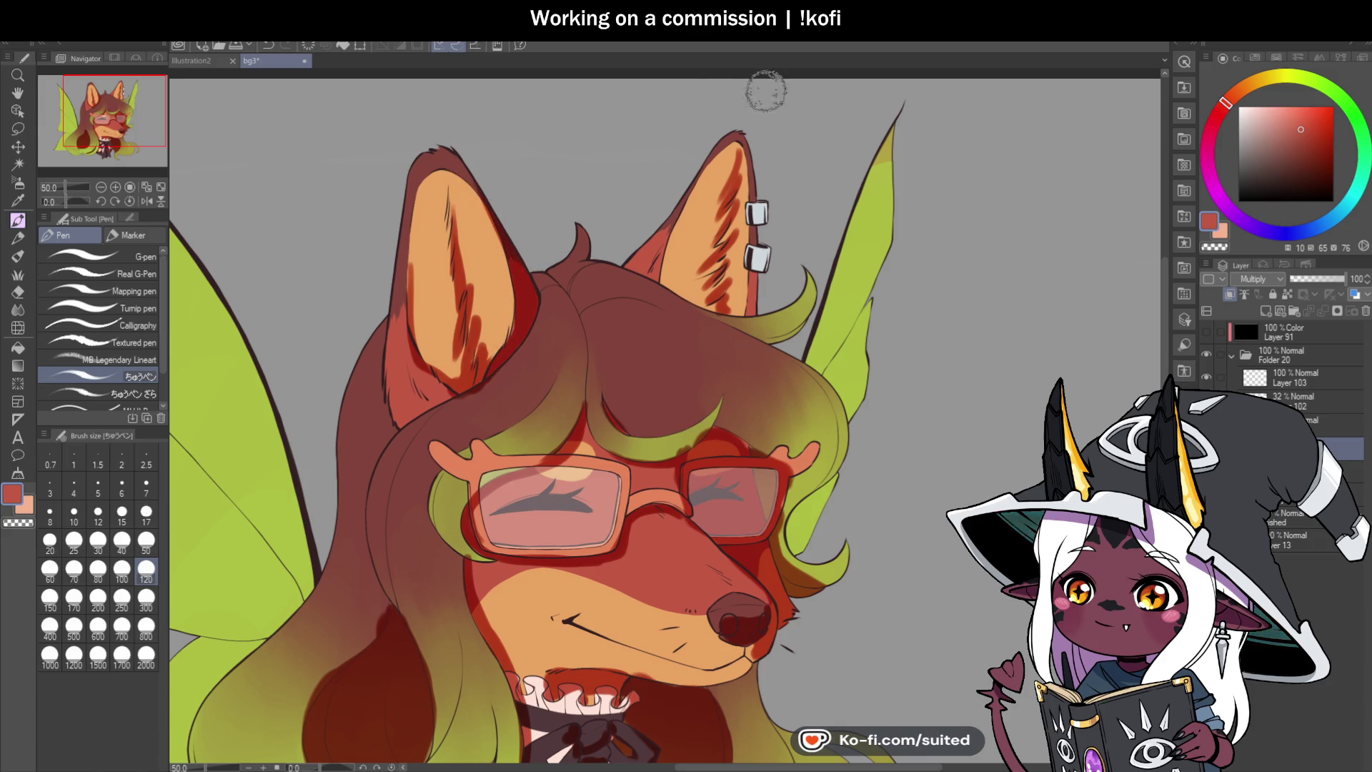
left_click_drag(752, 246, 750, 301)
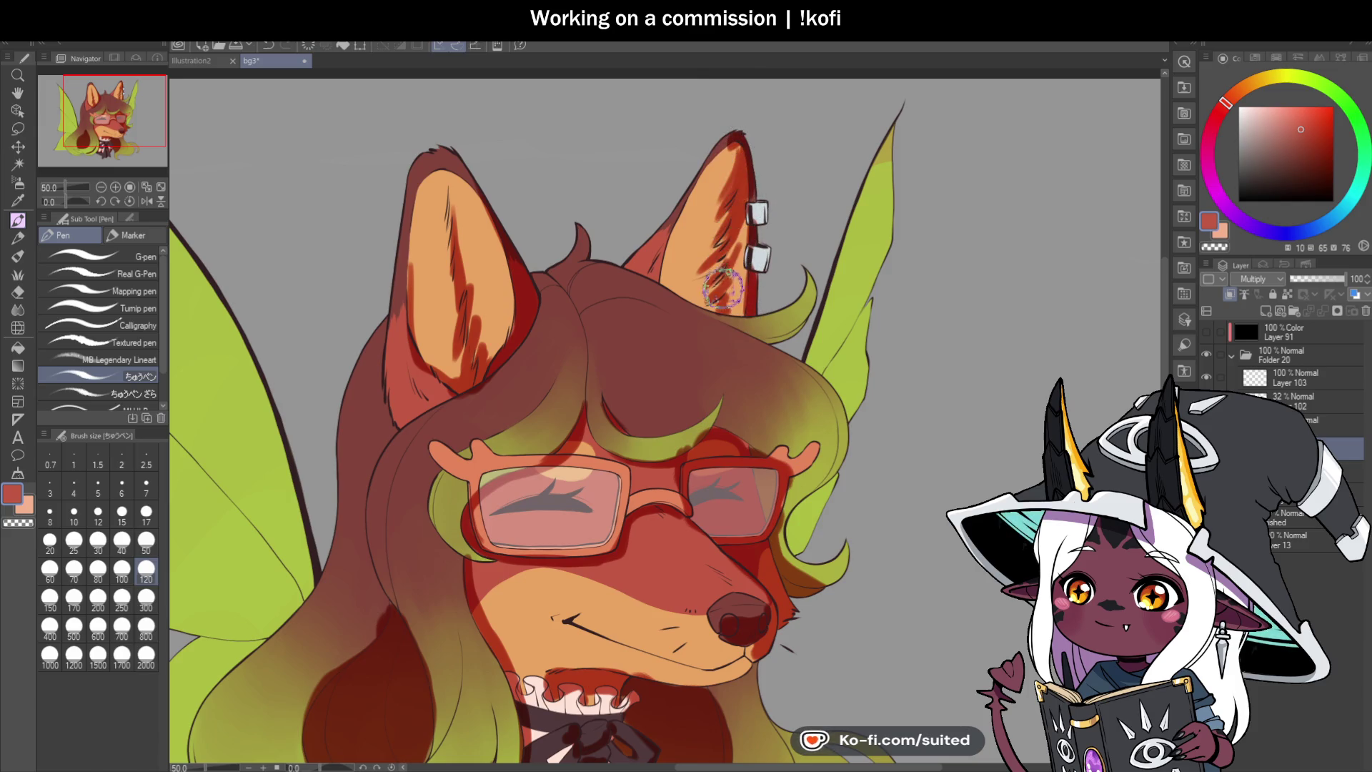
scroll(652, 293, "down", 1)
scroll(644, 282, "up", 2)
Step: Darken the head's centre crease, then mirror the view to check and flip it back
mouse_move(655, 270)
left_mouse_down()
mouse_move(628, 276)
mouse_move(640, 331)
mouse_move(652, 302)
left_mouse_up()
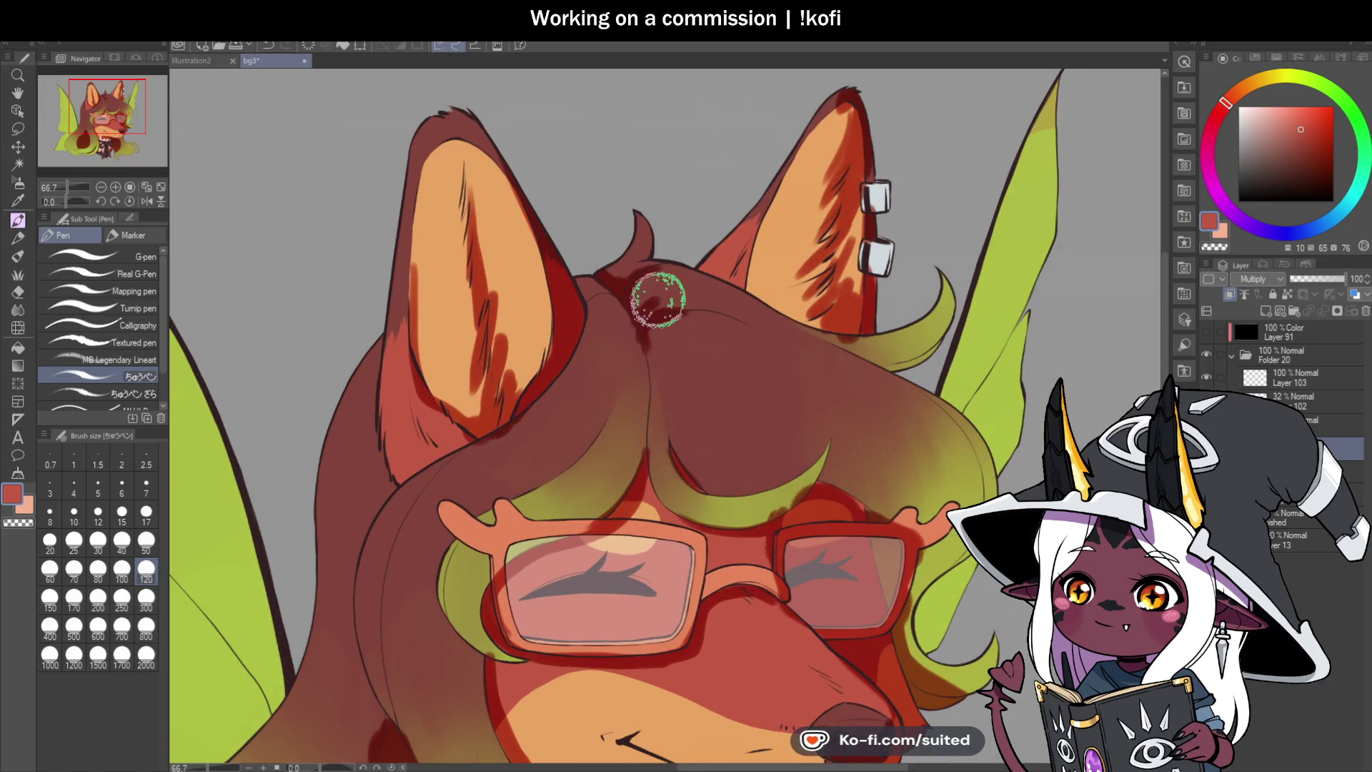
scroll(711, 269, "down", 2)
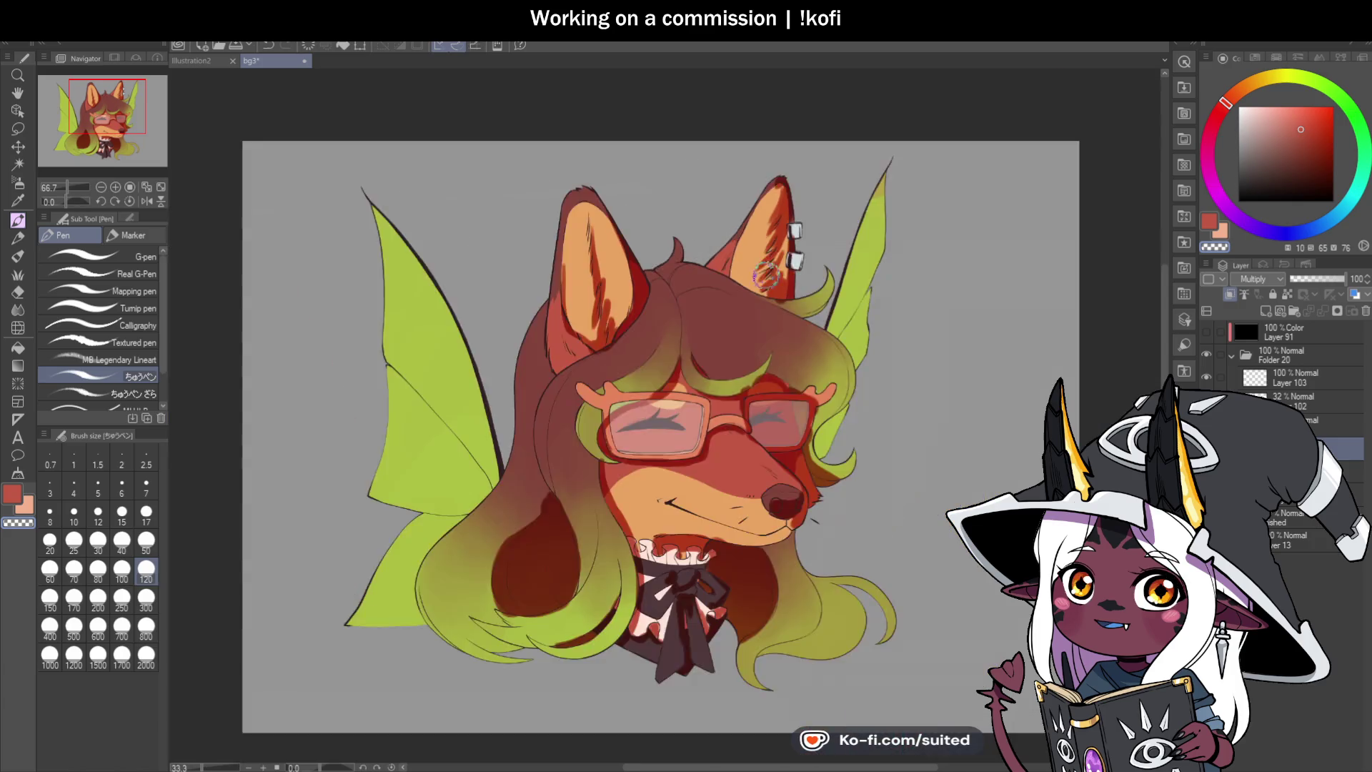
scroll(786, 300, "down", 3)
scroll(901, 425, "up", 3)
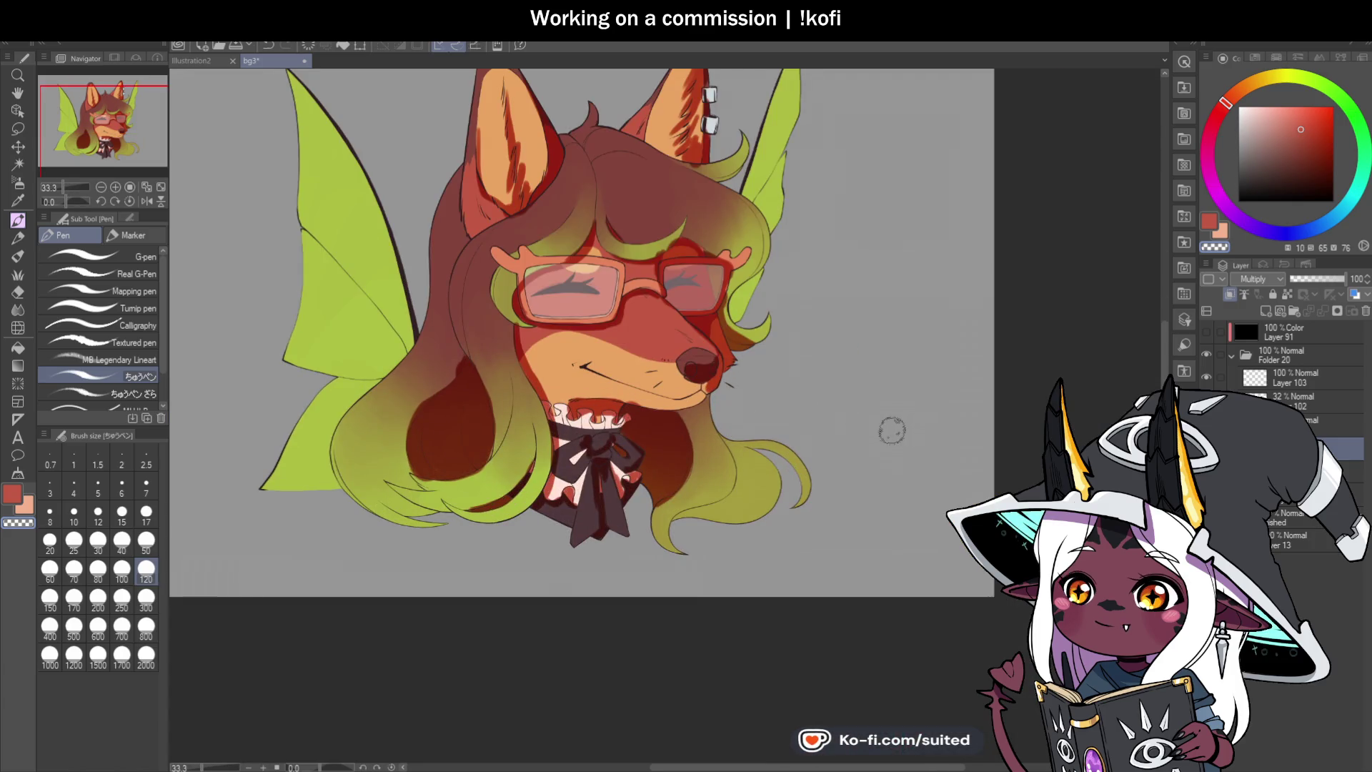
left_click(146, 200)
left_click(145, 199)
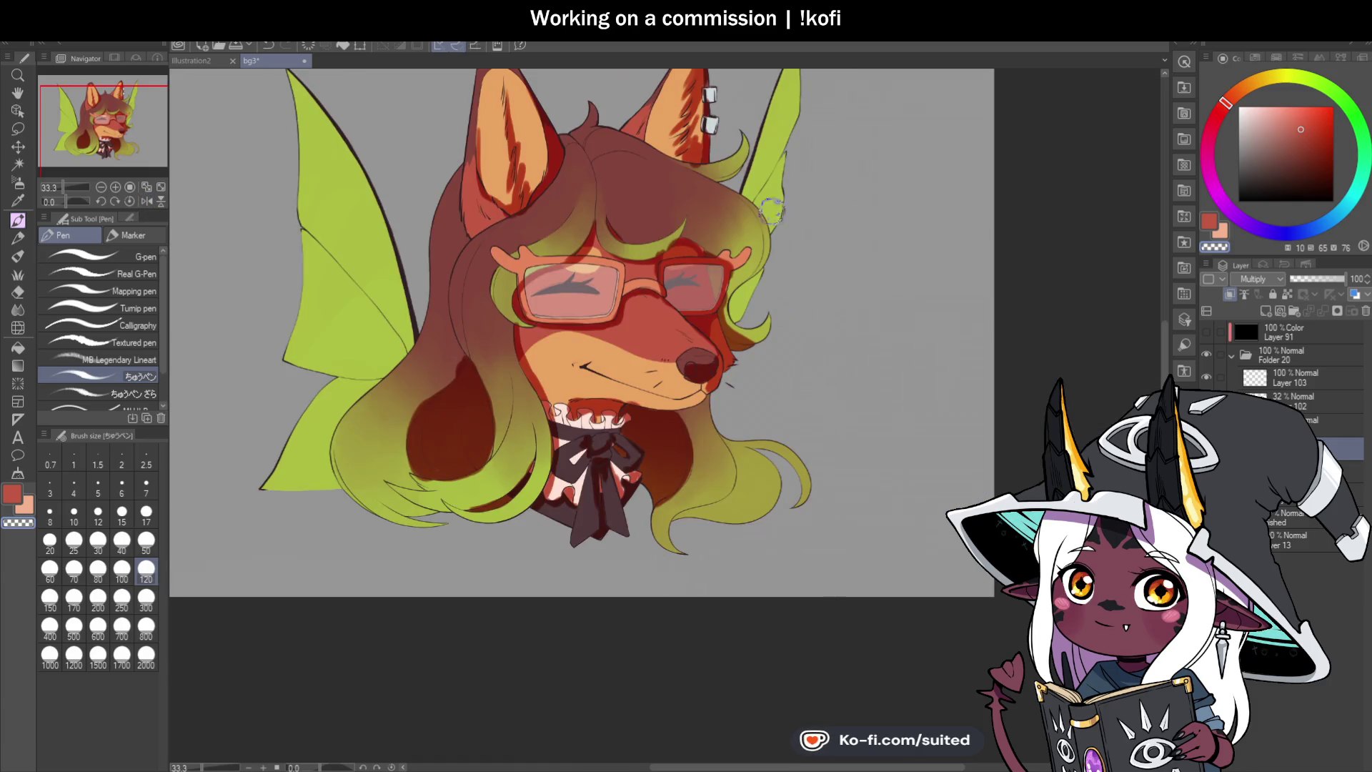
scroll(738, 289, "up", 2)
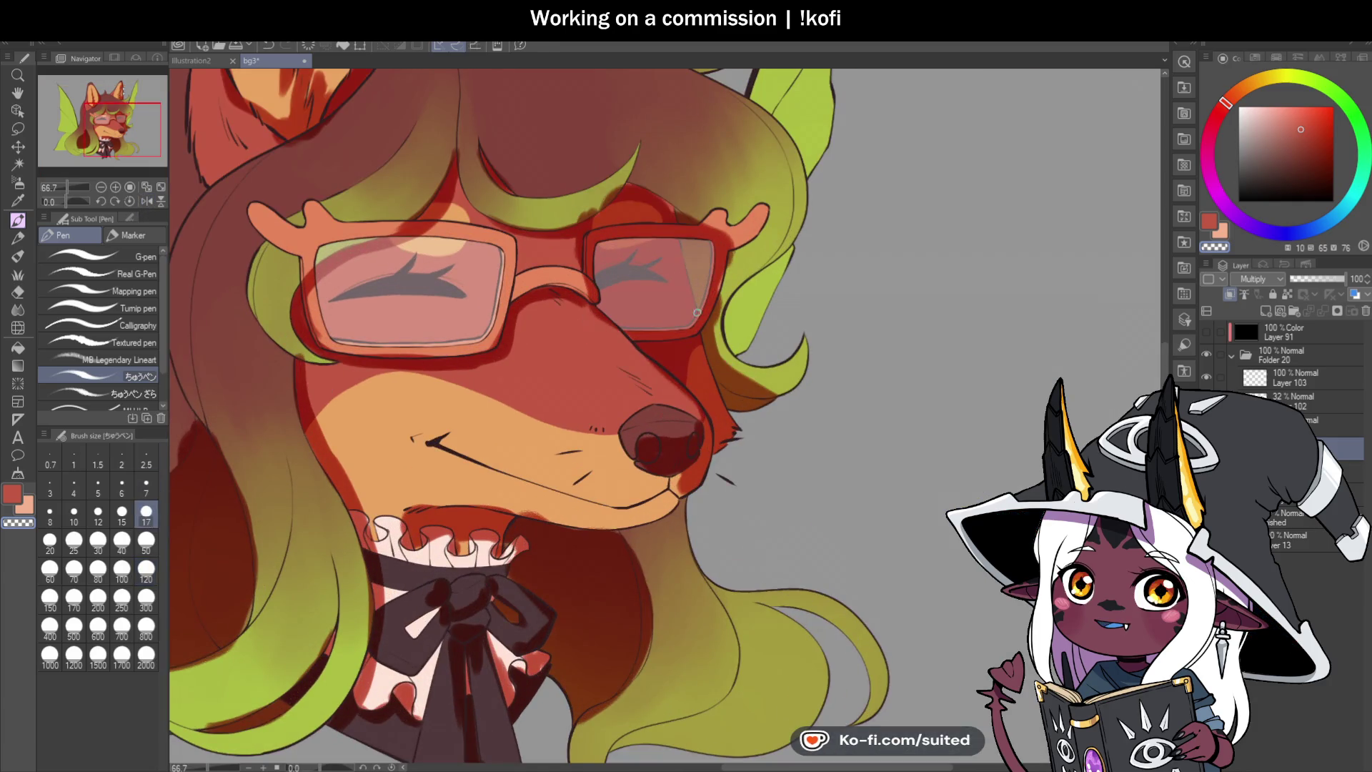
scroll(866, 283, "down", 2)
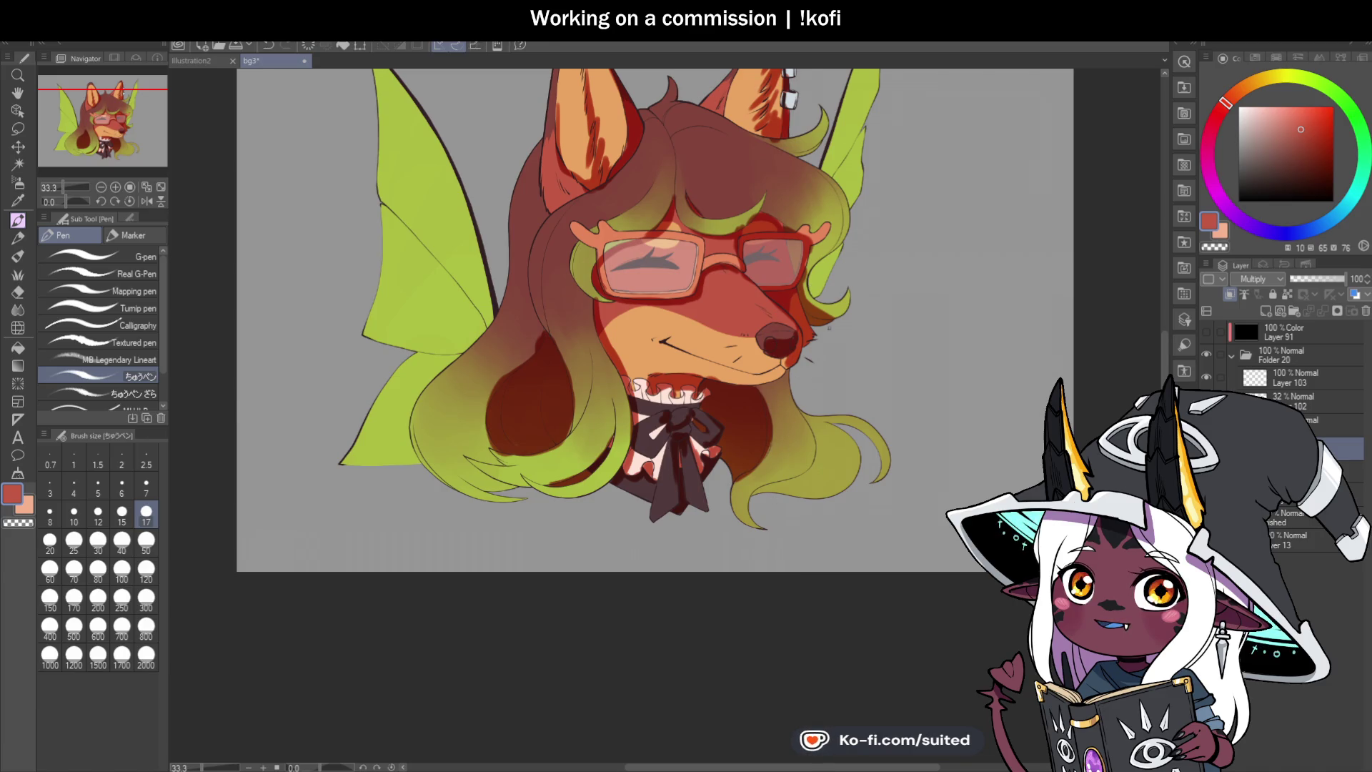
Step: Fix the nose outline shading: erase it, repaint the light spot red, and cover the orange patch
scroll(826, 332, "up", 3)
key("c")
mouse_move(631, 247)
left_mouse_down()
mouse_move(628, 276)
mouse_move(607, 254)
mouse_move(712, 372)
left_mouse_up()
left_click_drag(696, 318, 718, 375)
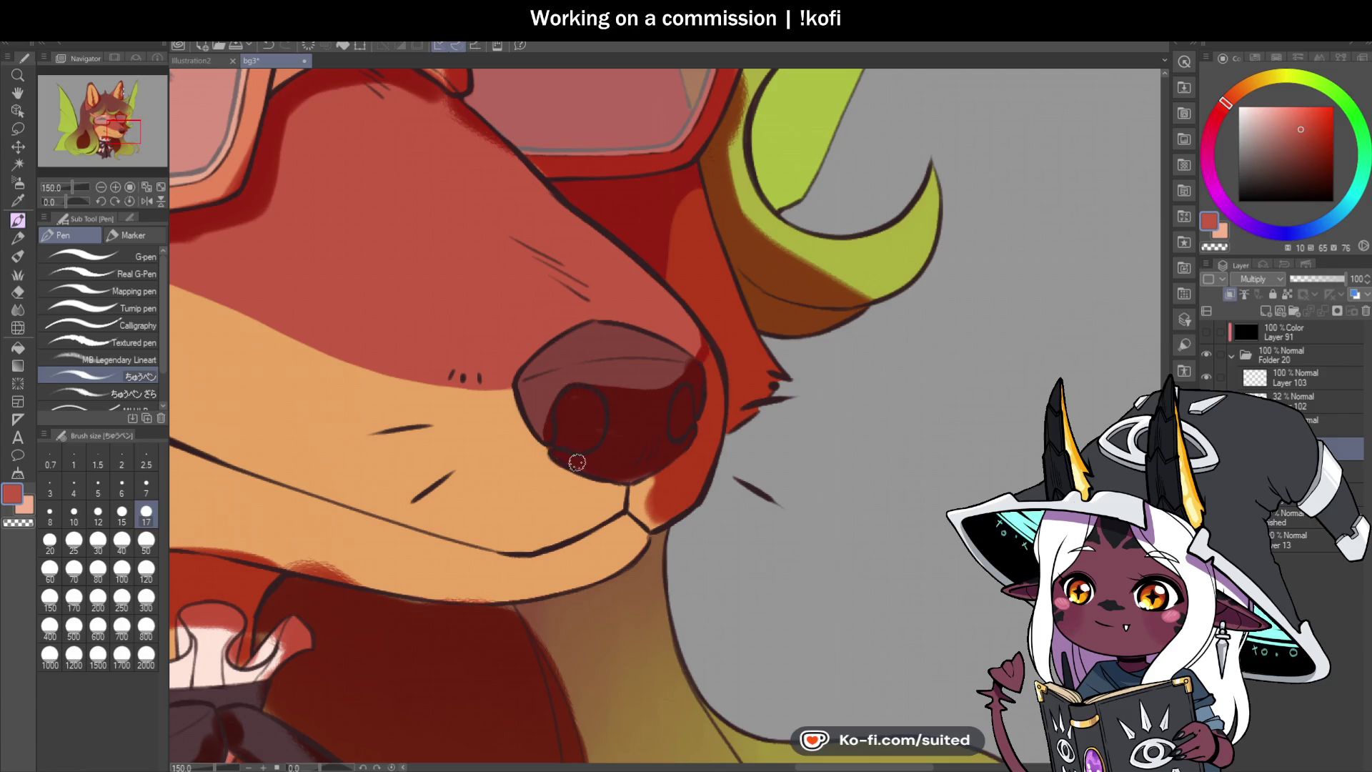
mouse_move(627, 481)
left_mouse_down()
mouse_move(629, 504)
mouse_move(655, 524)
mouse_move(758, 436)
mouse_move(779, 393)
left_mouse_up()
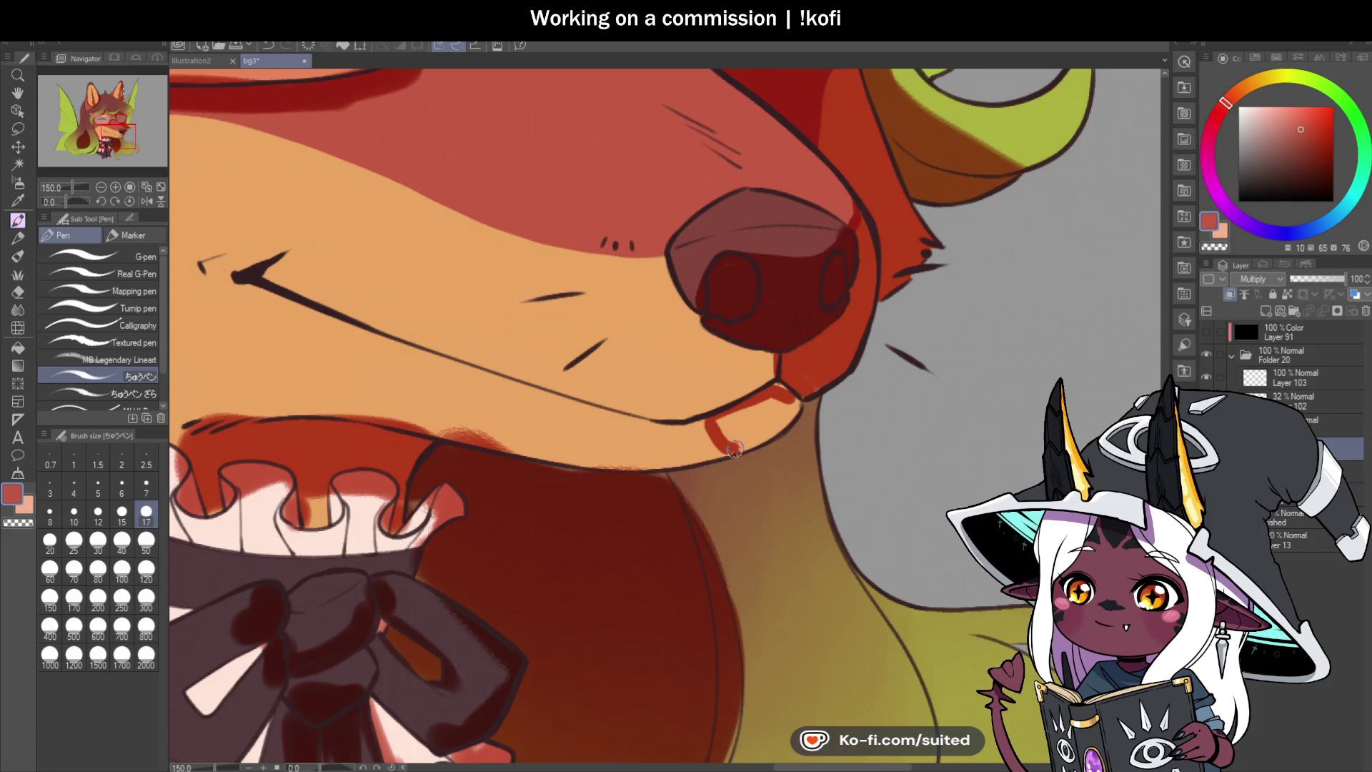
Step: Outline and fill the collar tag in red, and add a dark red stroke below the muzzle
left_click_drag(734, 448, 793, 401)
mouse_move(720, 426)
left_mouse_down()
mouse_move(772, 411)
mouse_move(763, 429)
left_mouse_up()
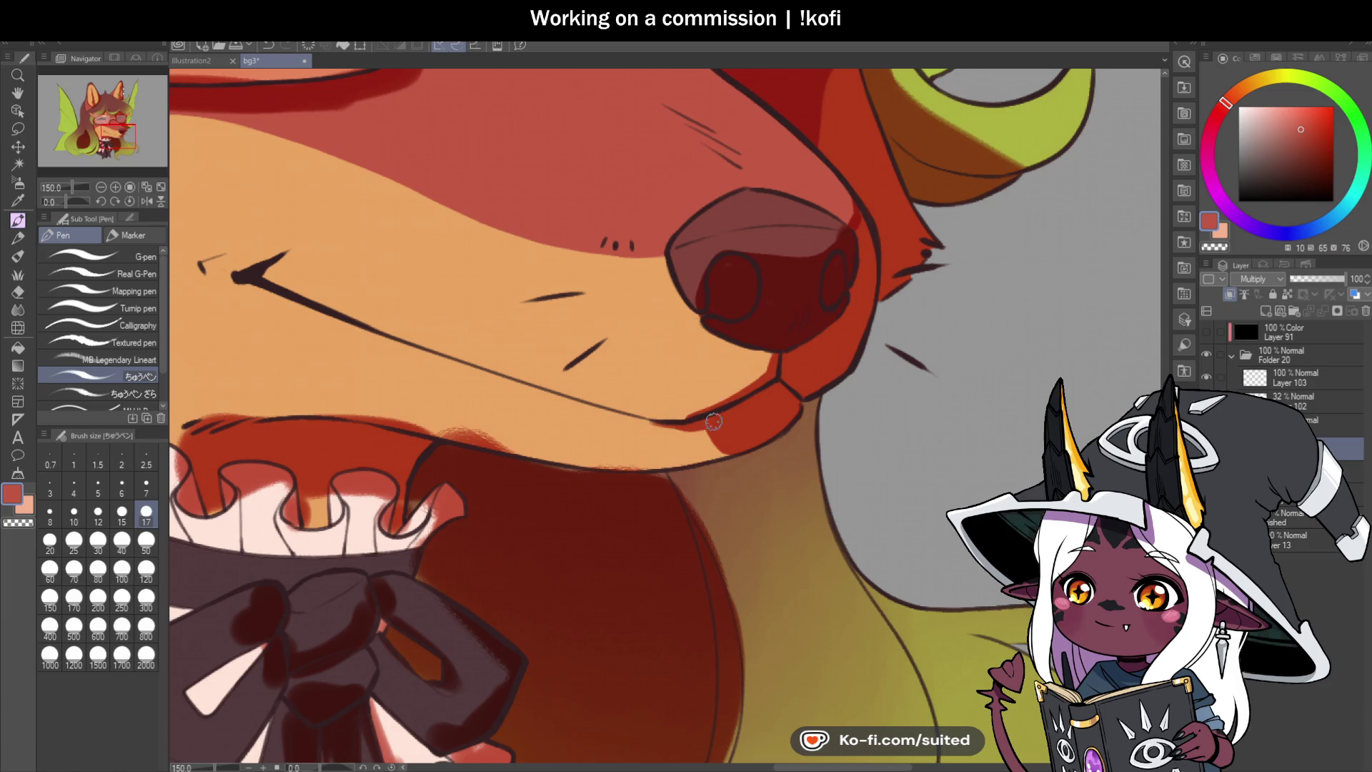
scroll(786, 385, "down", 6)
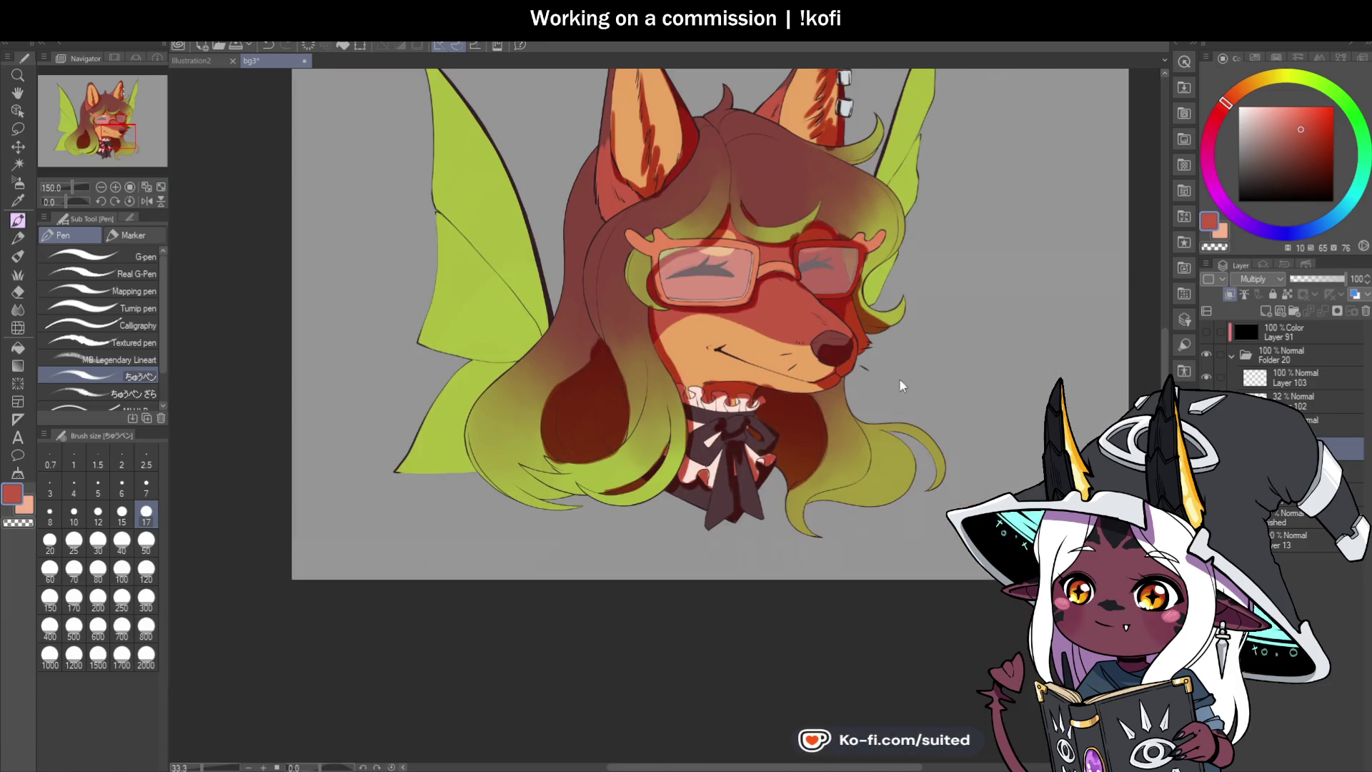
scroll(836, 357, "up", 5)
left_click_drag(842, 341, 788, 435)
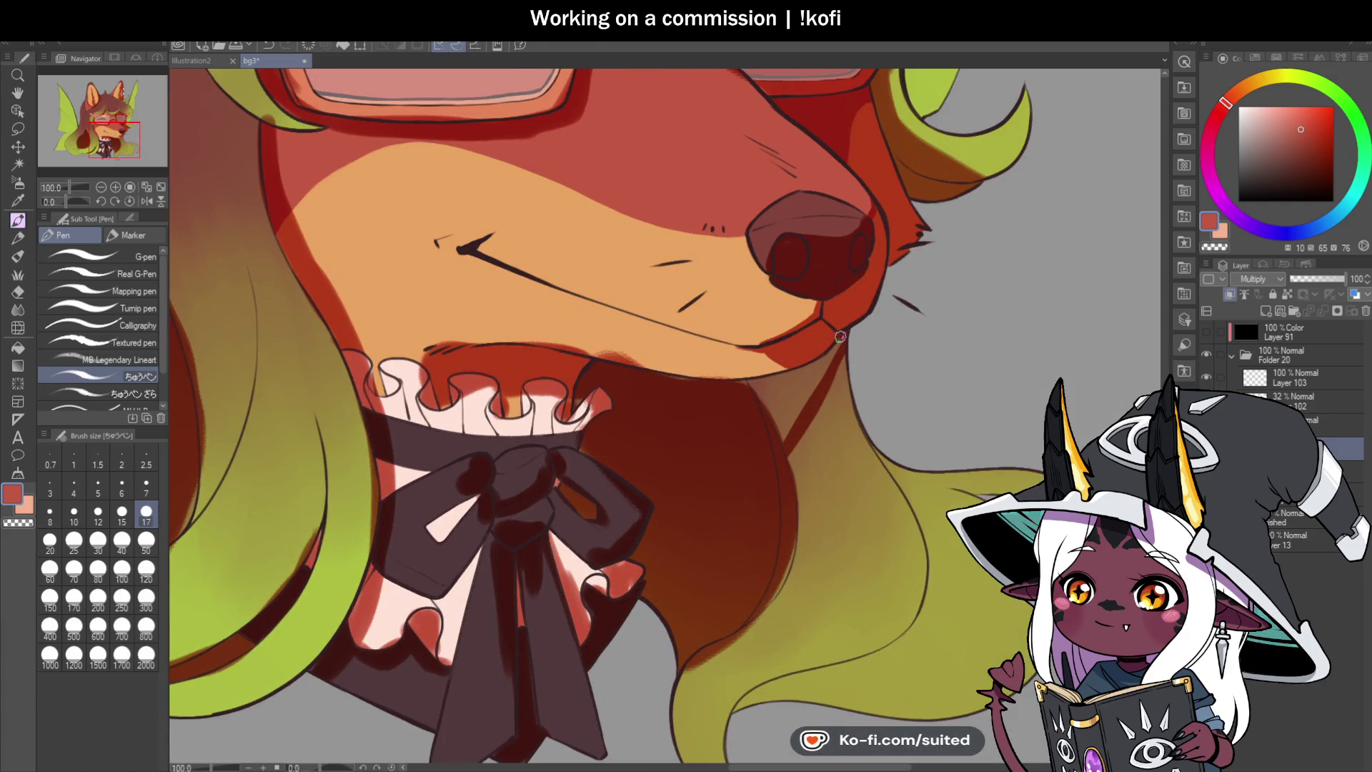
mouse_move(782, 375)
left_mouse_down()
mouse_move(756, 413)
mouse_move(774, 456)
left_mouse_up()
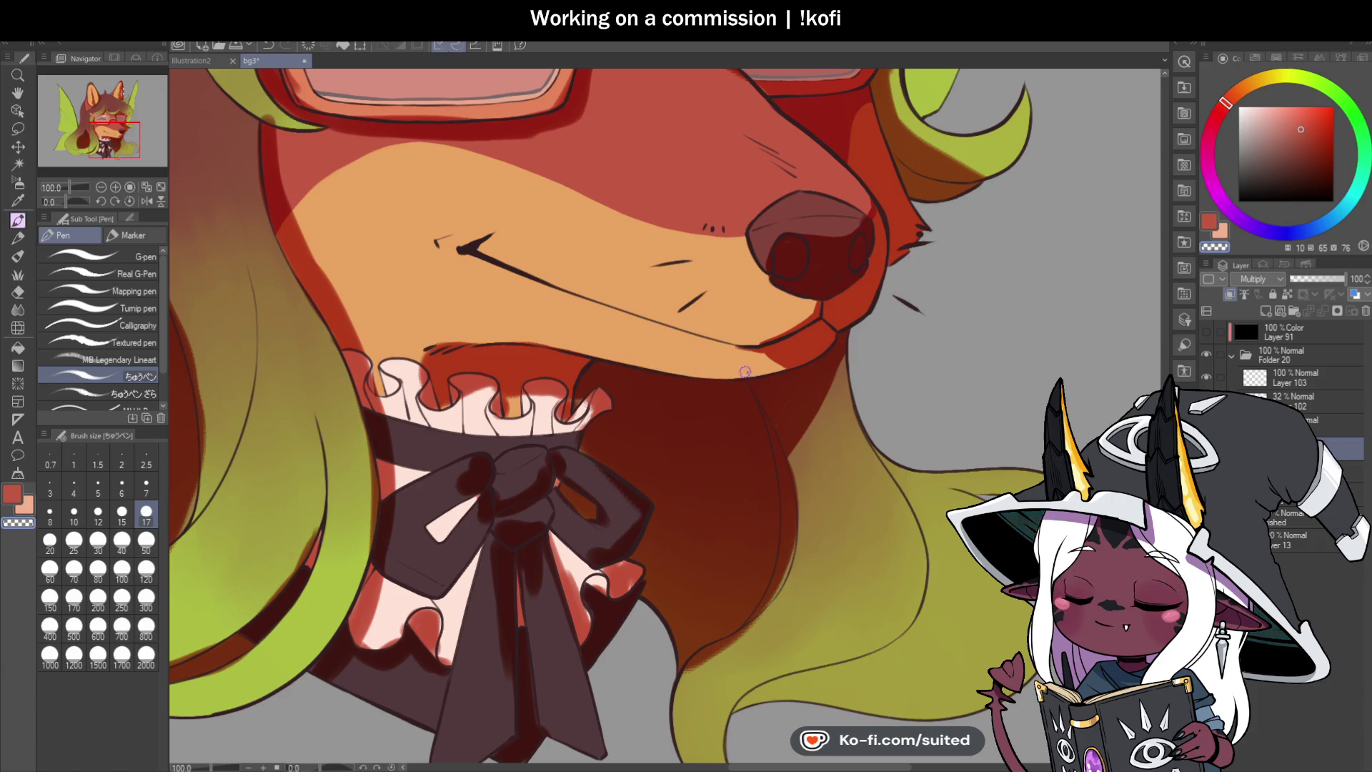
scroll(762, 466, "down", 2)
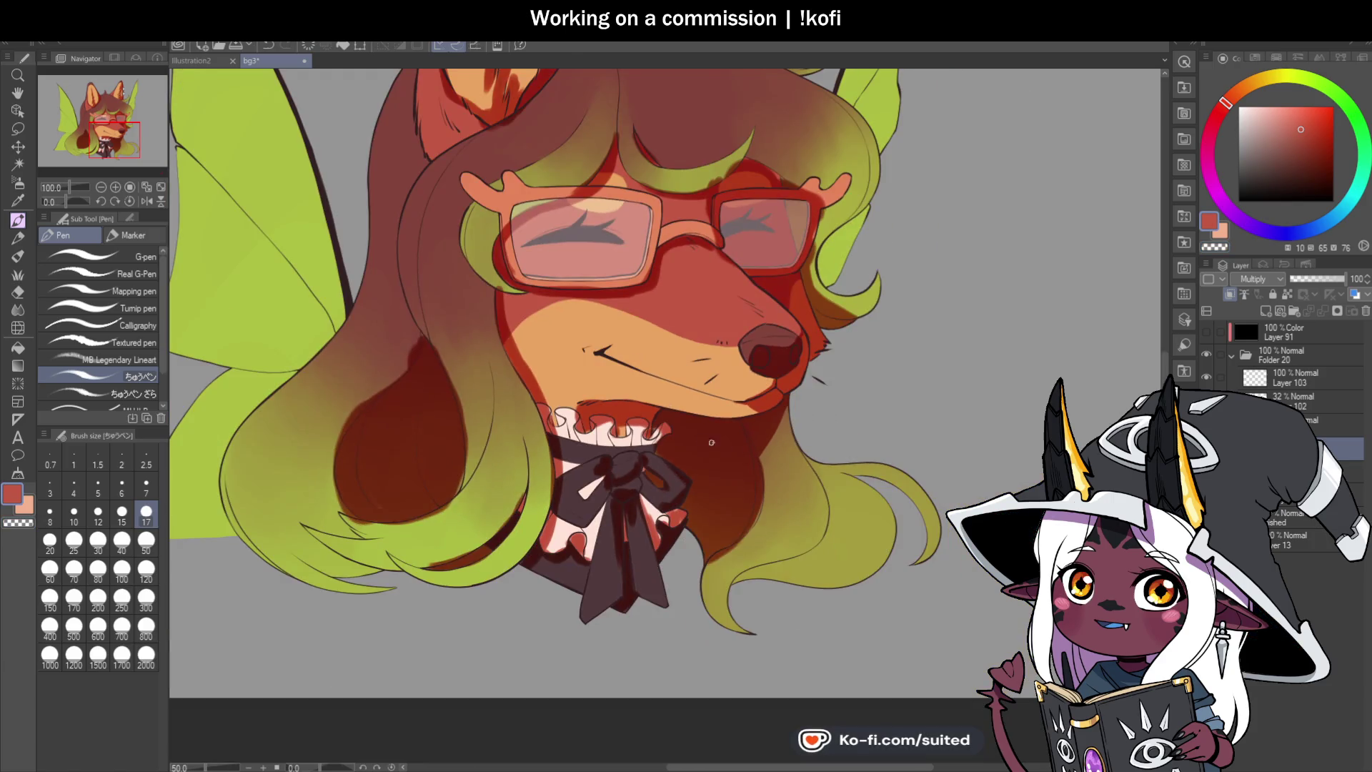
scroll(744, 353, "down", 1)
Step: Zoomed to 150% on the glasses, add a short dark stroke along the hair band
scroll(596, 303, "up", 2)
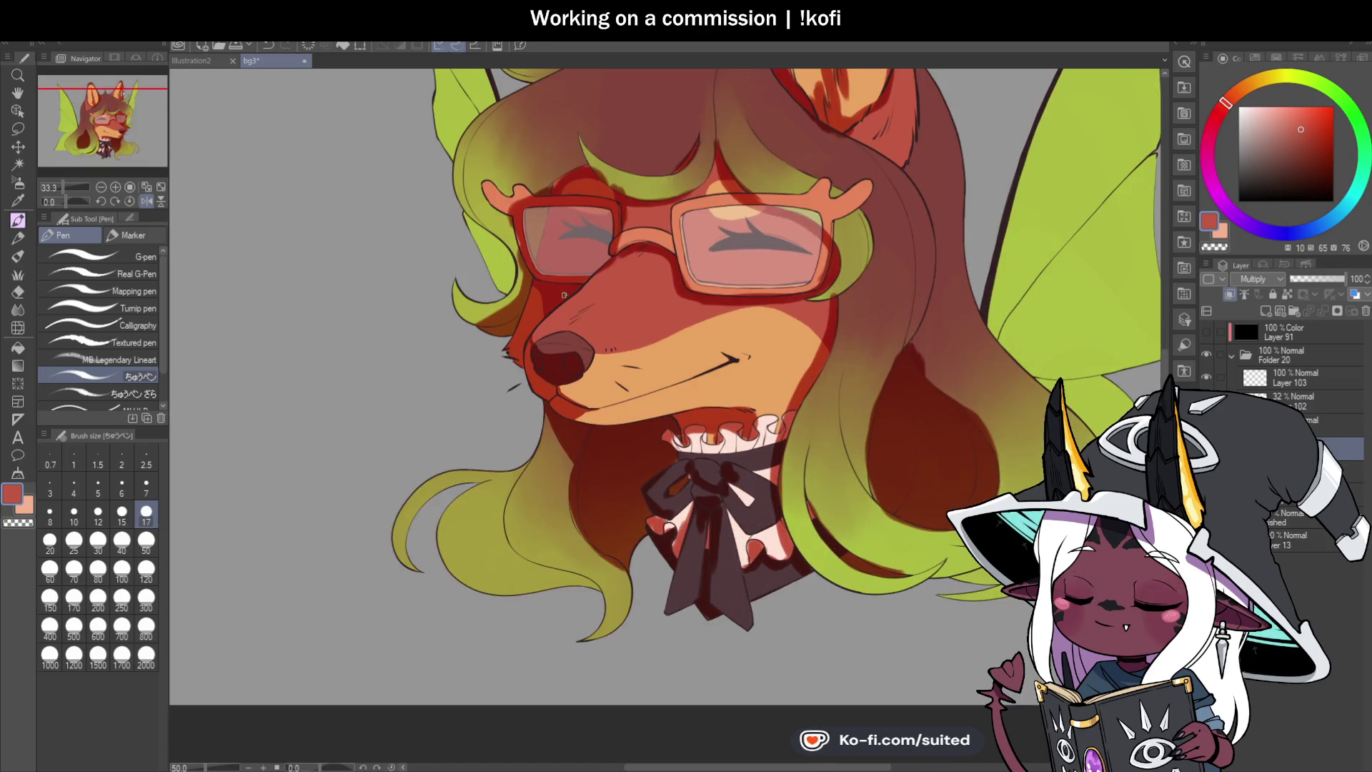
scroll(712, 274, "down", 2)
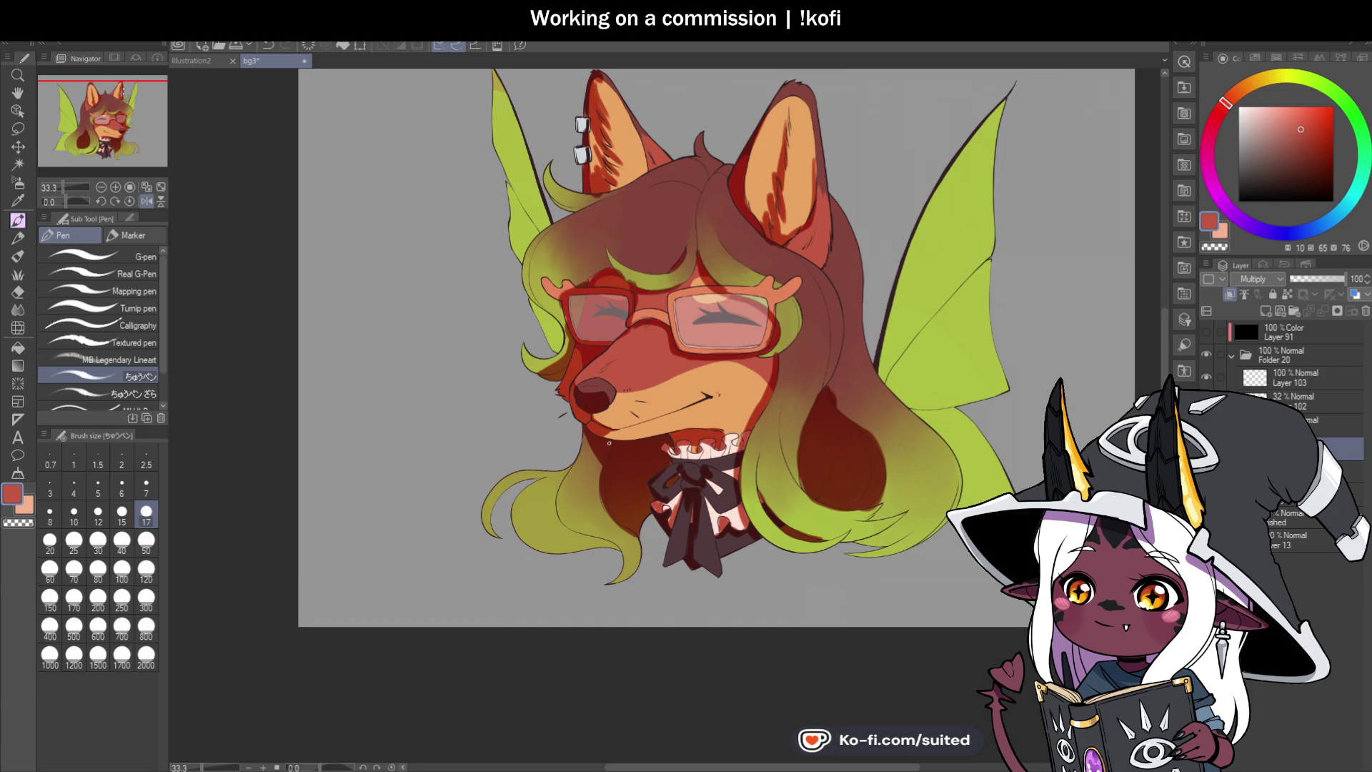
scroll(593, 281, "up", 4)
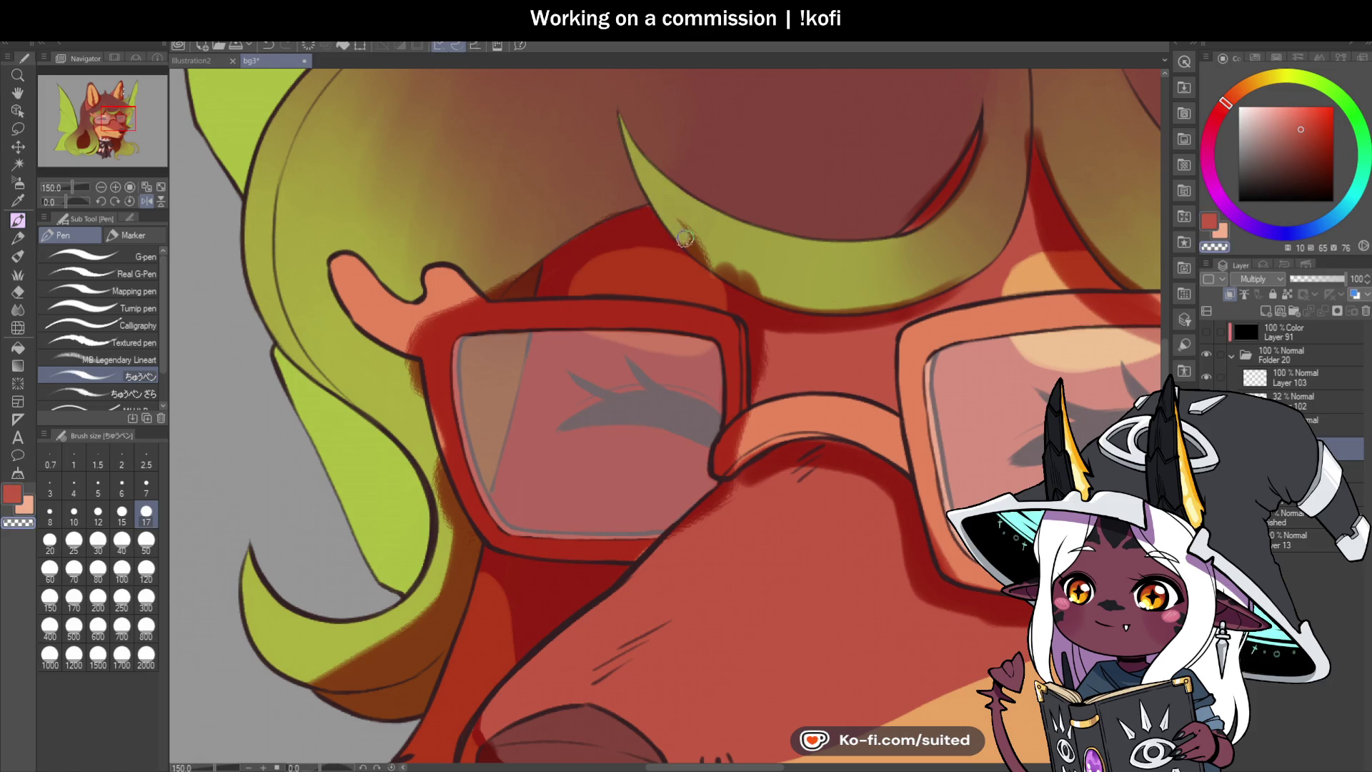
left_click_drag(742, 271, 751, 275)
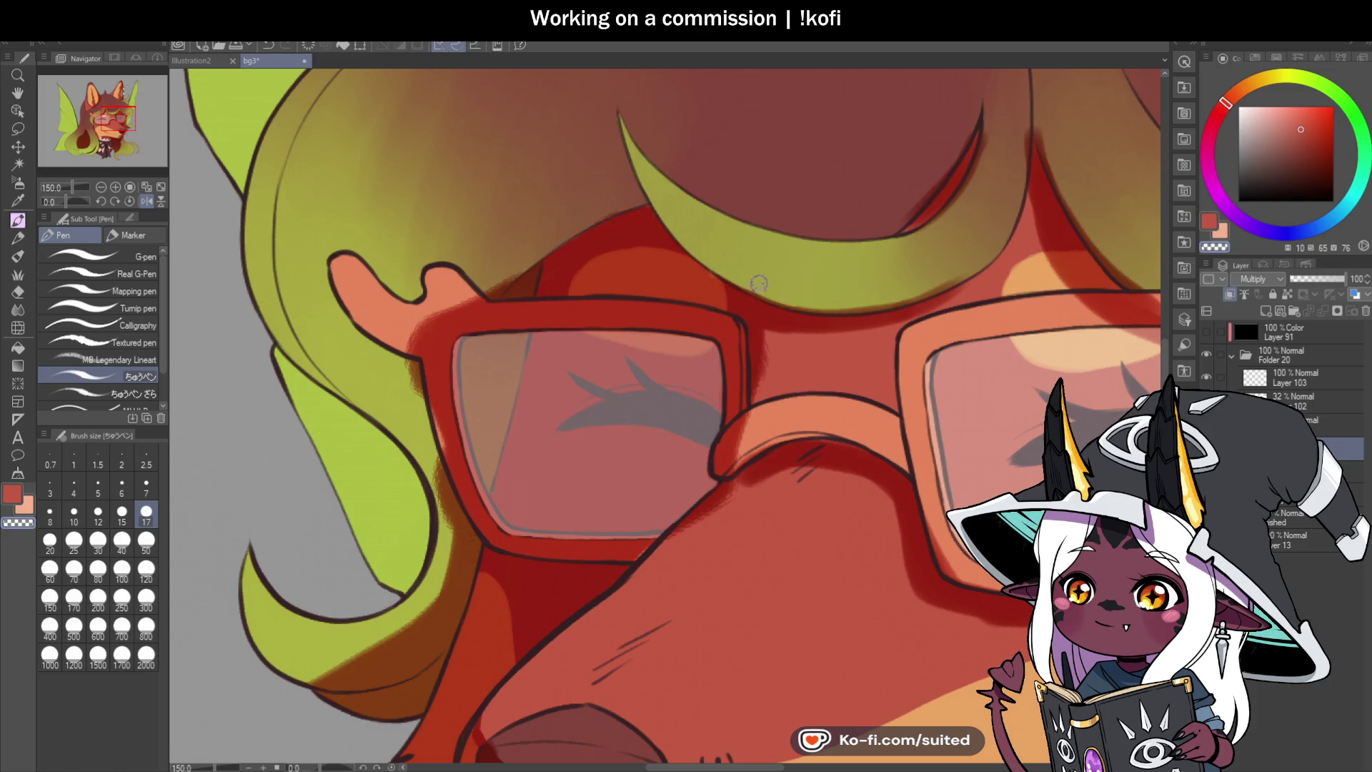
Step: Erase the shadow from the ear tip to the glasses' top corner with the transparent colour
key("c")
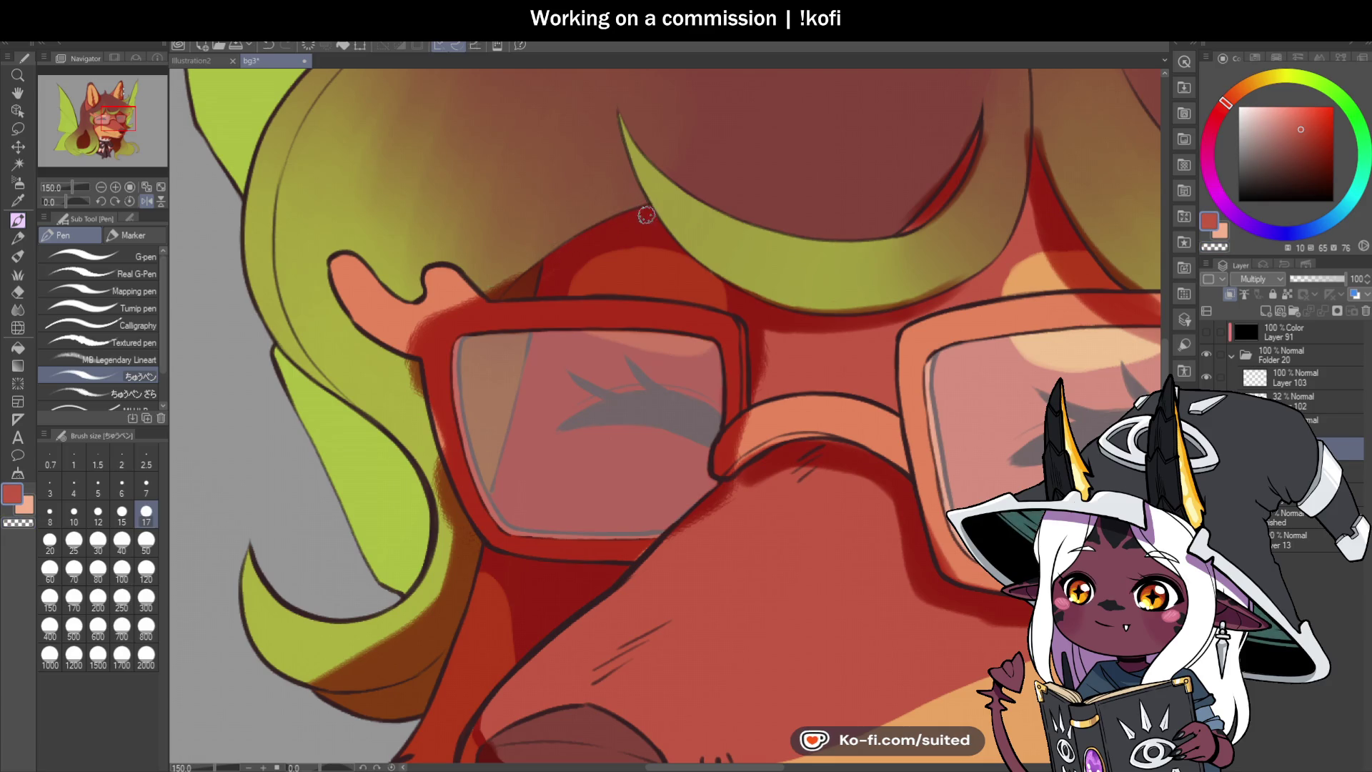
mouse_move(517, 274)
left_mouse_down()
mouse_move(422, 330)
mouse_move(449, 436)
mouse_move(445, 354)
left_mouse_up()
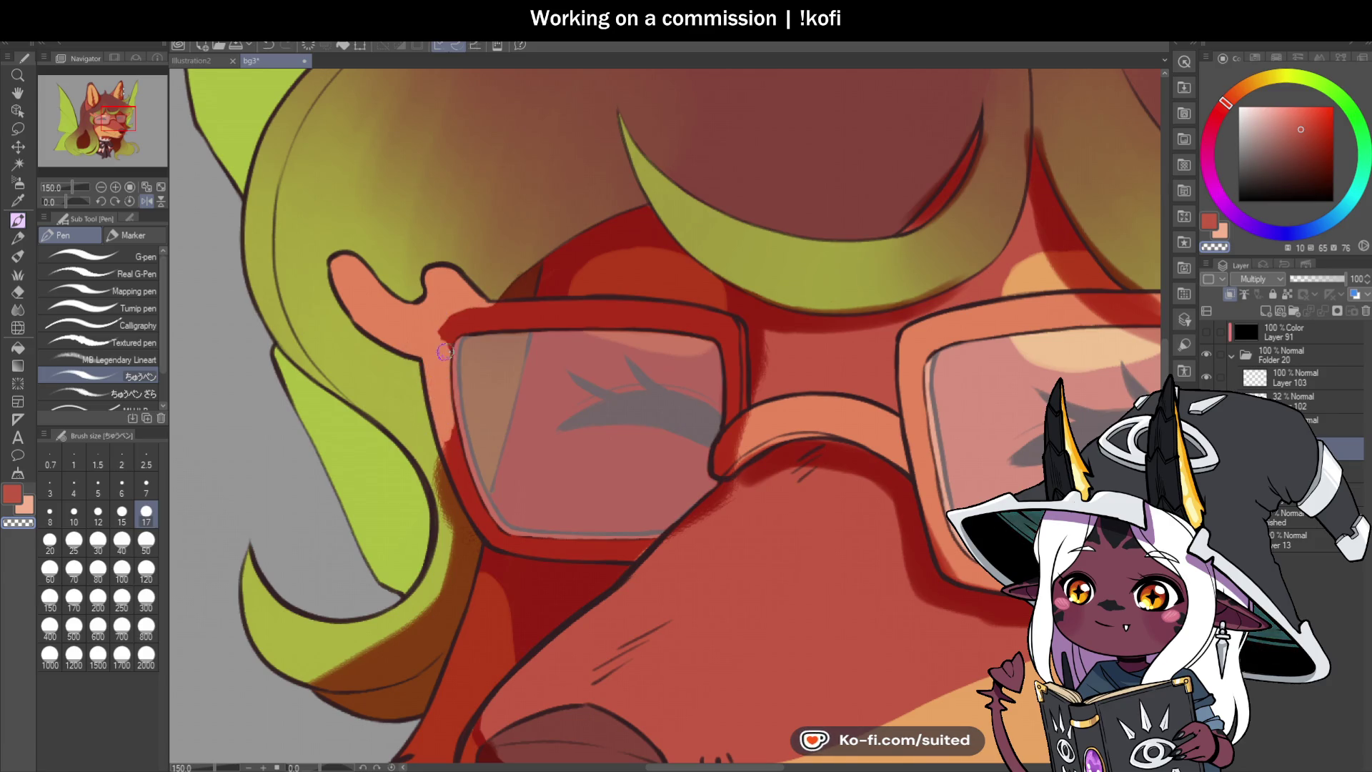
mouse_move(525, 306)
left_mouse_down()
mouse_move(540, 266)
mouse_move(501, 288)
left_mouse_up()
Step: Lighten the glasses bridge end to peach, and deepen the red under the bridge and along the nose edge
scroll(686, 180, "down", 4)
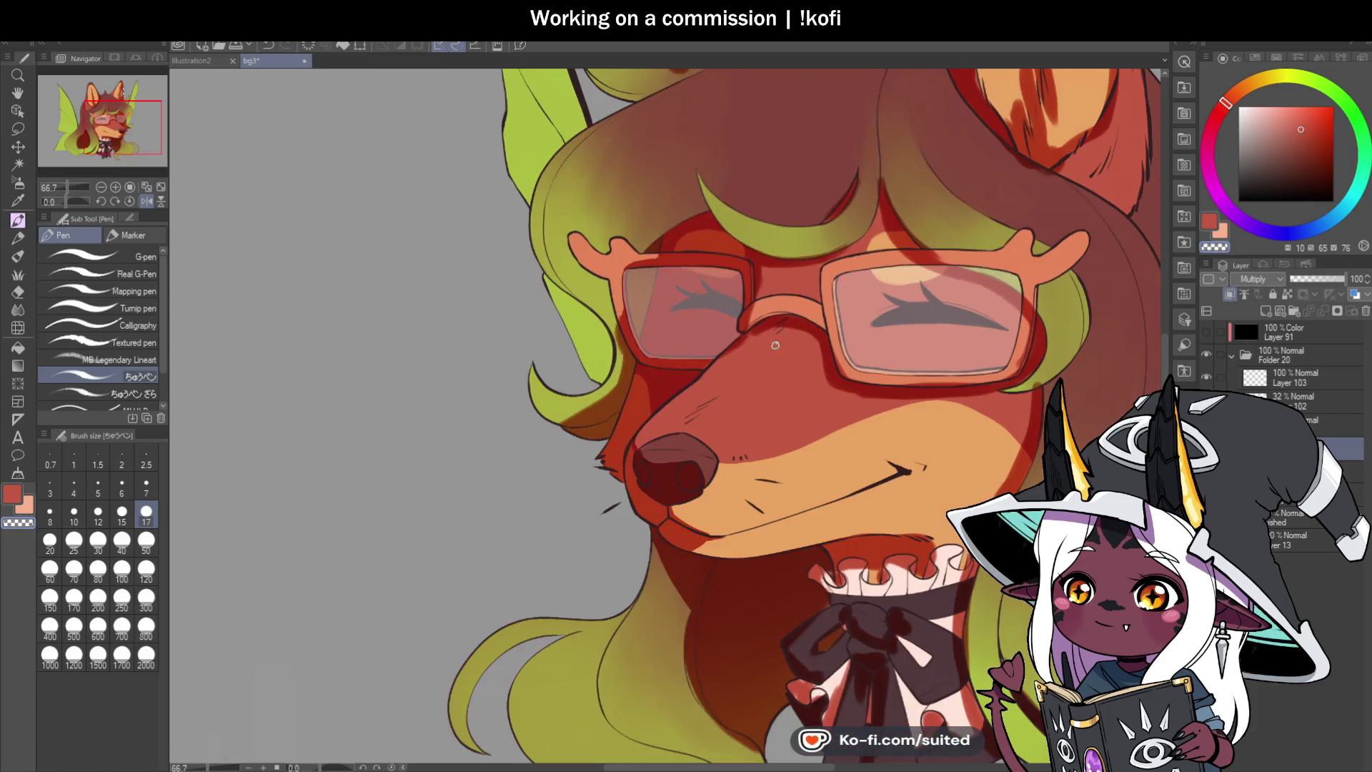
scroll(716, 307, "up", 4)
left_click_drag(716, 307, 716, 331)
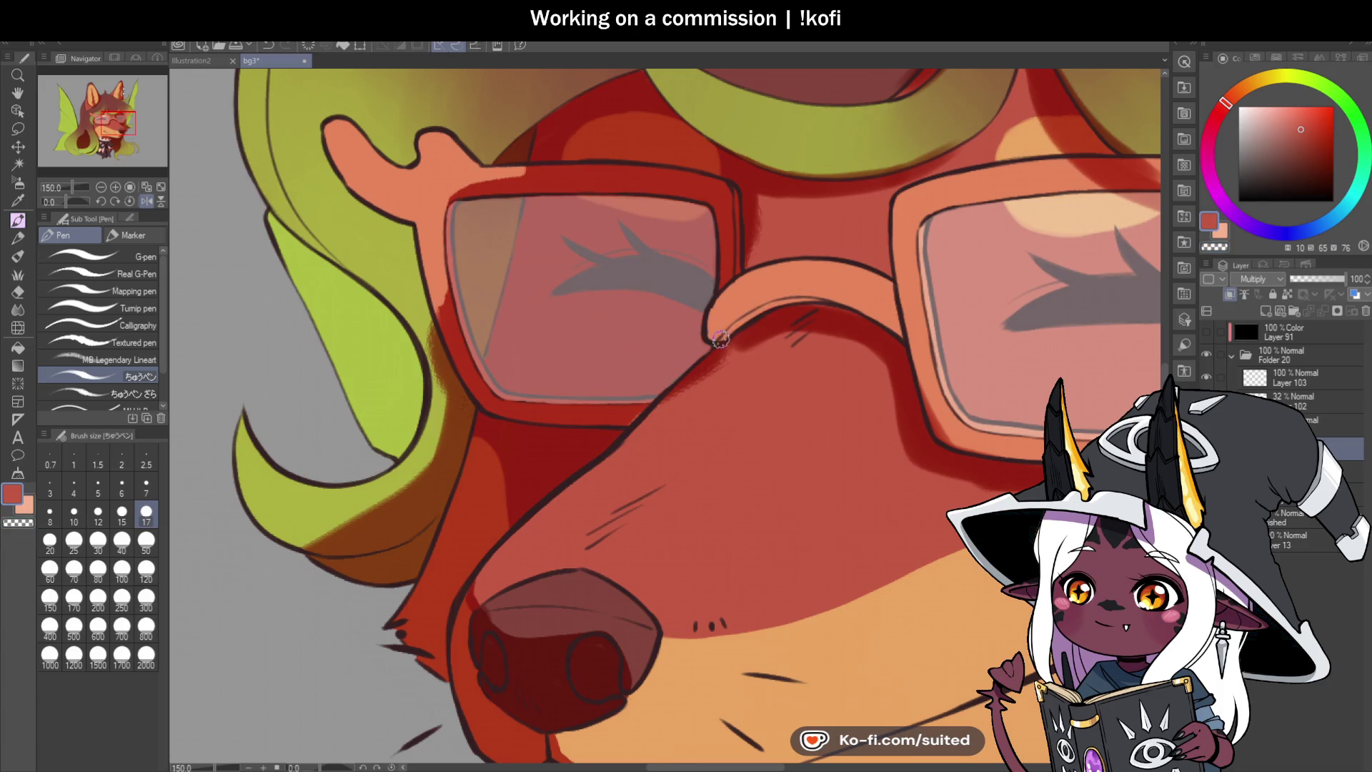
mouse_move(754, 315)
left_mouse_down()
mouse_move(778, 304)
mouse_move(721, 307)
mouse_move(728, 282)
left_mouse_up()
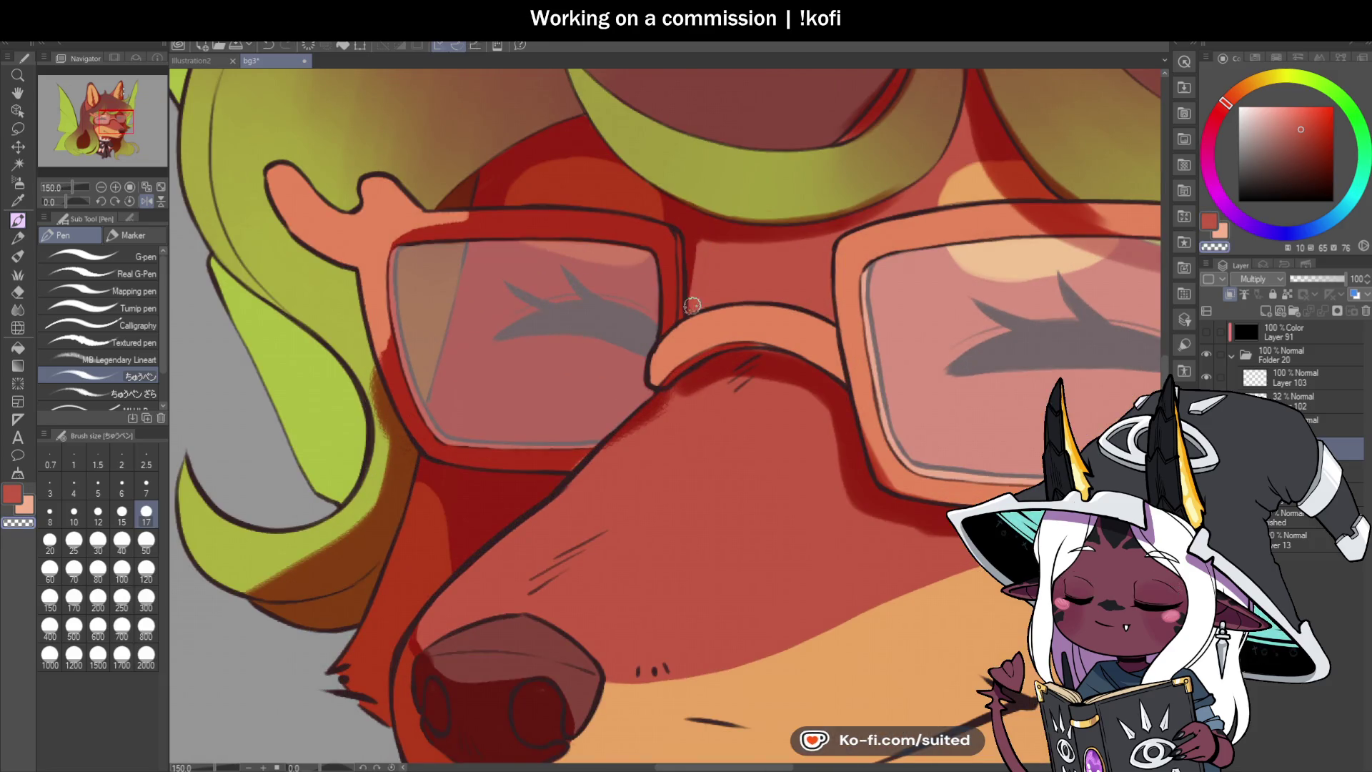
mouse_move(592, 467)
left_mouse_down()
mouse_move(664, 401)
mouse_move(588, 448)
left_mouse_up()
Step: Flip the canvas view horizontally to check the drawing
scroll(785, 375, "down", 4)
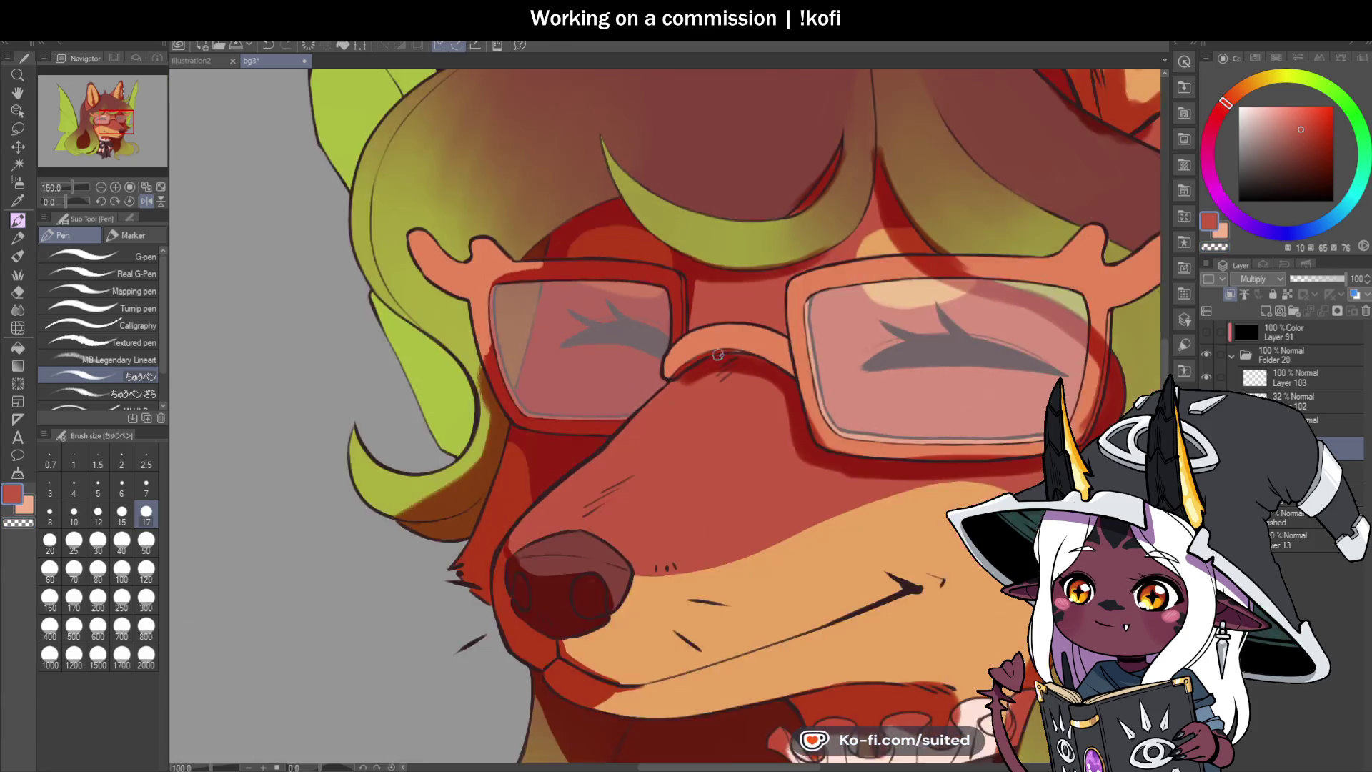
left_click(147, 202)
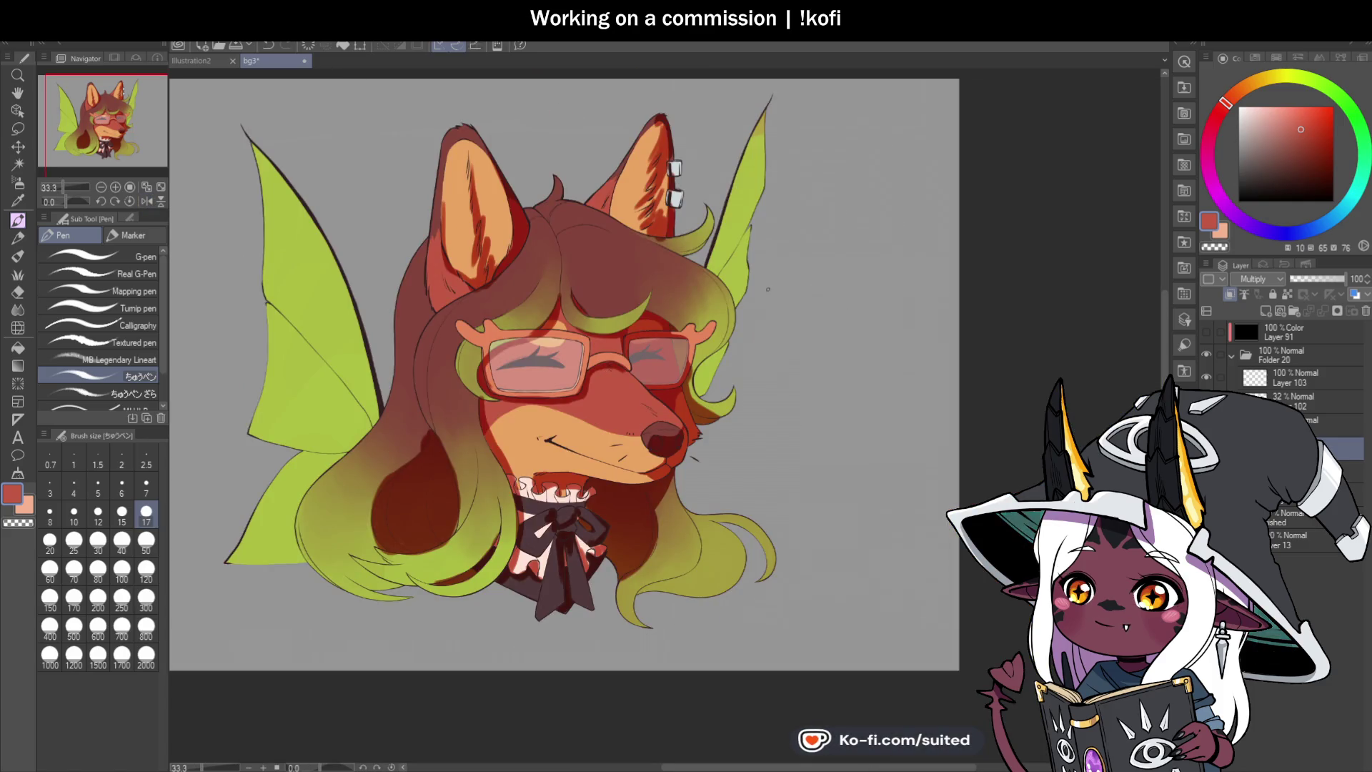
scroll(674, 452, "up", 4)
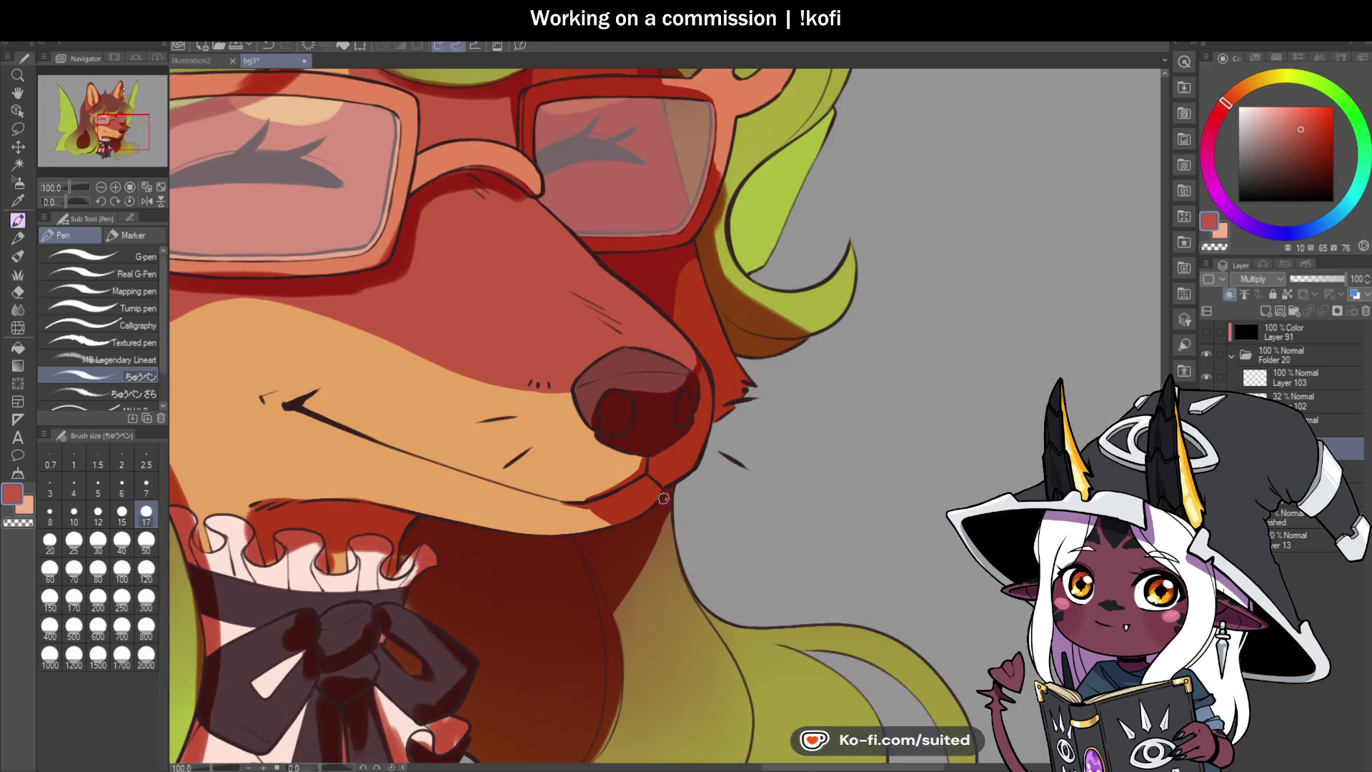
Step: Undo a stray reddish stroke on the hair and add a light orange highlight along the glasses frame
scroll(629, 484, "up", 1)
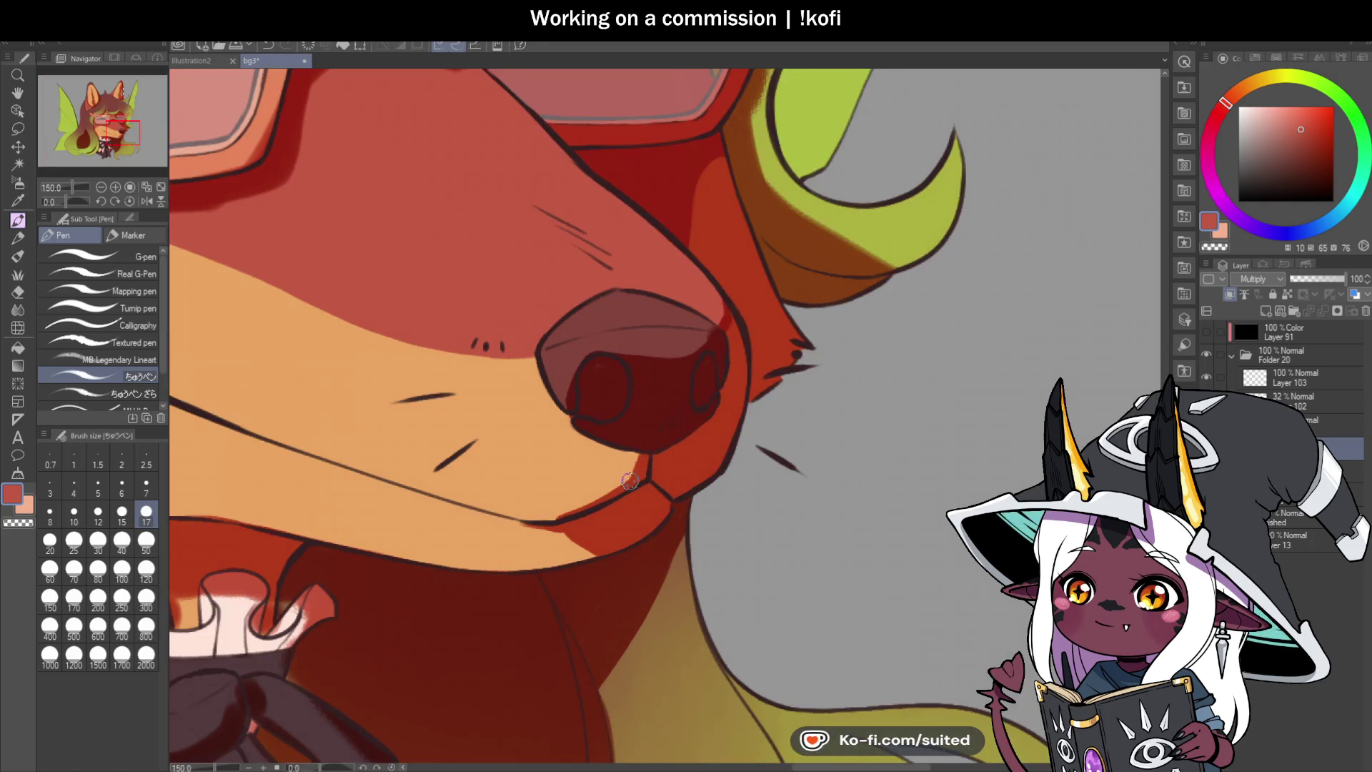
scroll(609, 439, "up", 1)
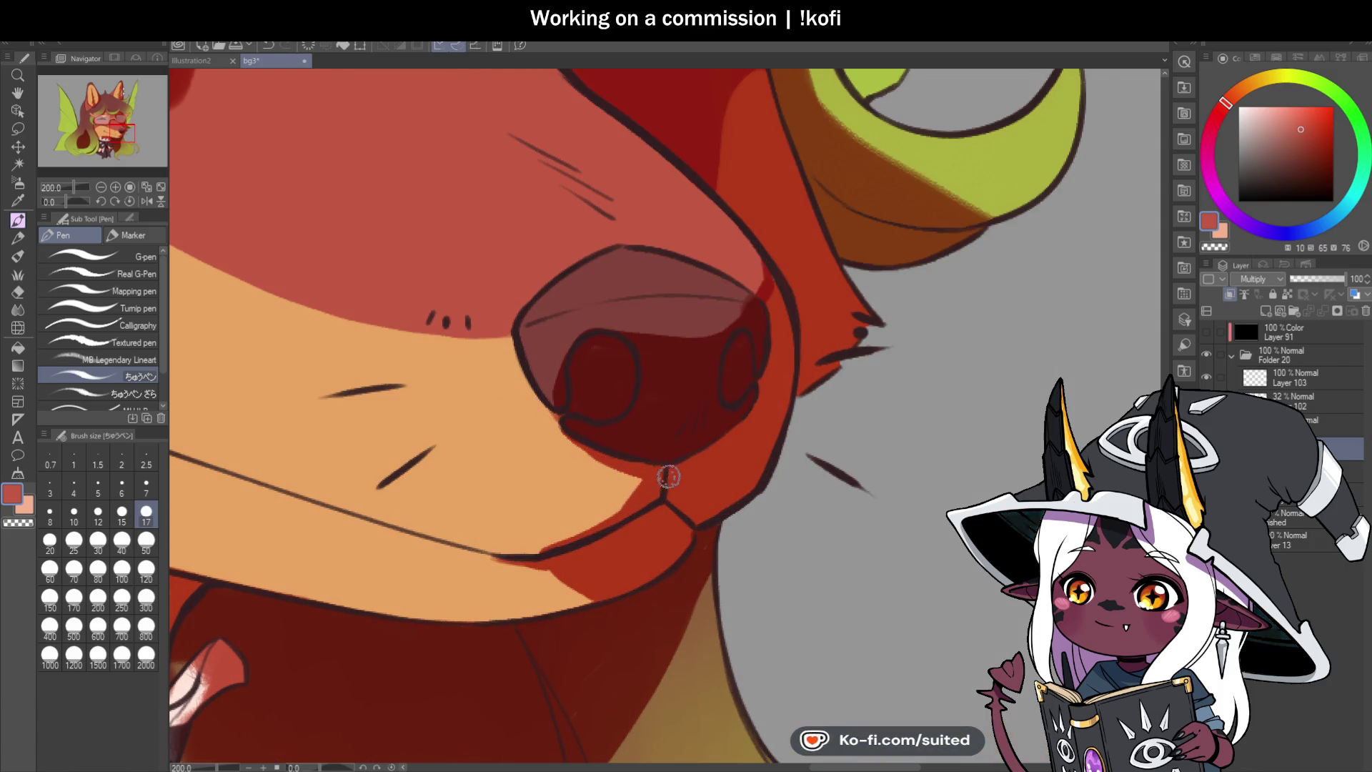
scroll(765, 491, "down", 2)
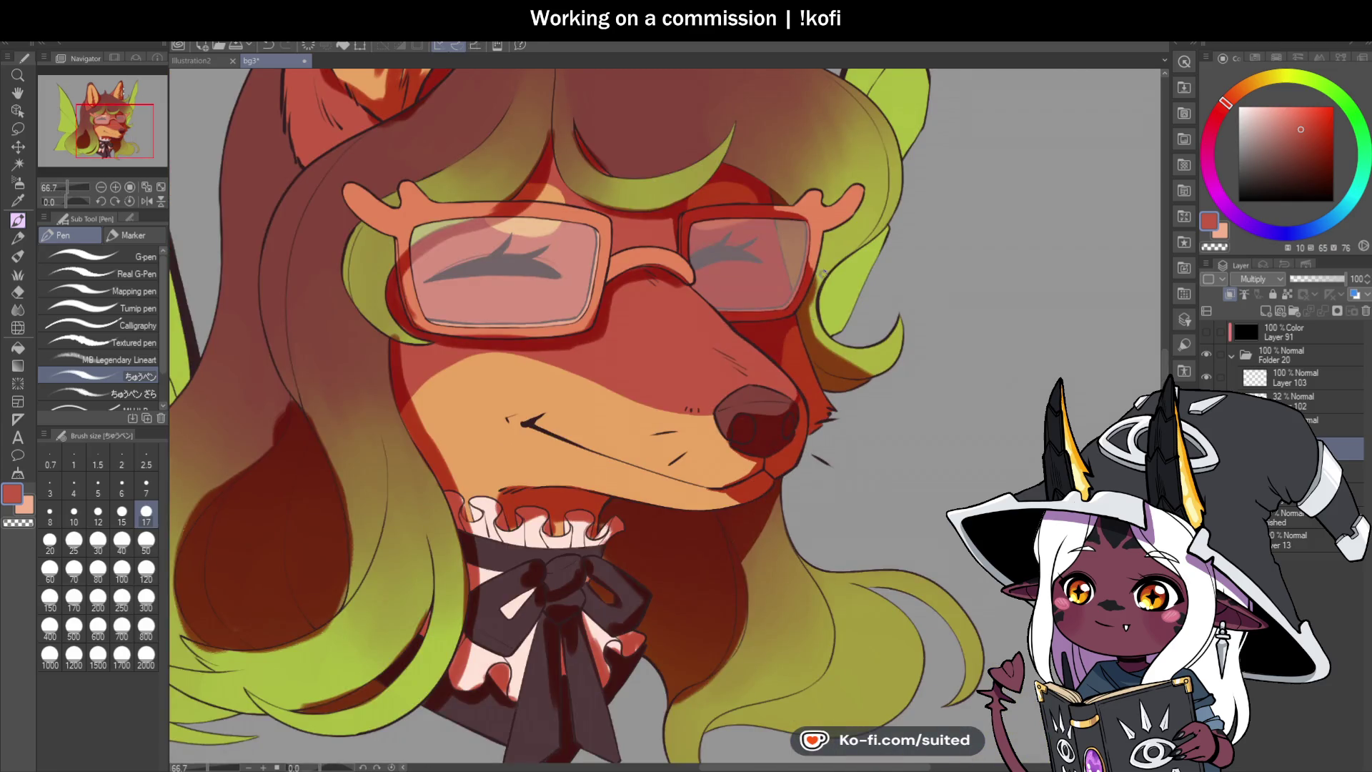
scroll(793, 343, "up", 1)
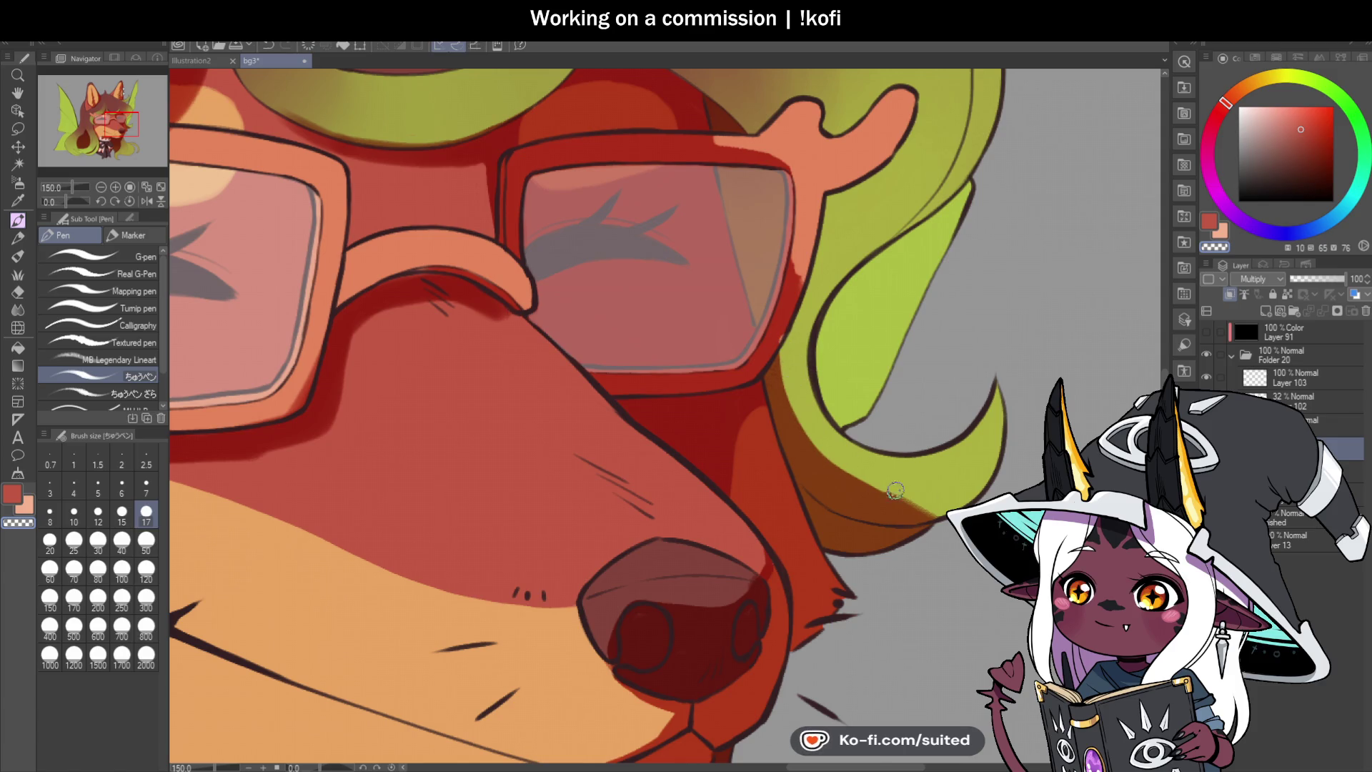
left_click_drag(850, 474, 938, 528)
key("ctrl+z")
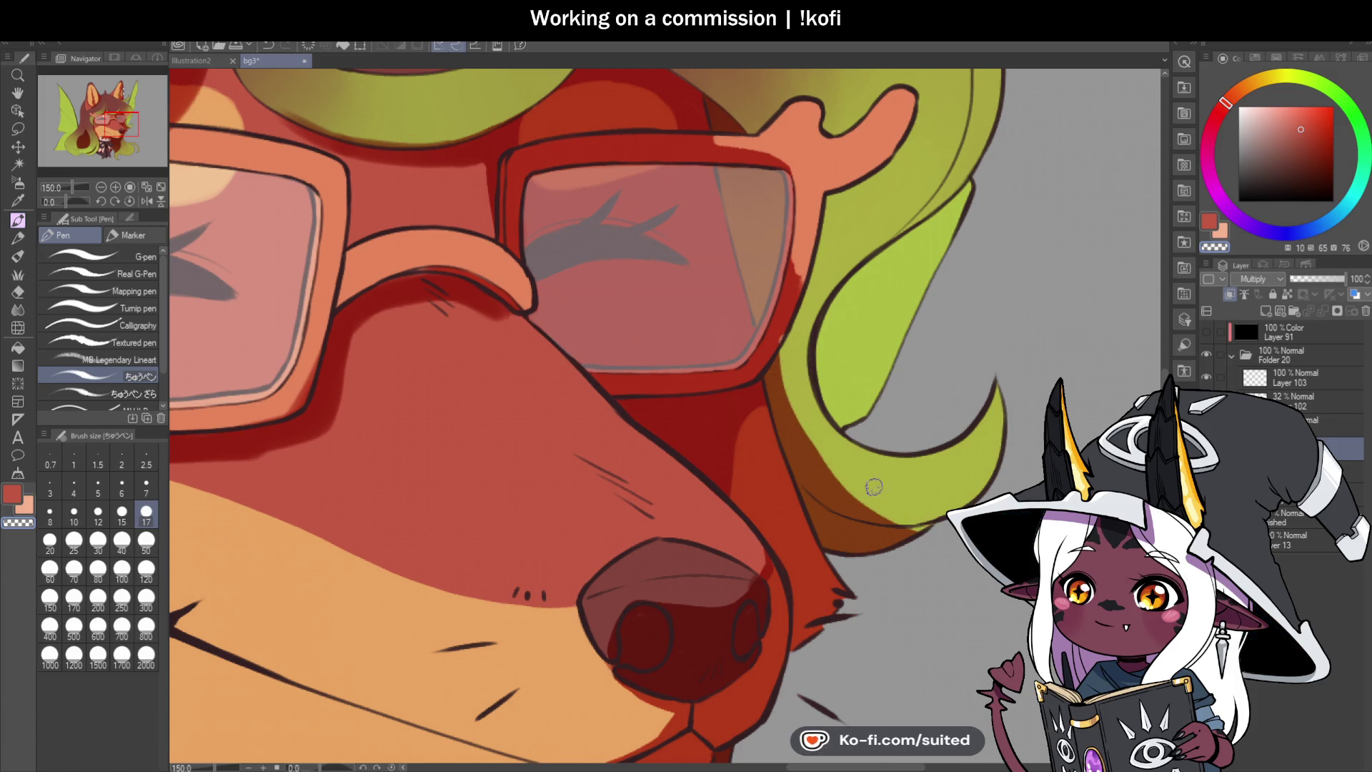
left_click_drag(789, 286, 766, 344)
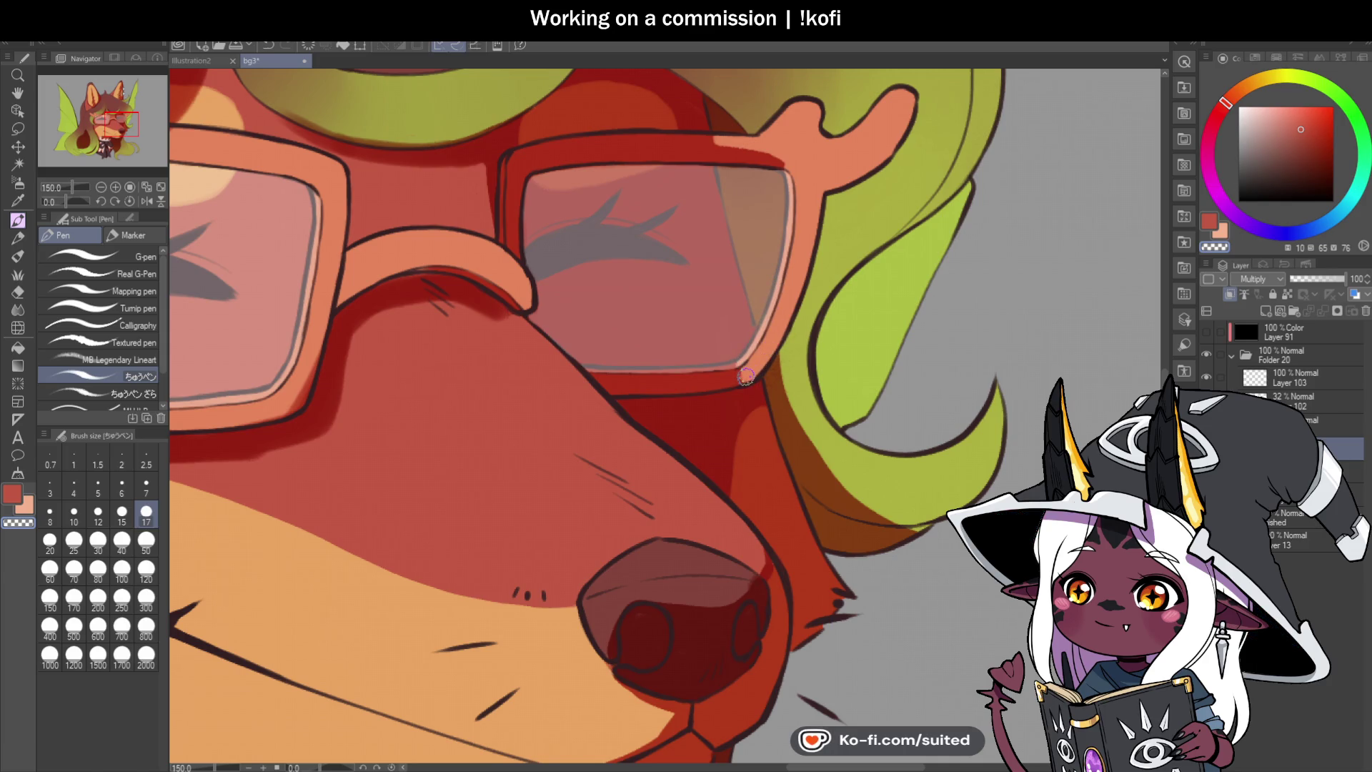
Step: Paint a light orange highlight down the bridge over the nose
scroll(776, 329, "down", 2)
scroll(781, 323, "up", 3)
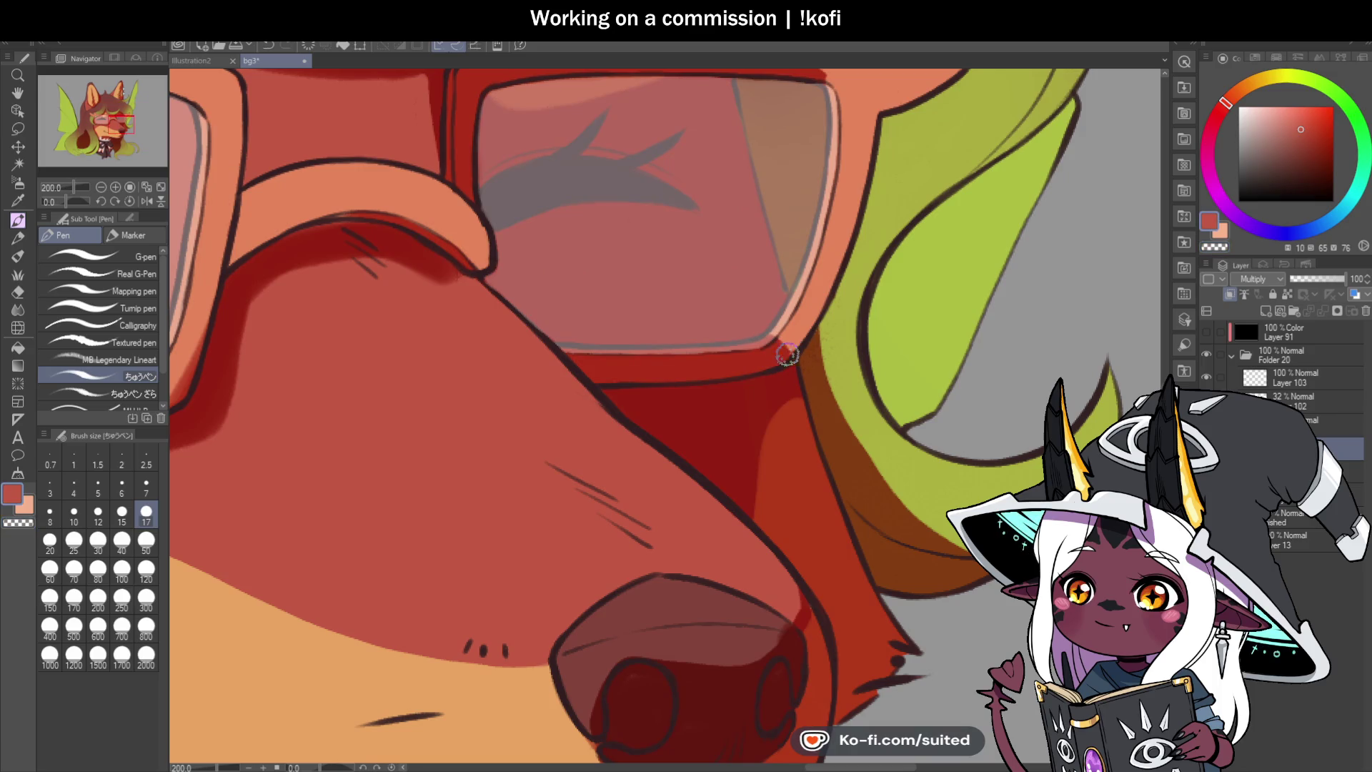
scroll(772, 334, "down", 4)
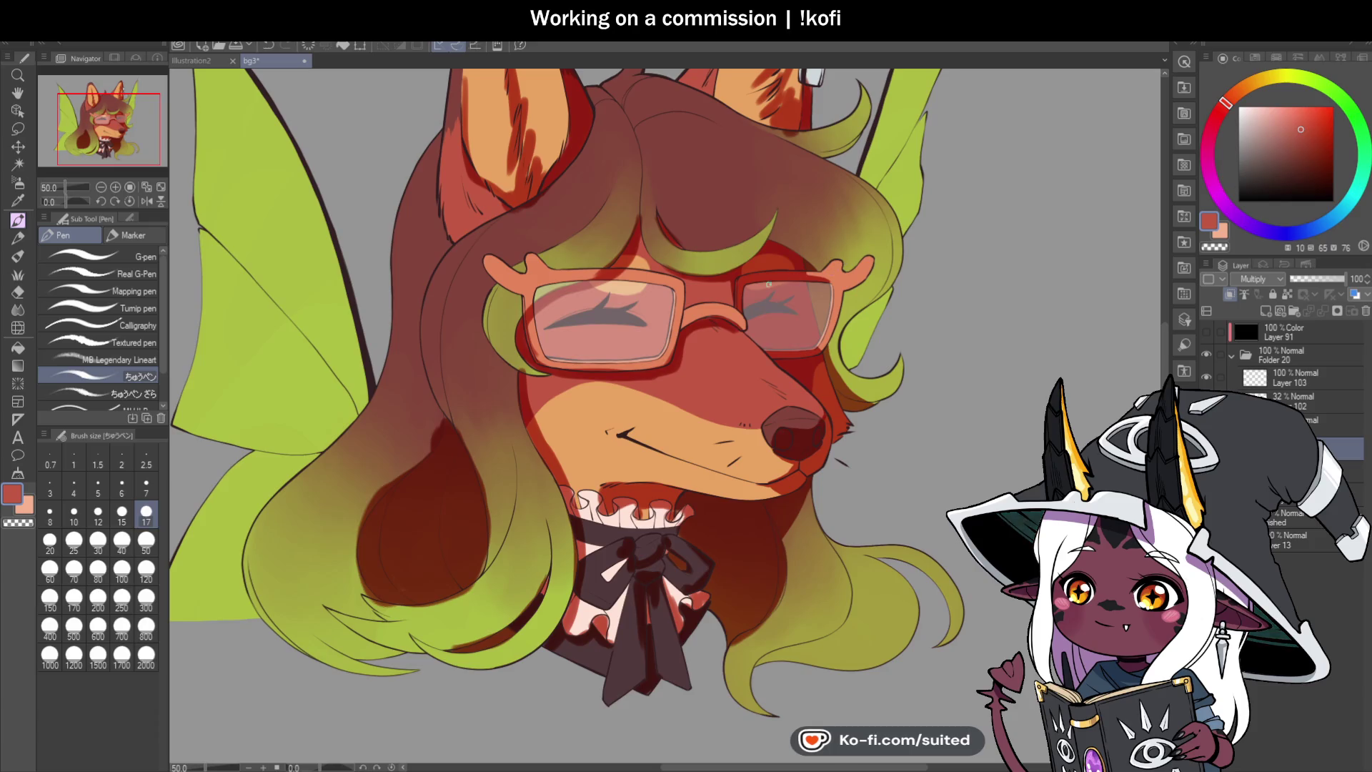
scroll(778, 283, "up", 4)
mouse_move(679, 214)
left_mouse_down()
mouse_move(682, 337)
mouse_move(690, 300)
mouse_move(704, 361)
mouse_move(685, 282)
left_mouse_up()
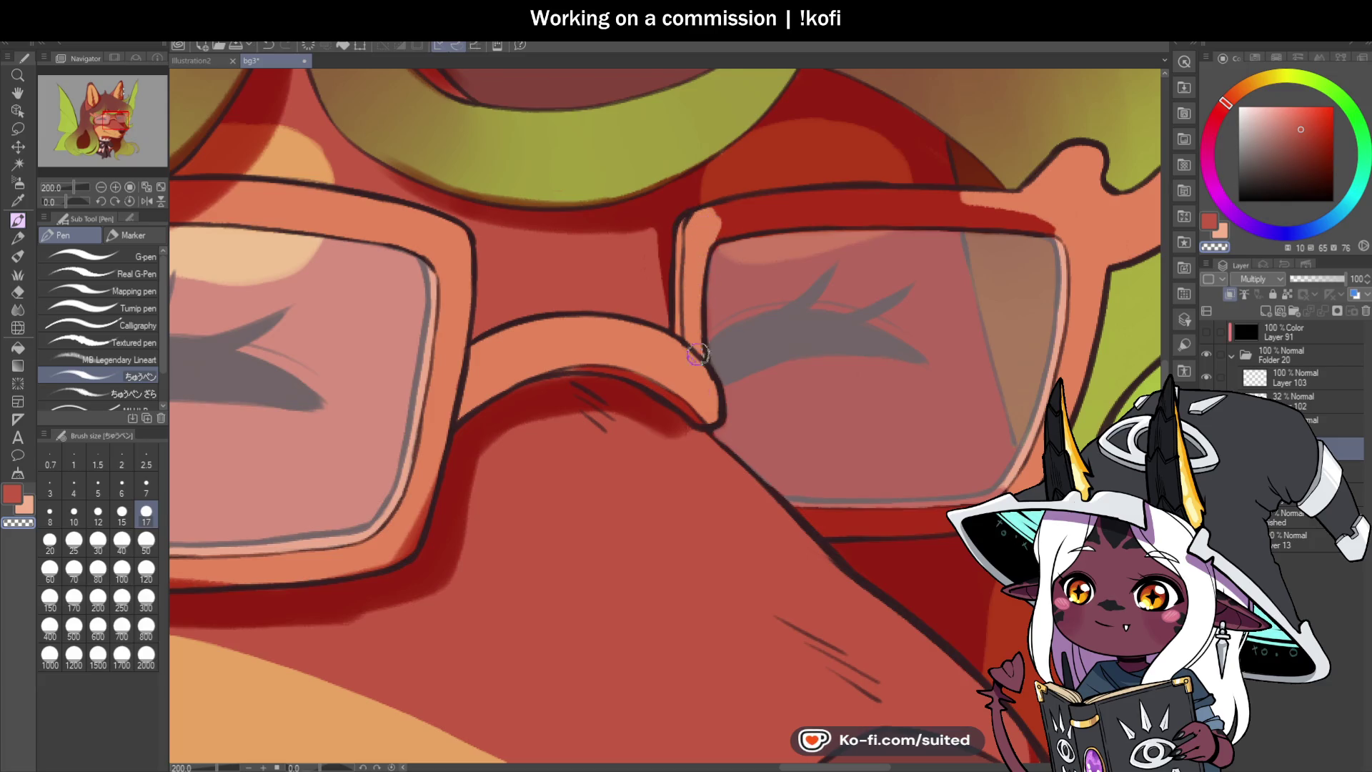
Step: With the view rotated, paint lighter strokes over the left glasses frame's dark inner edge, then reset the view
left_click(67, 189)
left_click_drag(67, 199, 54, 207)
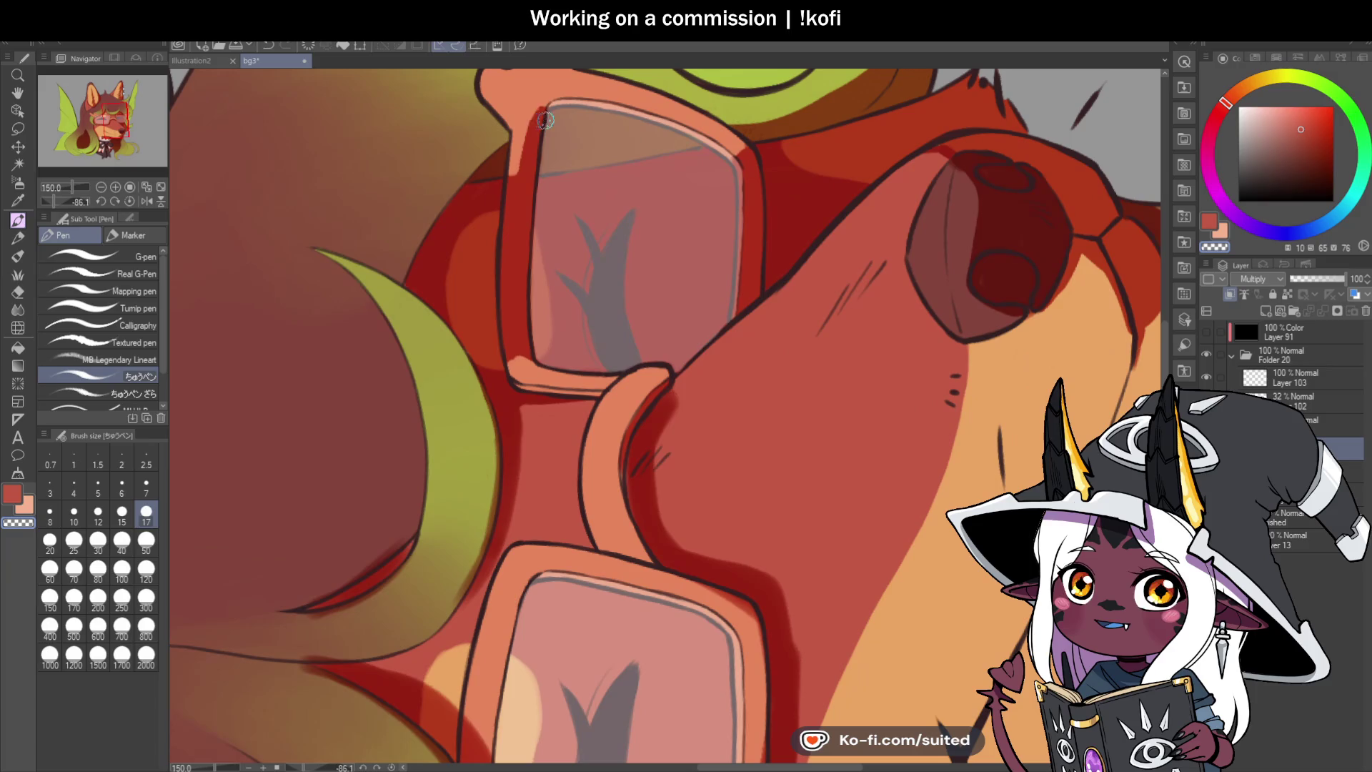
mouse_move(521, 189)
left_mouse_down()
mouse_move(539, 110)
mouse_move(520, 230)
mouse_move(506, 227)
mouse_move(507, 293)
left_mouse_up()
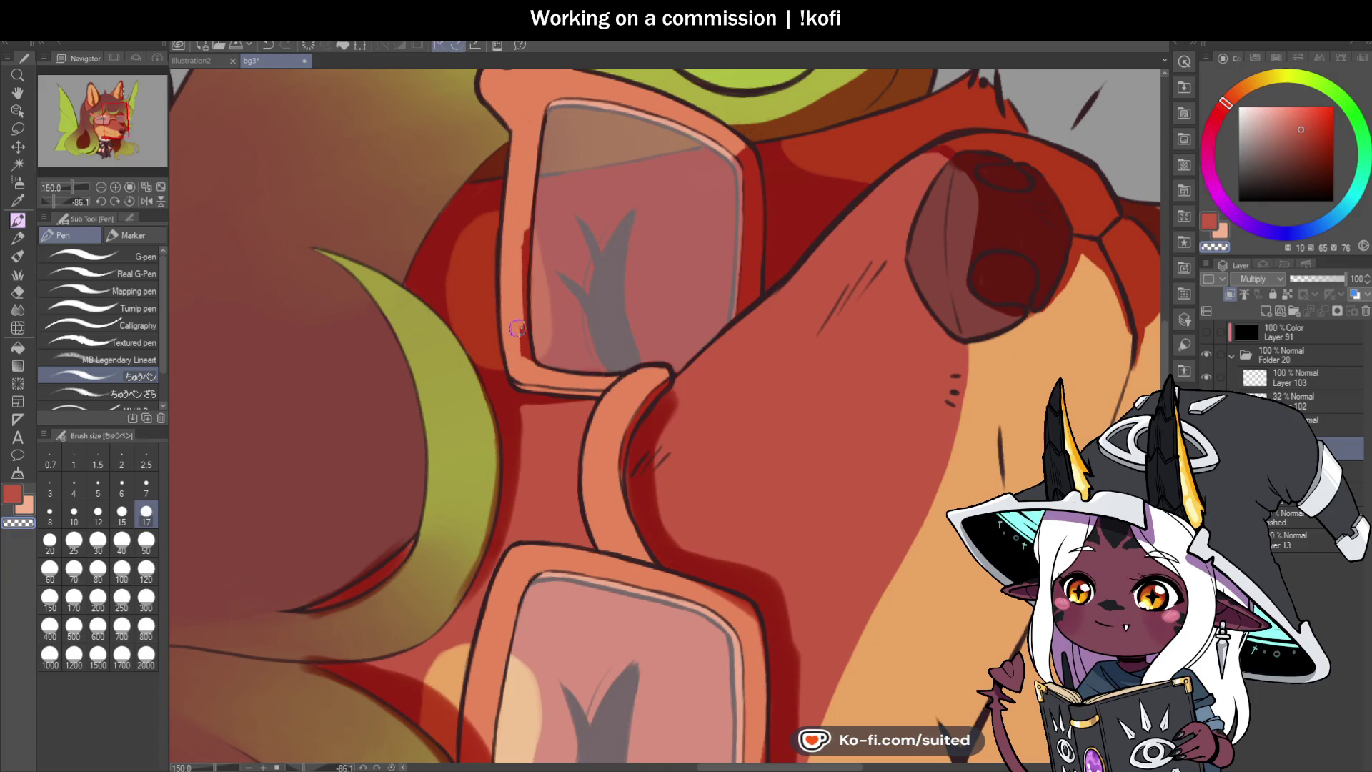
left_click_drag(529, 366, 524, 236)
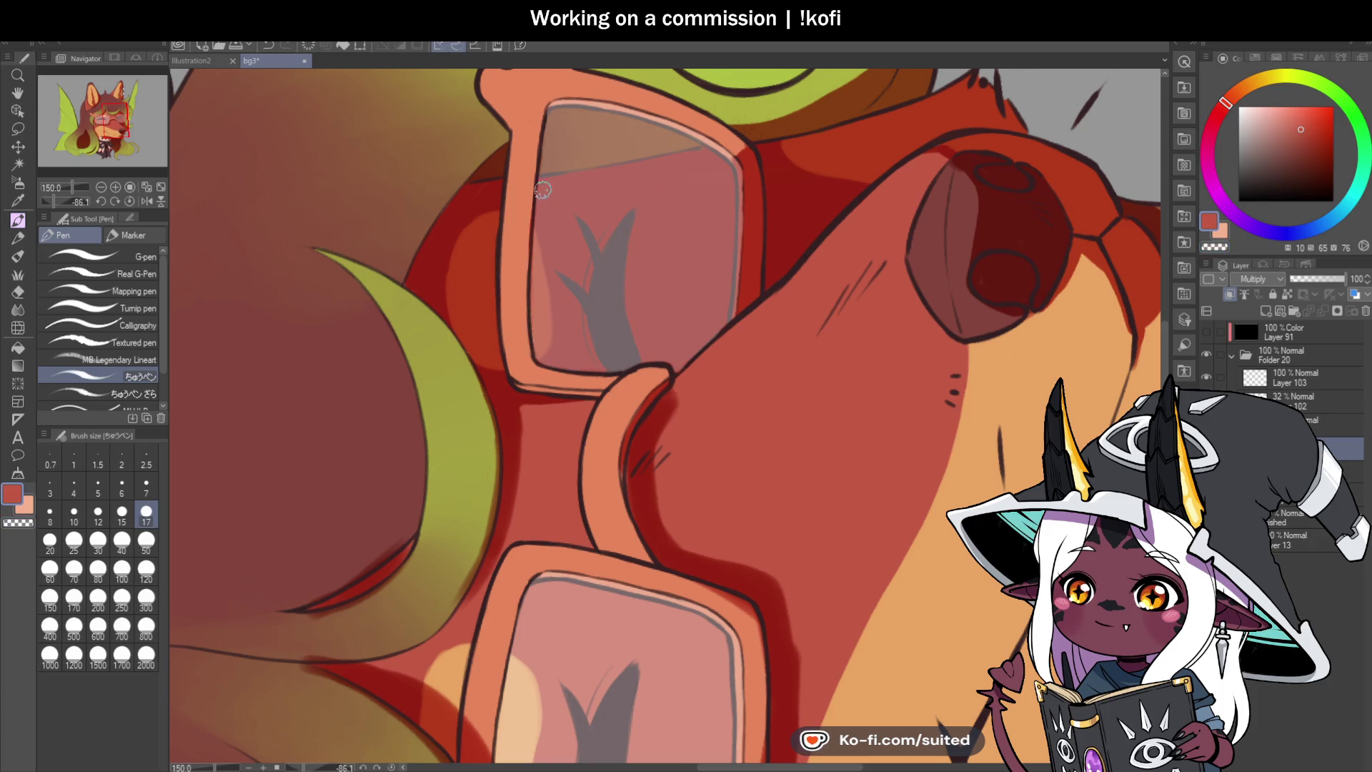
left_click(130, 201)
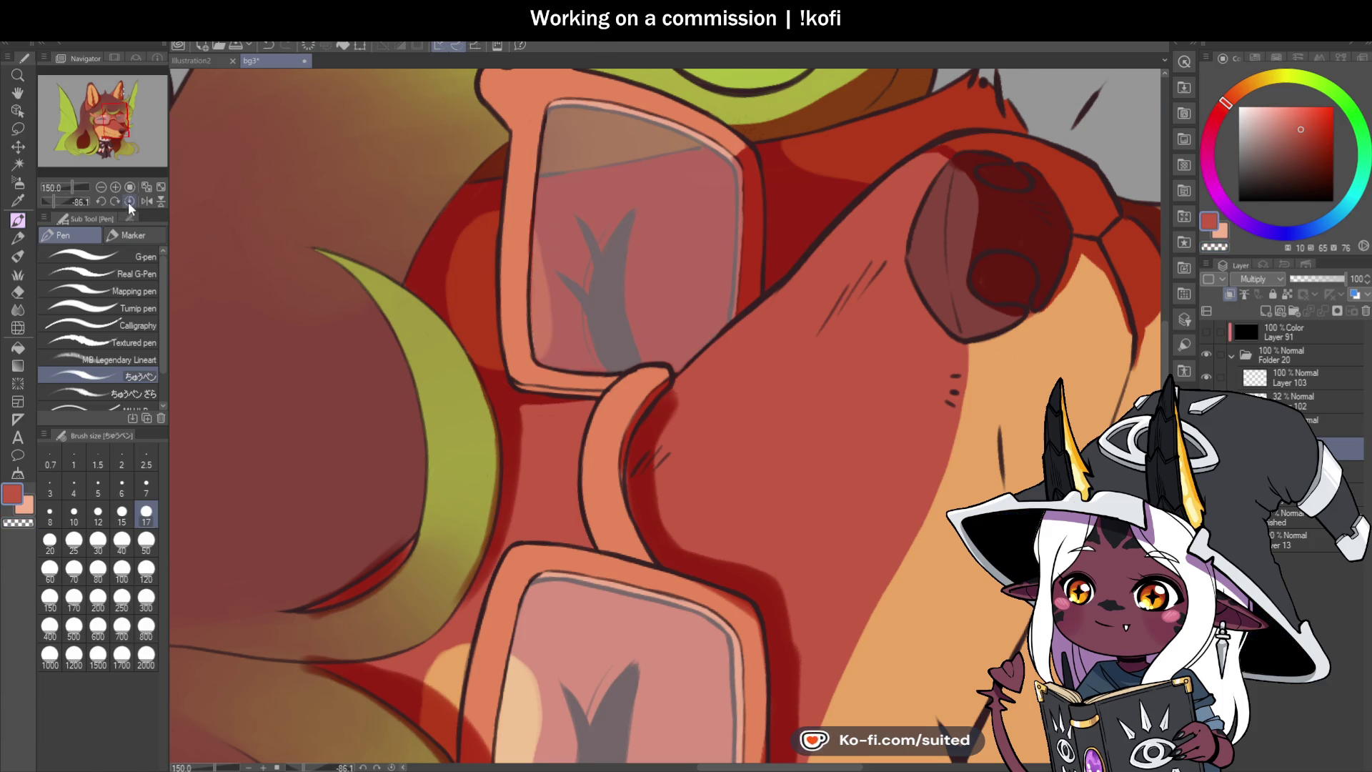
scroll(913, 333, "up", 6)
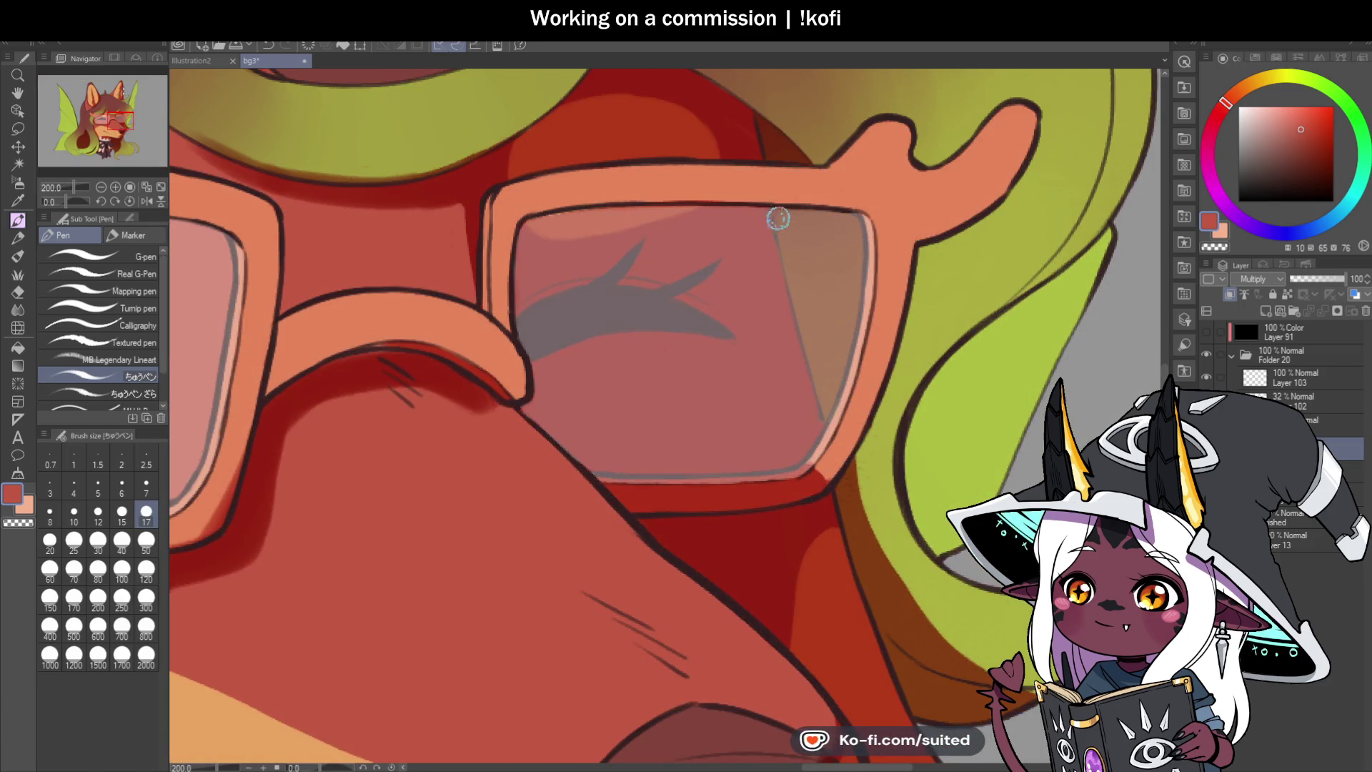
Step: Shade the glasses' side arm, small upper nub, and right and lower-right frame edges in dark red
scroll(713, 91, "up", 3)
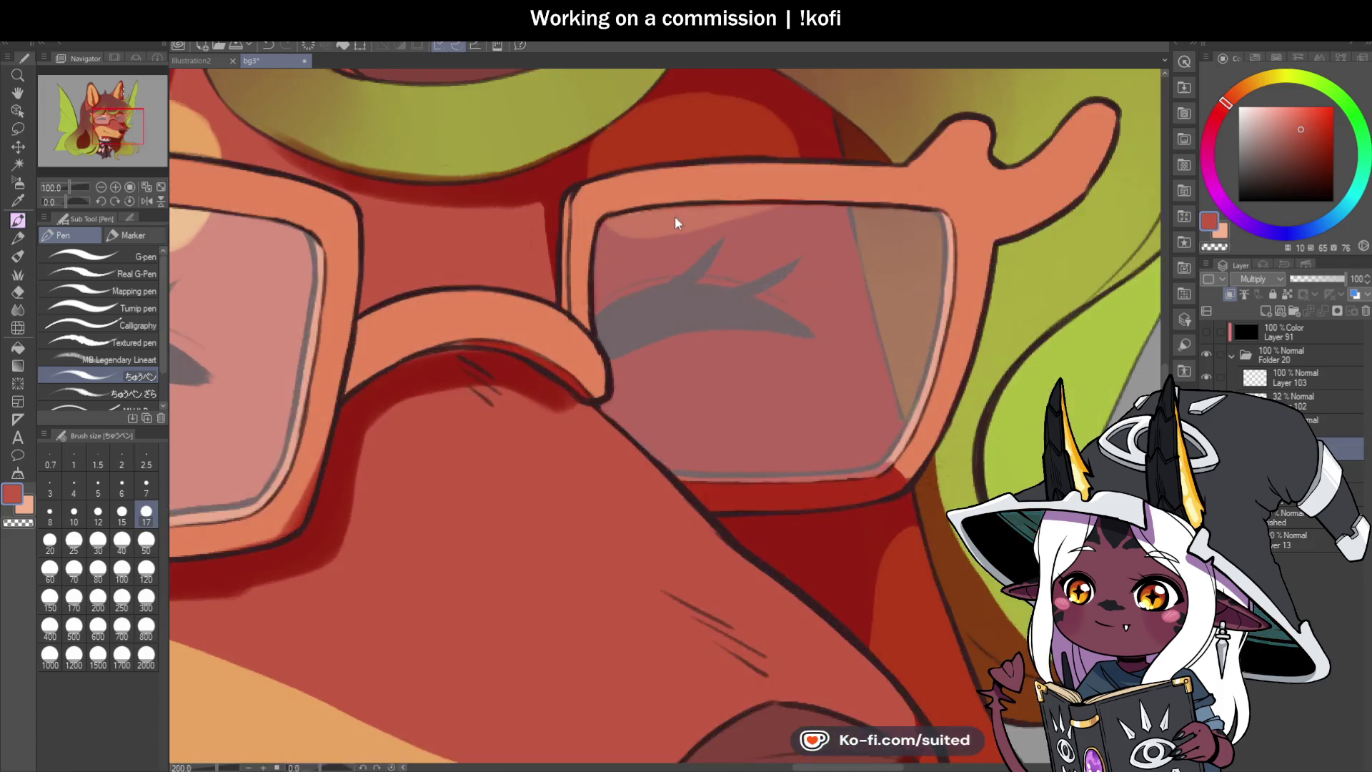
scroll(866, 208, "down", 4)
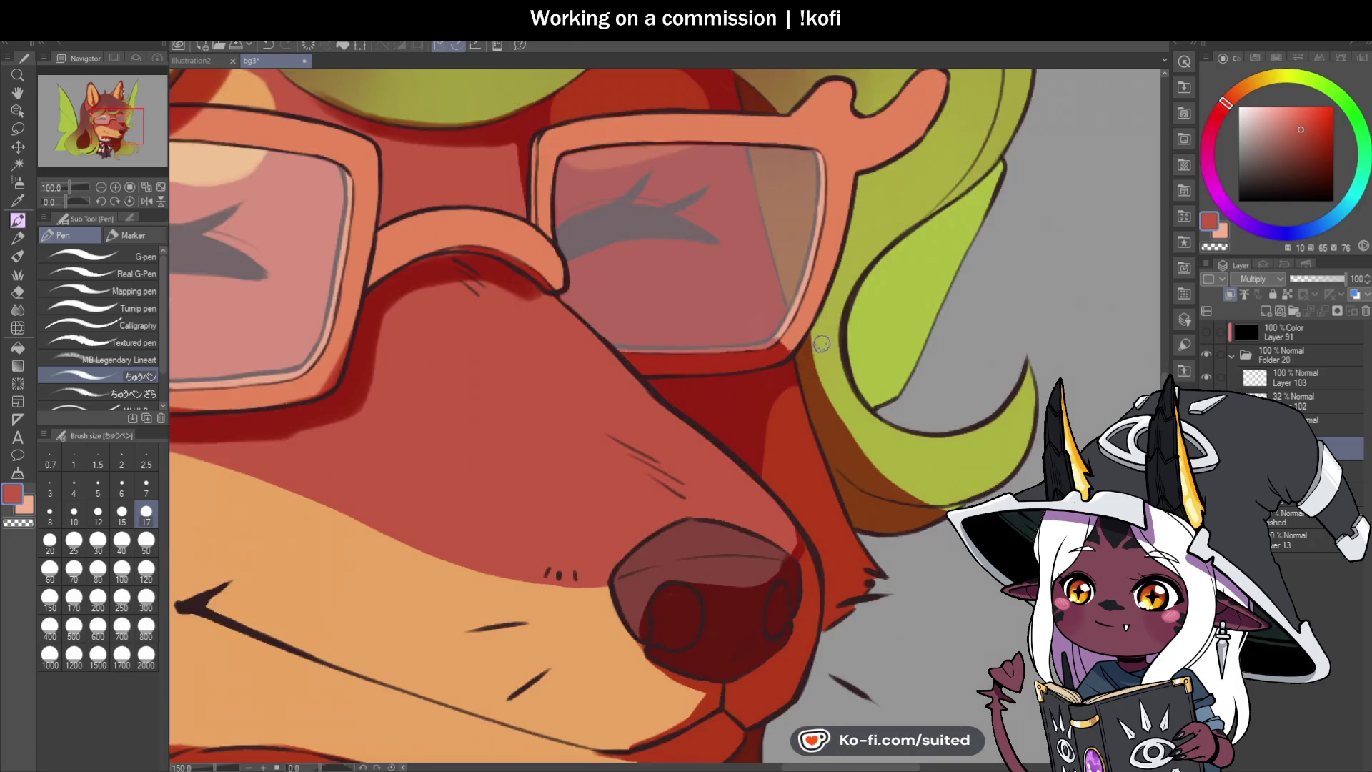
scroll(822, 344, "down", 1)
scroll(851, 186, "up", 2)
mouse_move(874, 171)
left_mouse_down()
mouse_move(842, 229)
mouse_move(763, 265)
mouse_move(856, 215)
left_mouse_up()
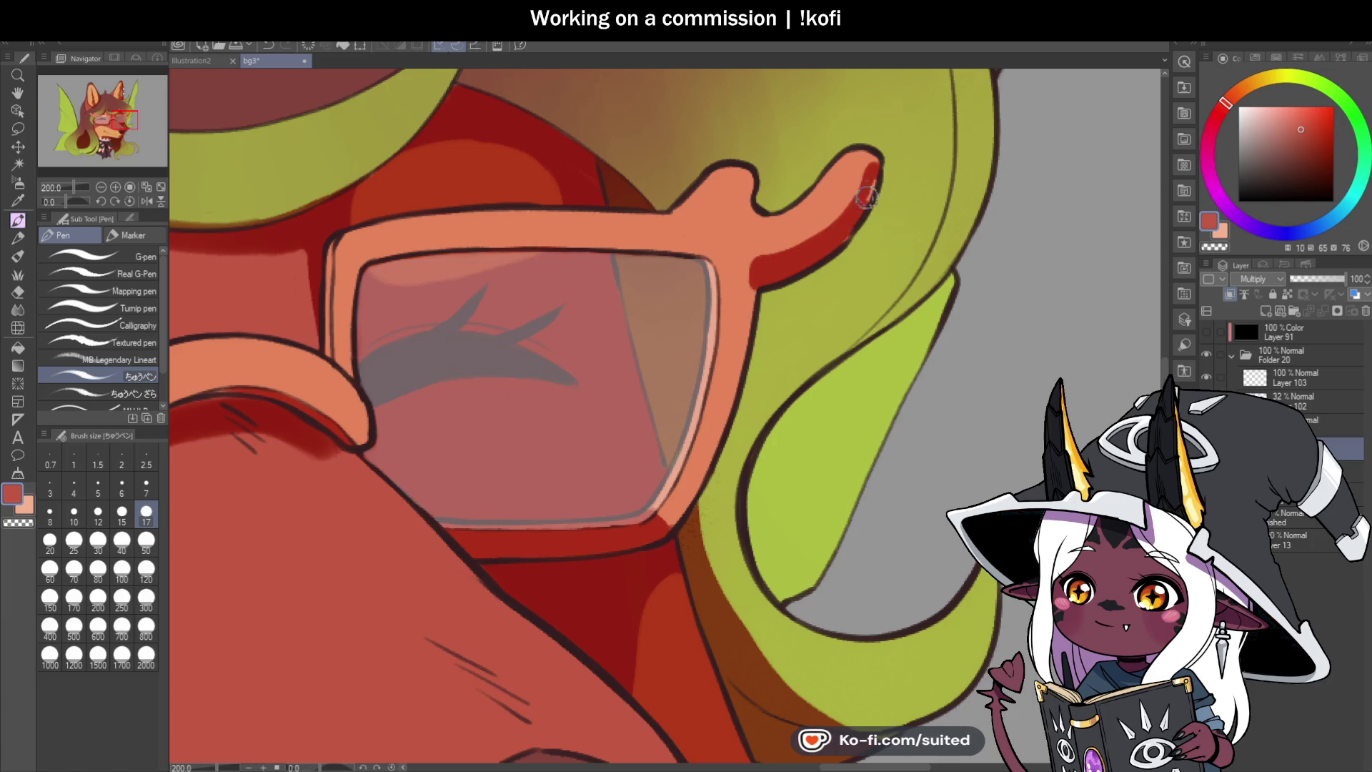
mouse_move(748, 175)
left_mouse_down()
mouse_move(724, 215)
mouse_move(758, 178)
left_mouse_up()
mouse_move(755, 266)
left_mouse_down()
mouse_move(736, 361)
mouse_move(728, 330)
left_mouse_up()
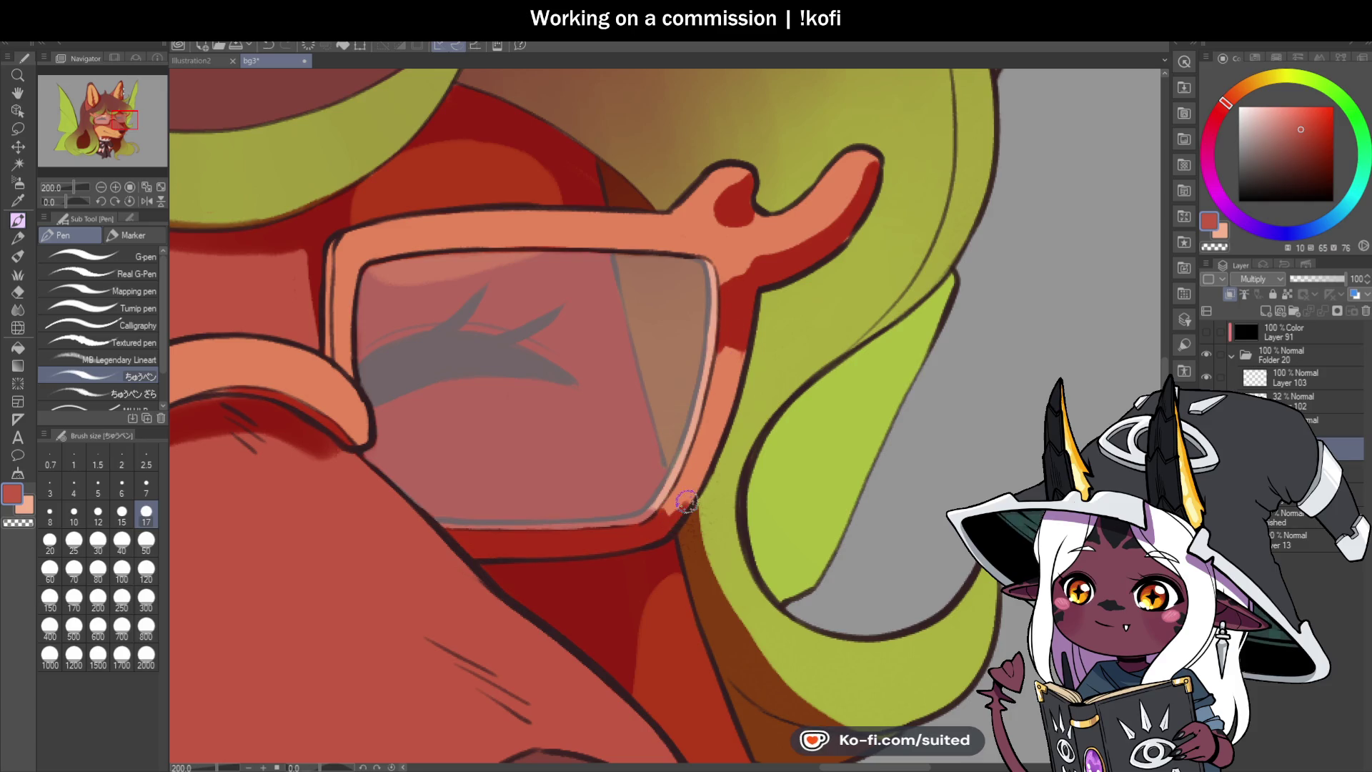
mouse_move(679, 487)
left_mouse_down()
mouse_move(708, 432)
mouse_move(682, 457)
mouse_move(695, 420)
left_mouse_up()
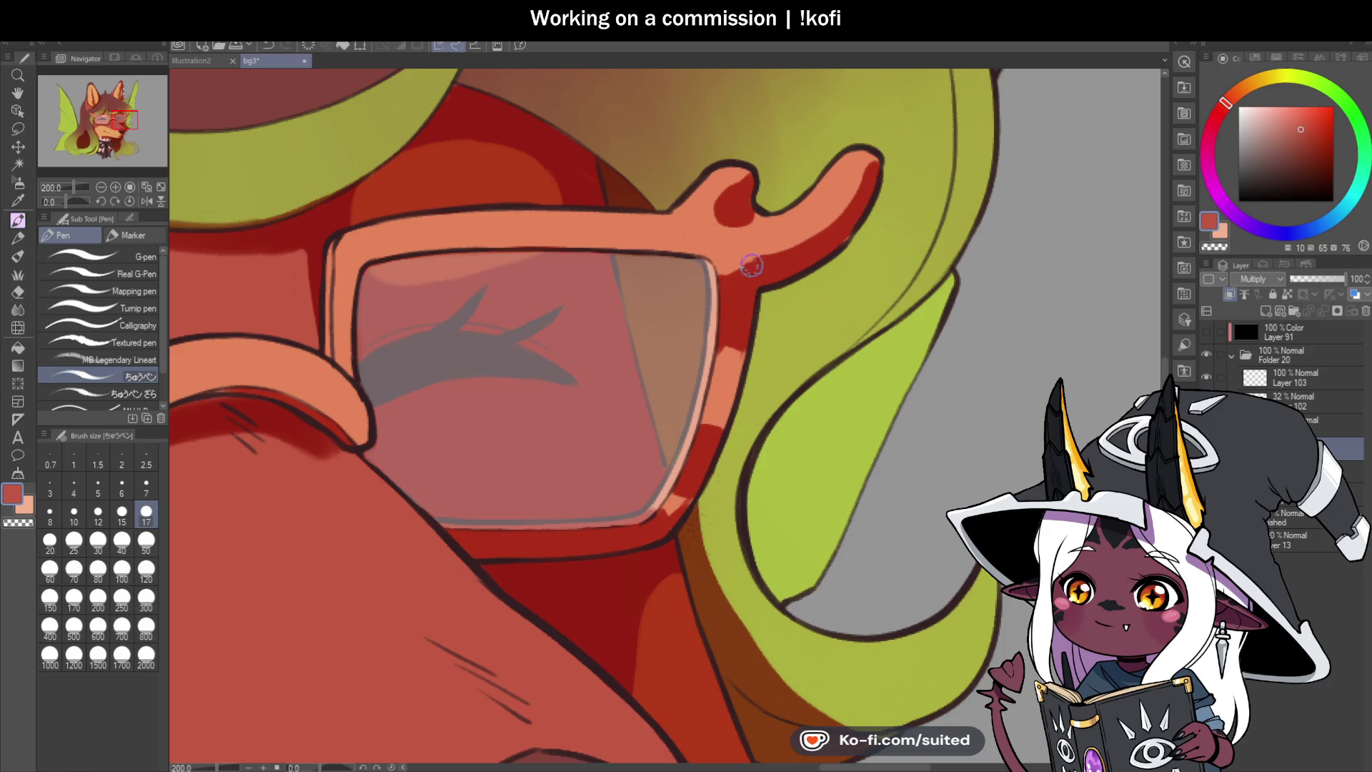
mouse_move(725, 303)
left_mouse_down()
mouse_move(728, 371)
mouse_move(701, 474)
mouse_move(729, 429)
left_mouse_up()
scroll(730, 429, "down", 6)
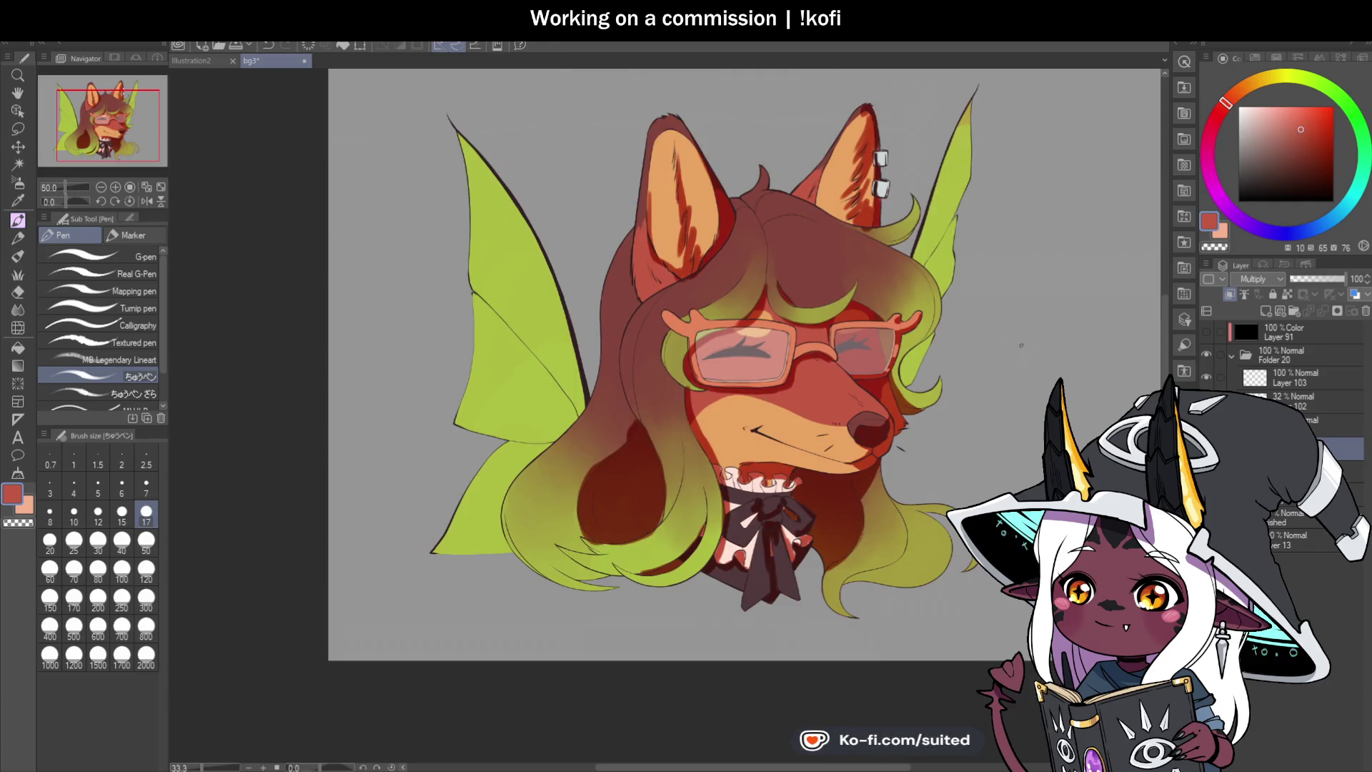
Step: Paint a red shadow along the underside of the glasses bridge on the muzzle
scroll(860, 359, "up", 6)
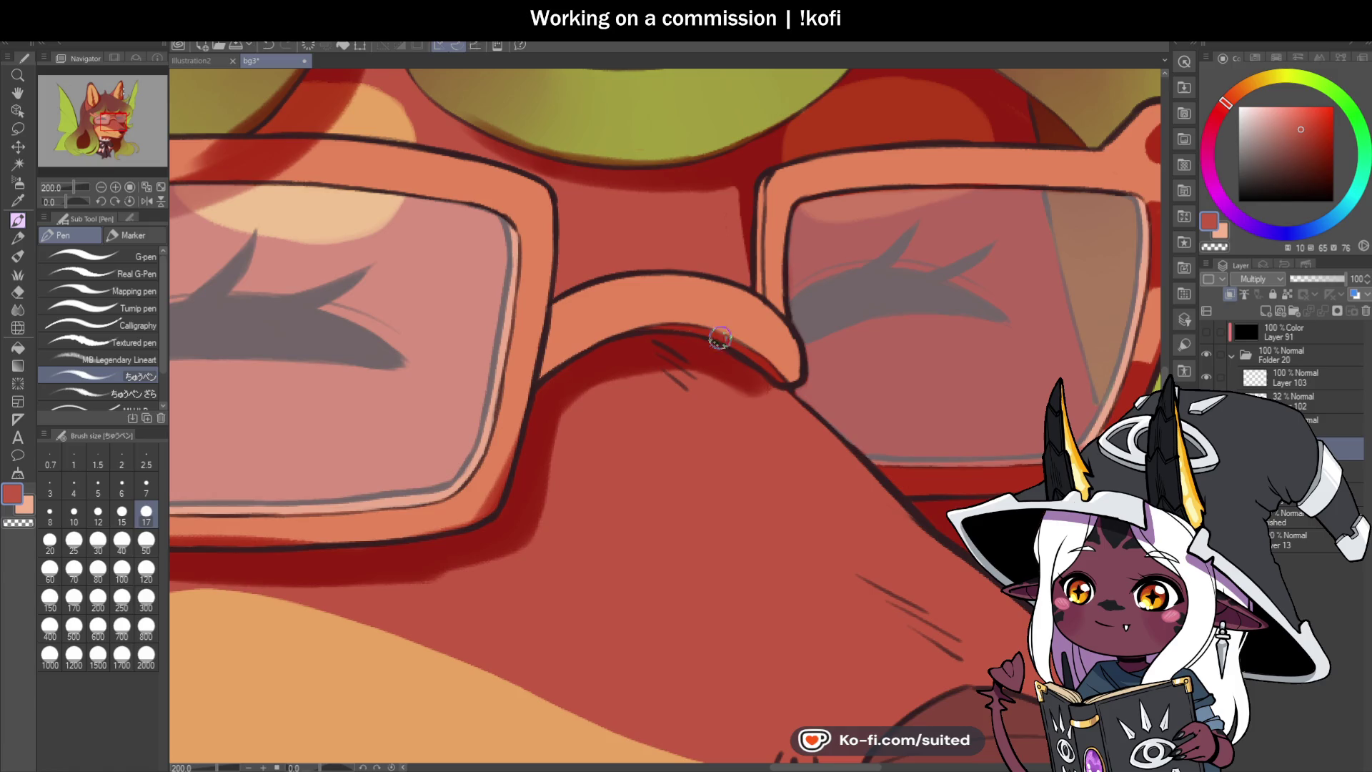
left_click_drag(738, 321, 765, 343)
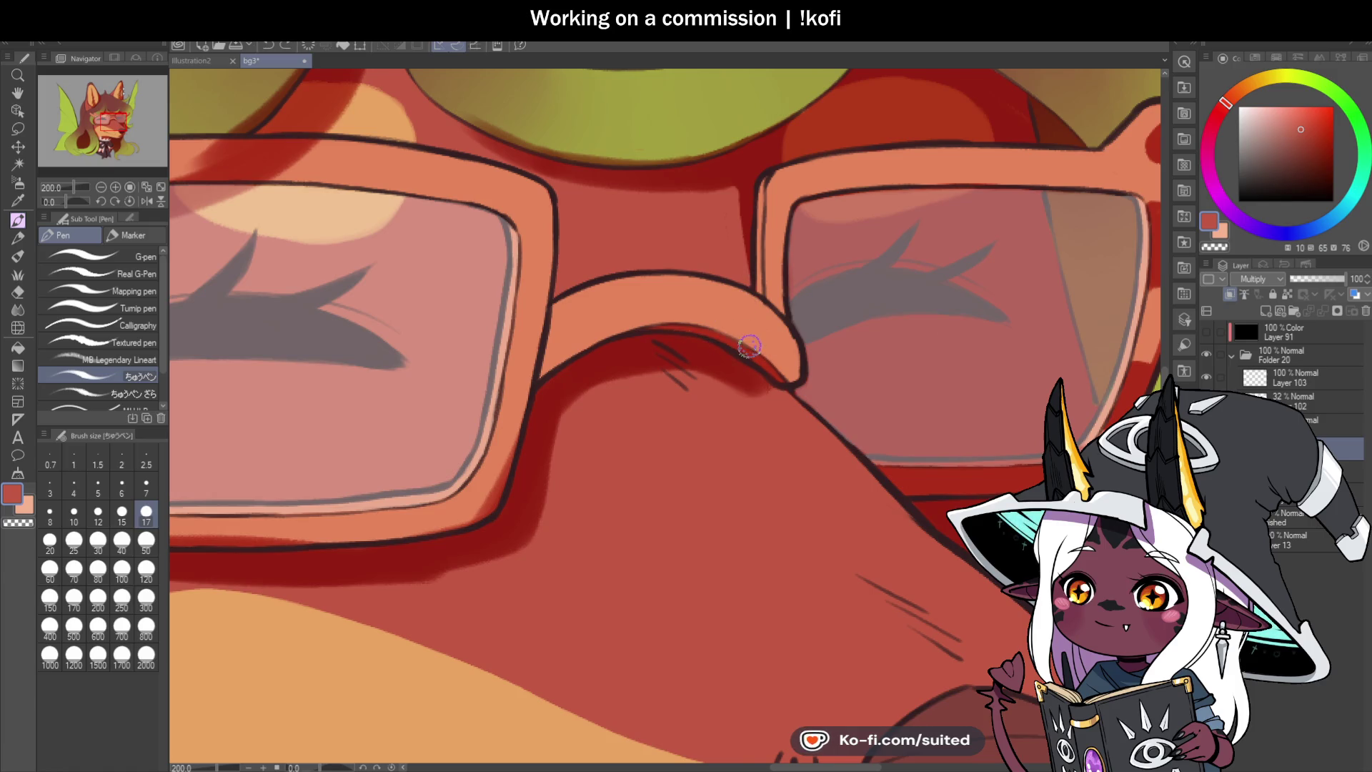
mouse_move(731, 291)
left_mouse_down()
mouse_move(748, 296)
mouse_move(747, 343)
mouse_move(740, 307)
mouse_move(779, 330)
mouse_move(765, 343)
mouse_move(738, 298)
mouse_move(768, 354)
mouse_move(784, 319)
left_mouse_up()
Step: Lighten the shading along the hair's edge beside the right cheek
scroll(784, 319, "down", 5)
scroll(909, 341, "up", 4)
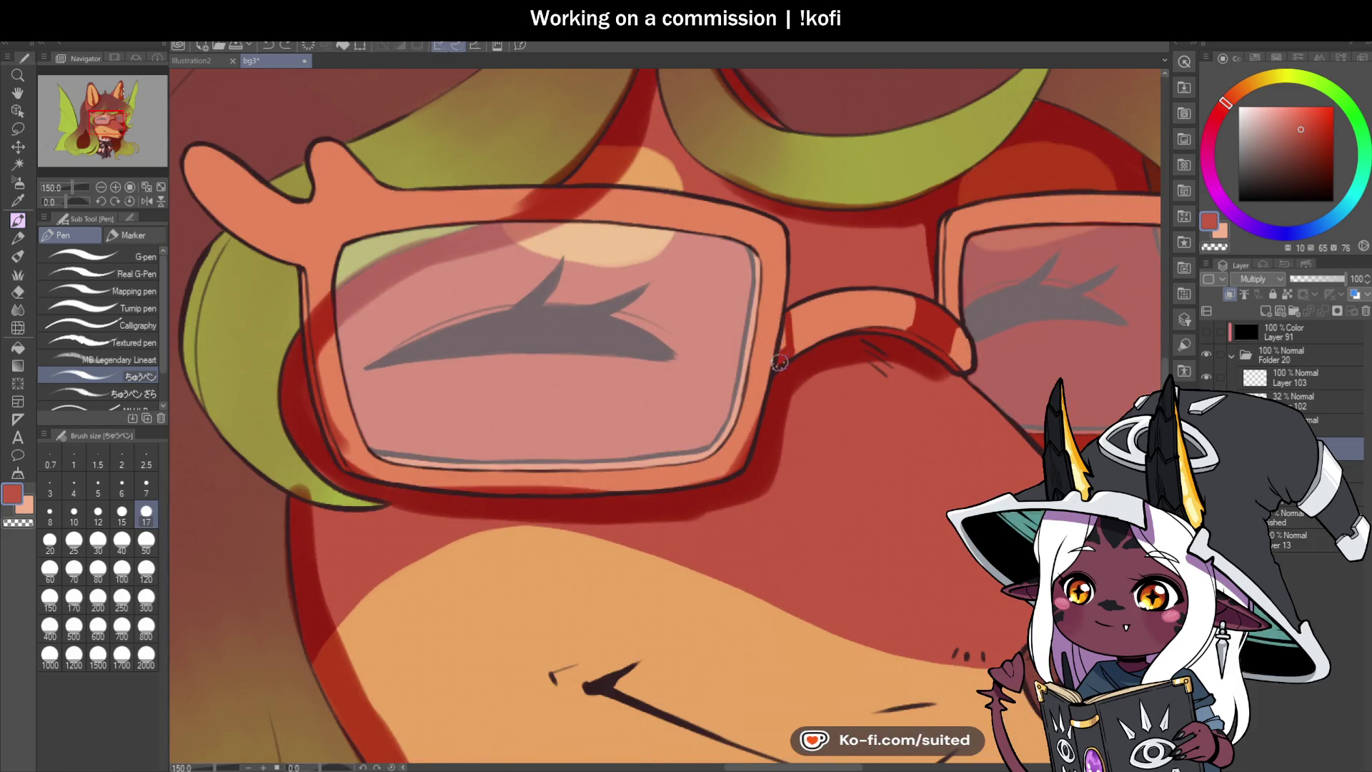
scroll(785, 353, "down", 6)
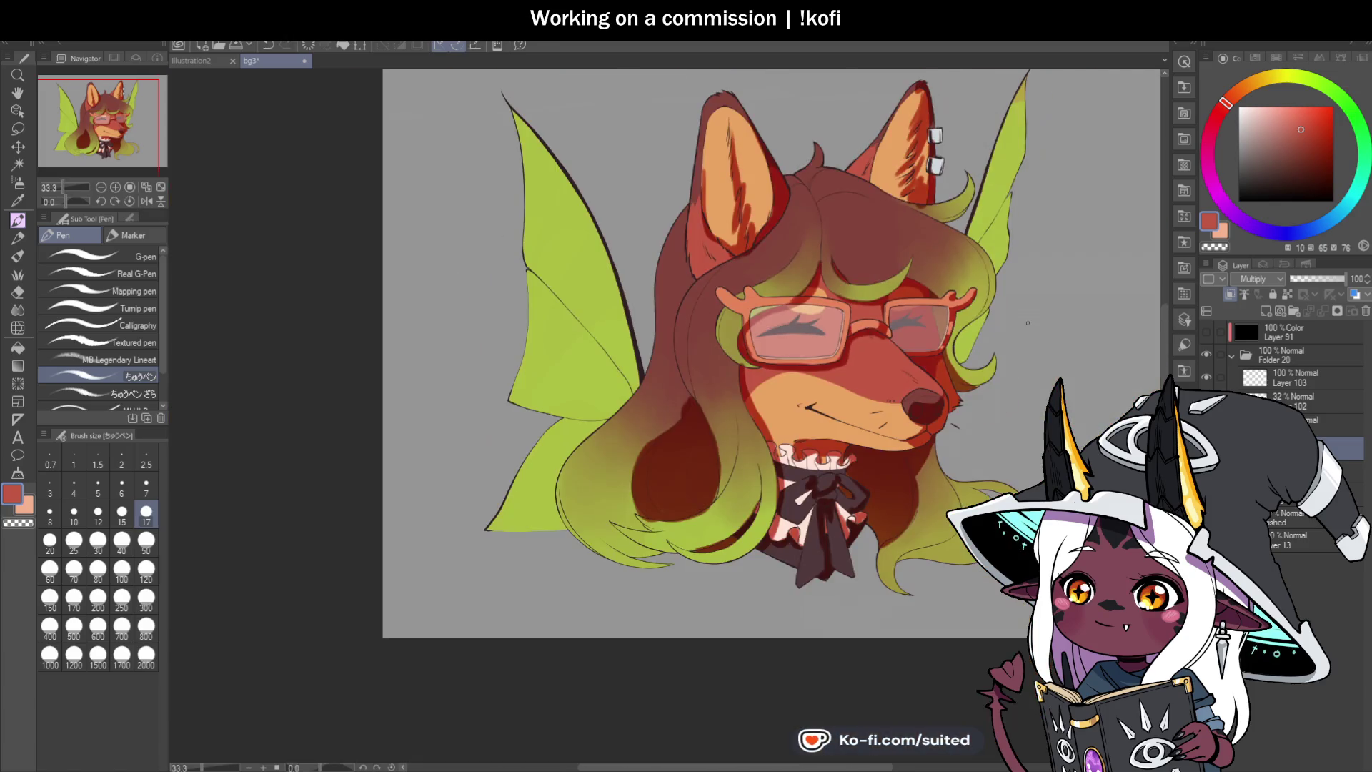
scroll(1026, 315, "up", 2)
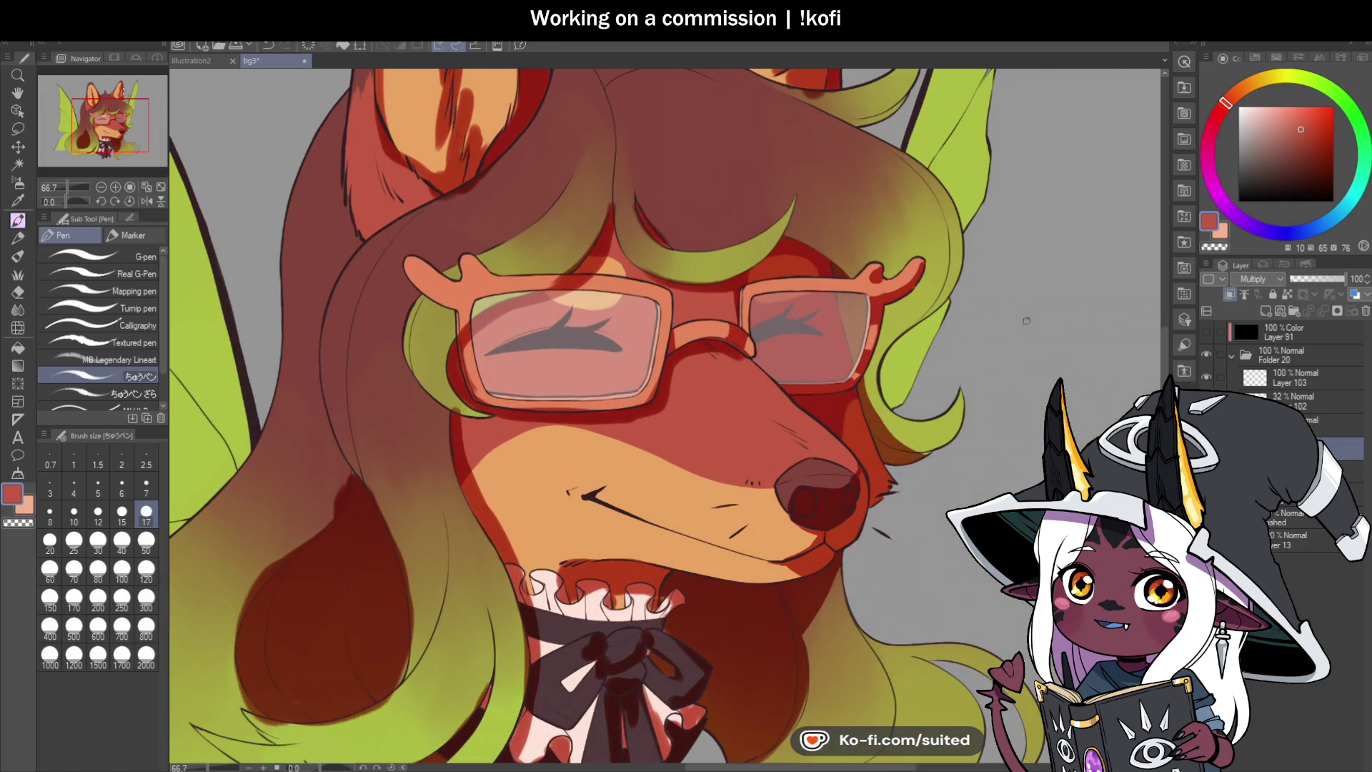
scroll(912, 356, "down", 1)
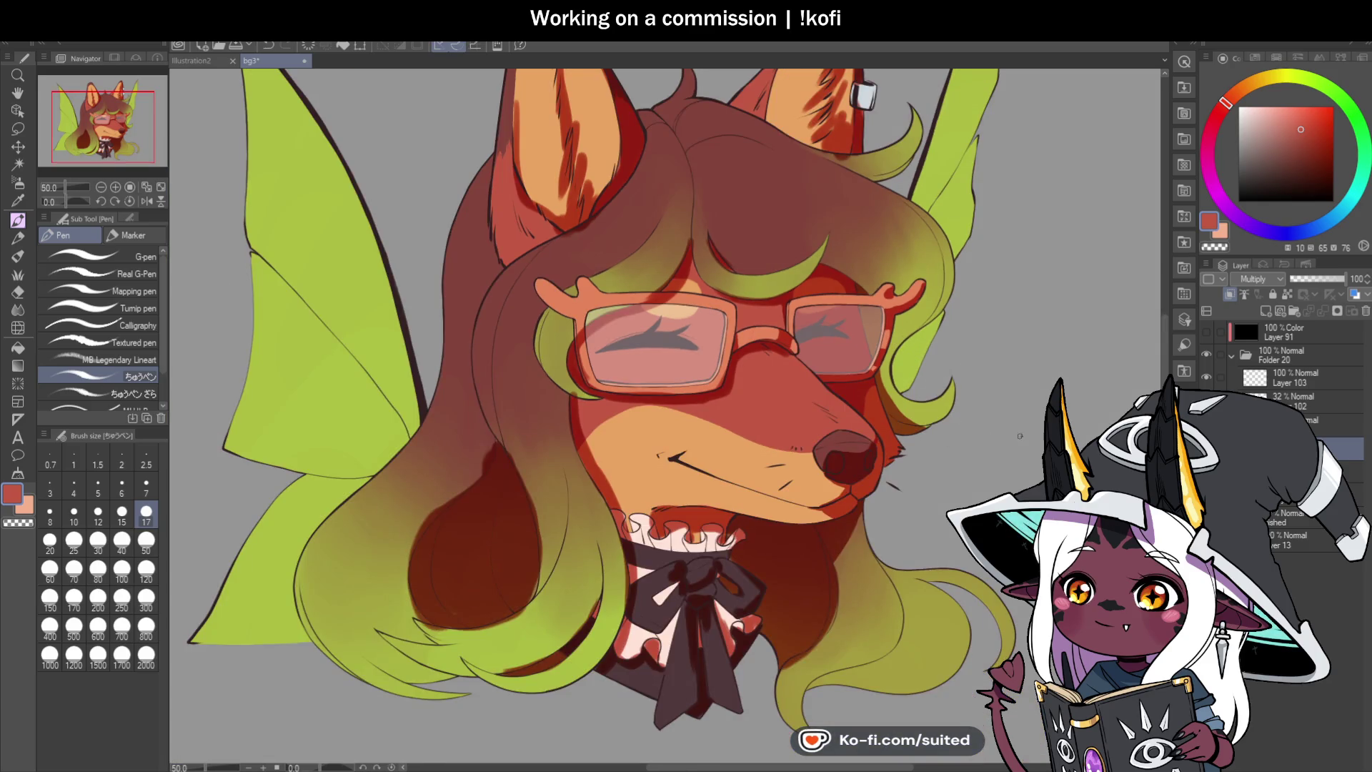
scroll(948, 372, "up", 4)
mouse_move(583, 247)
left_mouse_down()
mouse_move(607, 336)
mouse_move(719, 472)
left_mouse_up()
Step: Paint a dark brown shadow band along the hair curl, checking it in a flipped view
mouse_move(875, 315)
left_mouse_down()
mouse_move(854, 389)
mouse_move(636, 418)
mouse_move(671, 438)
mouse_move(845, 439)
left_mouse_up()
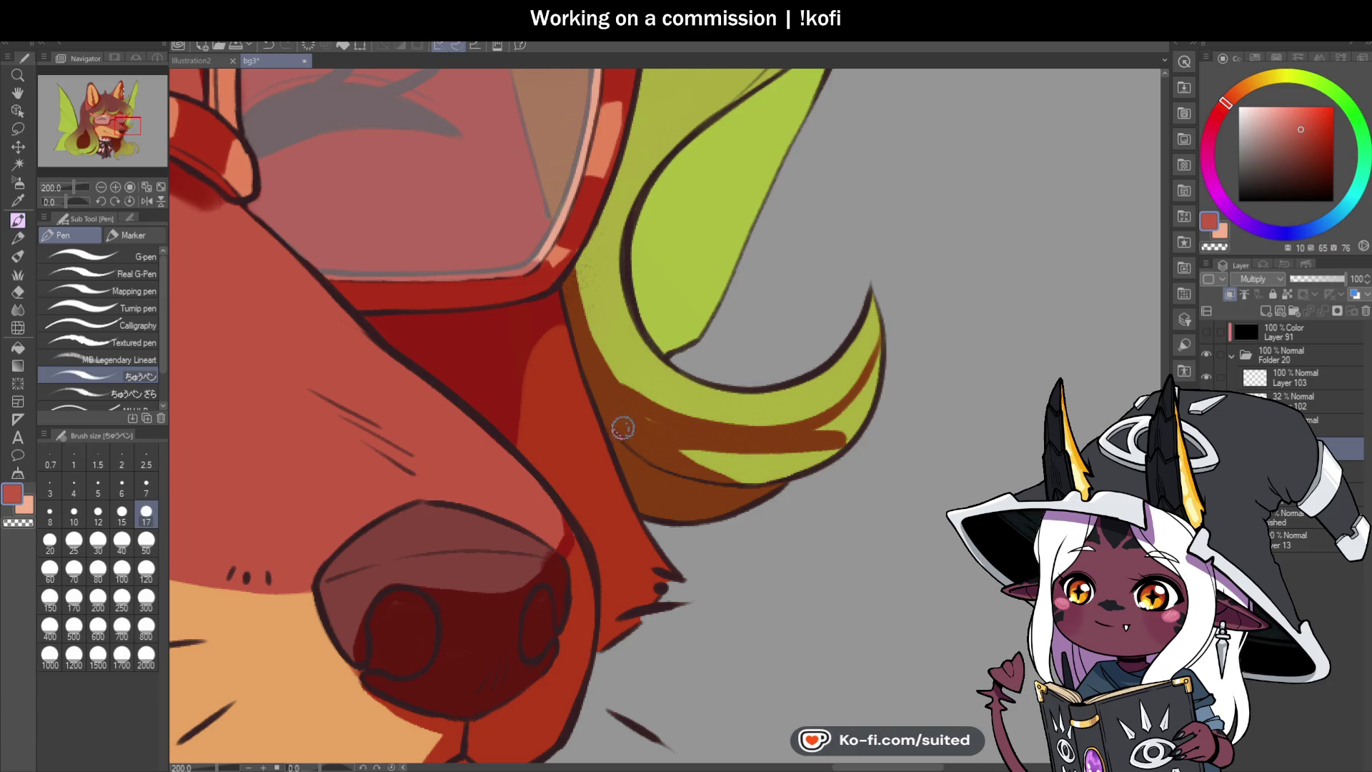
mouse_move(639, 425)
left_mouse_down()
mouse_move(827, 447)
mouse_move(882, 361)
mouse_move(881, 398)
left_mouse_up()
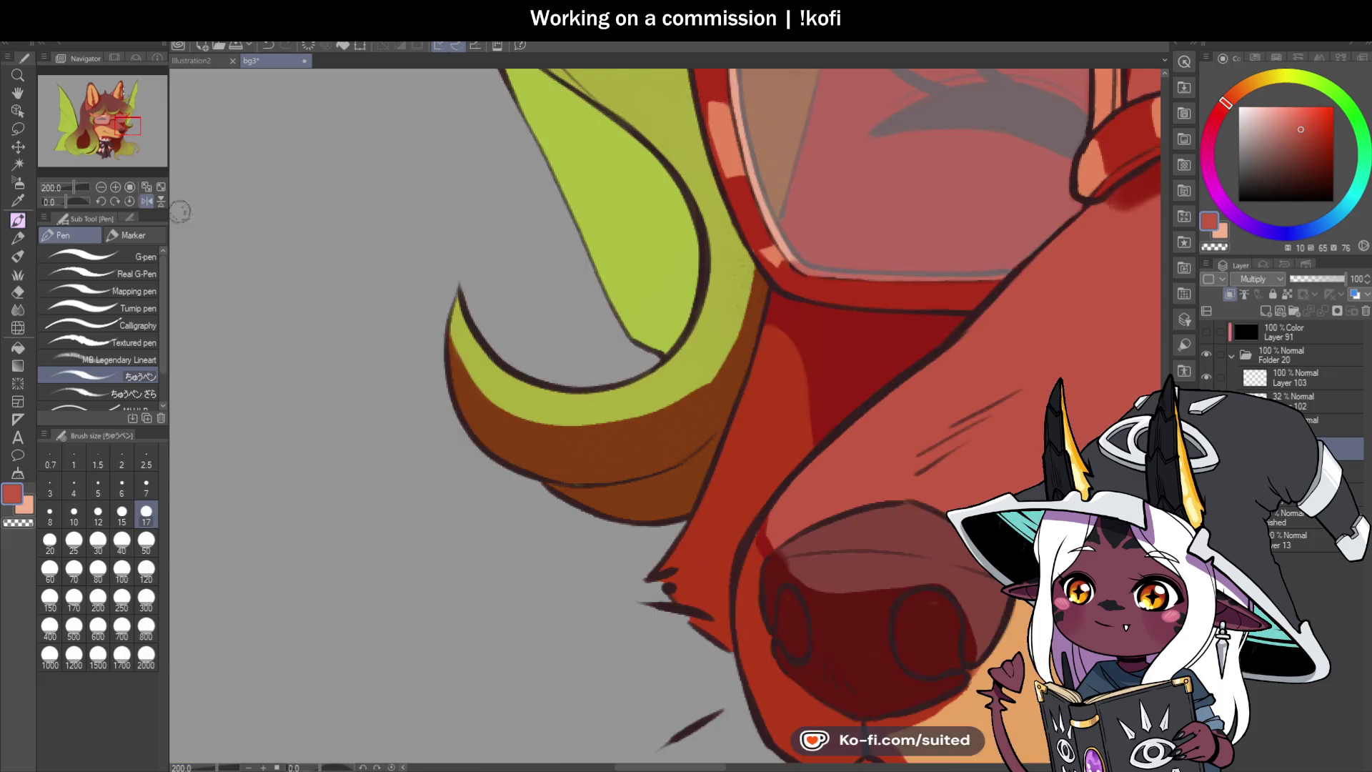
left_click(146, 201)
mouse_move(746, 288)
left_mouse_down()
mouse_move(612, 401)
mouse_move(429, 294)
mouse_move(482, 367)
left_mouse_up()
mouse_move(444, 291)
left_mouse_down()
mouse_move(442, 361)
mouse_move(551, 435)
mouse_move(738, 333)
left_mouse_up()
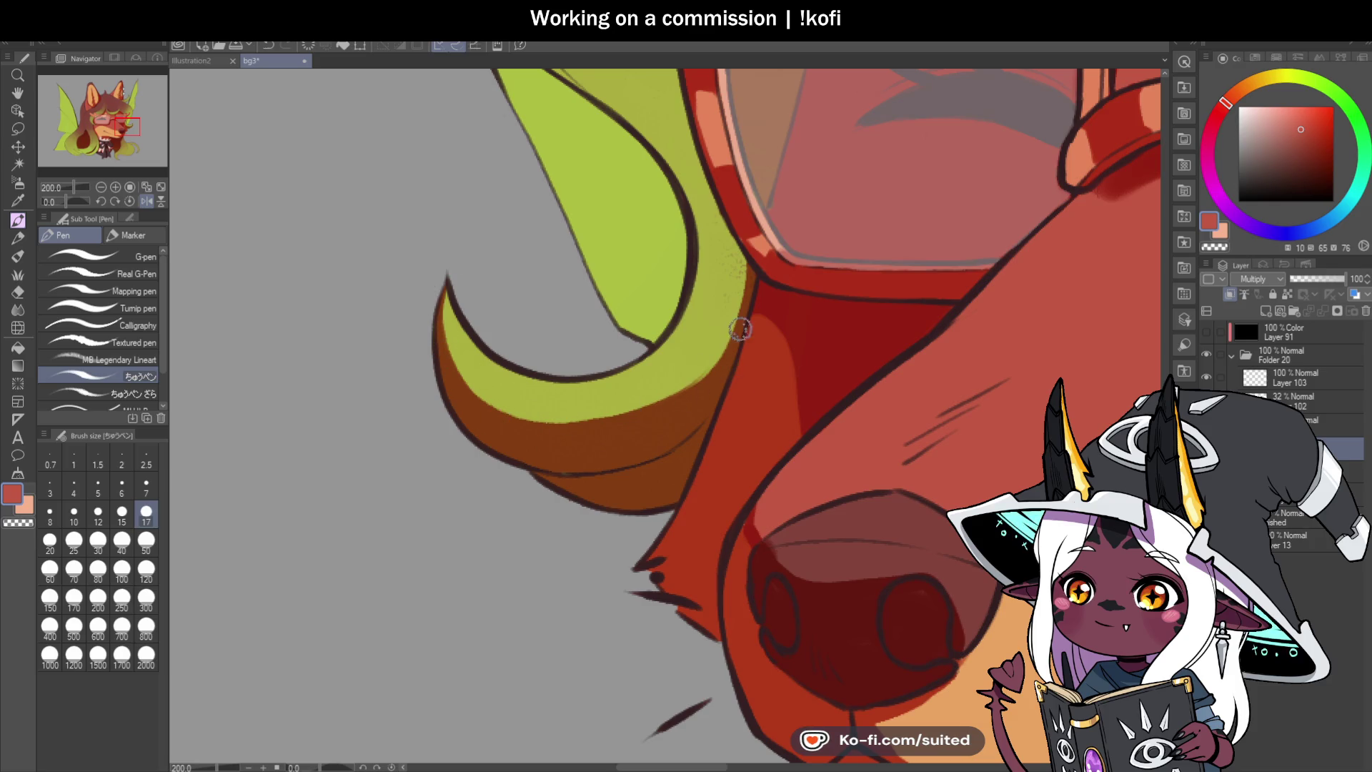
left_click_drag(551, 426, 731, 270)
mouse_move(741, 251)
left_mouse_down()
mouse_move(720, 343)
mouse_move(600, 444)
left_mouse_up()
Step: Erase excess shading at the hair tip with the transparent colour in a rotated view, then reset rotation
key("c")
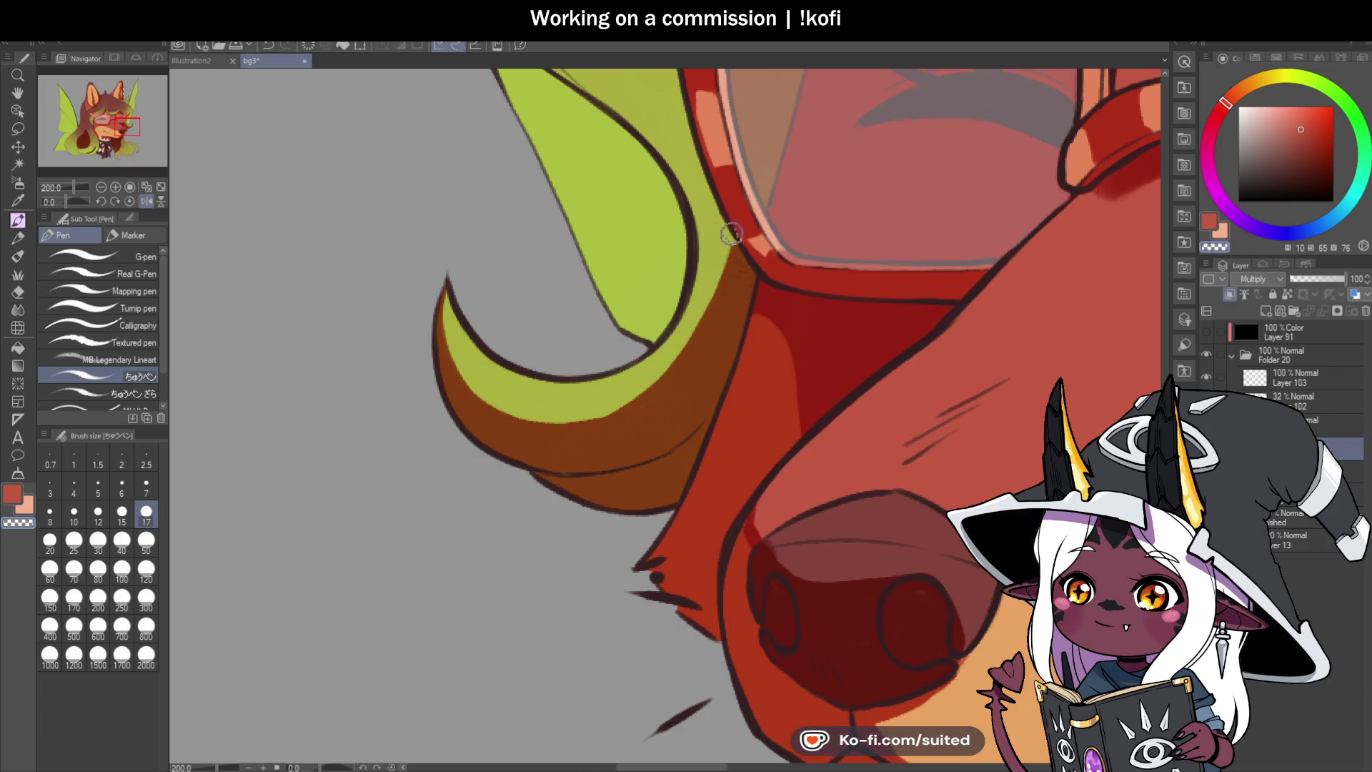
left_click_drag(454, 261, 460, 355)
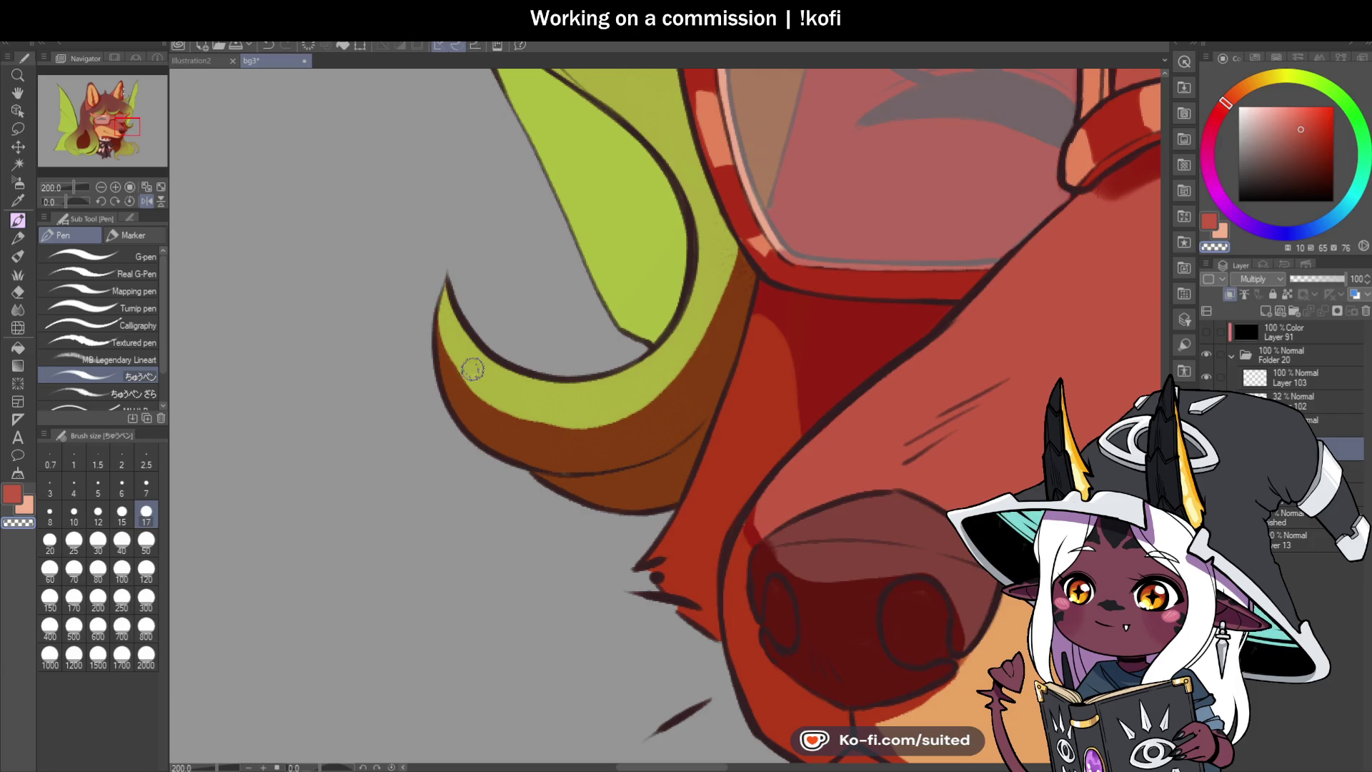
scroll(357, 238, "down", 2)
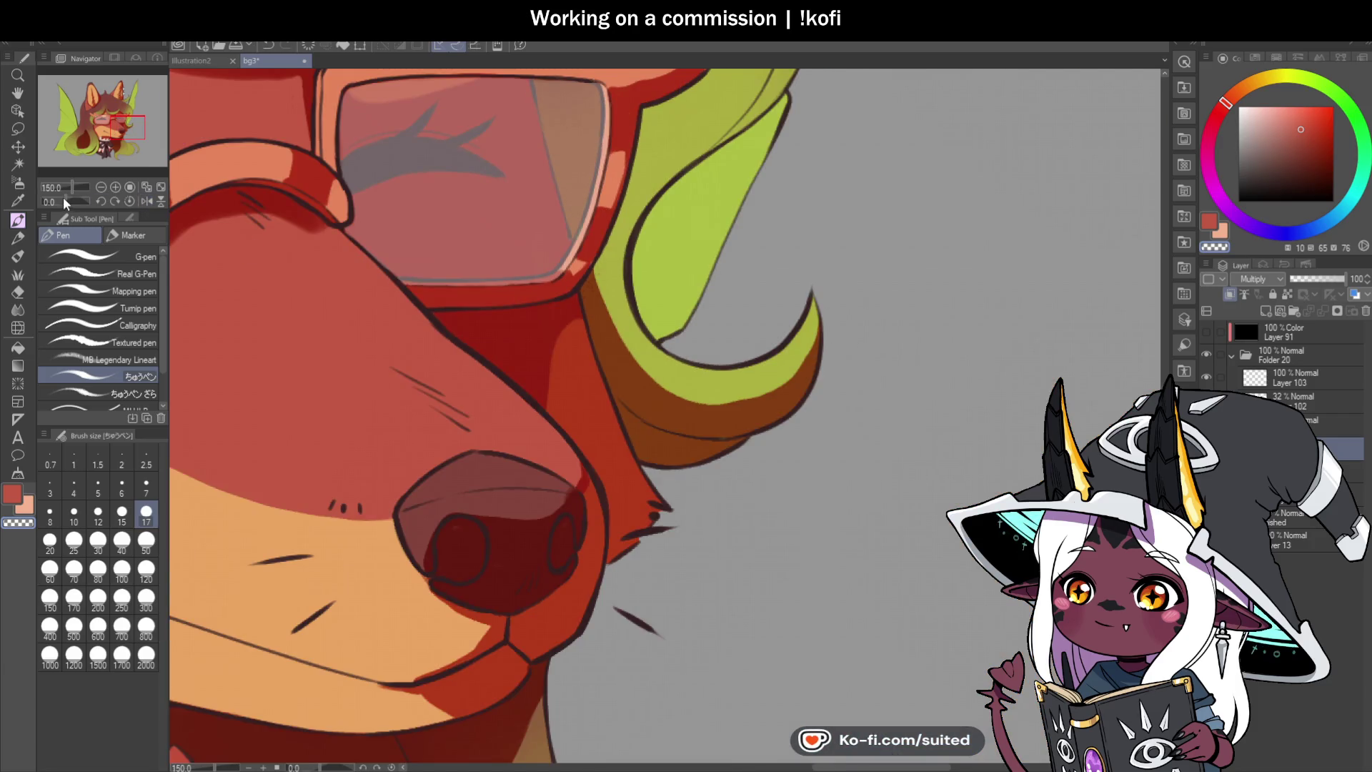
left_click_drag(63, 199, 81, 200)
scroll(518, 520, "up", 3)
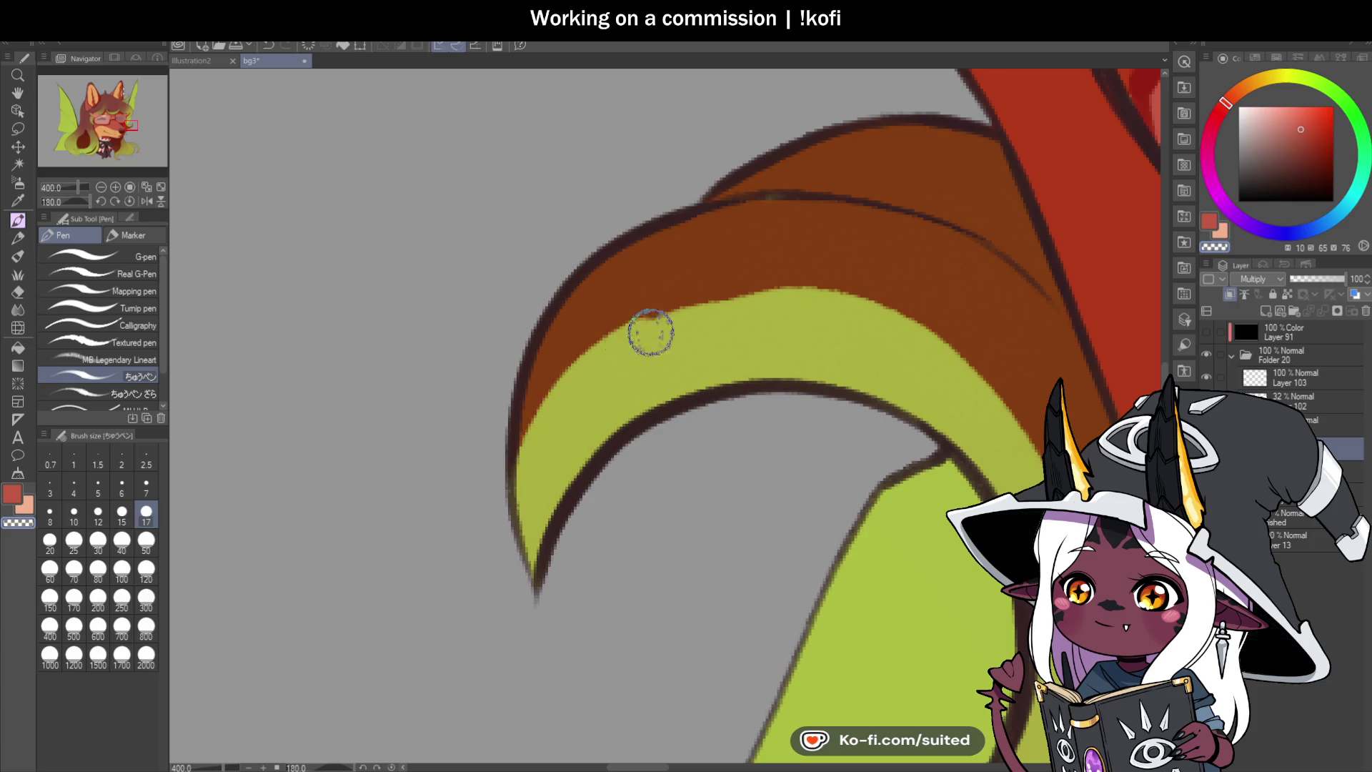
scroll(1001, 486, "down", 5)
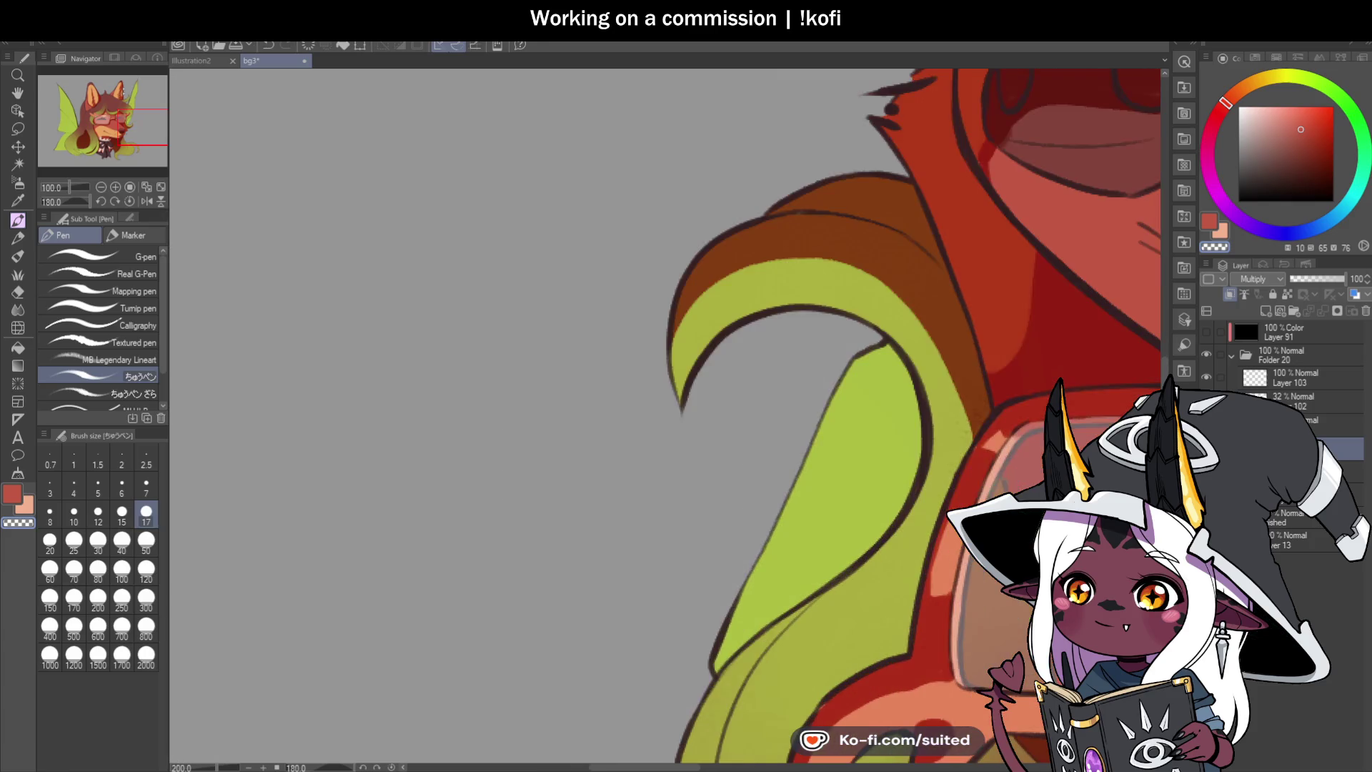
left_click(131, 201)
scroll(910, 424, "up", 2)
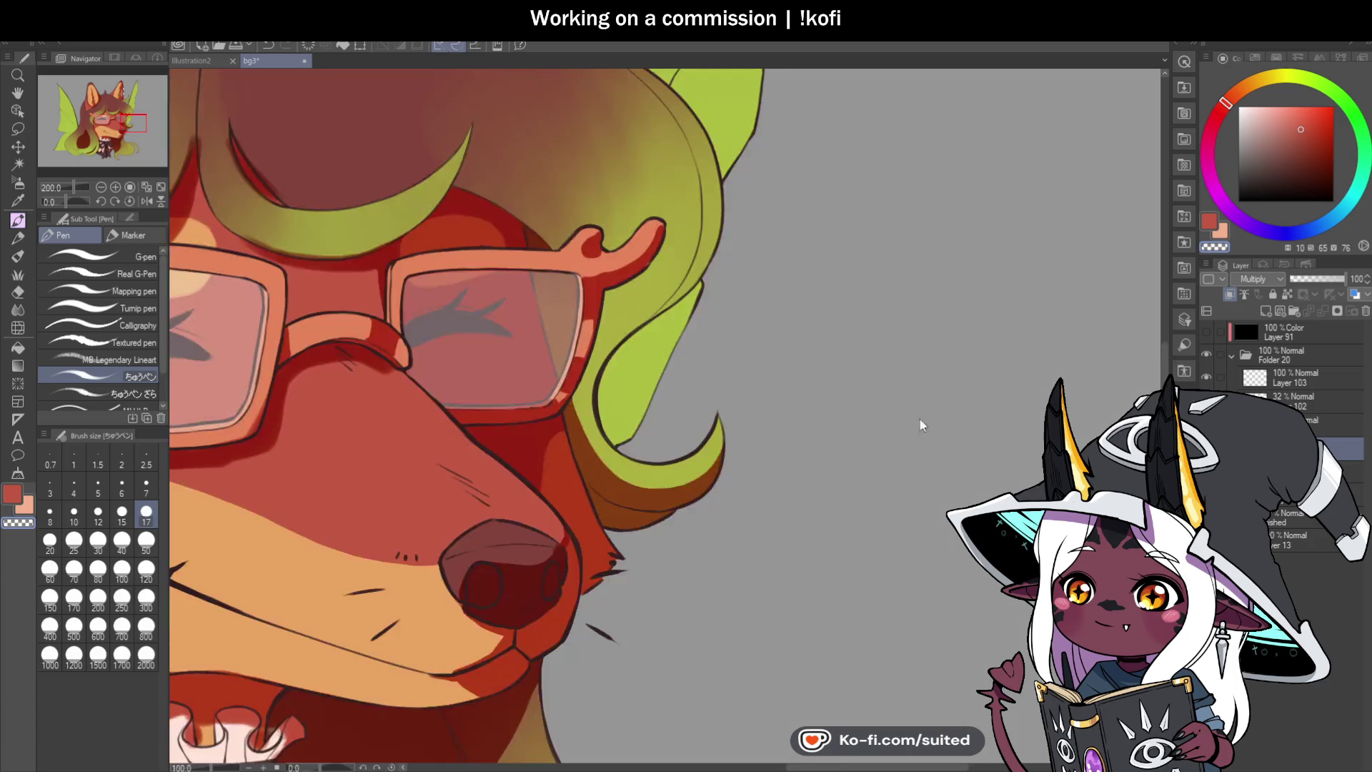
scroll(910, 417, "down", 4)
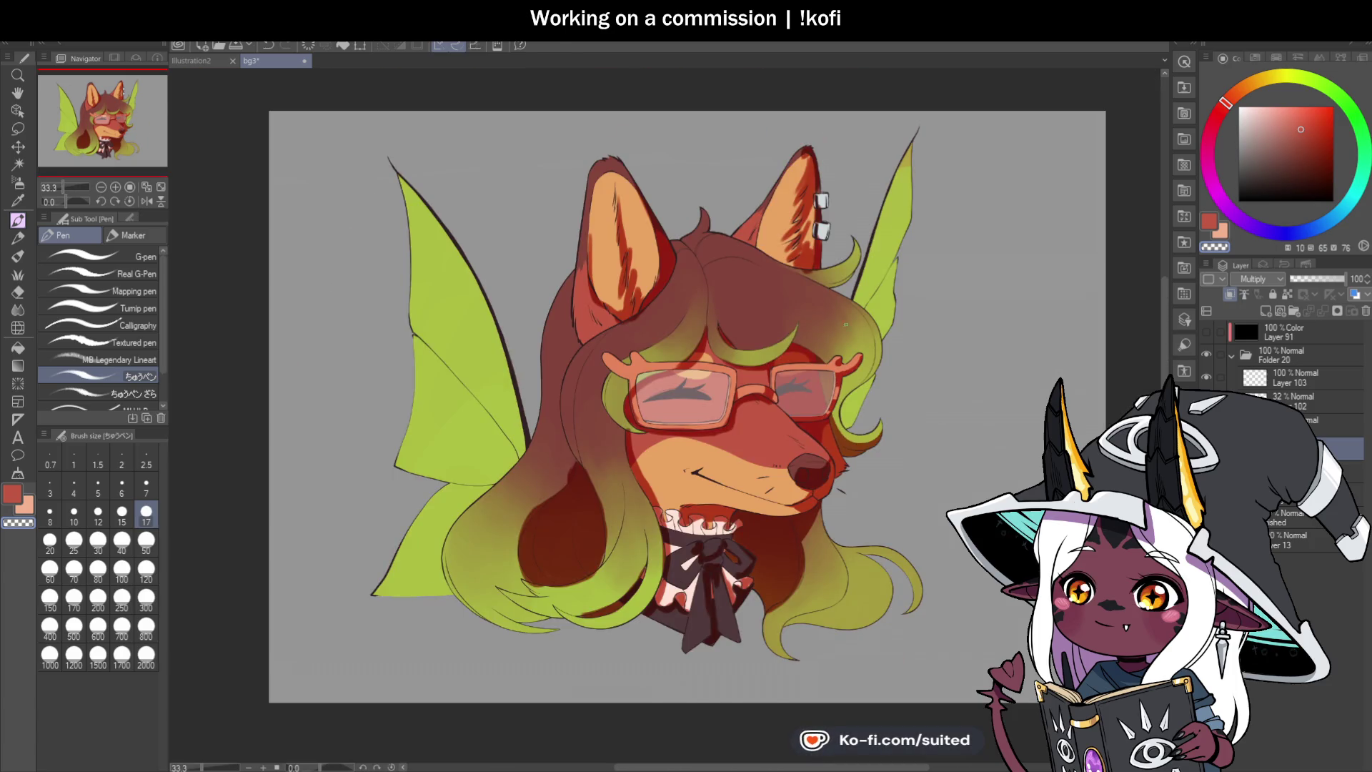
scroll(820, 273, "up", 4)
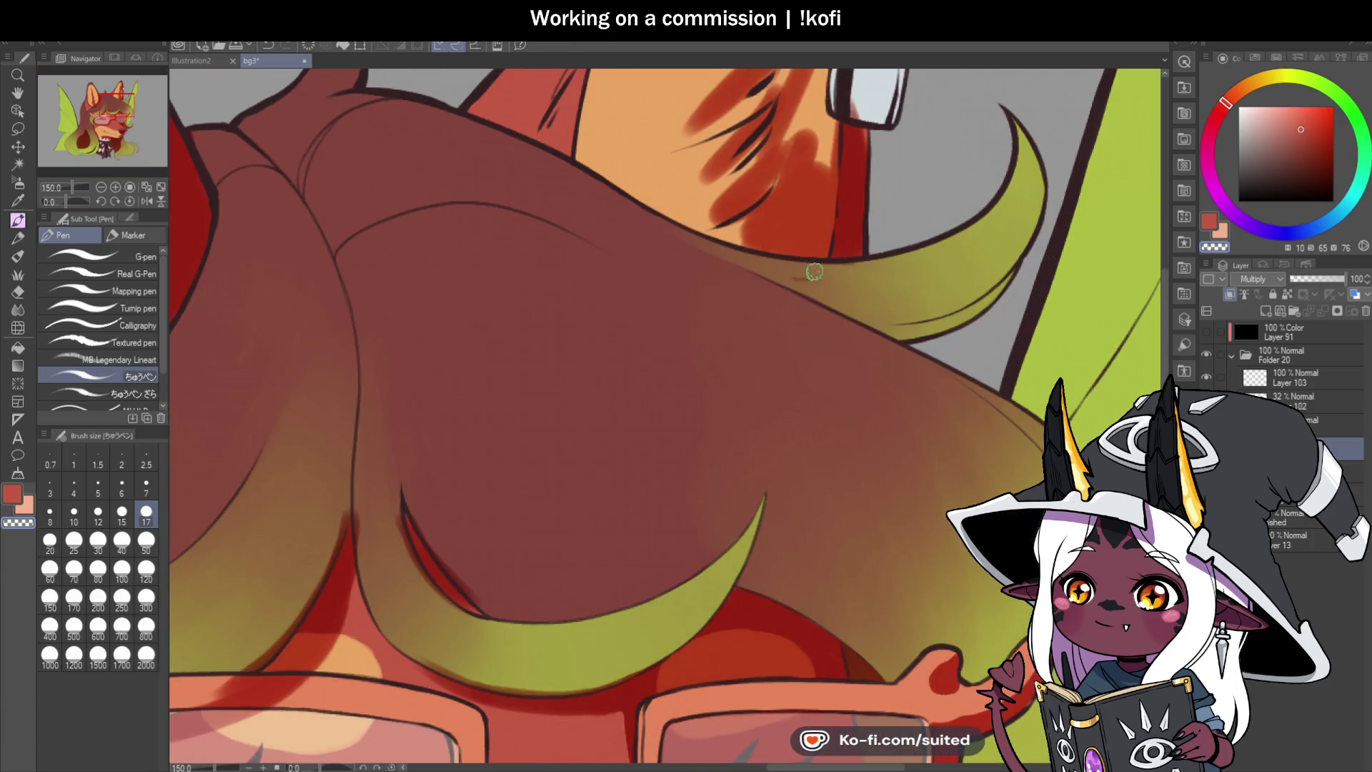
scroll(787, 254, "down", 3)
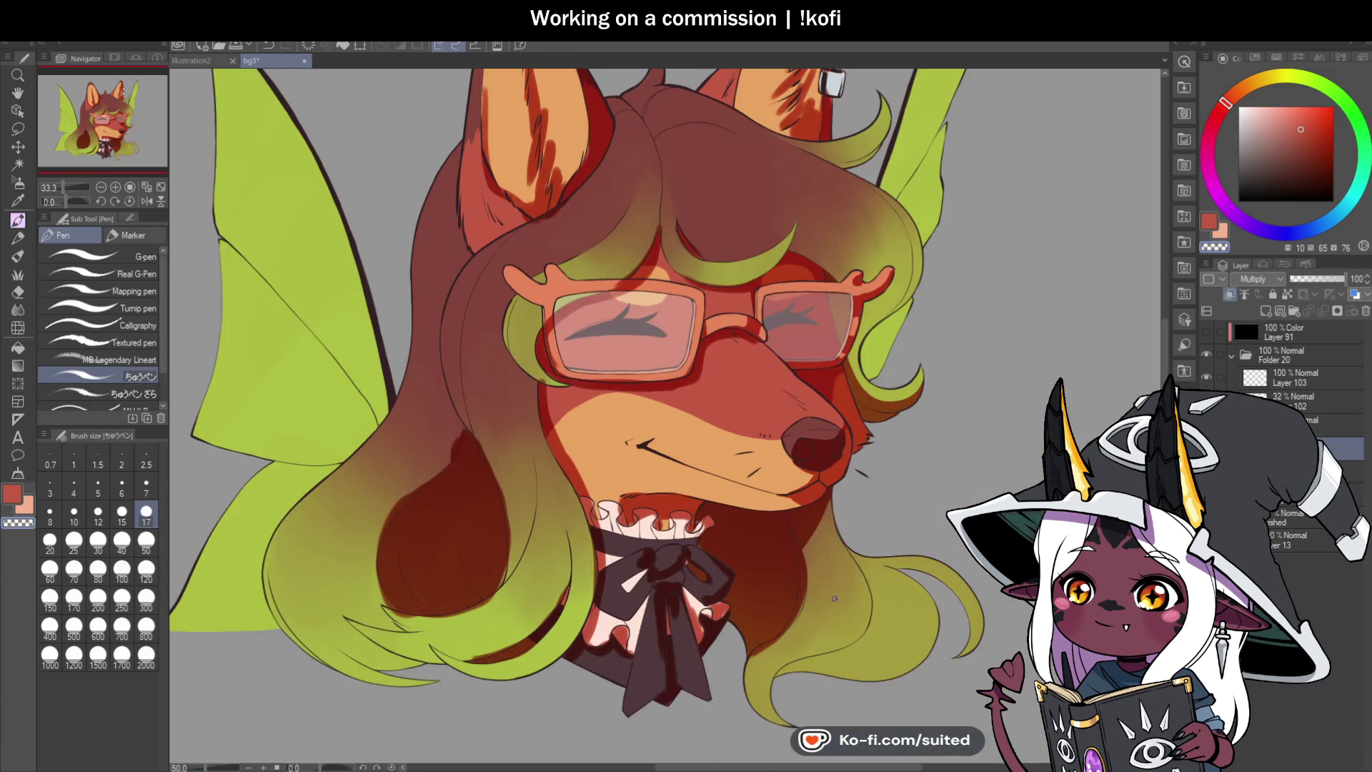
scroll(964, 341, "down", 1)
scroll(748, 379, "up", 2)
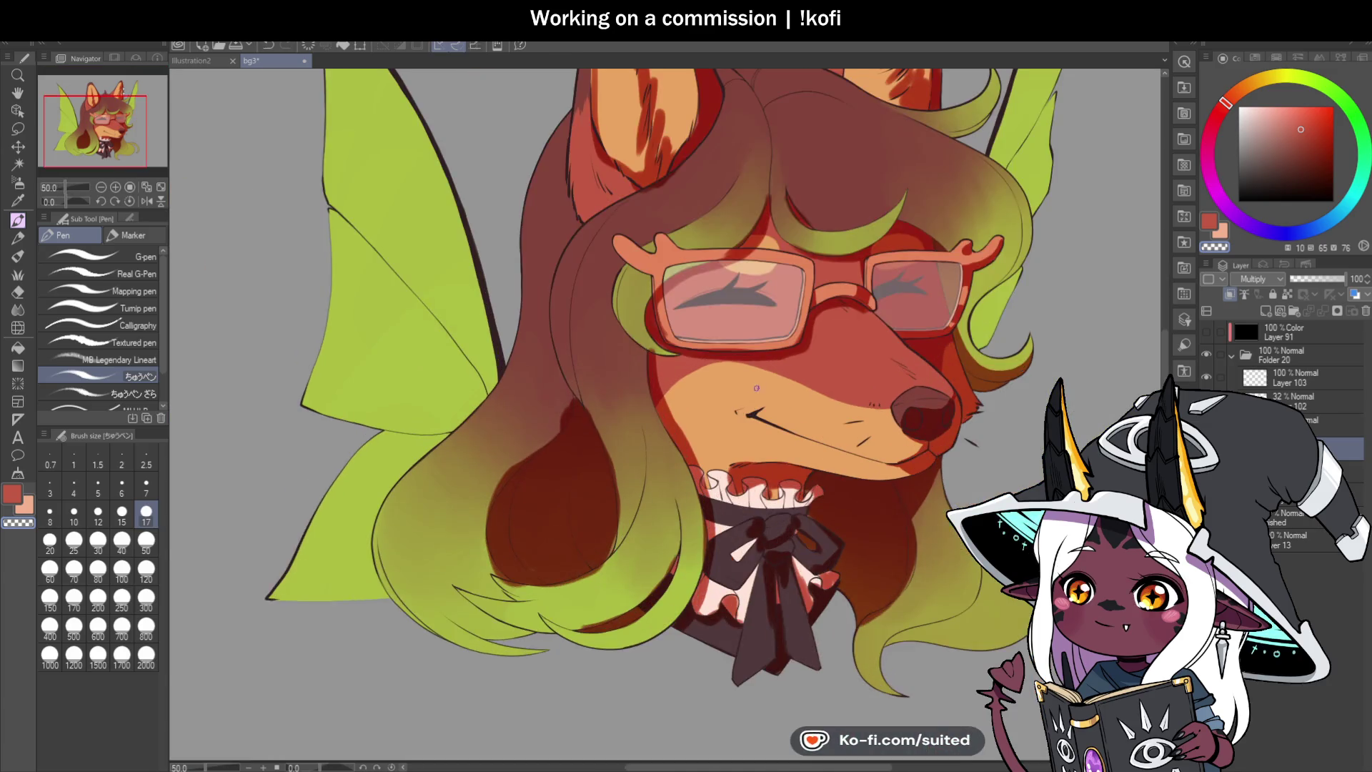
scroll(638, 263, "up", 2)
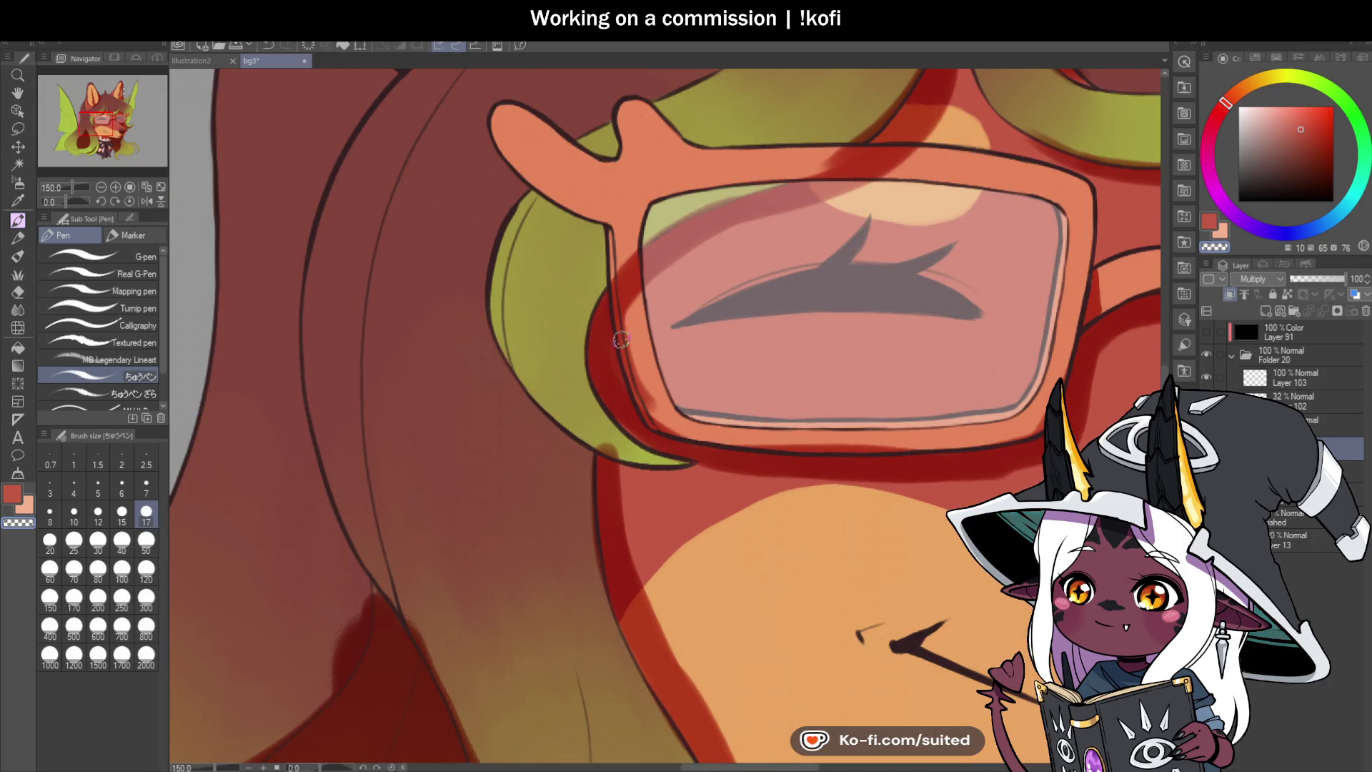
Step: Repaint the glasses frame's left border in lighter orange and reframe the view
scroll(569, 355, "up", 1)
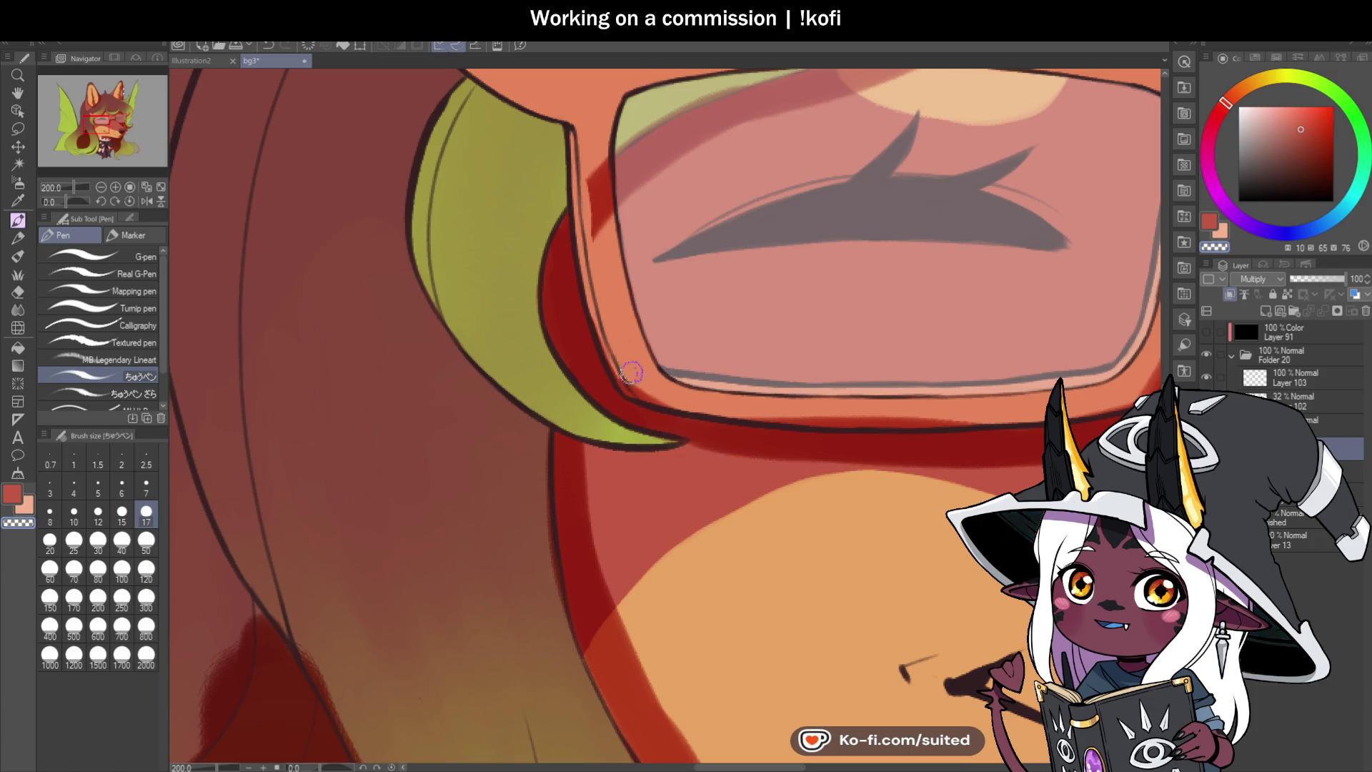
mouse_move(623, 383)
left_mouse_down()
mouse_move(589, 148)
mouse_move(602, 133)
left_mouse_up()
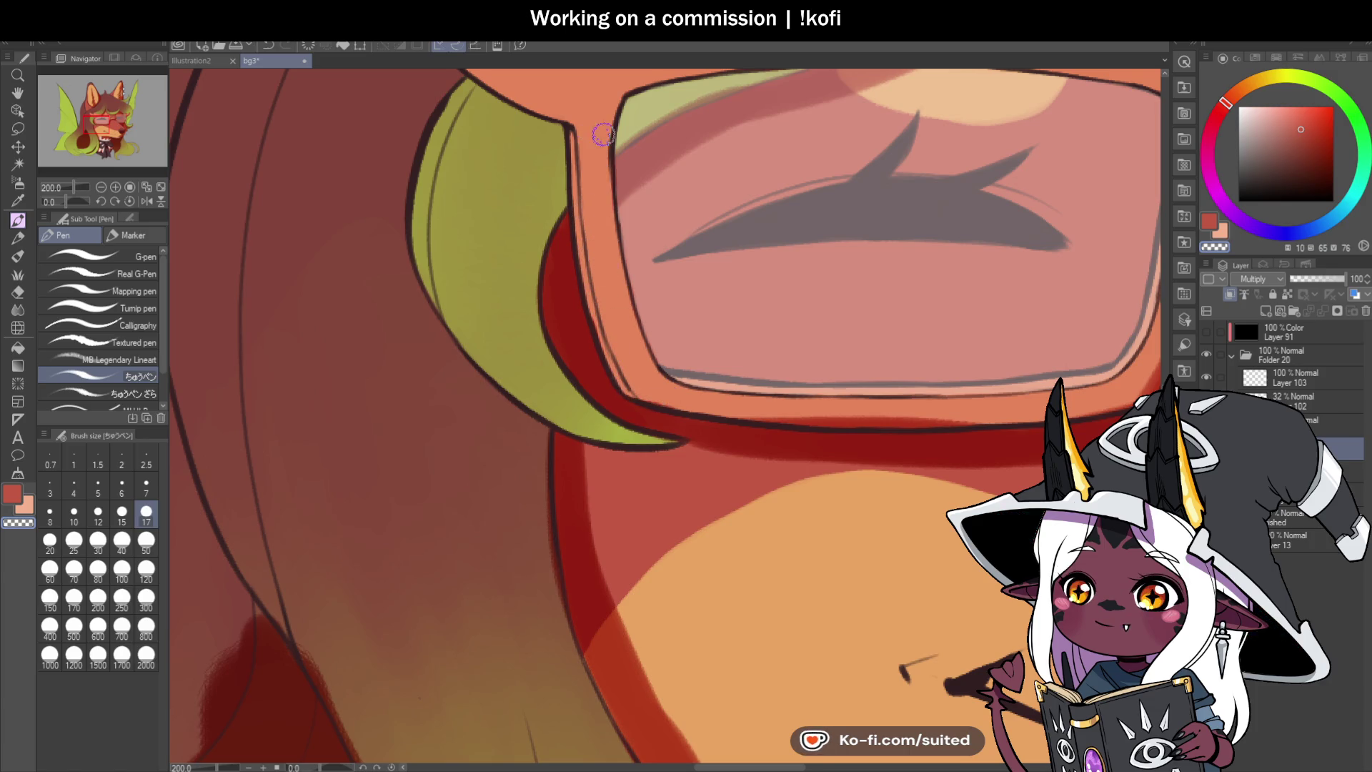
left_click_drag(643, 353, 661, 317)
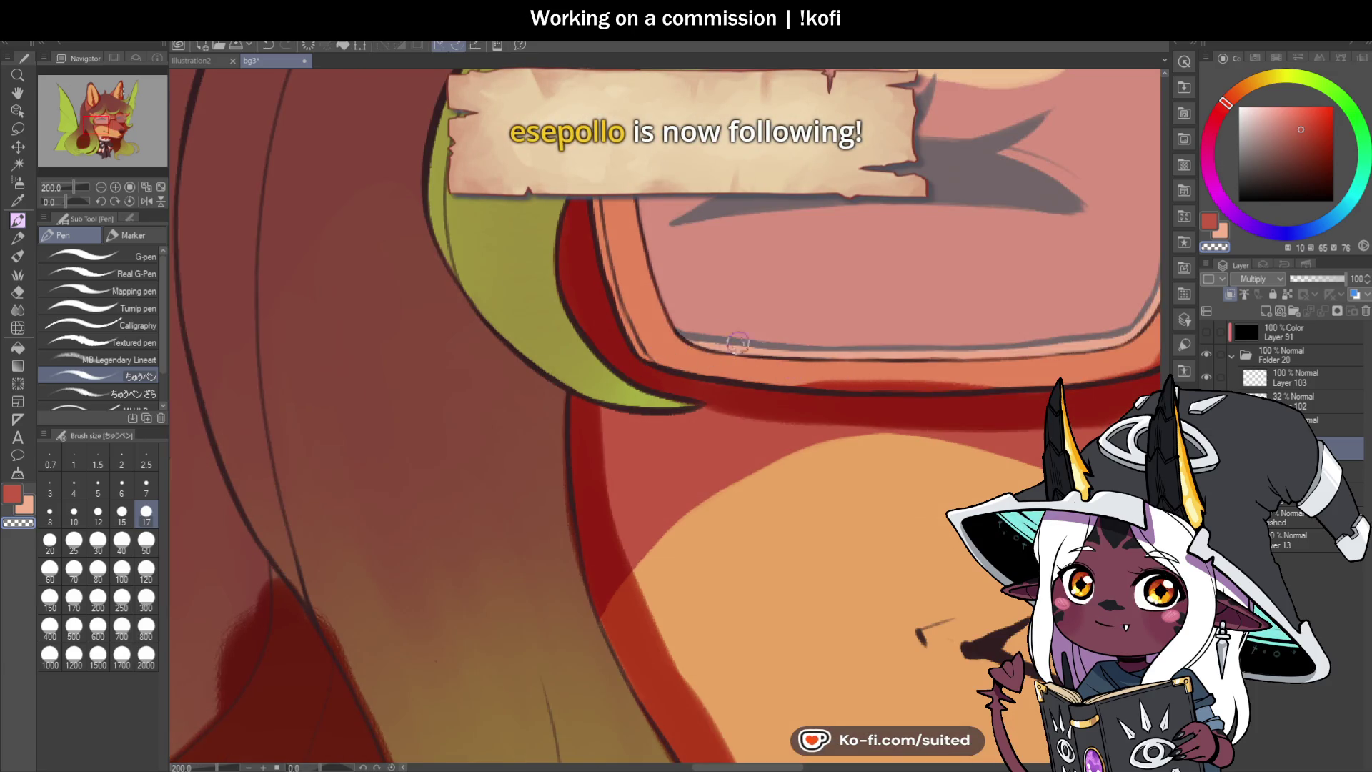
Step: Undo the stray dark red stroke on the frame top and zoom out to check the whole character
scroll(779, 325, "down", 1)
scroll(785, 314, "up", 2)
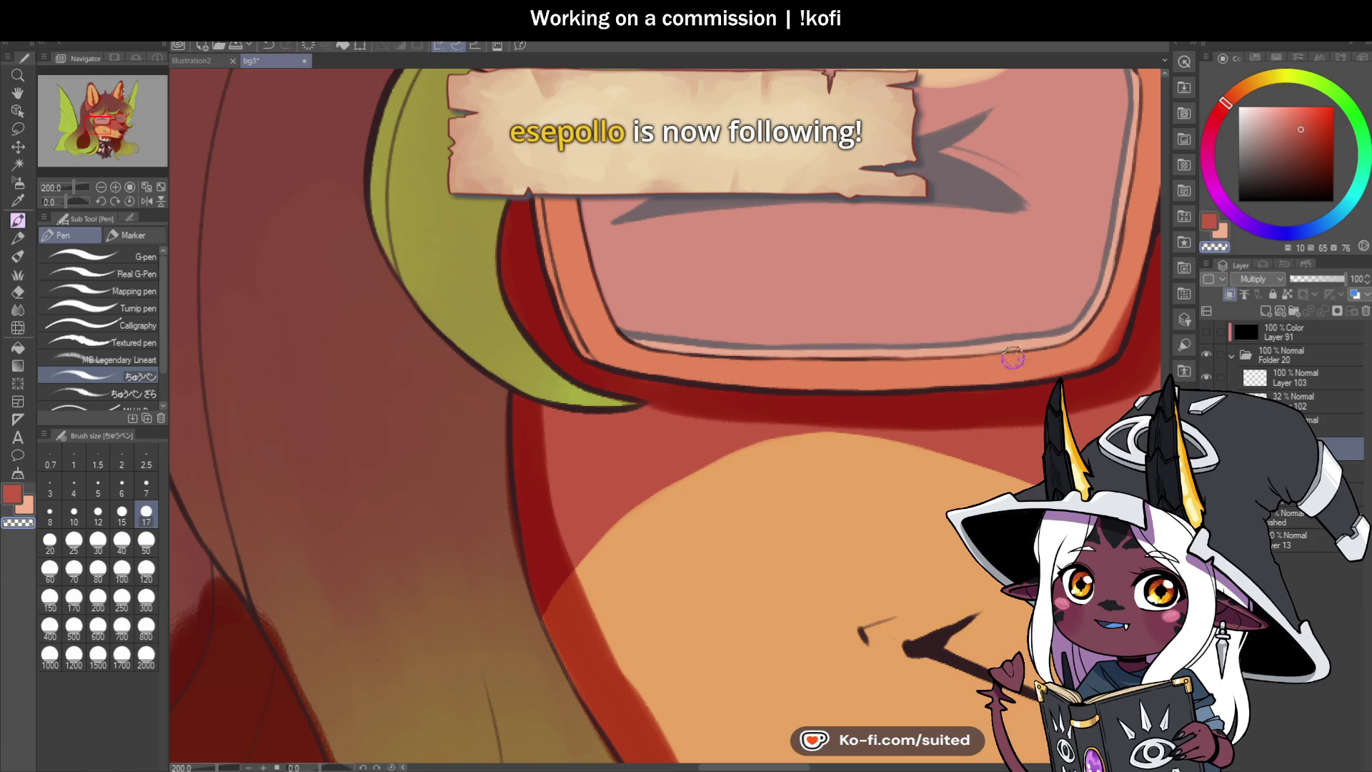
scroll(663, 416, "down", 1)
scroll(663, 415, "up", 1)
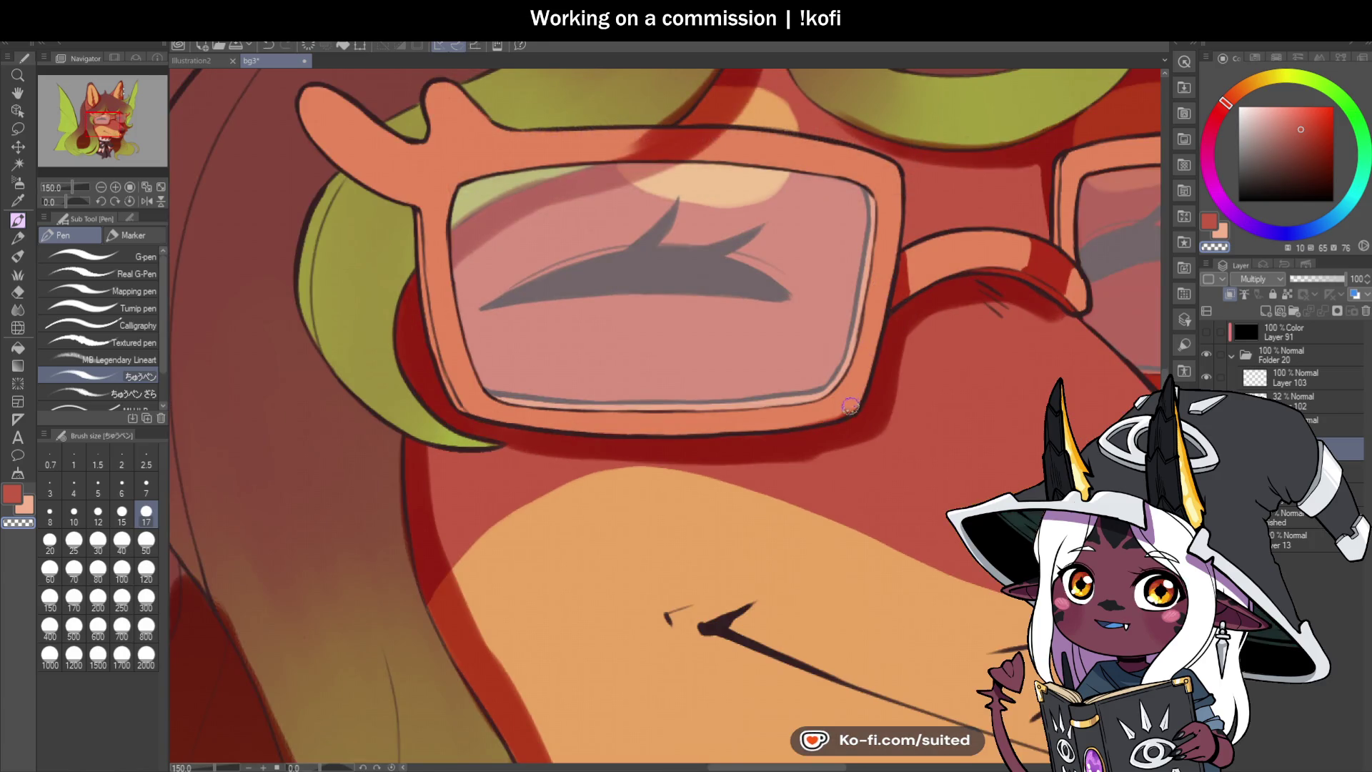
scroll(829, 407, "down", 1)
scroll(774, 216, "up", 1)
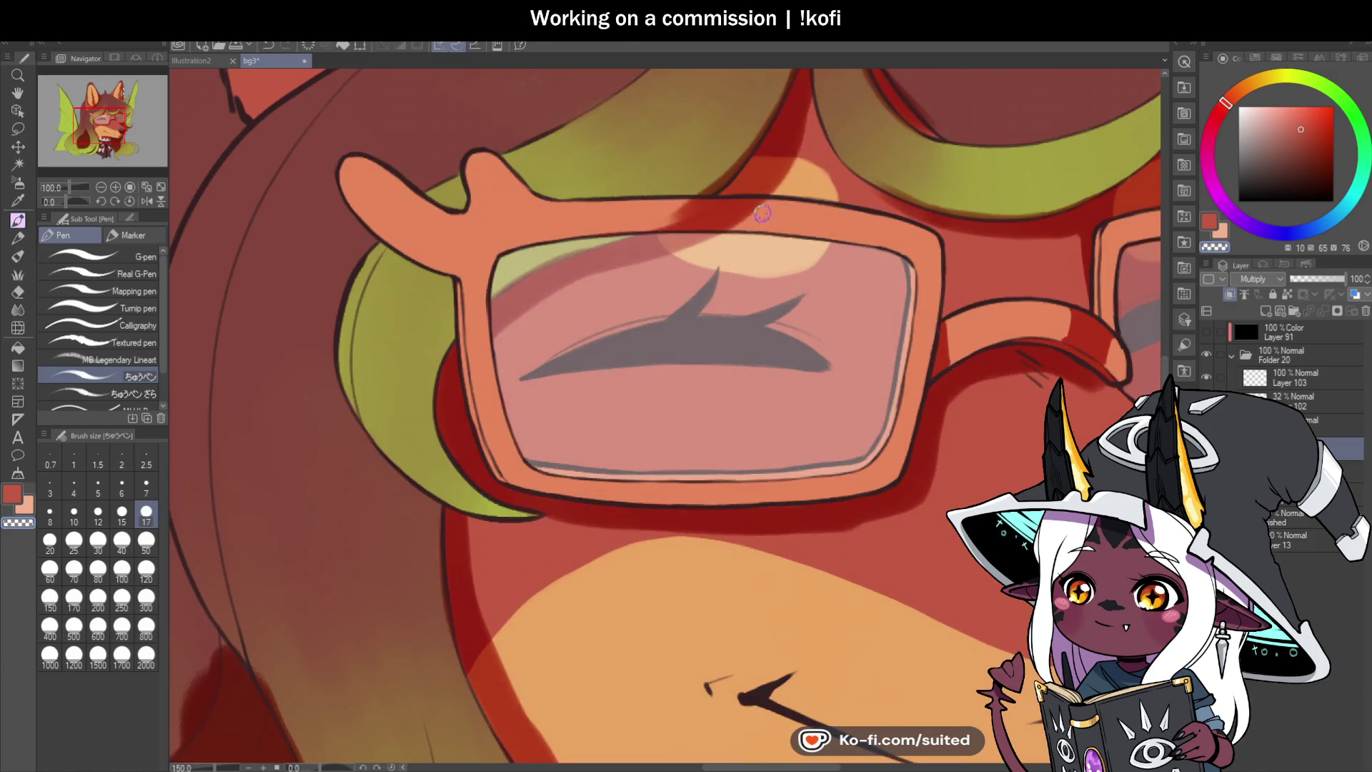
key("ctrl+z")
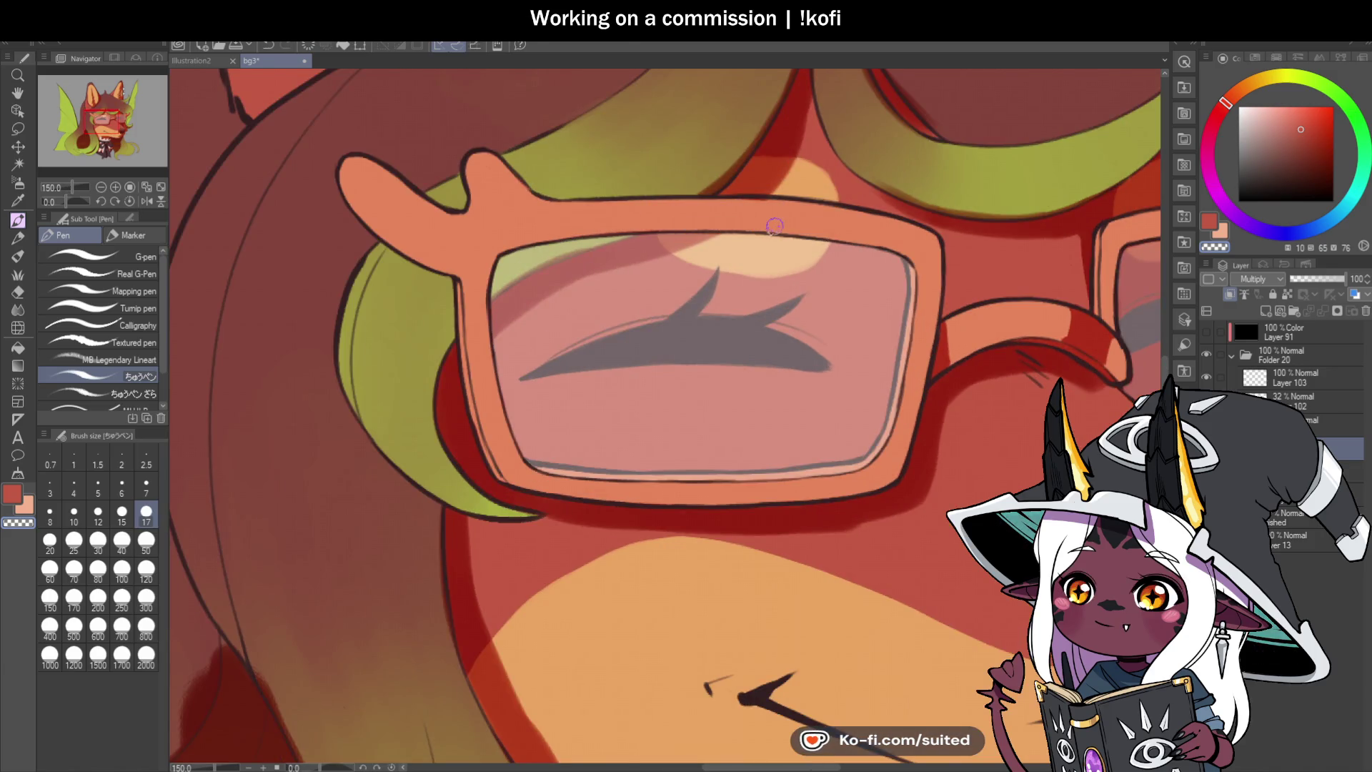
scroll(795, 209, "down", 2)
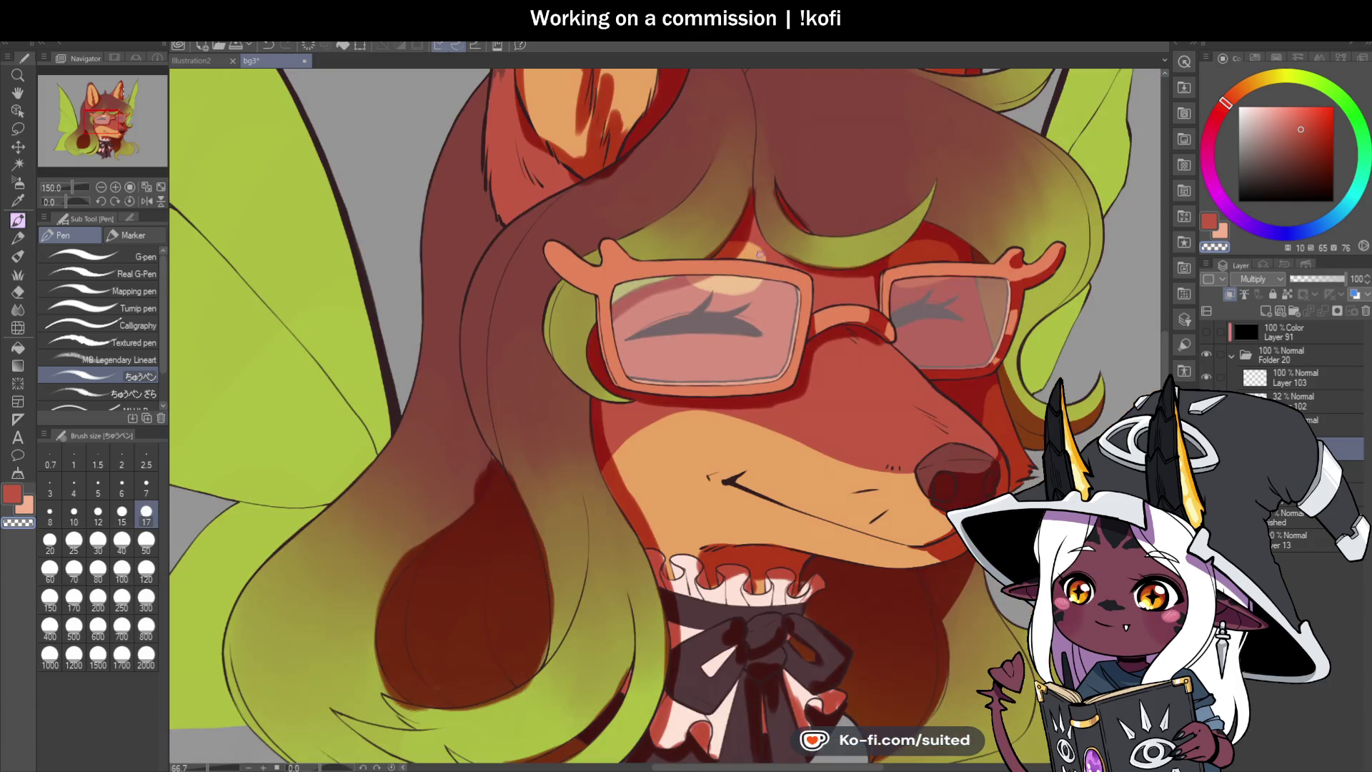
scroll(760, 202, "up", 3)
scroll(762, 214, "down", 1)
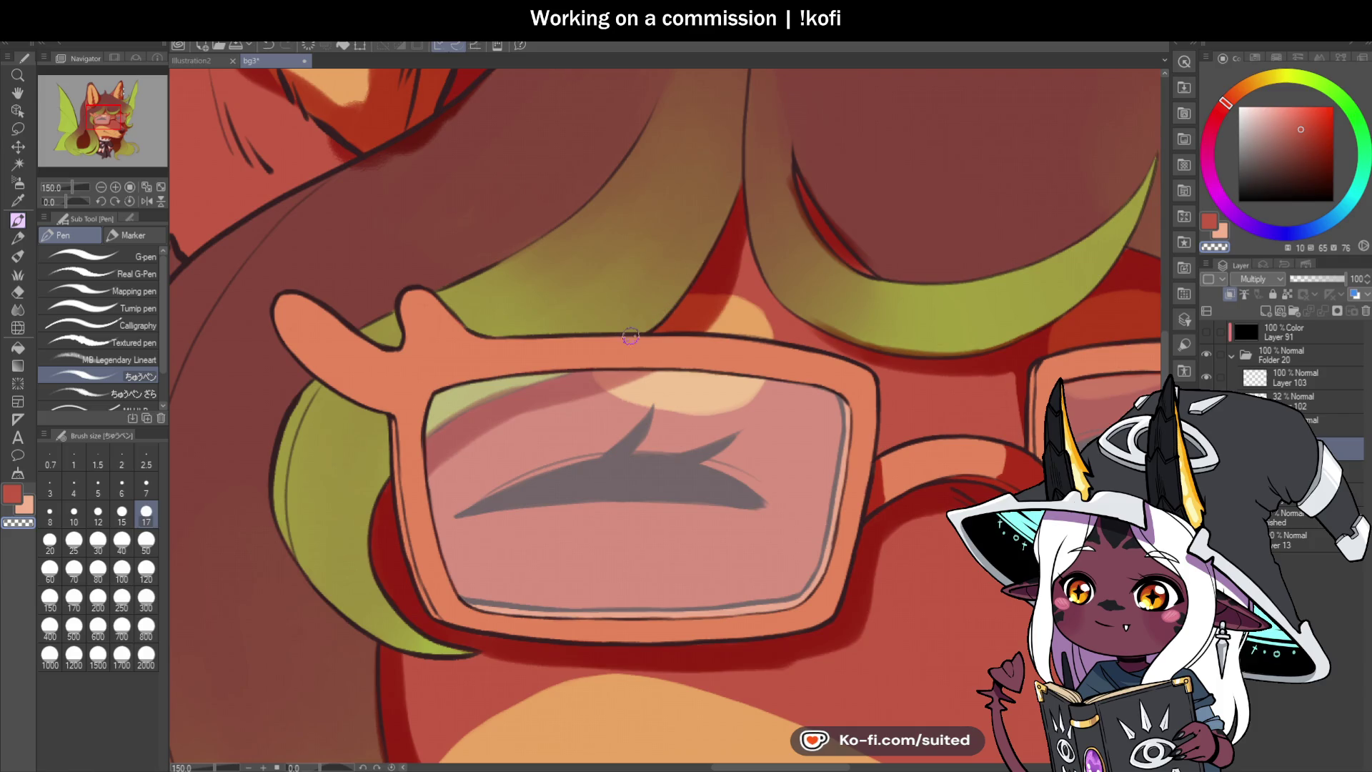
scroll(715, 237, "down", 4)
scroll(750, 393, "up", 3)
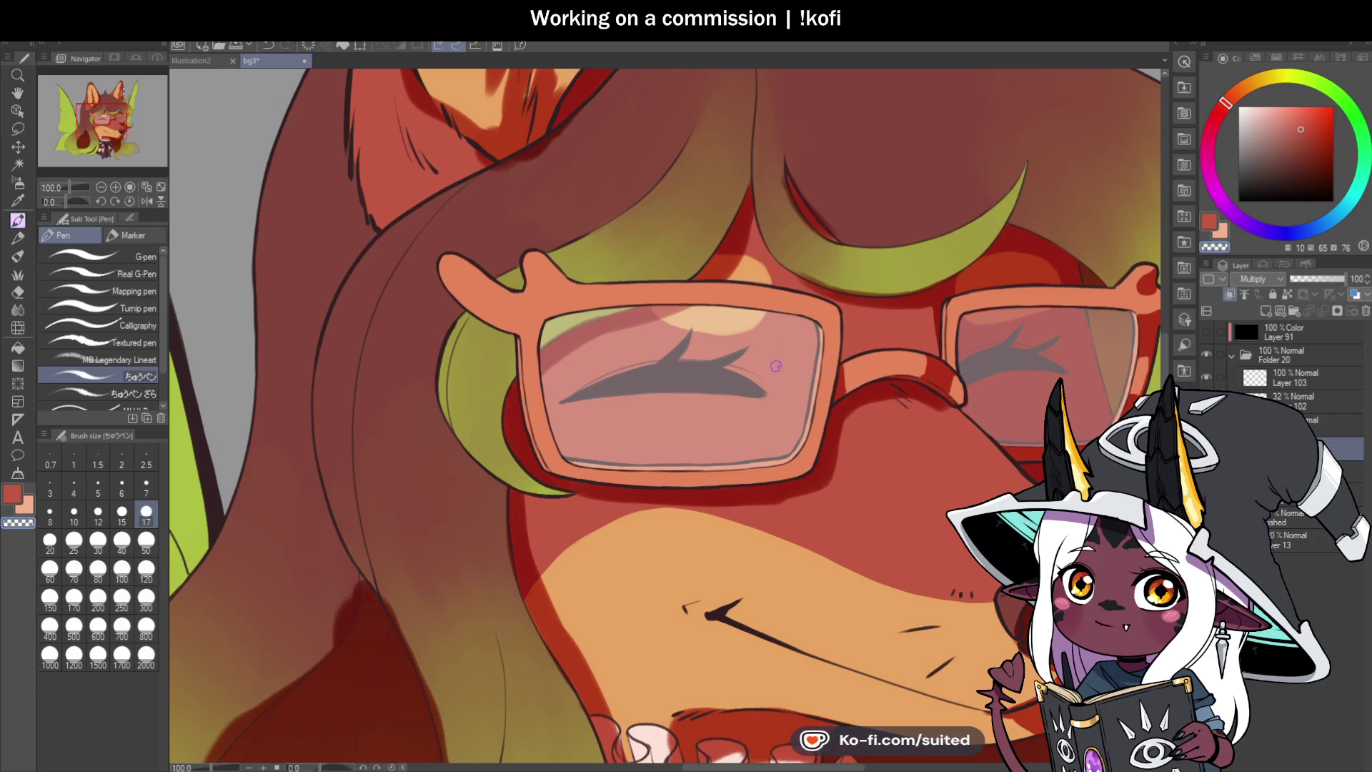
scroll(777, 278, "down", 1)
scroll(777, 279, "down", 1)
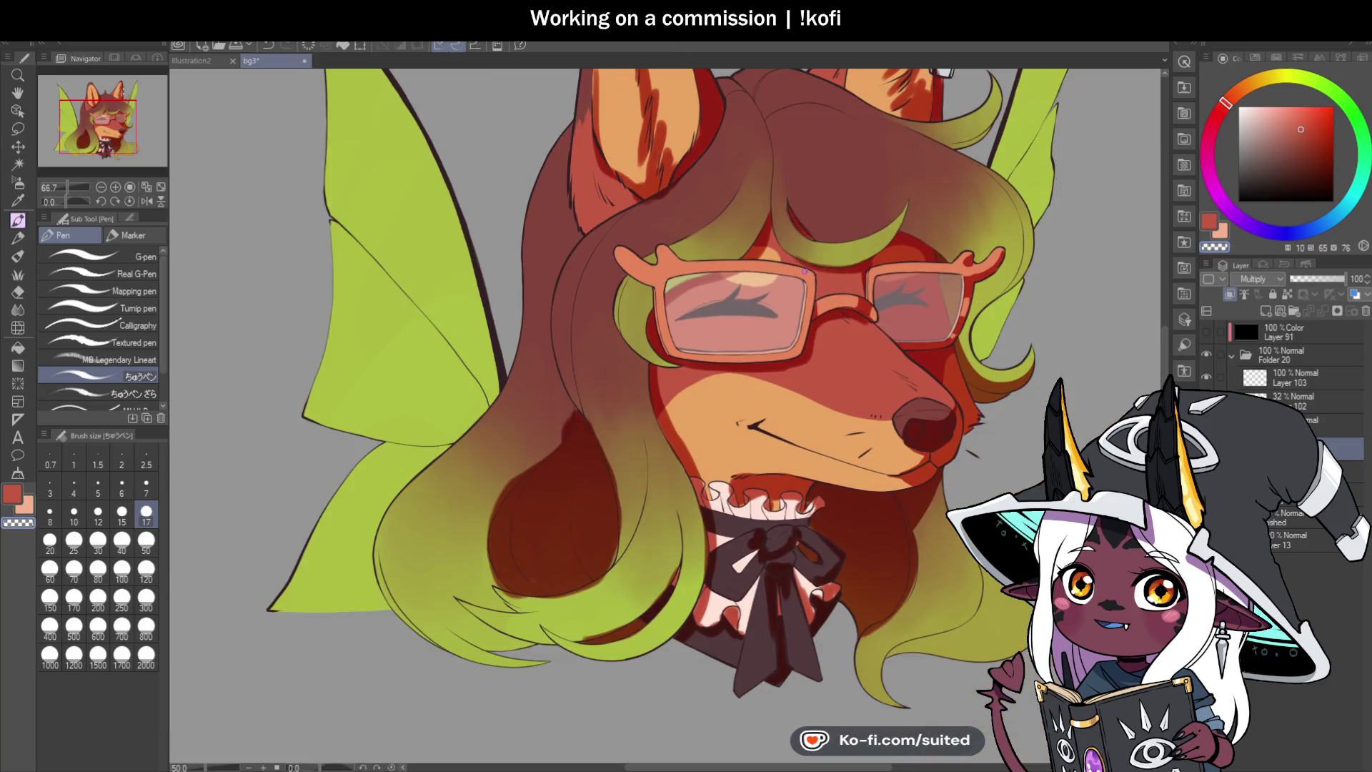
Step: Clean up the red shading wedge beside the lens and mirror the view to check it
scroll(747, 267, "up", 1)
scroll(747, 268, "up", 1)
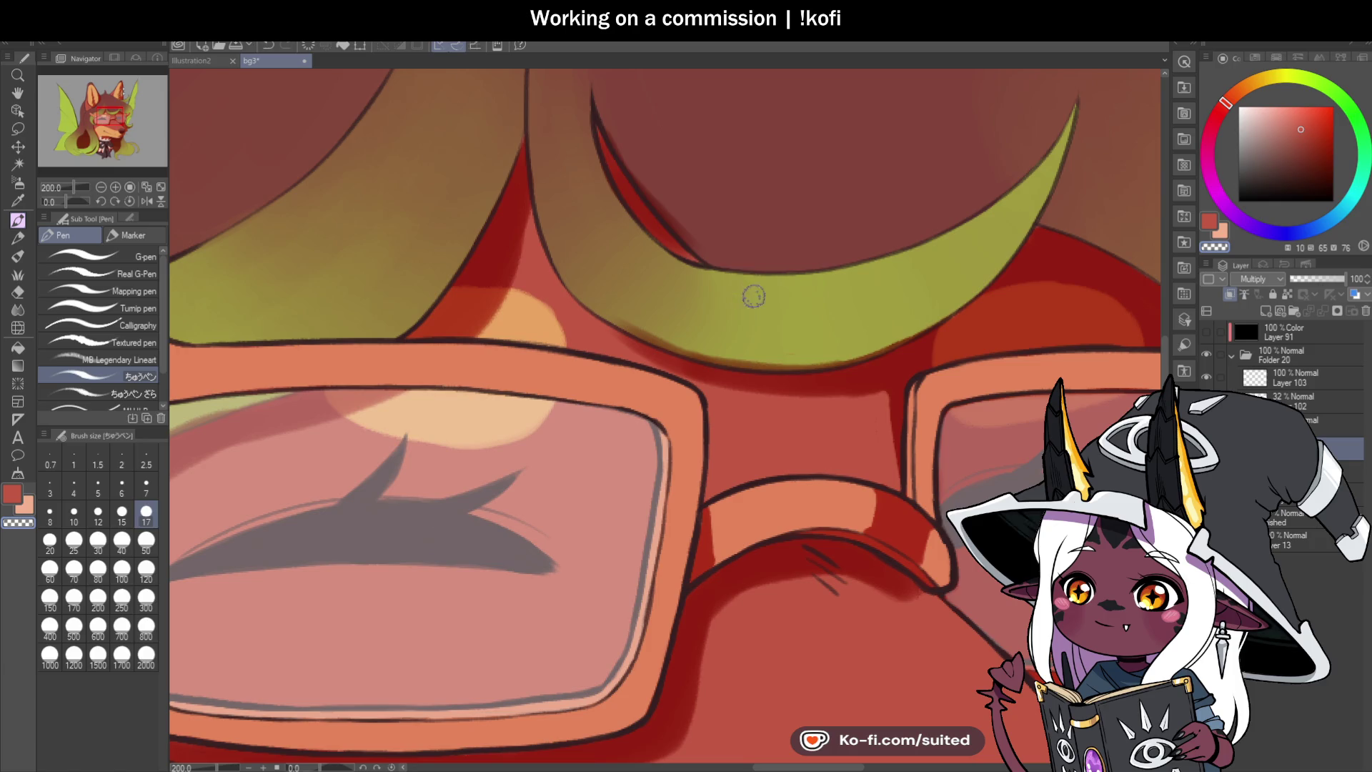
left_click_drag(637, 162, 707, 250)
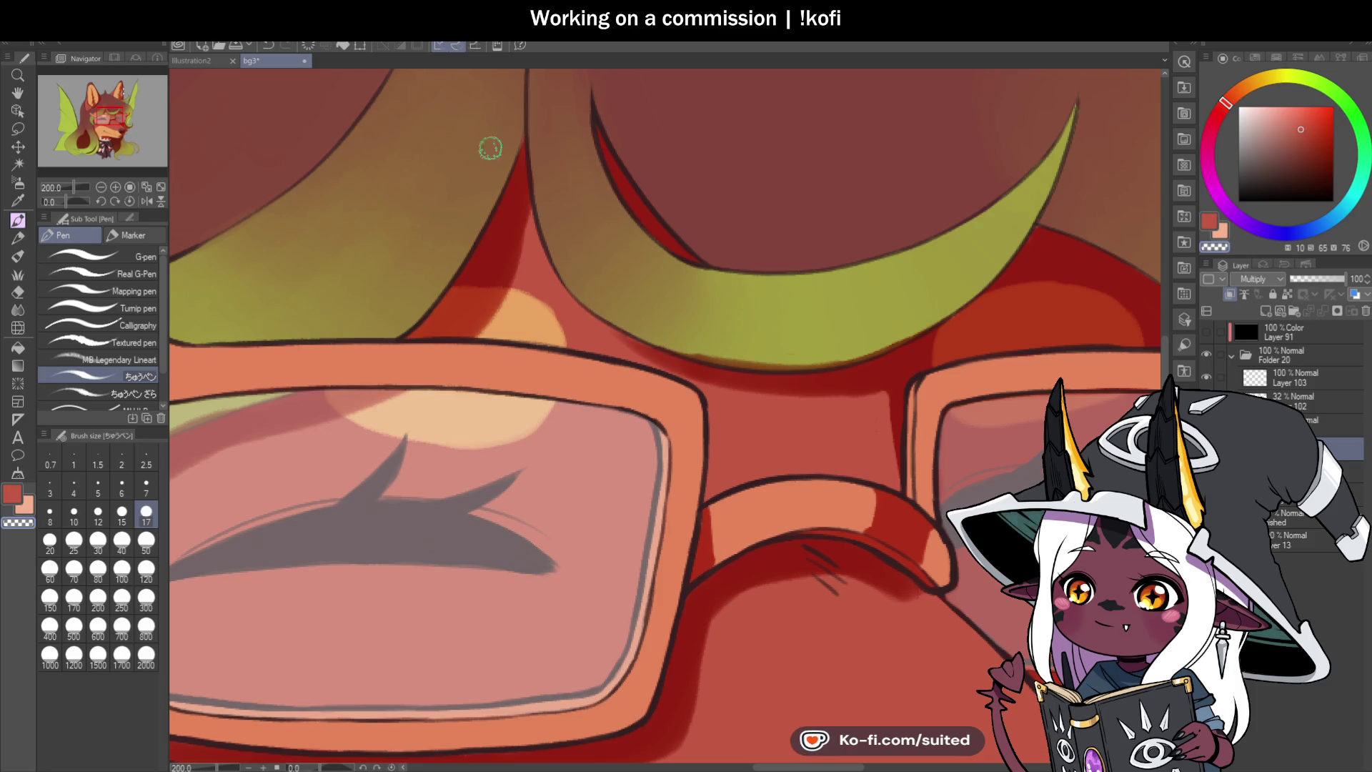
key("h")
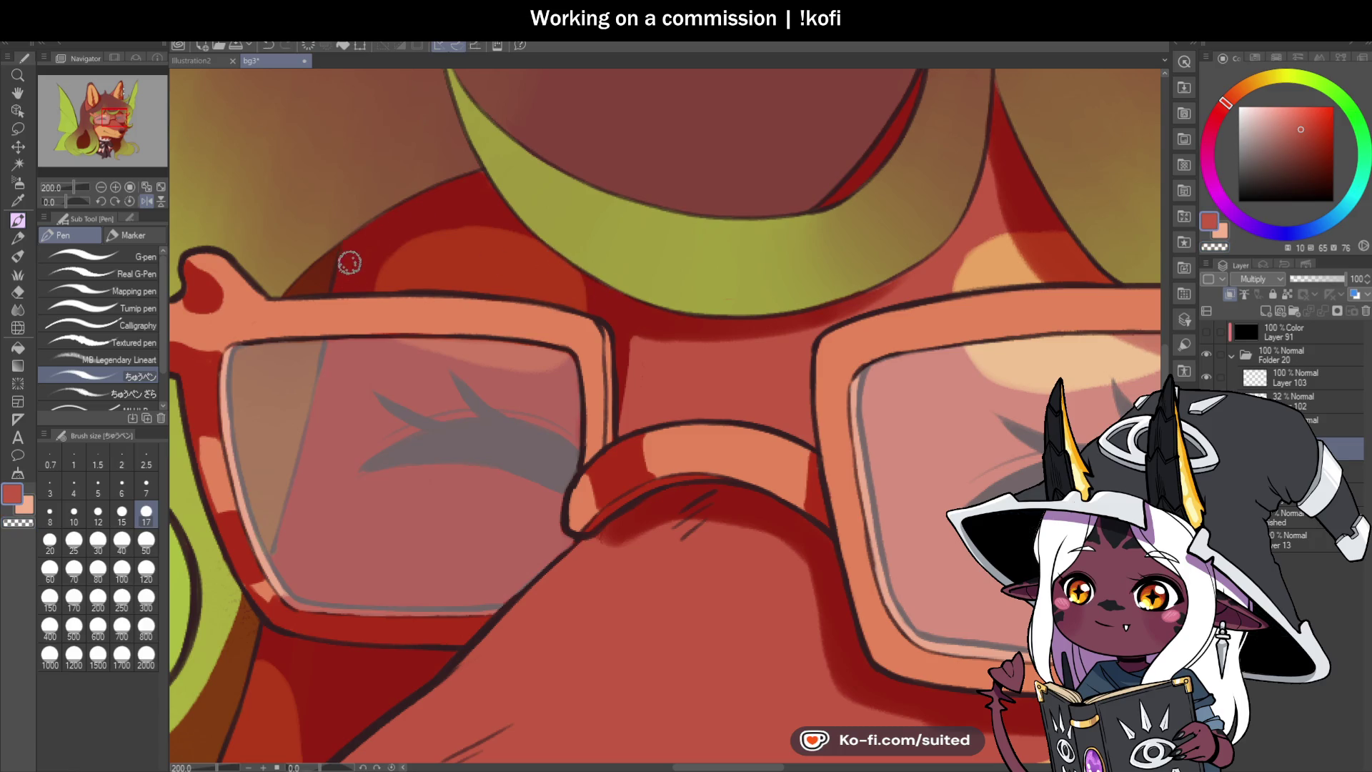
Step: Erase the dark outline along the top of the snout with the transparent colour
scroll(351, 253, "down", 5)
scroll(818, 266, "up", 5)
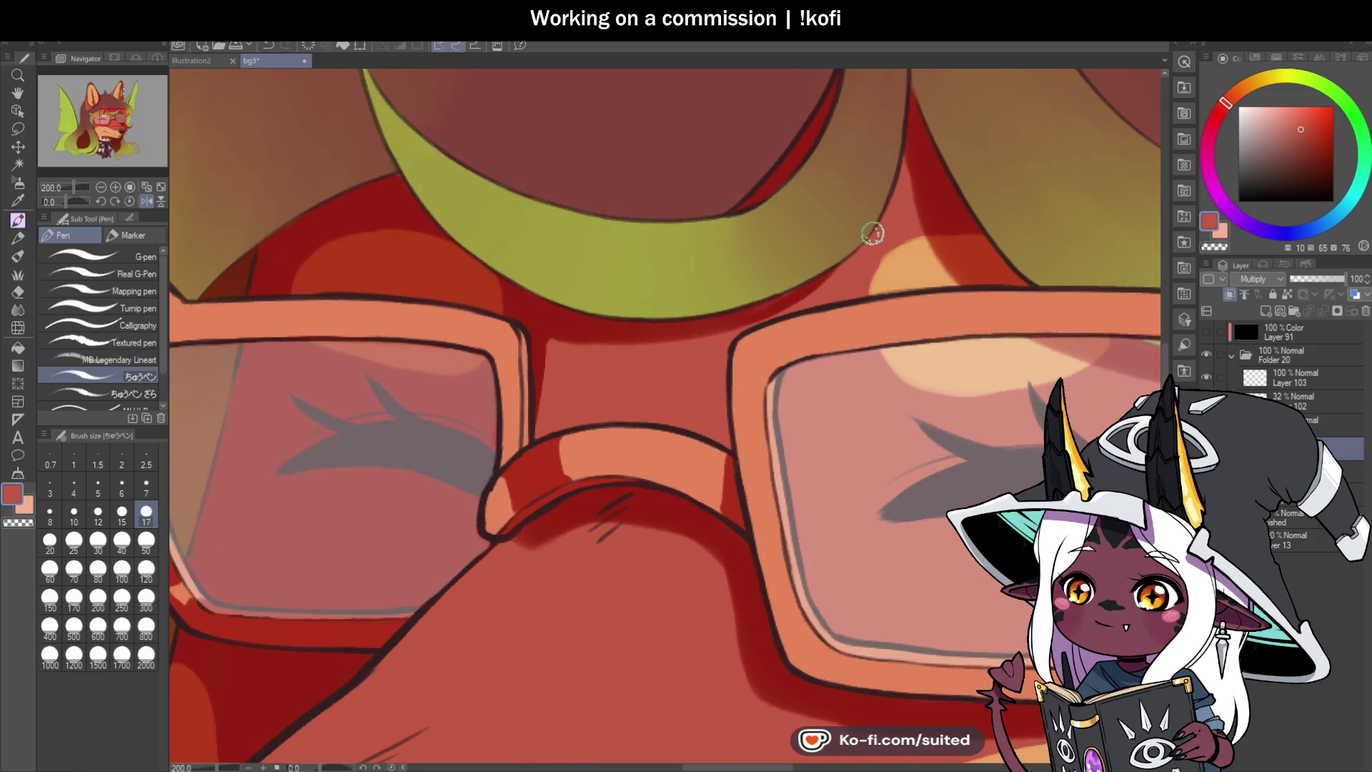
scroll(869, 357, "down", 5)
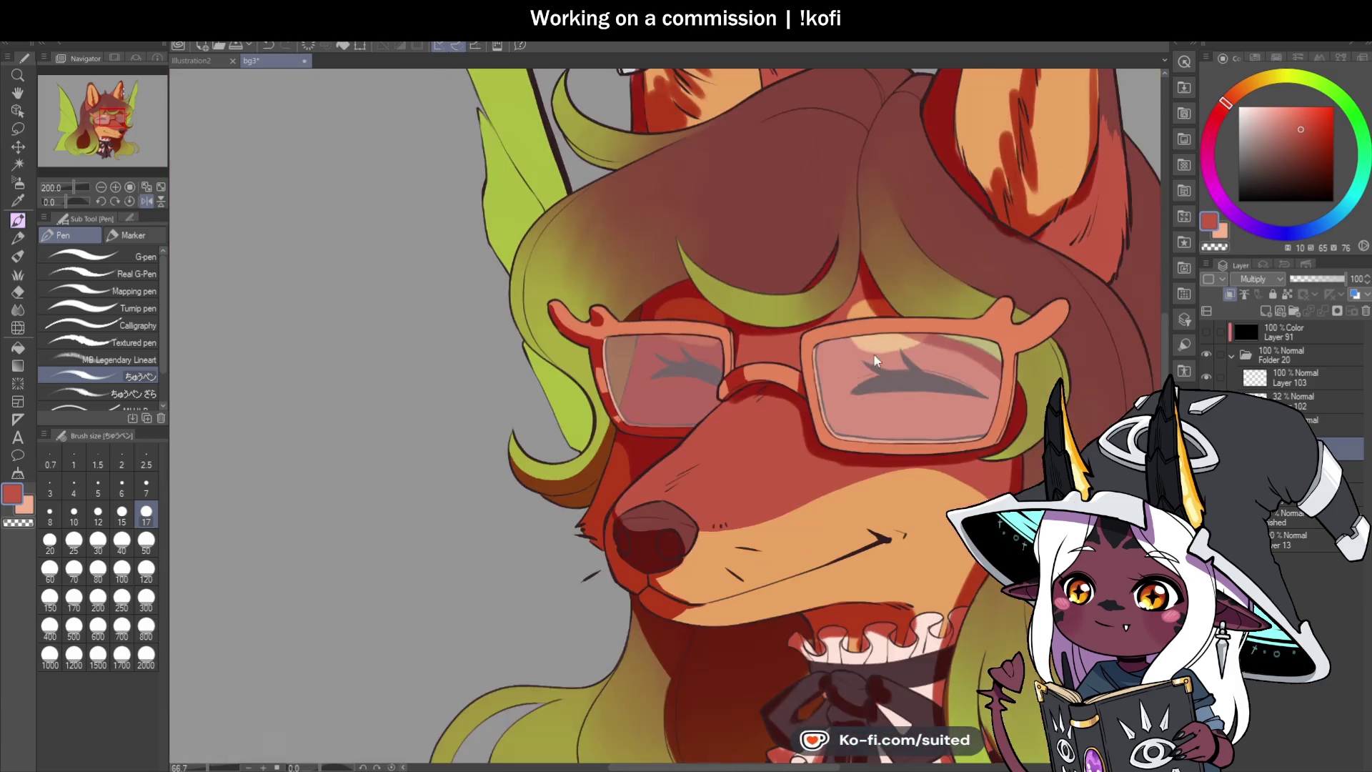
scroll(789, 397, "up", 5)
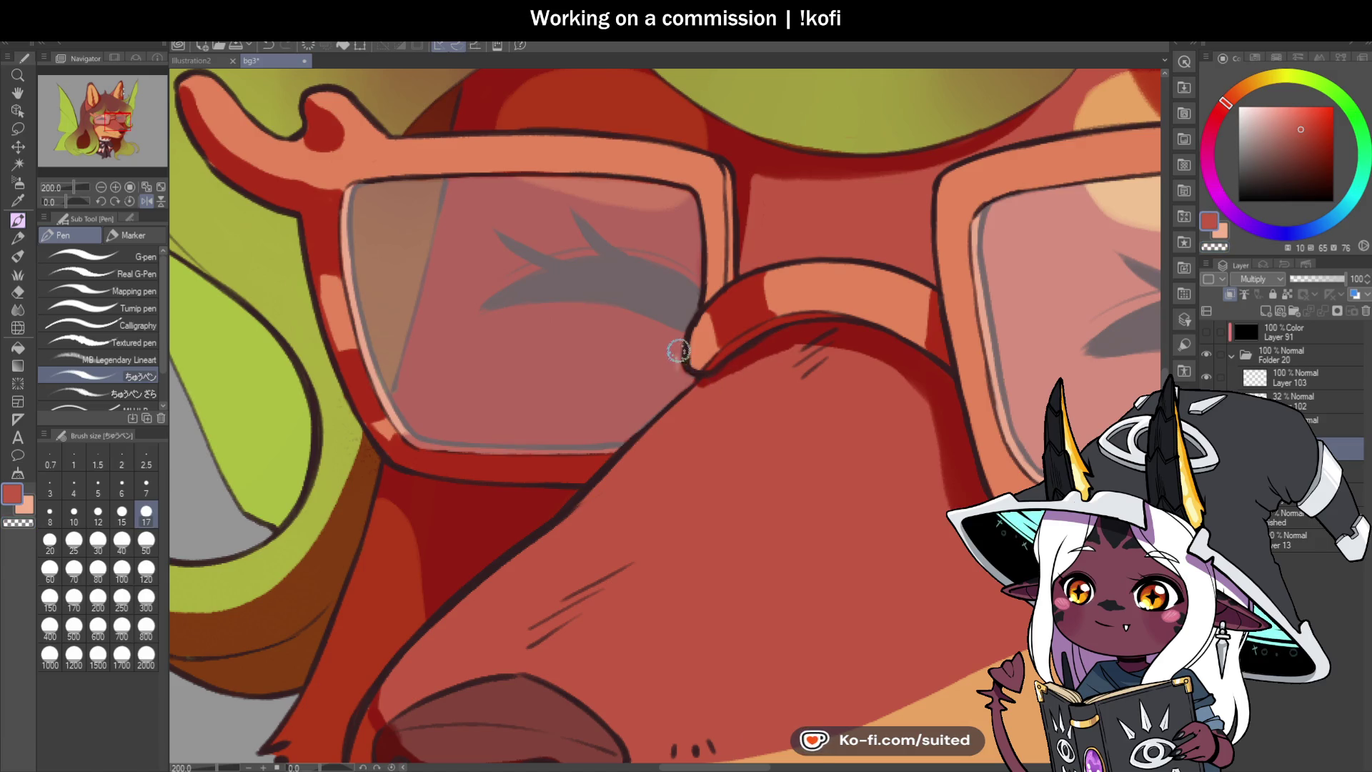
key("c")
left_click_drag(695, 380, 851, 345)
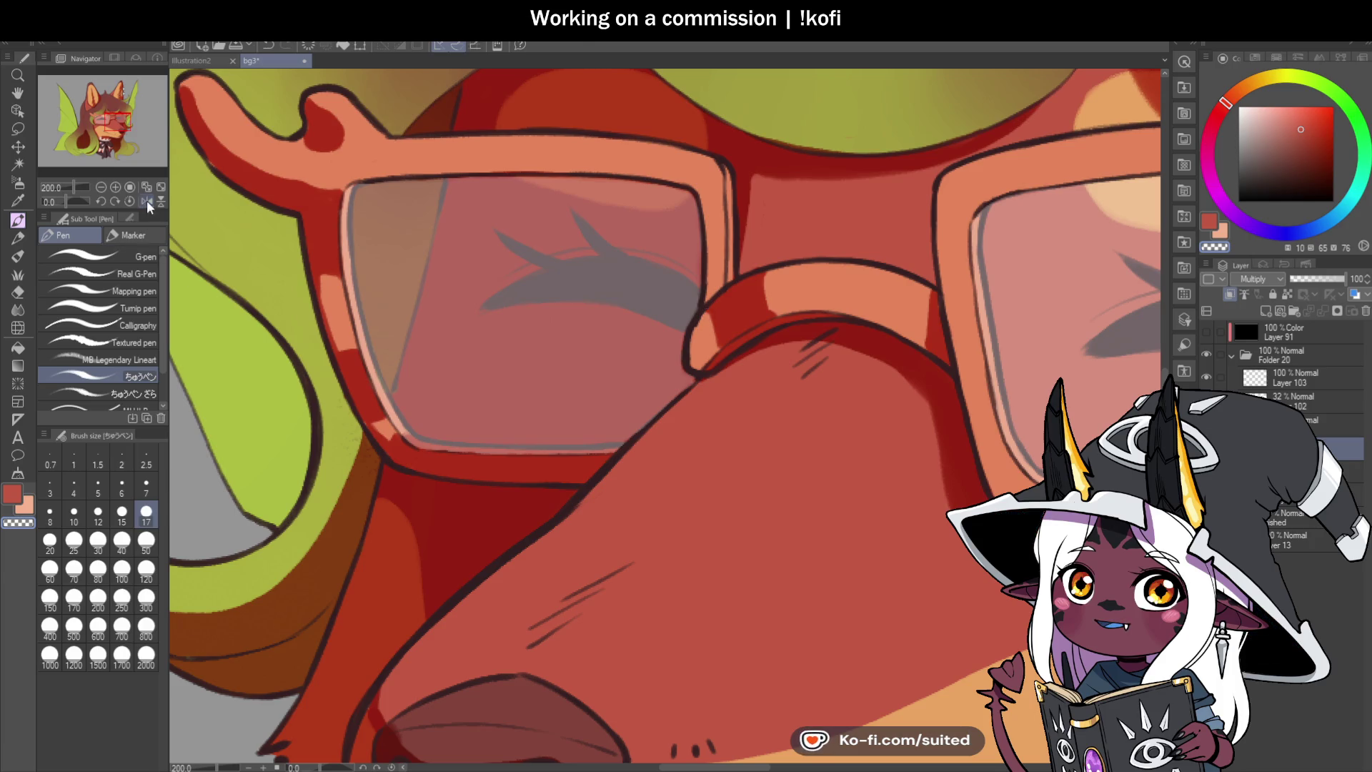
scroll(756, 328, "down", 4)
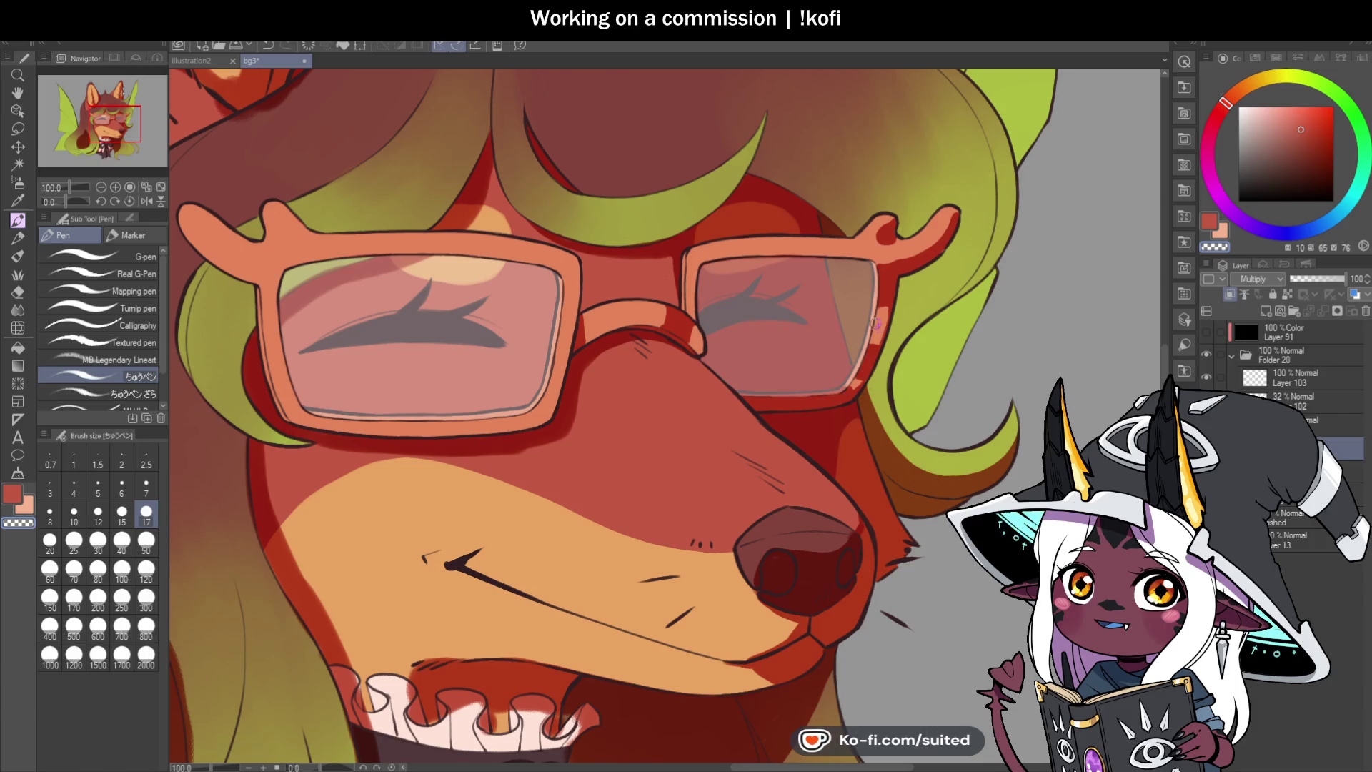
Step: At 400% zoom, paint salmon over the dark red on the right earpiece bump, leaving a thin red edge
scroll(786, 386, "down", 3)
scroll(758, 302, "up", 5)
scroll(759, 302, "up", 3)
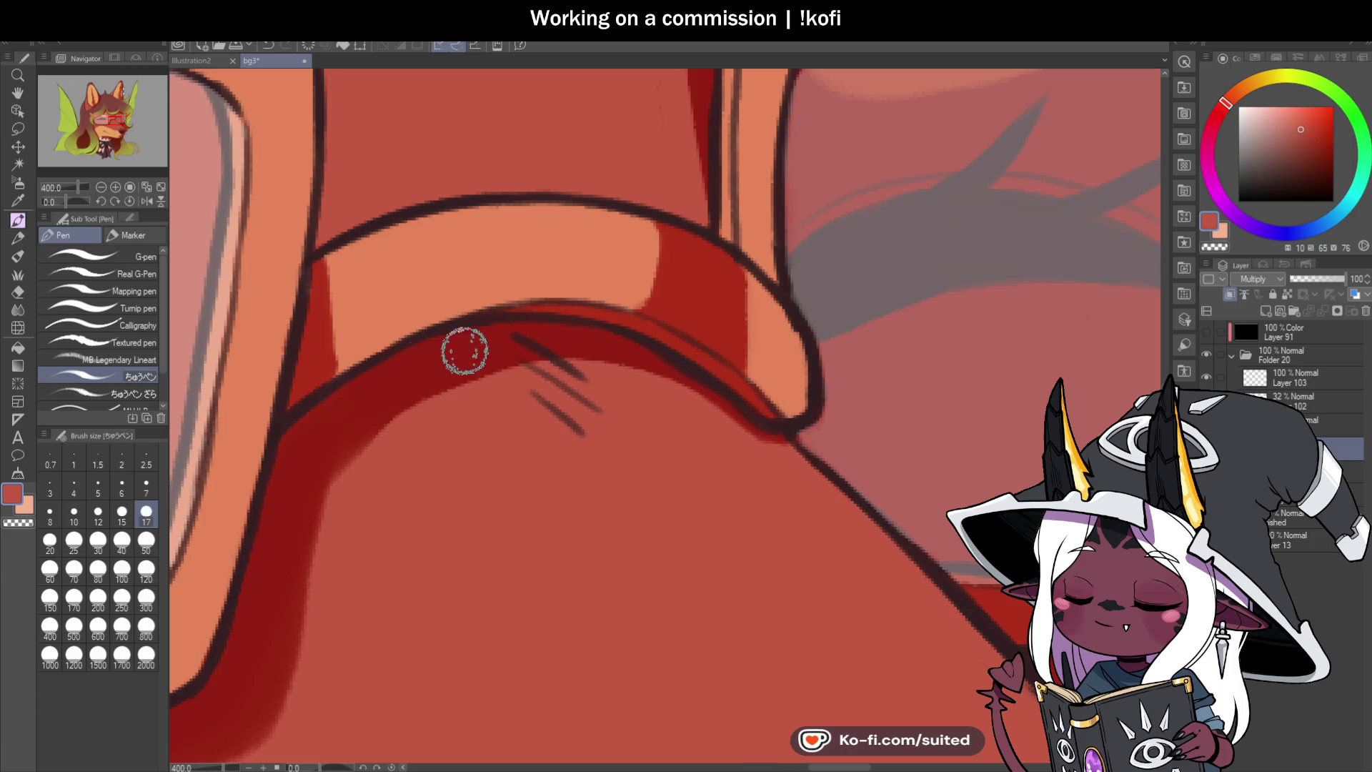
scroll(690, 408, "down", 4)
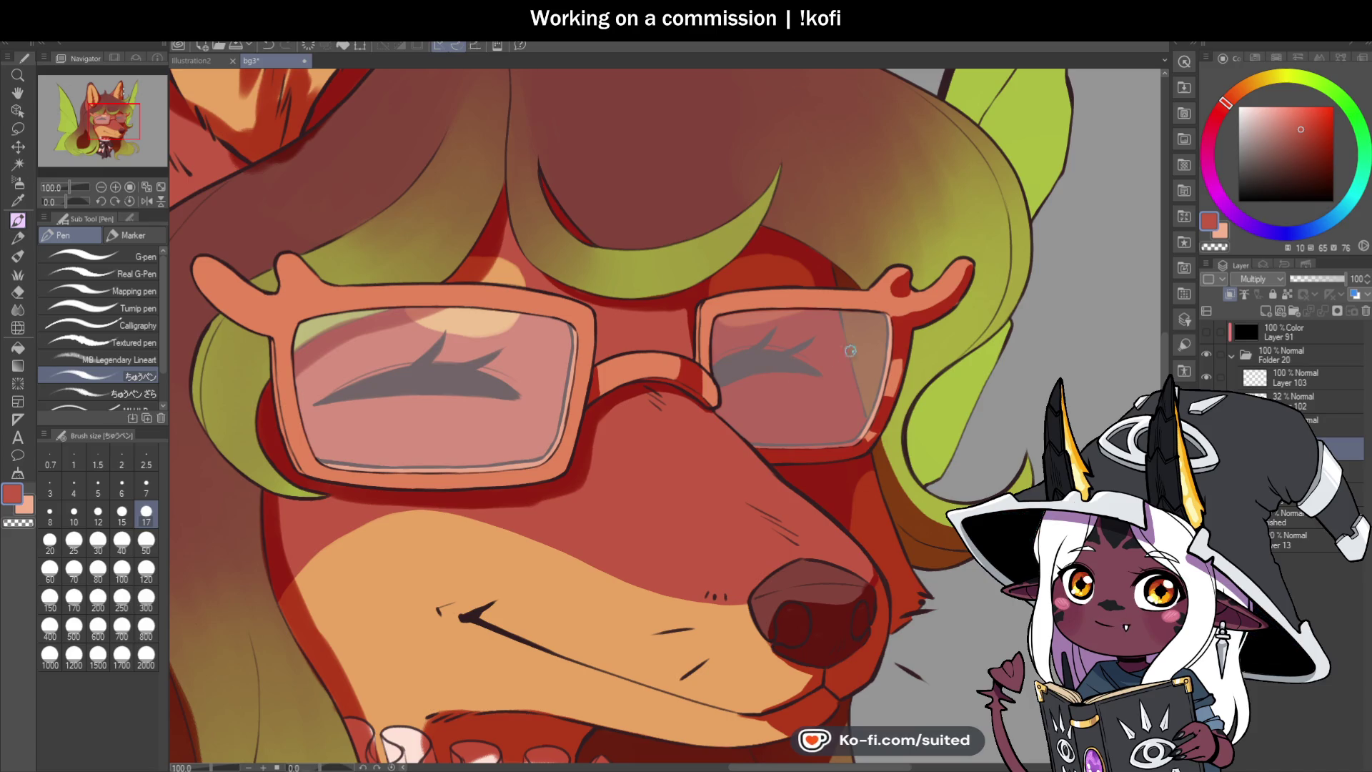
scroll(921, 333, "down", 1)
scroll(944, 300, "up", 3)
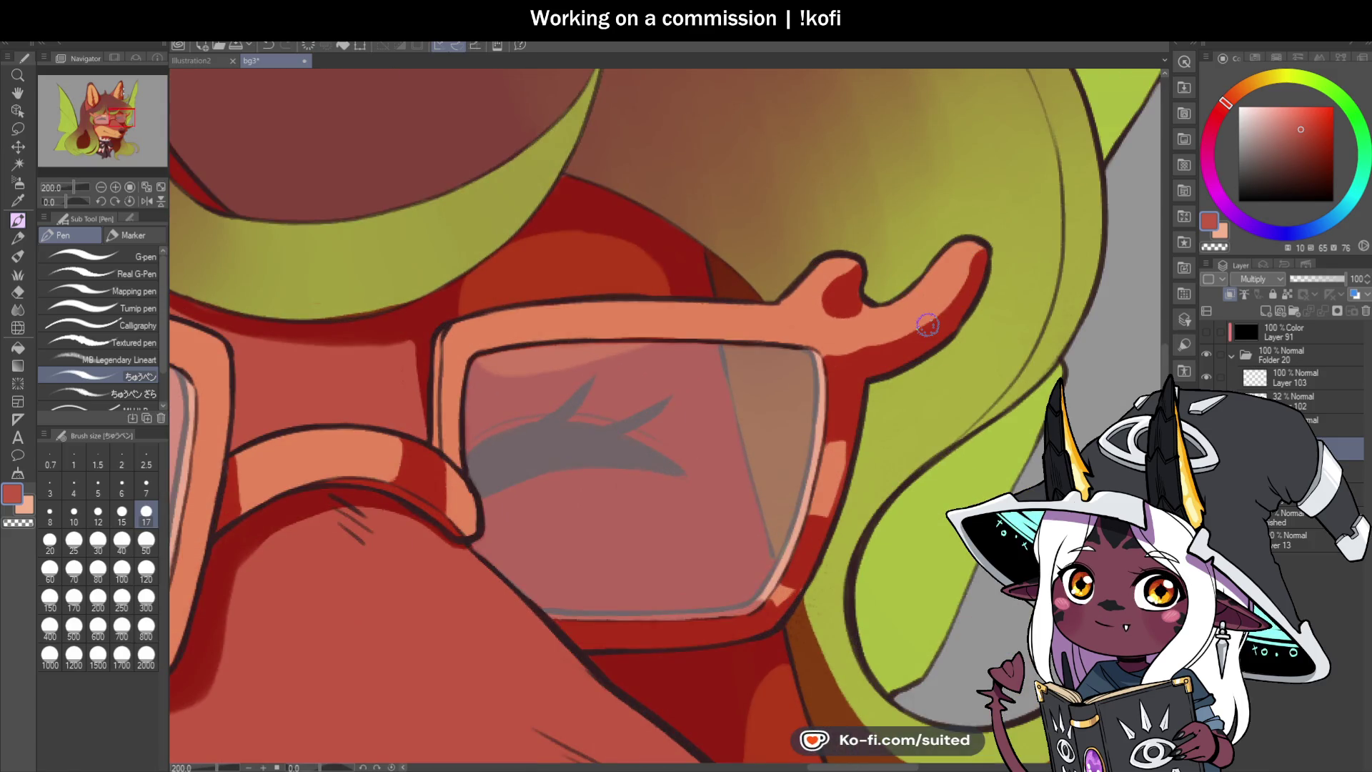
scroll(950, 268, "up", 2)
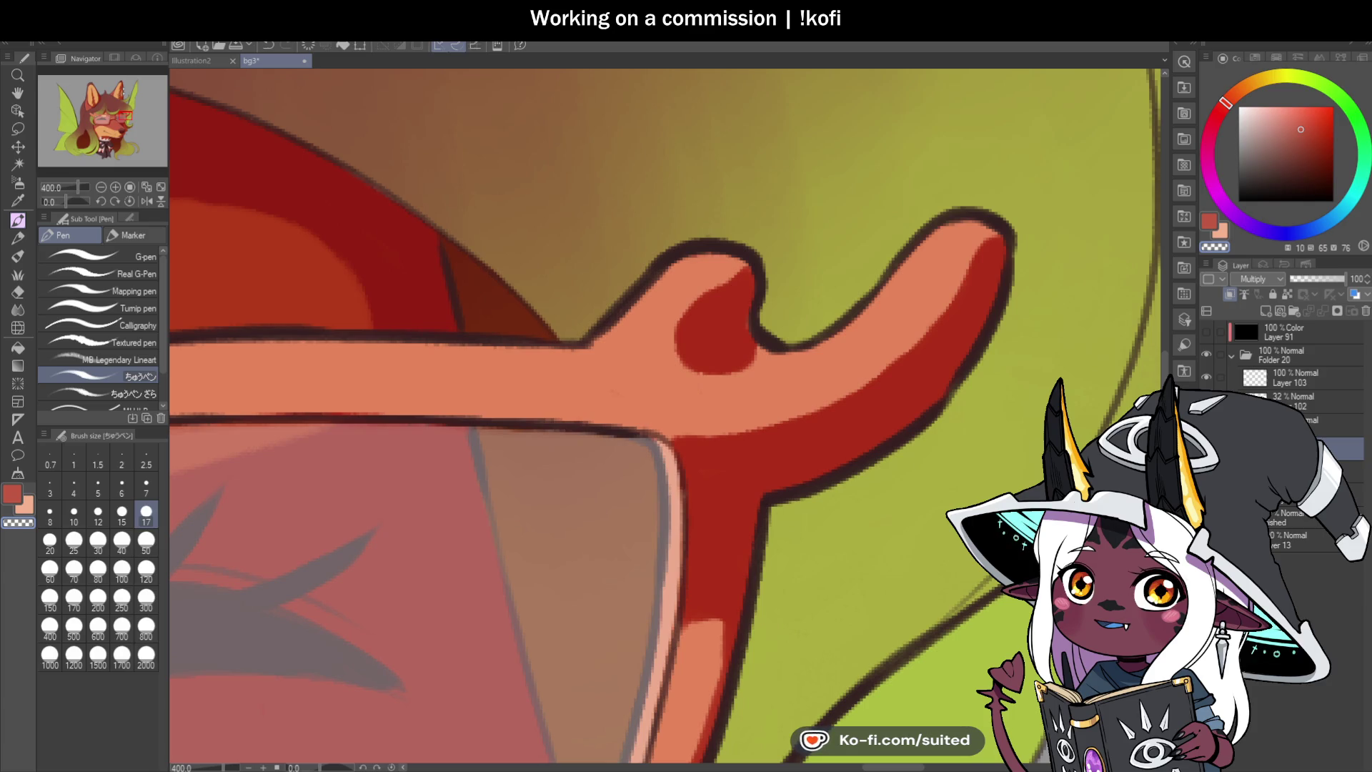
scroll(808, 330, "down", 3)
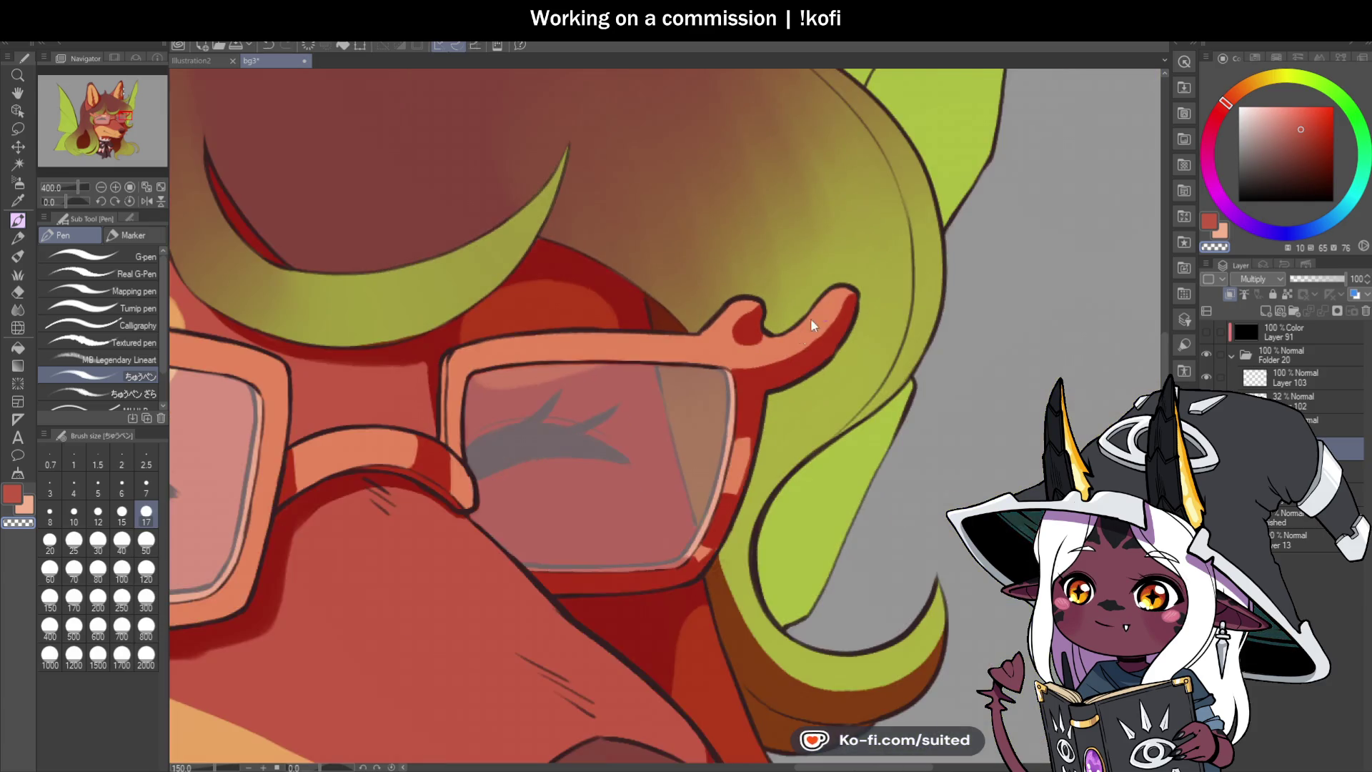
scroll(753, 407, "up", 3)
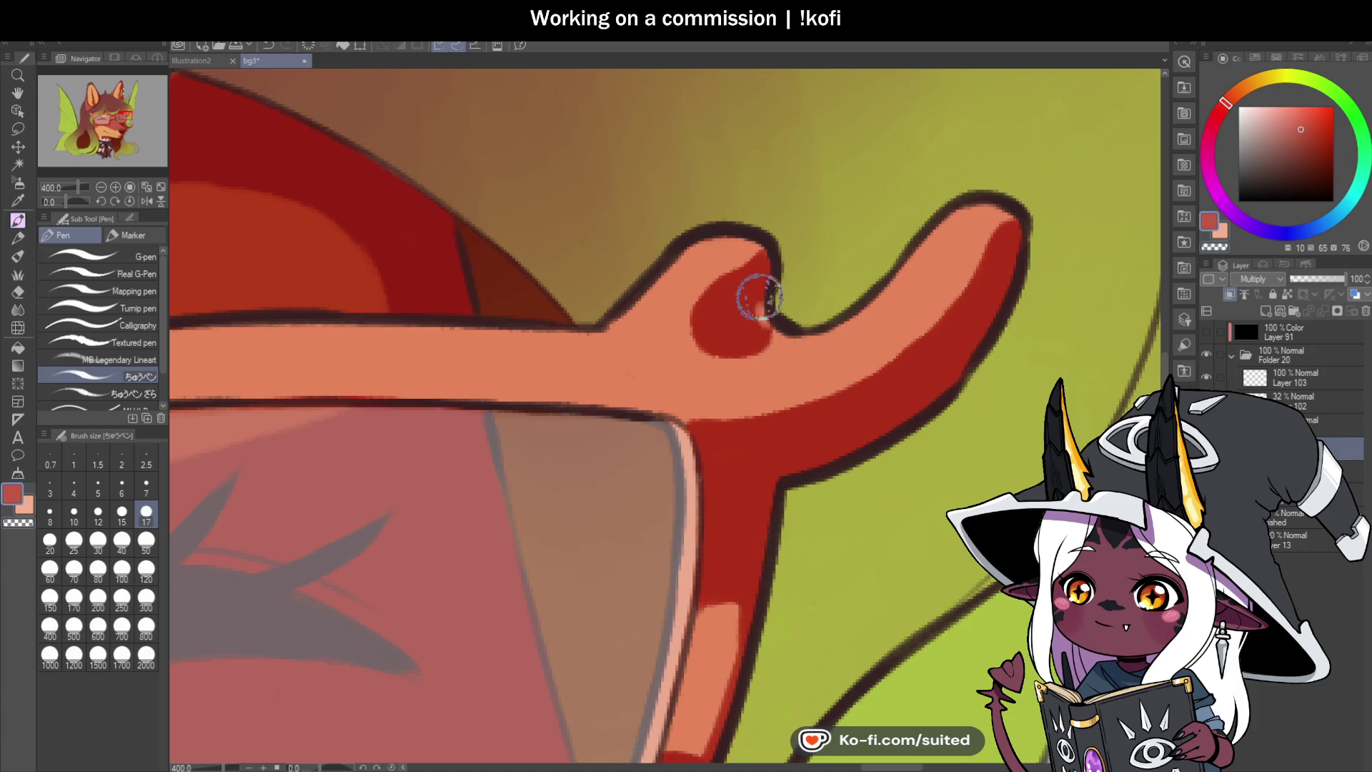
mouse_move(749, 269)
left_mouse_down()
mouse_move(726, 270)
mouse_move(704, 297)
mouse_move(747, 242)
mouse_move(720, 329)
left_mouse_up()
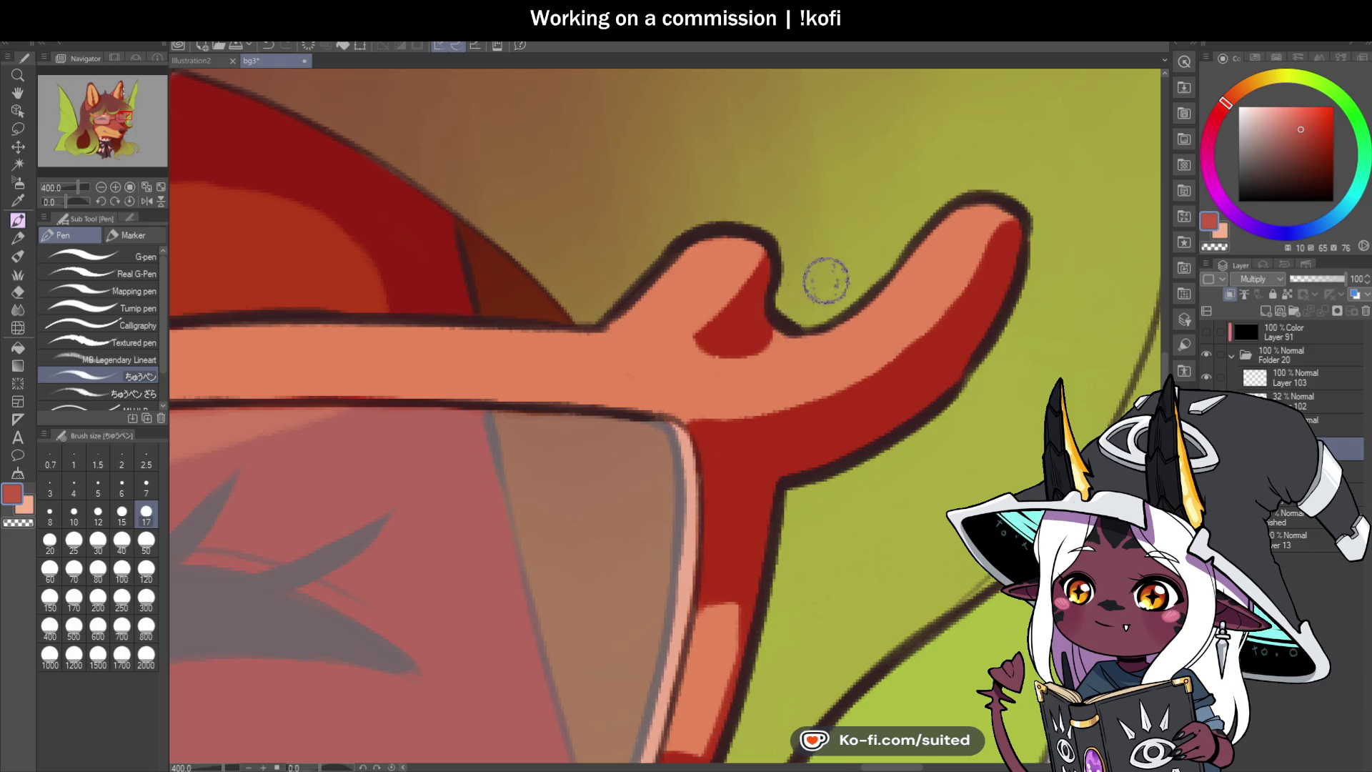
scroll(961, 291, "down", 4)
scroll(961, 292, "down", 1)
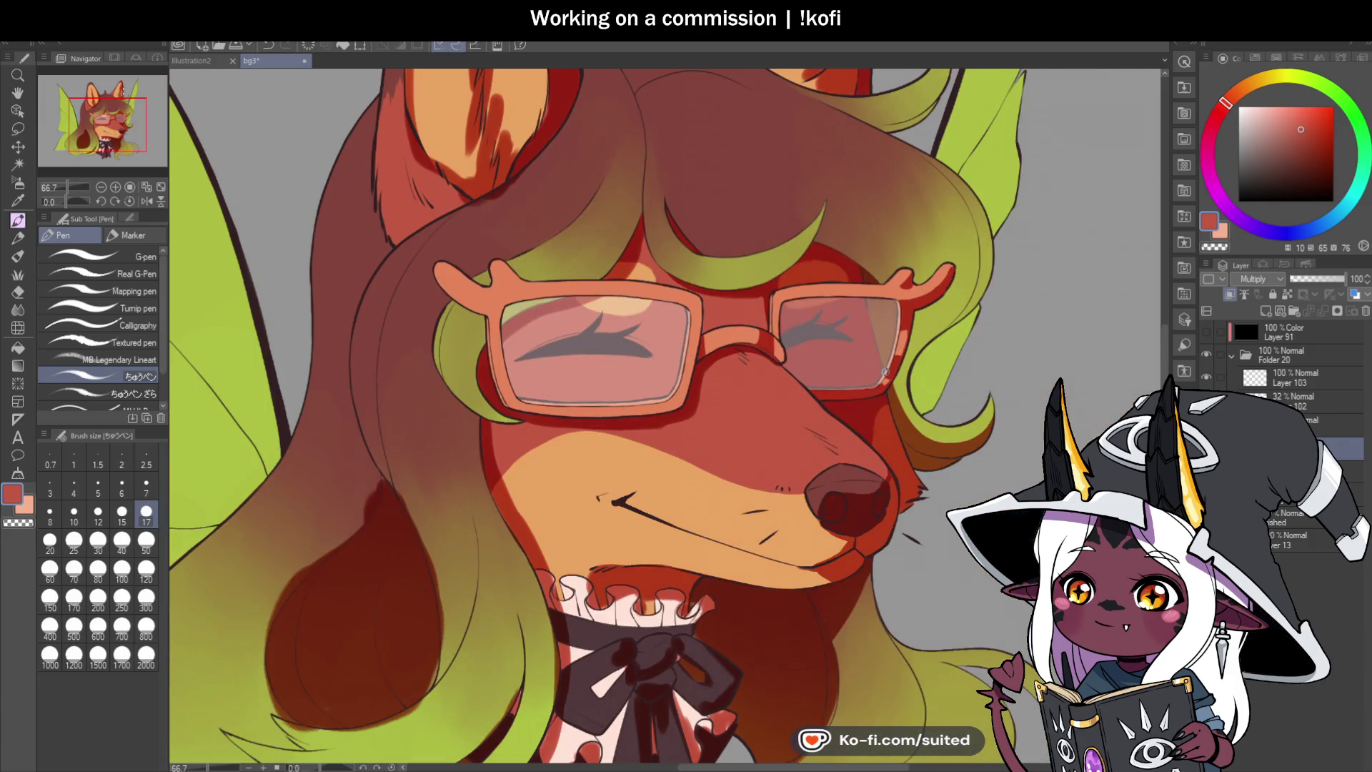
scroll(884, 382, "down", 1)
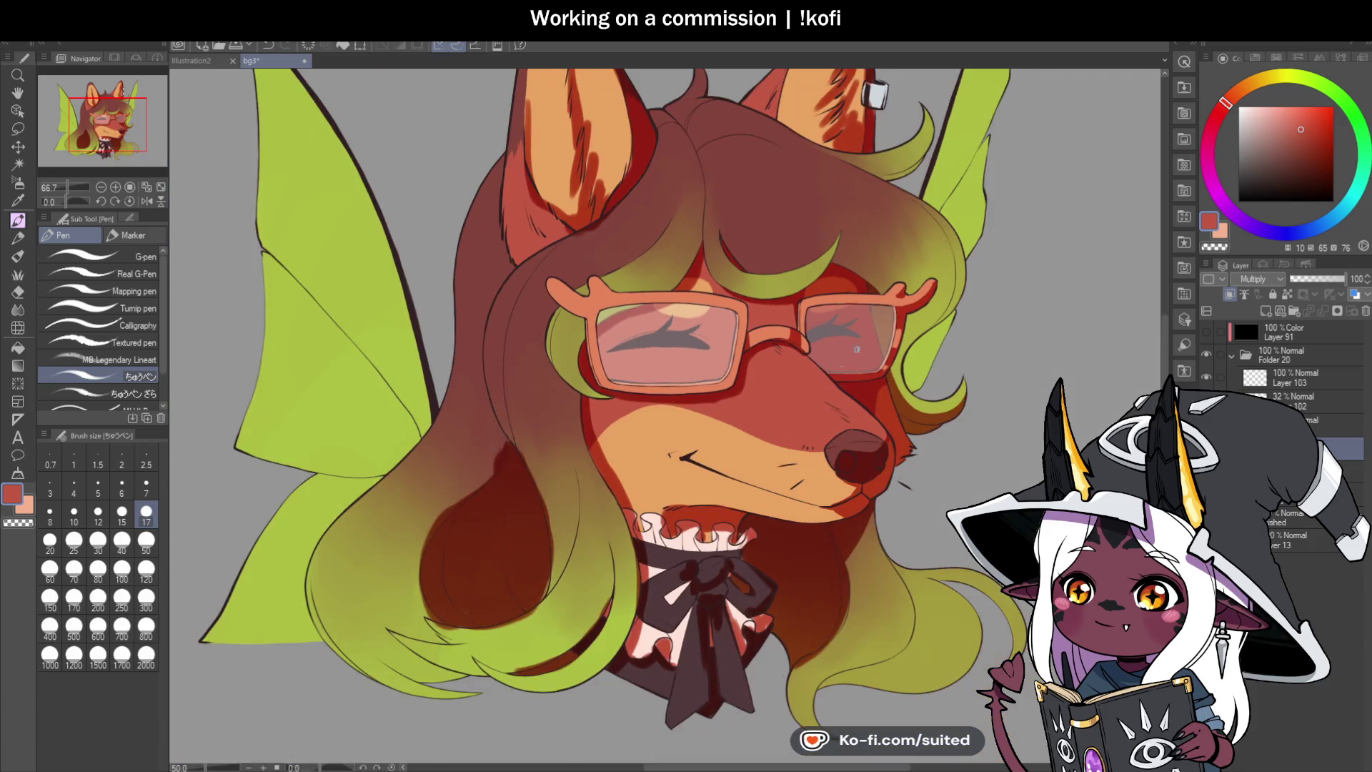
Step: Erase the dark red band beneath the glasses using transparent colour
scroll(566, 361, "up", 4)
key("c")
left_click_drag(566, 361, 734, 370)
key("ctrl+z")
left_click_drag(565, 360, 759, 373)
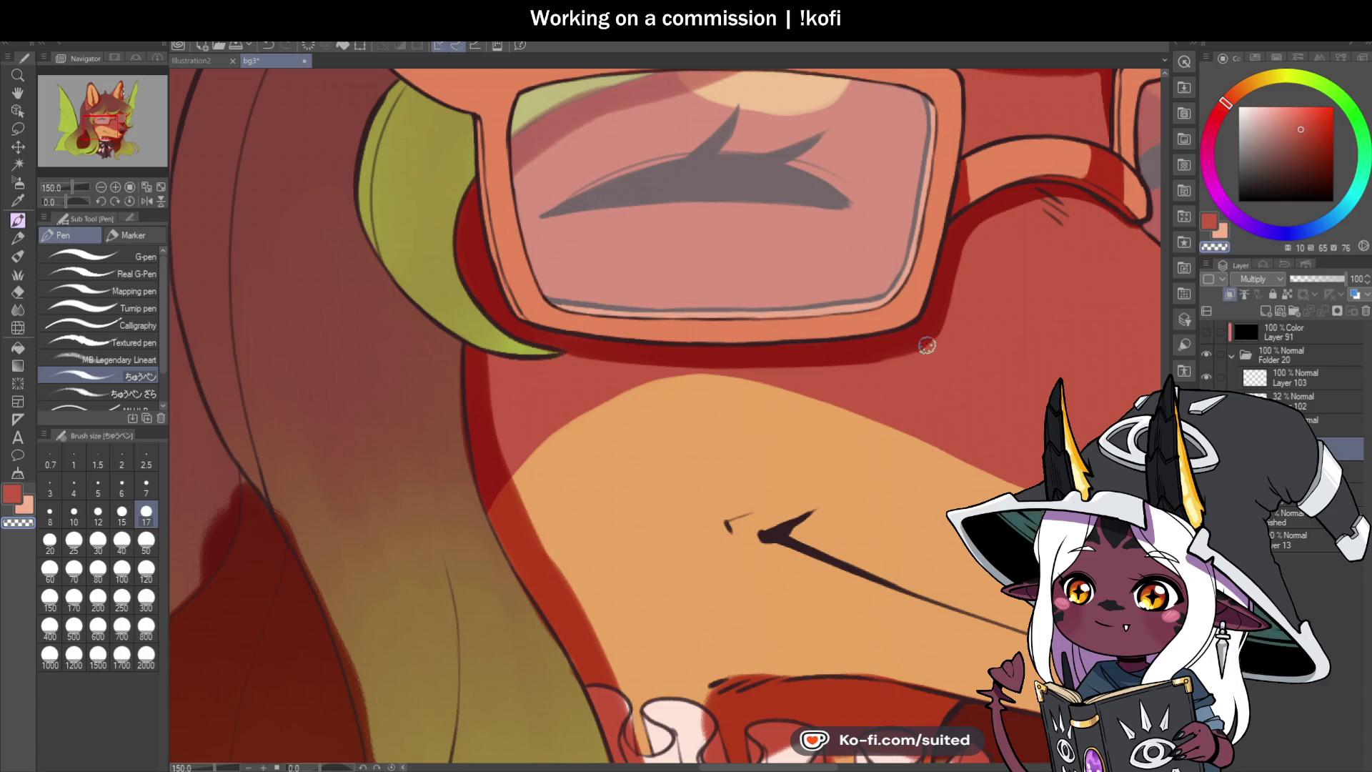
scroll(790, 374, "down", 4)
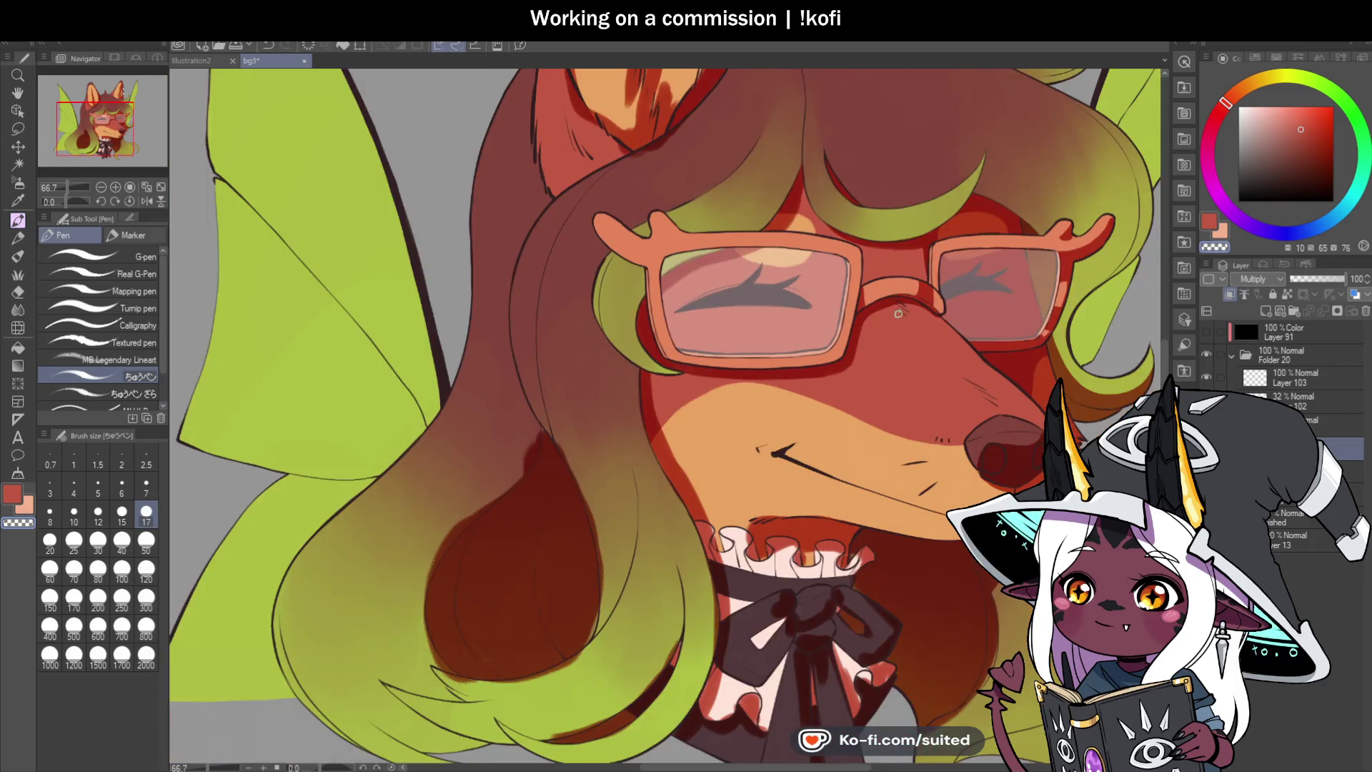
scroll(811, 378, "up", 6)
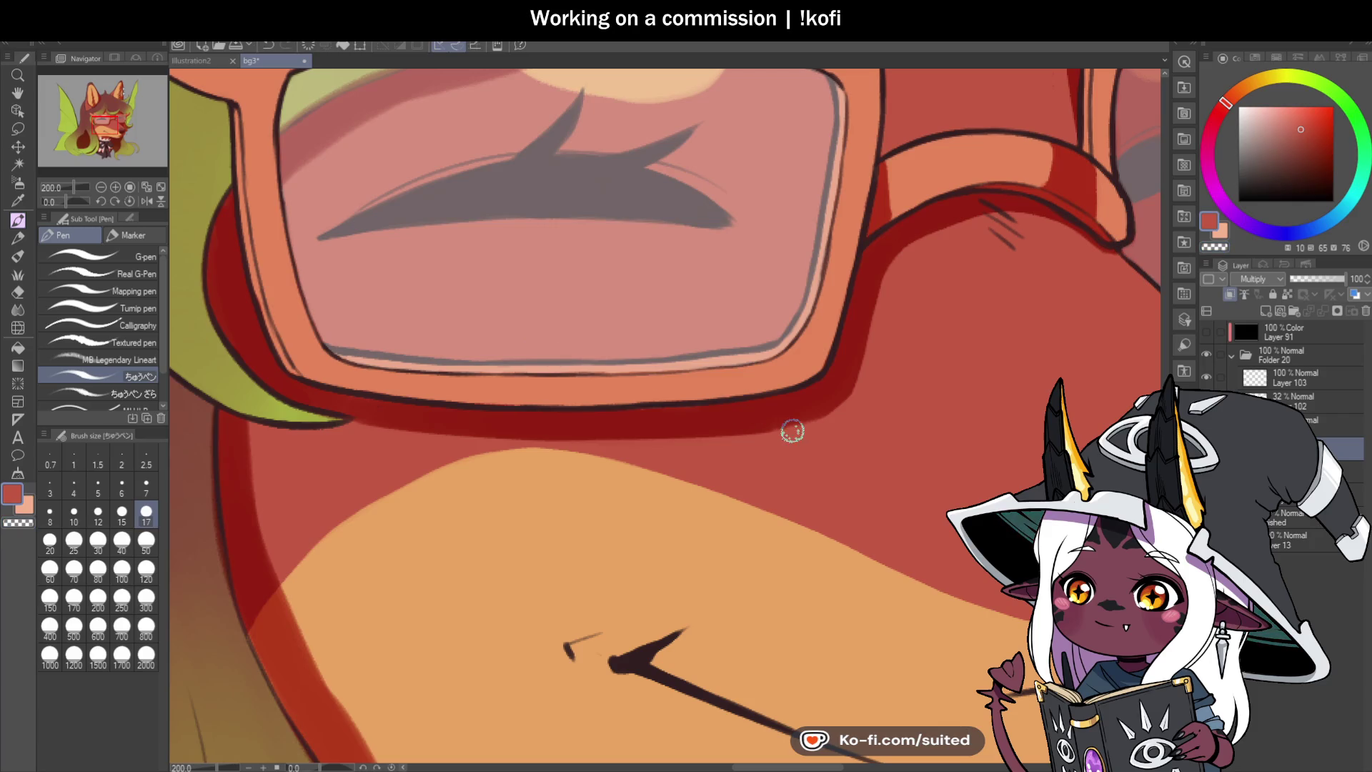
scroll(823, 403, "down", 1)
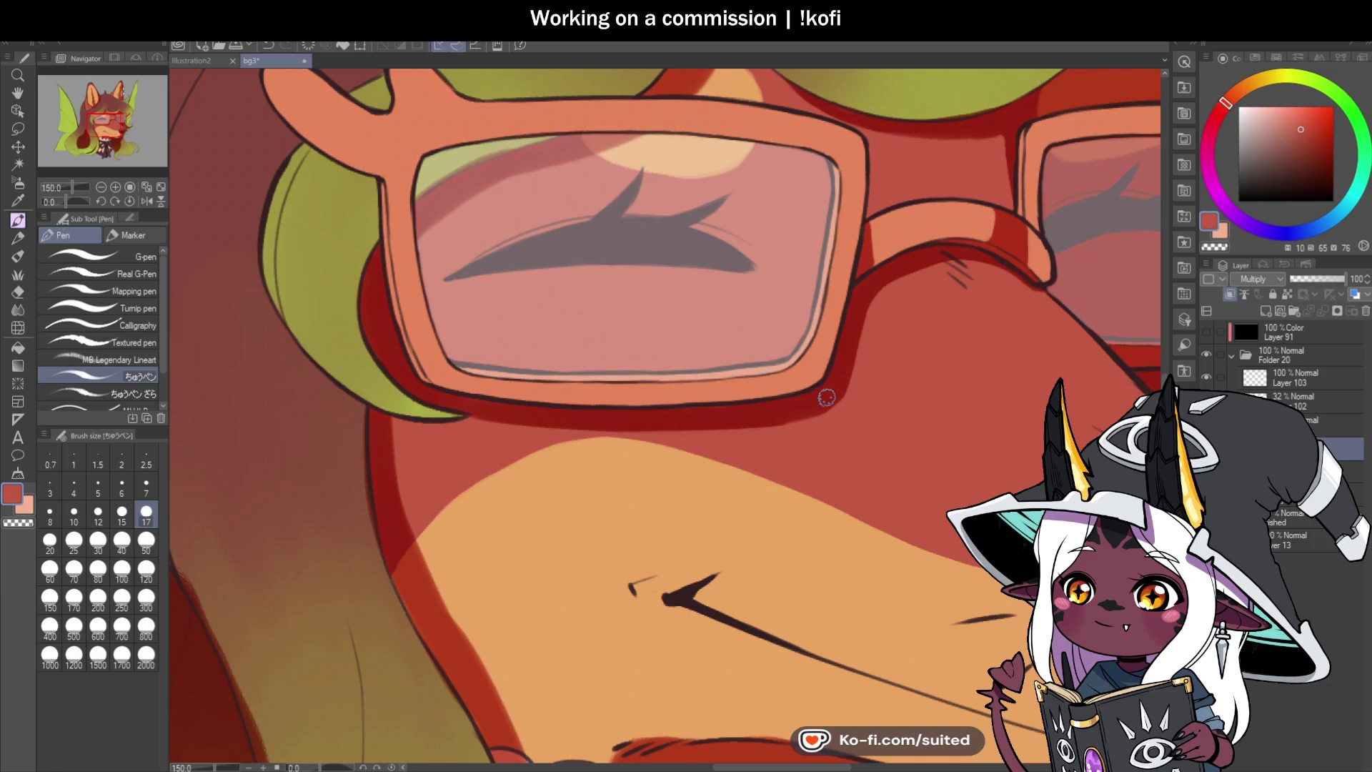
scroll(825, 394, "up", 1)
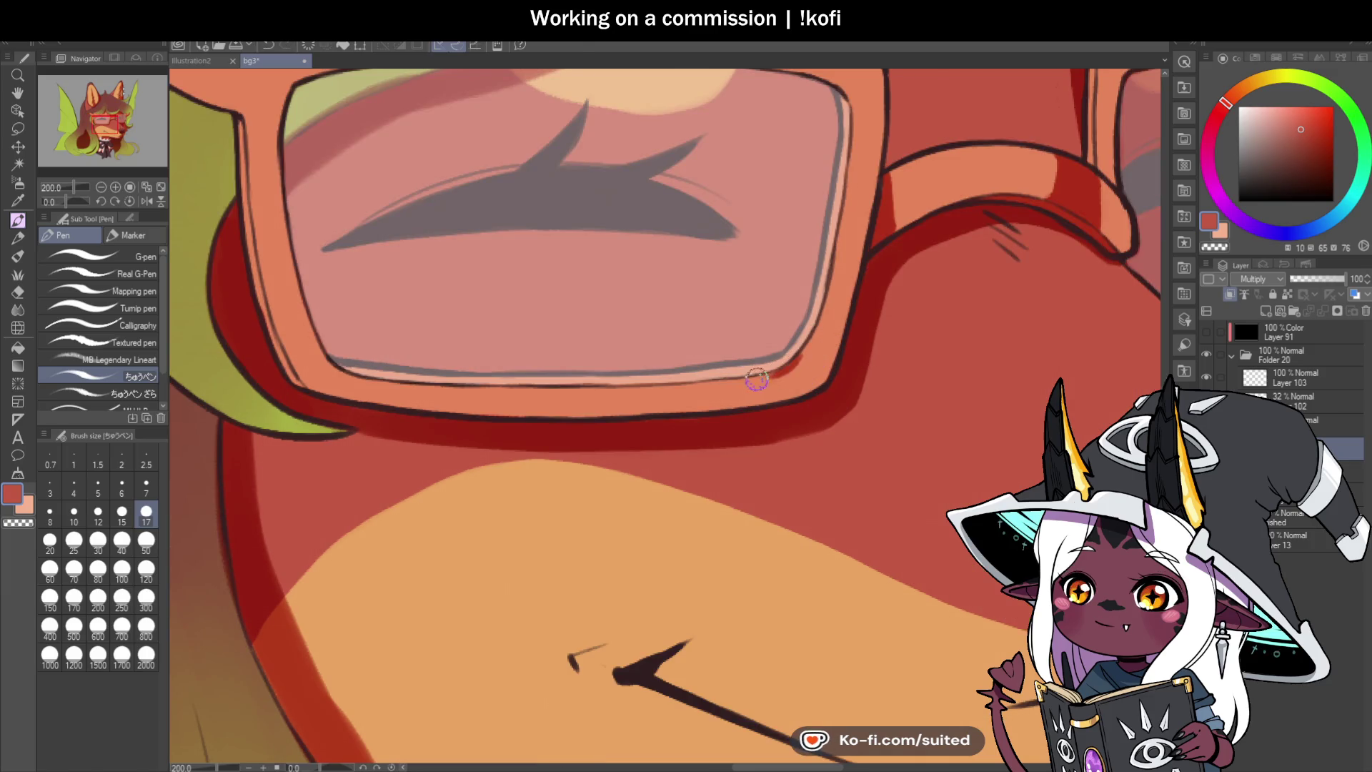
Step: Add red shading at the lens frame's lower-right corner, then switch to the Illustration2 sketch document
mouse_move(764, 380)
left_mouse_down()
mouse_move(796, 378)
mouse_move(814, 318)
mouse_move(836, 315)
mouse_move(800, 379)
mouse_move(827, 361)
mouse_move(760, 392)
mouse_move(779, 379)
left_mouse_up()
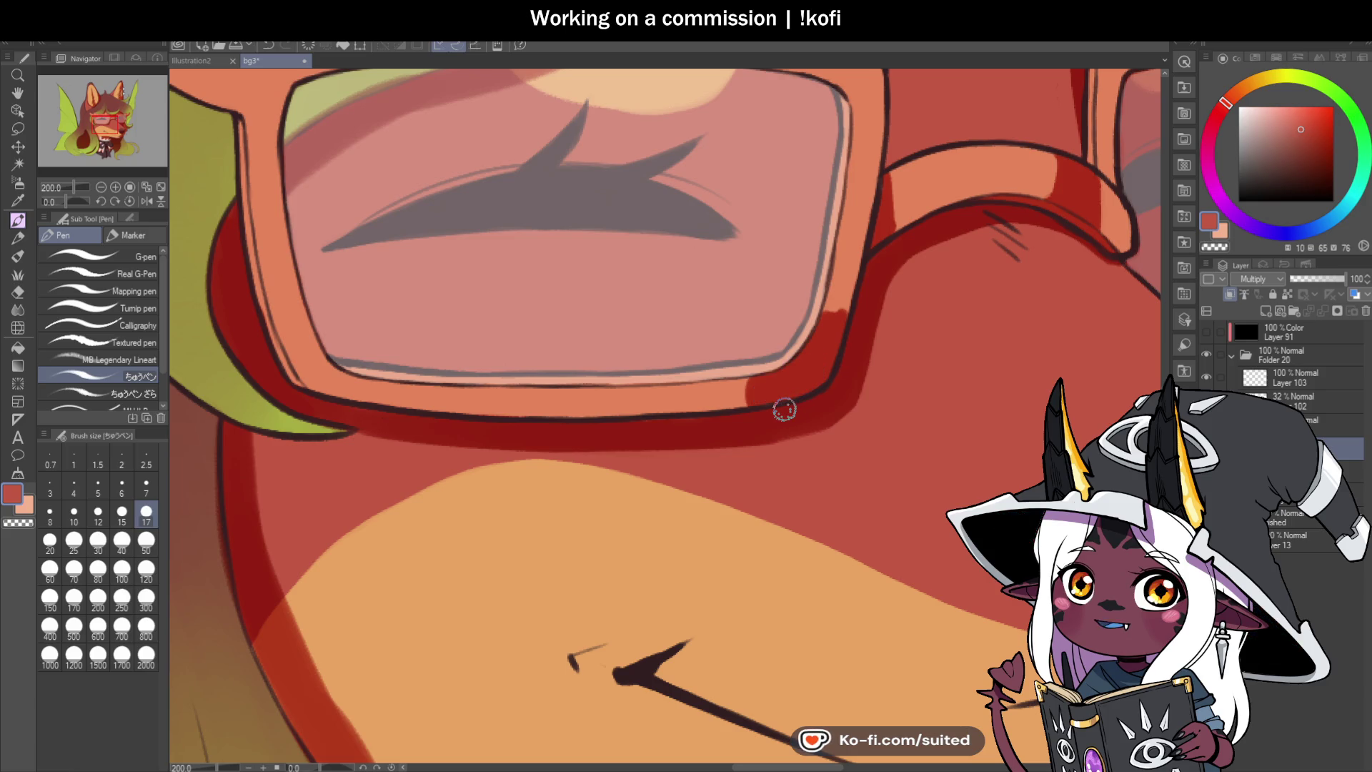
scroll(790, 383, "down", 2)
scroll(752, 399, "down", 5)
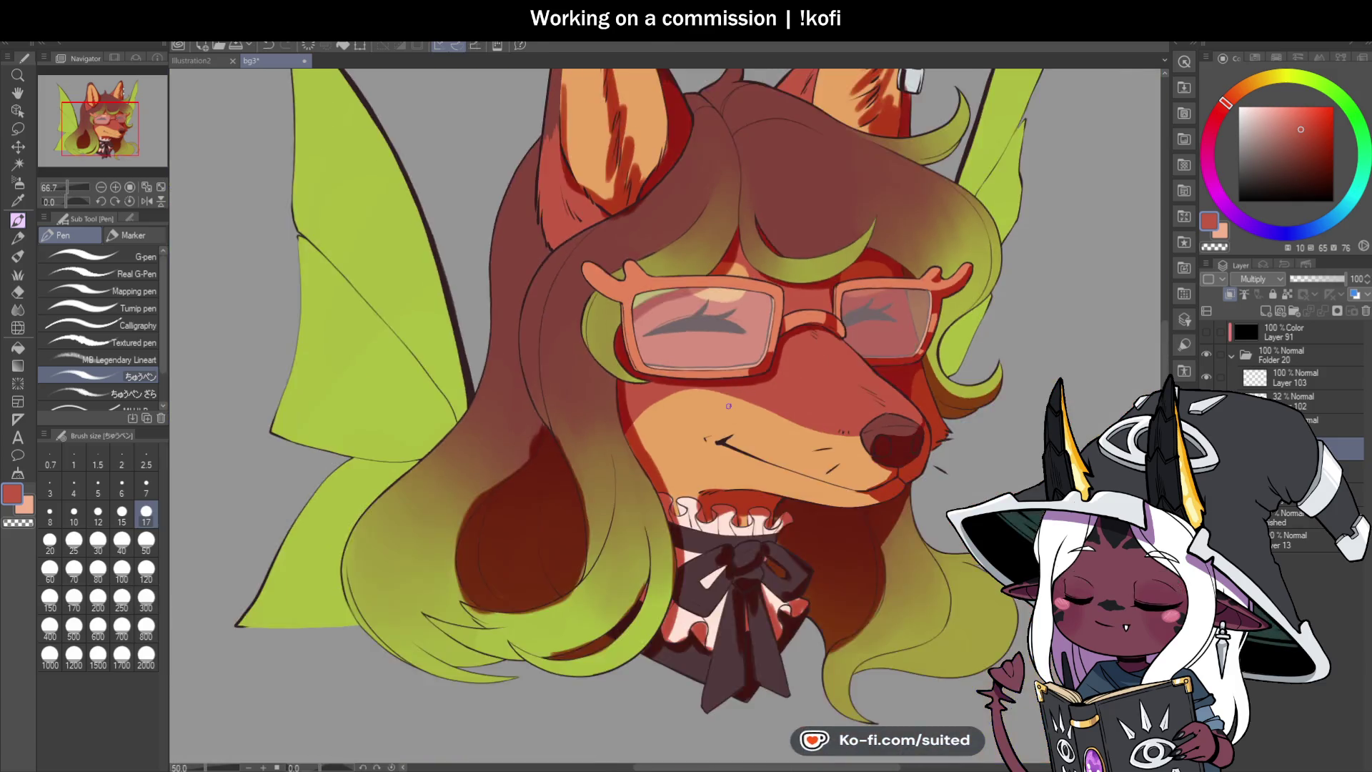
scroll(899, 415, "up", 1)
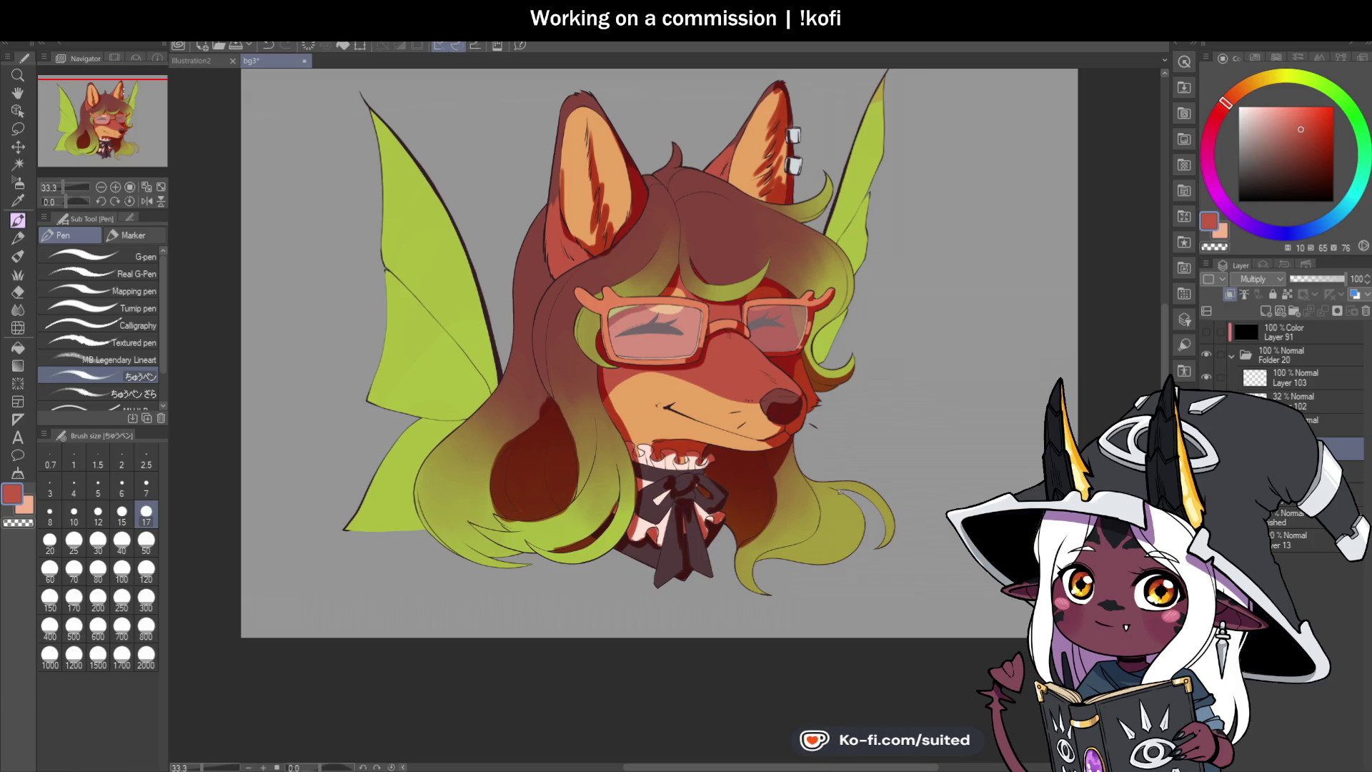
left_click(189, 60)
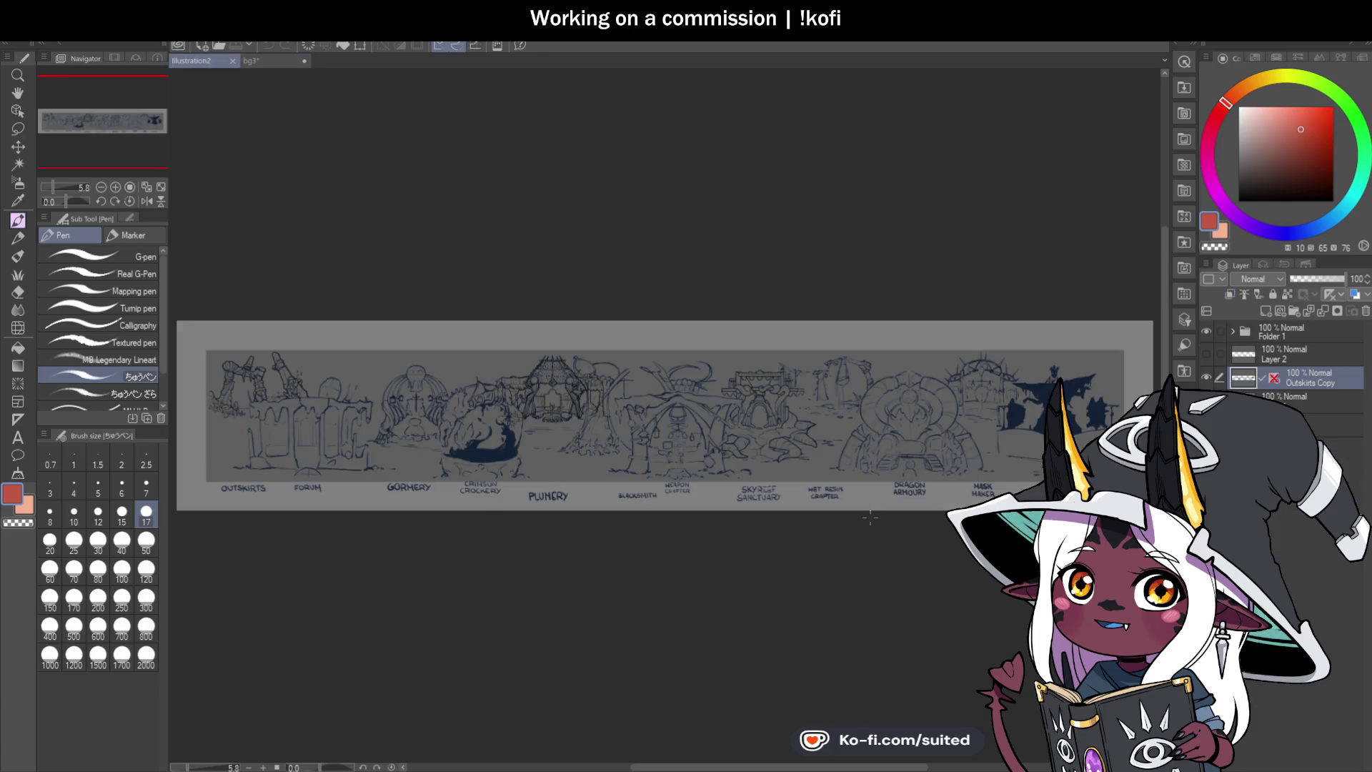
scroll(711, 386, "down", 2)
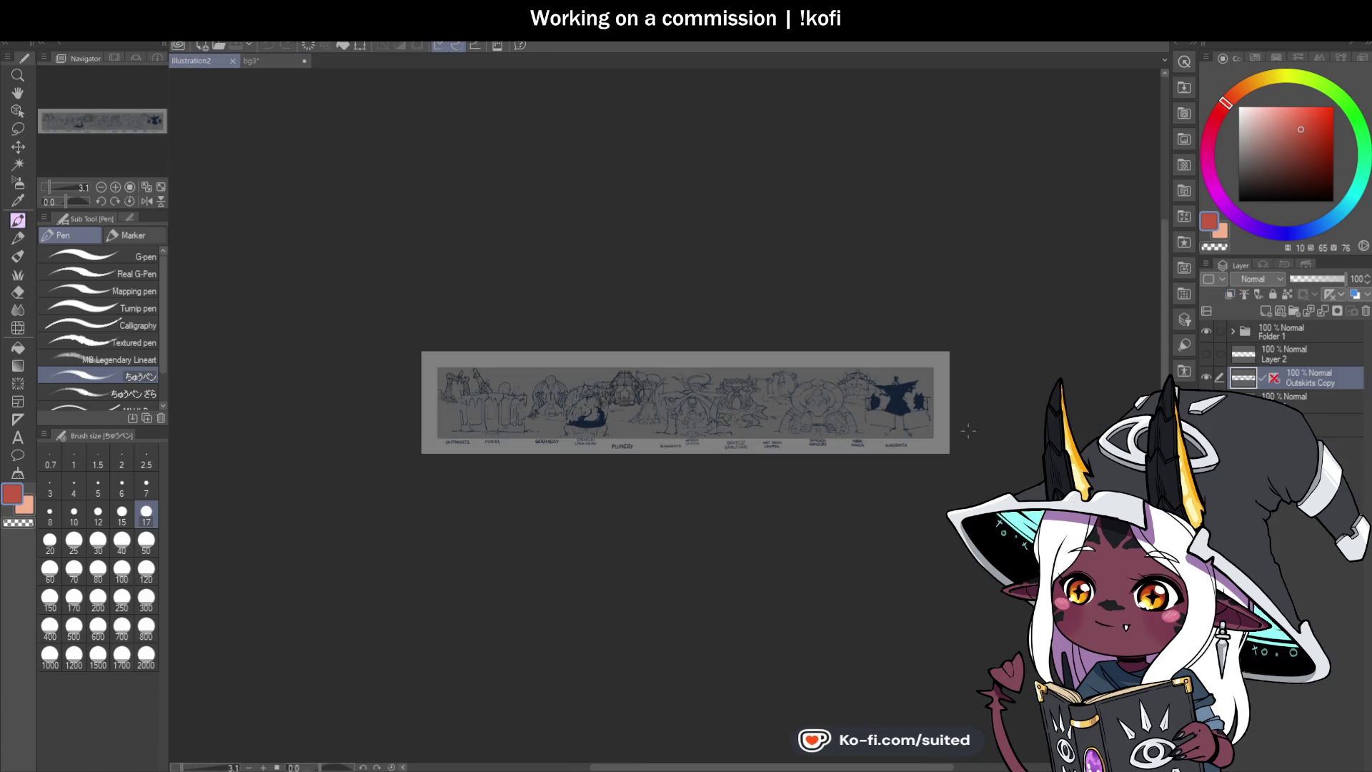
scroll(927, 392, "up", 8)
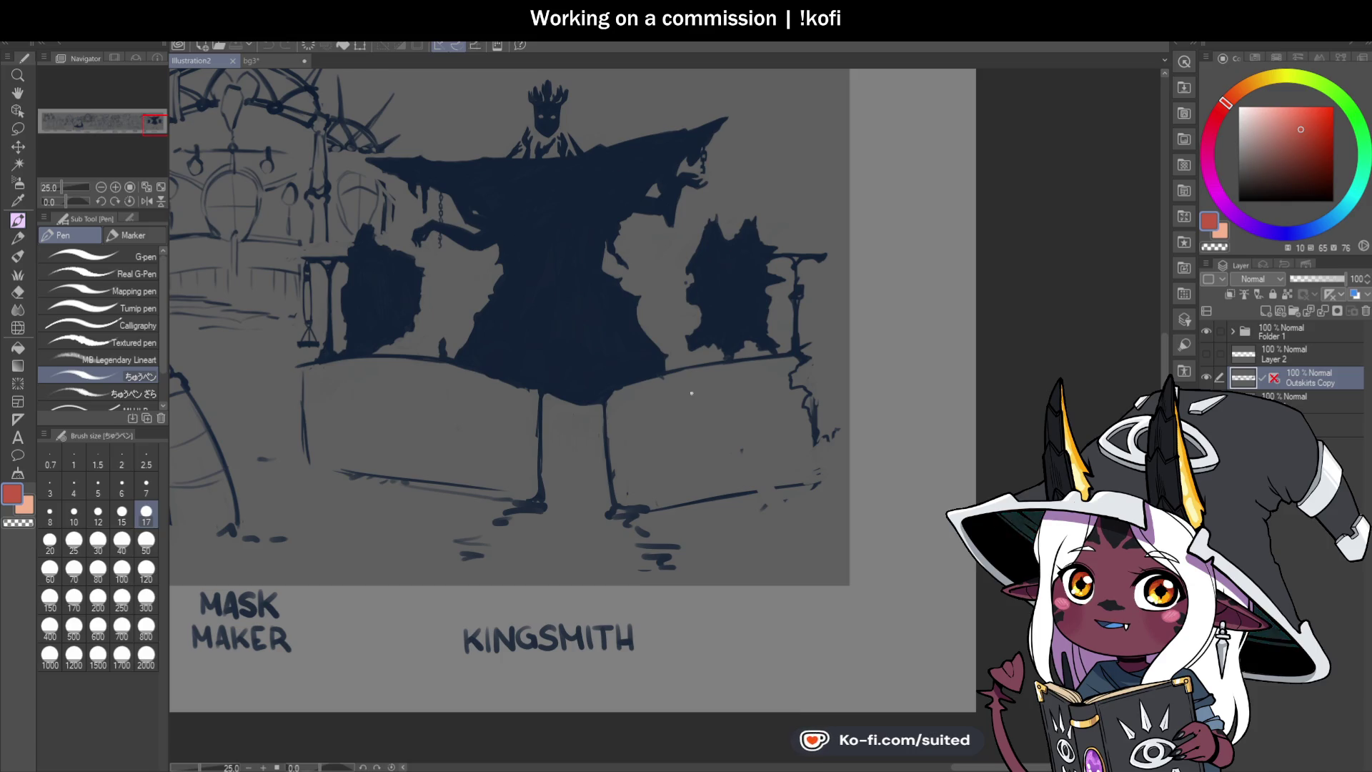
scroll(1010, 382, "down", 3)
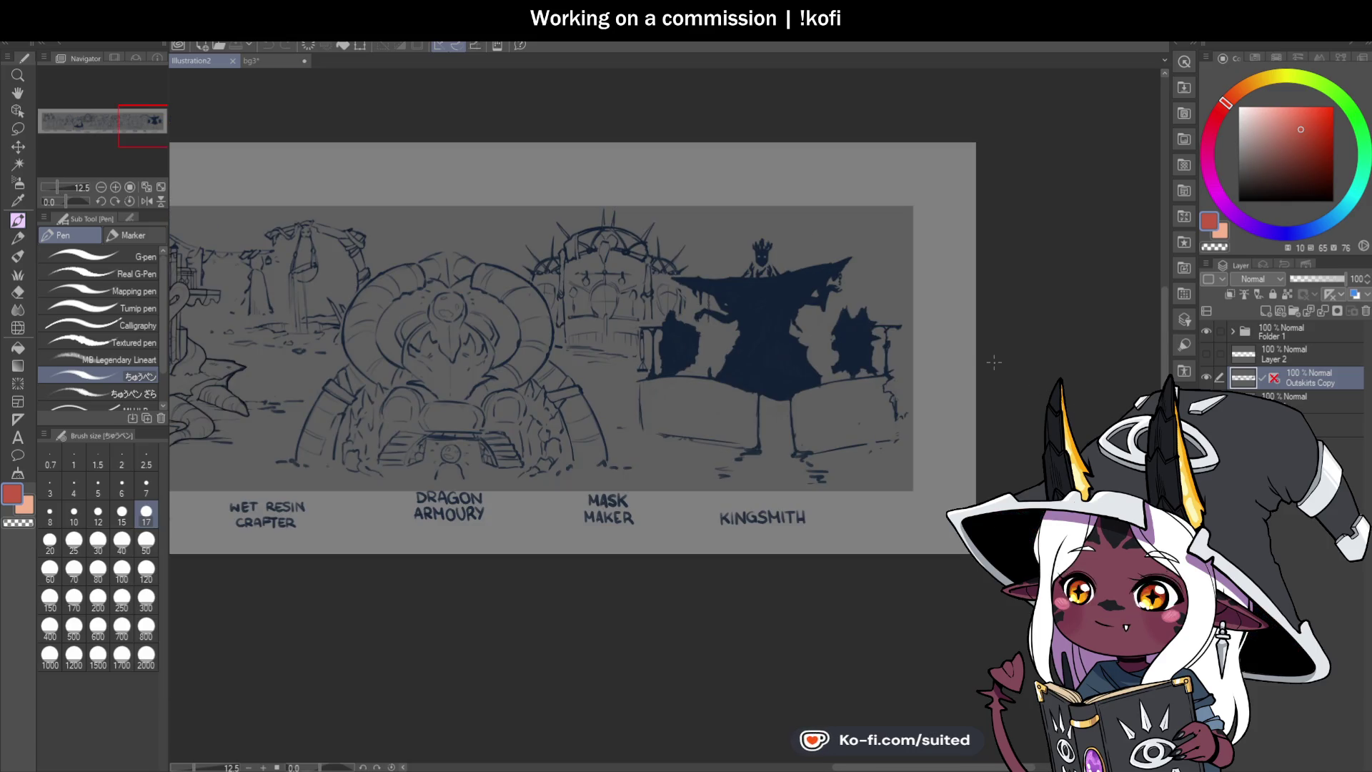
scroll(983, 385, "down", 2)
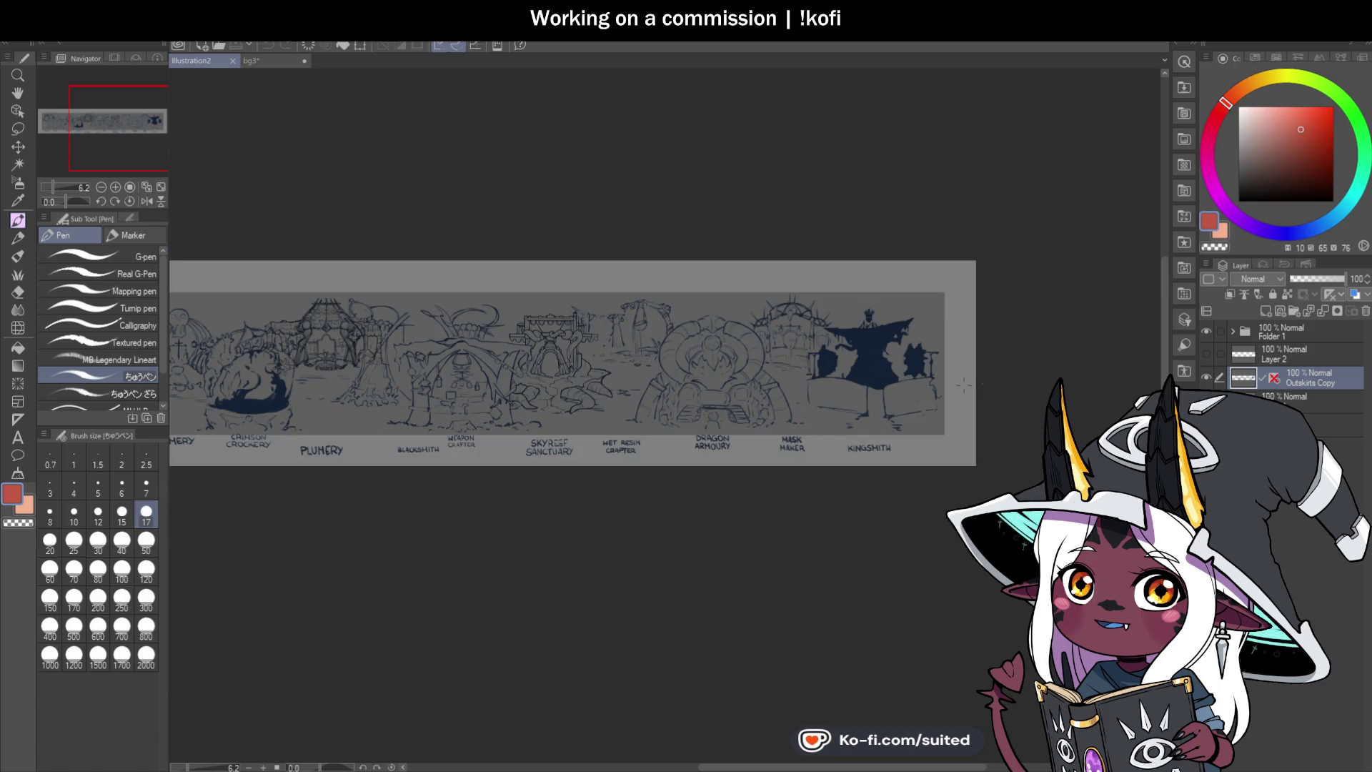
left_click(1207, 377)
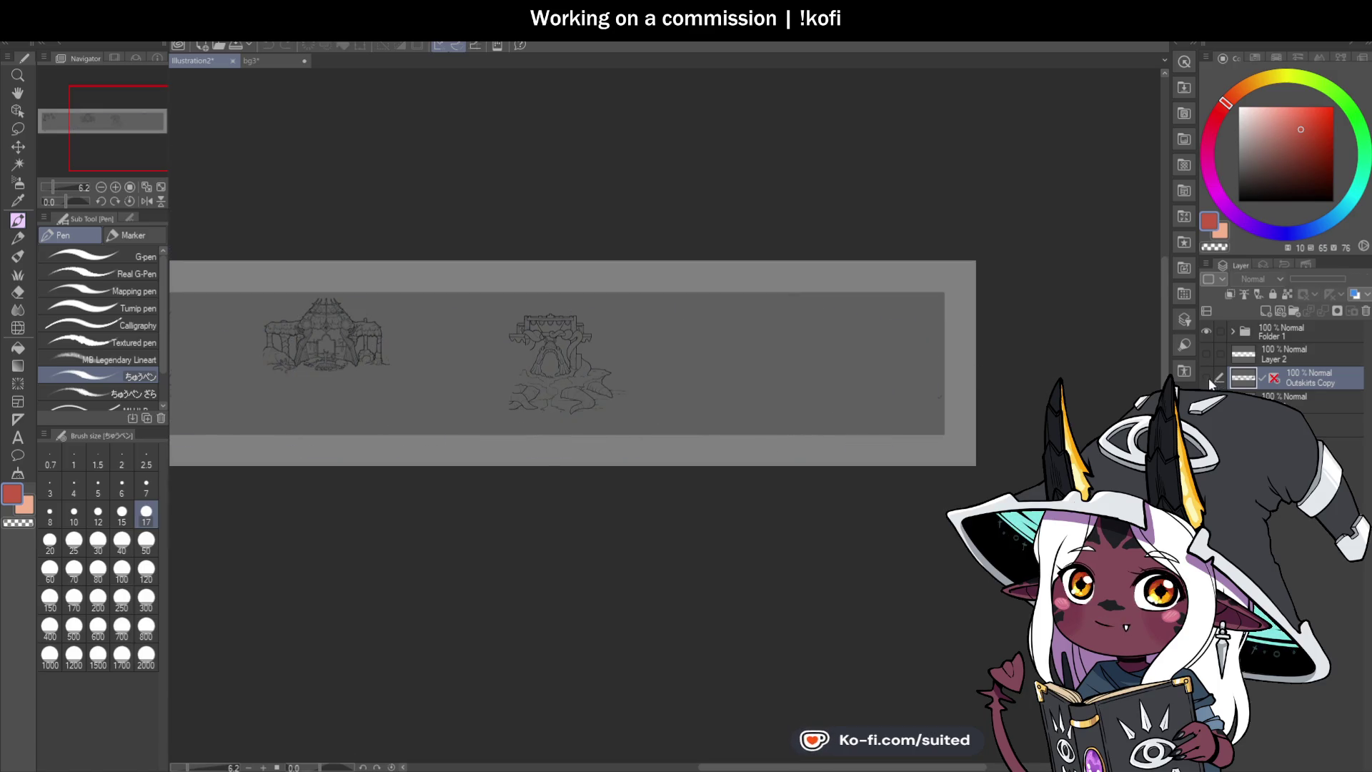
left_click_drag(284, 355, 629, 408)
scroll(629, 422, "up", 2)
scroll(629, 444, "down", 2)
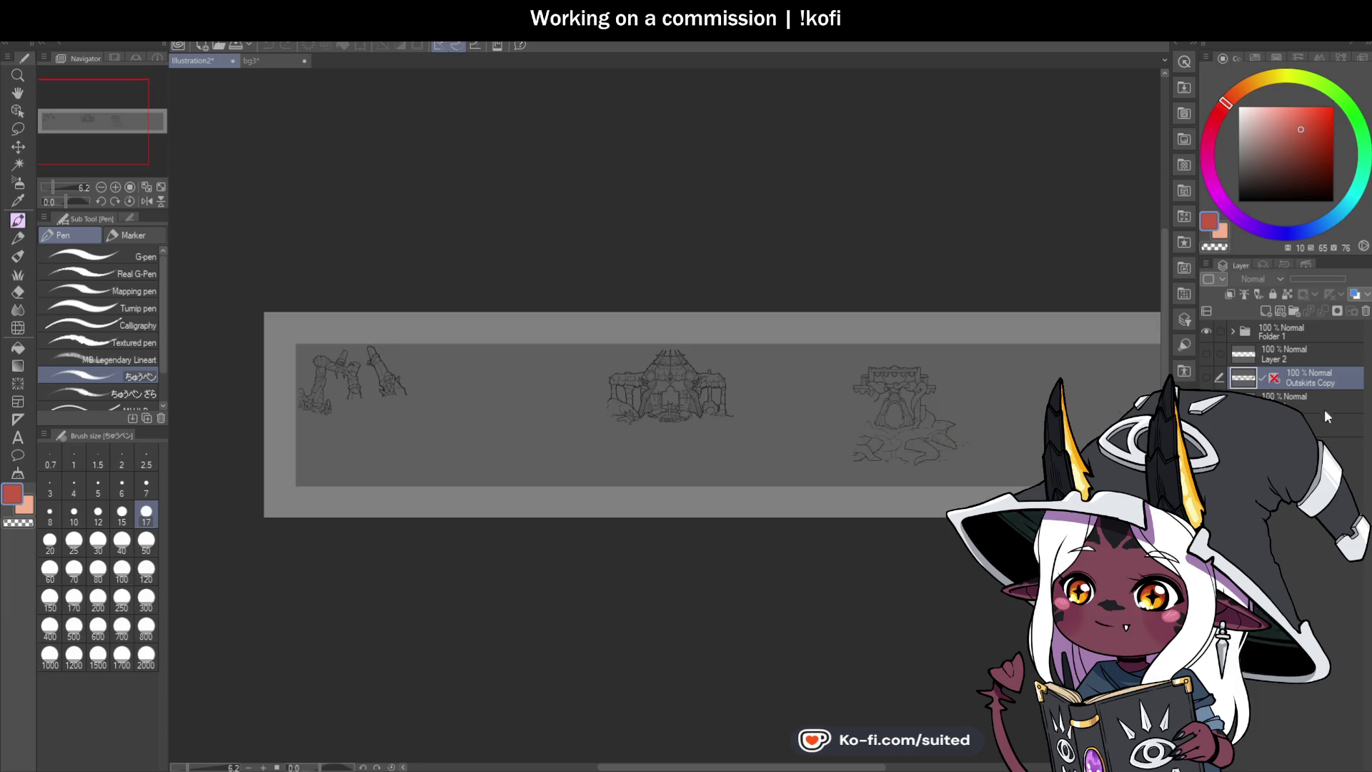
left_click(1207, 377)
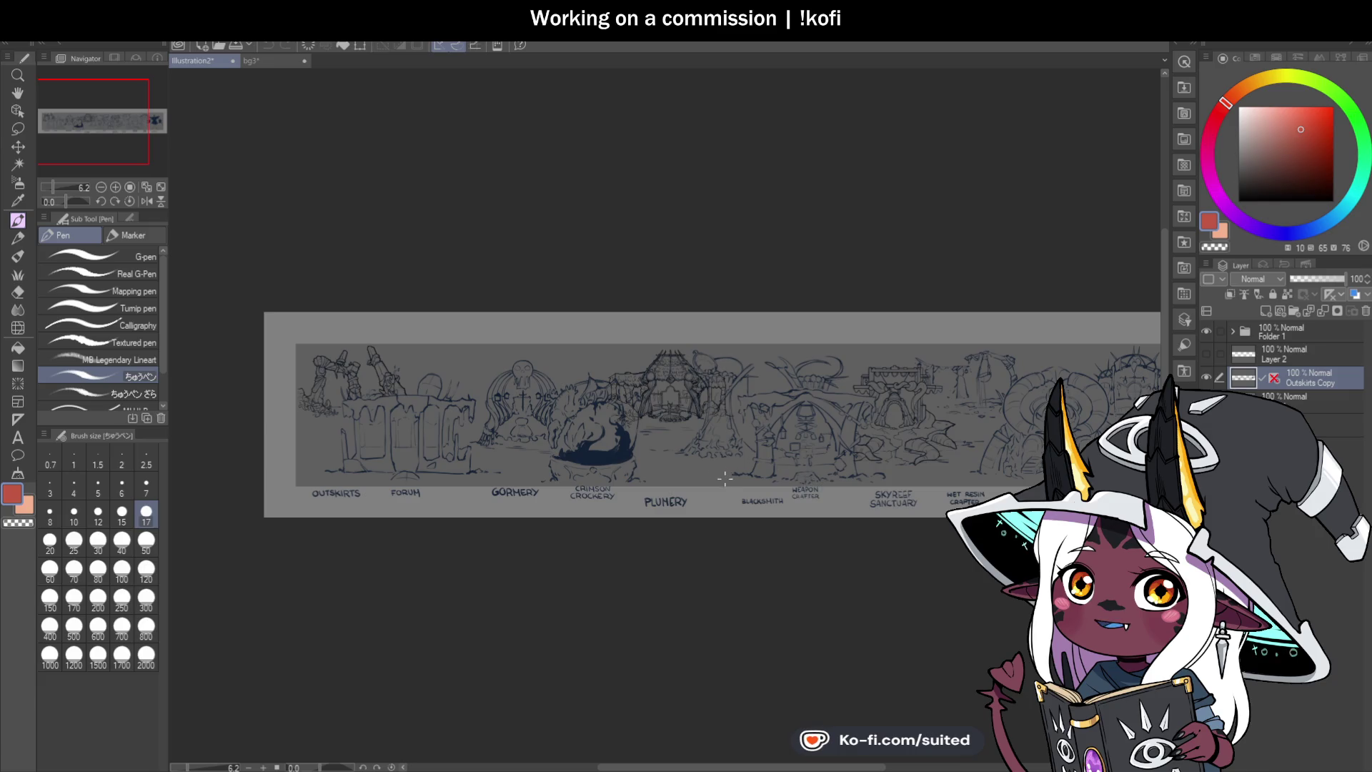
scroll(723, 479, "down", 2)
scroll(992, 402, "up", 8)
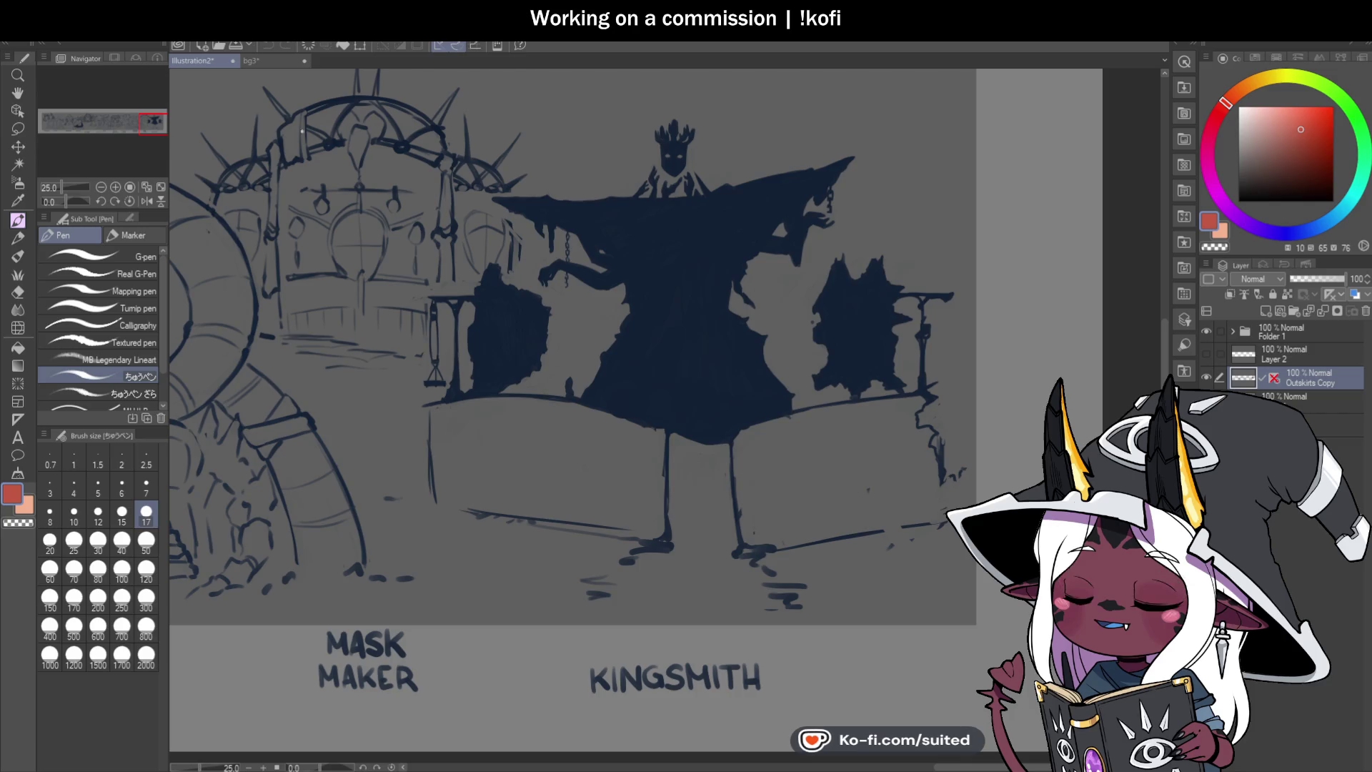
left_click(278, 63)
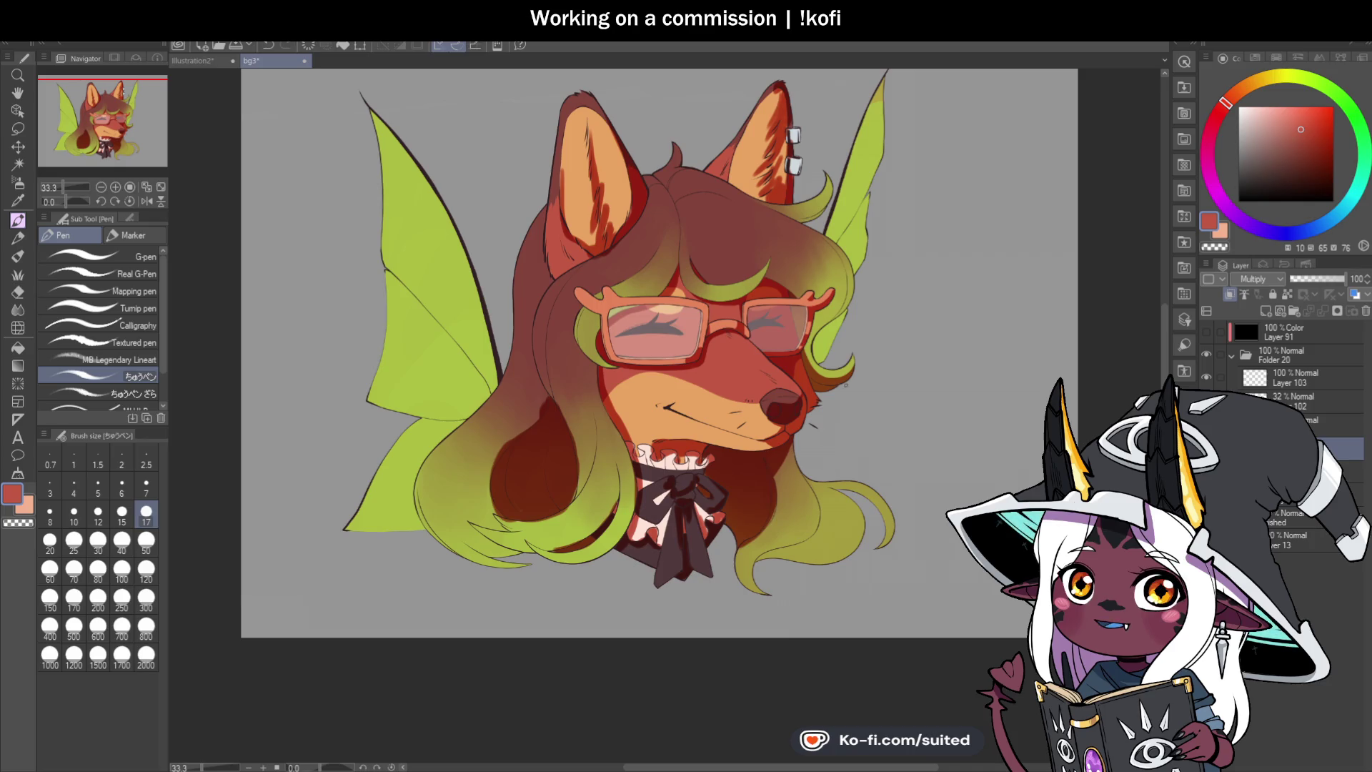
scroll(710, 405, "up", 2)
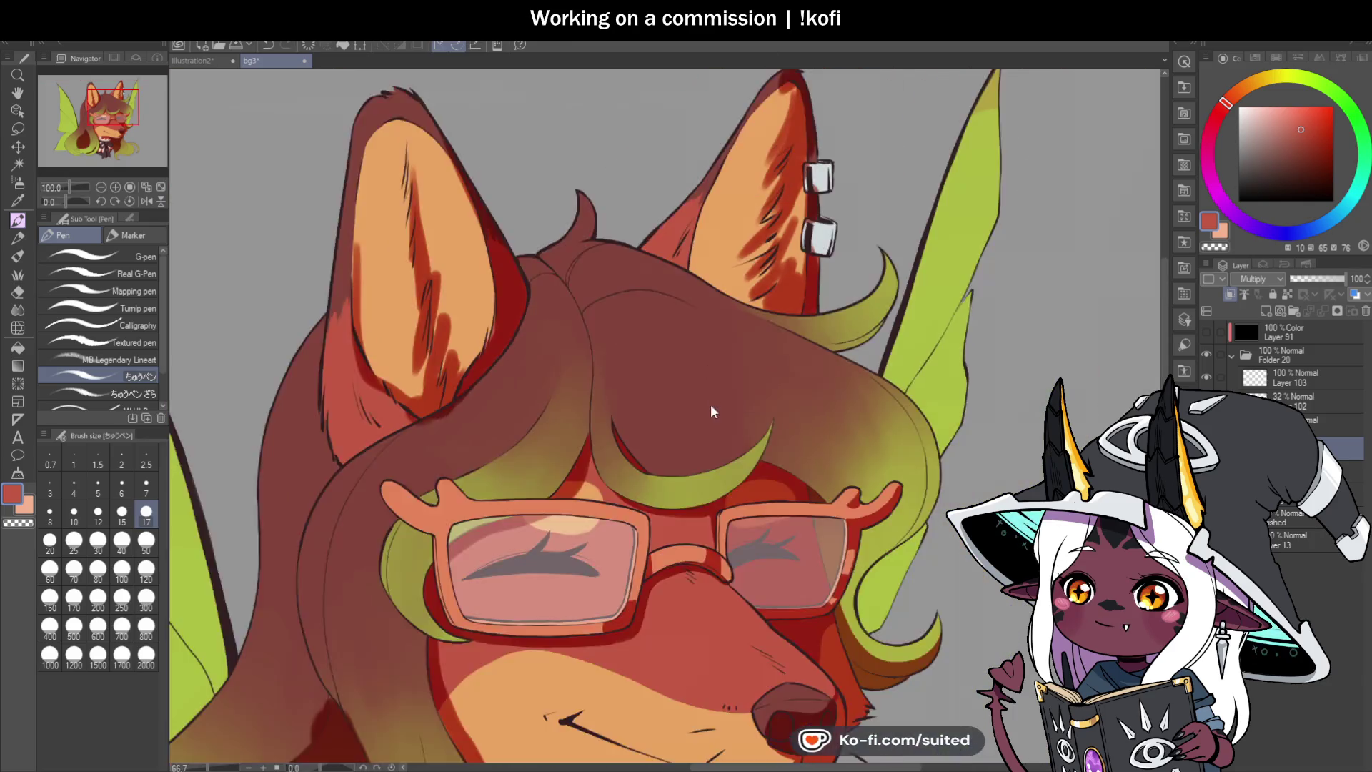
scroll(773, 136, "down", 3)
scroll(610, 446, "up", 5)
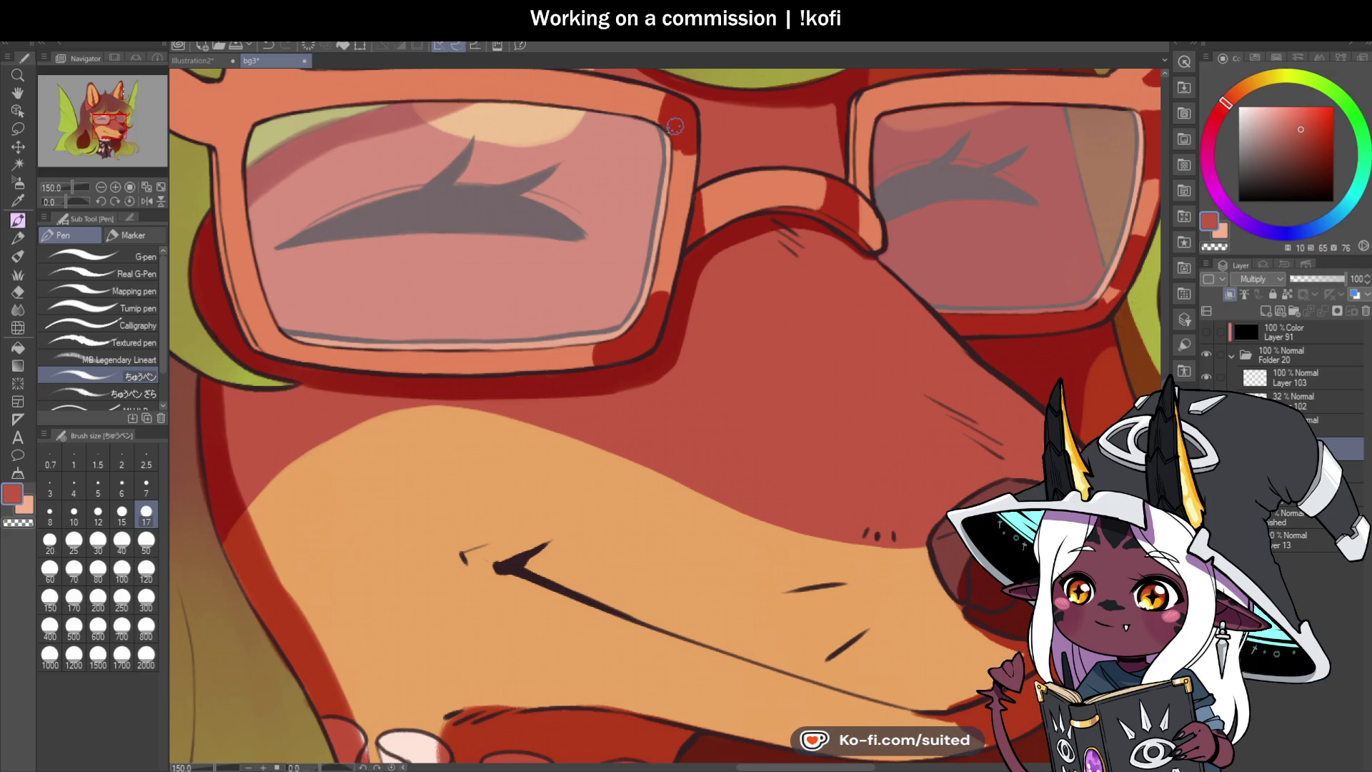
scroll(679, 426, "down", 6)
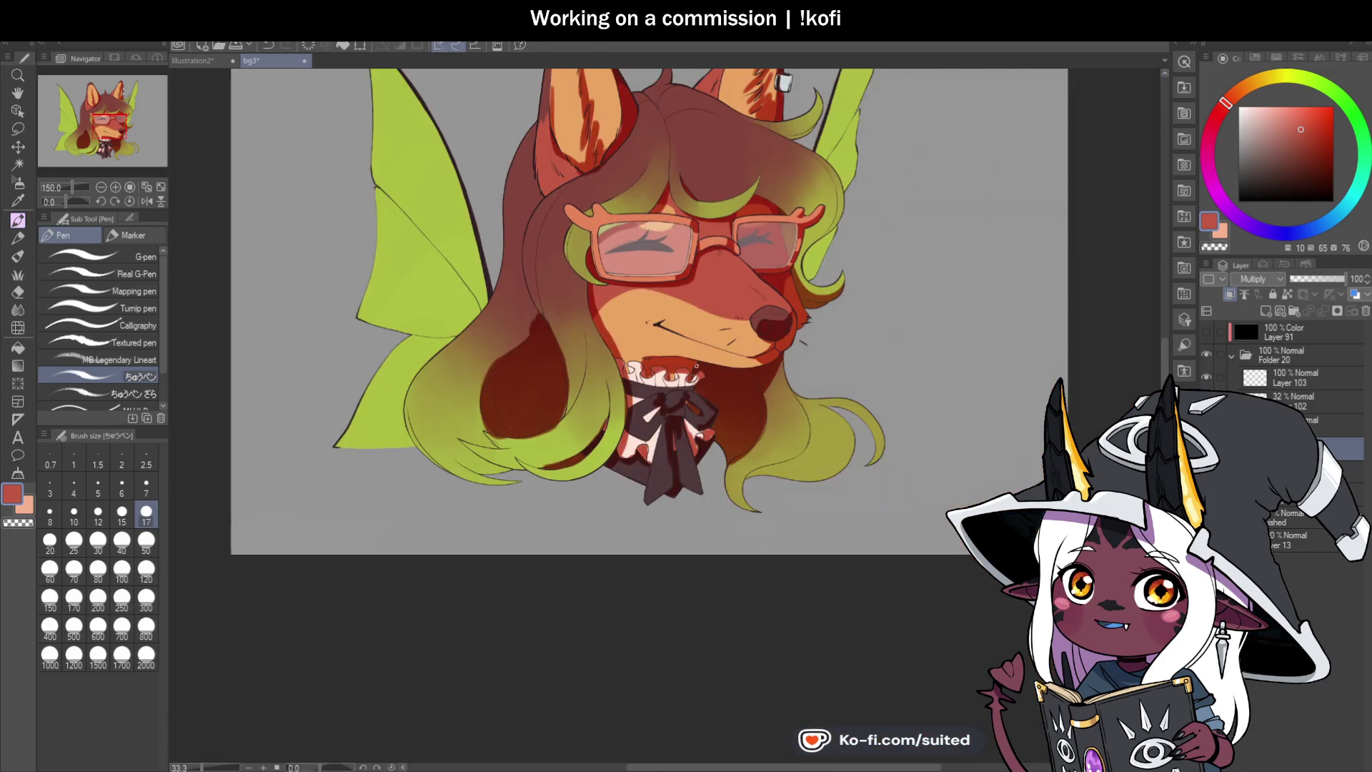
scroll(729, 591, "up", 2)
scroll(725, 457, "up", 1)
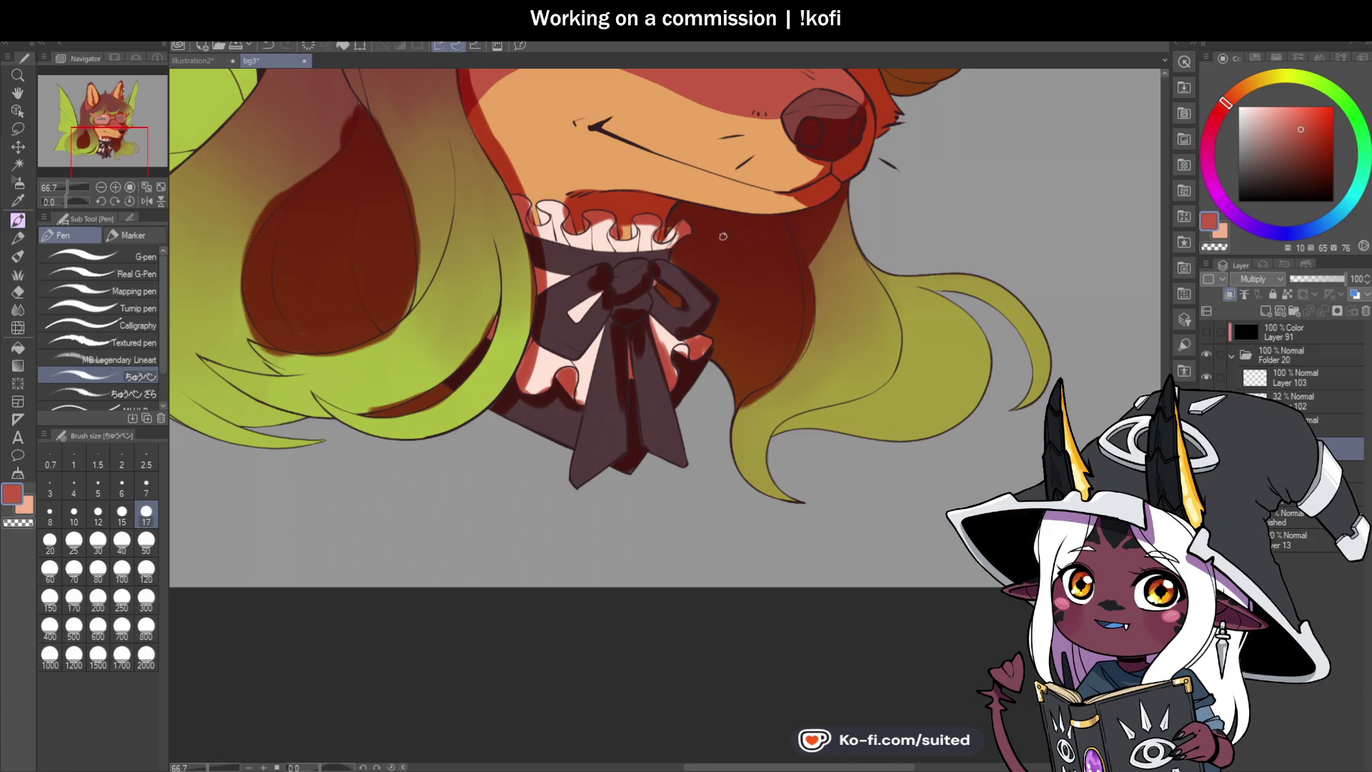
Step: Paint red over the orange gap between the collar ruffles
scroll(725, 241, "up", 5)
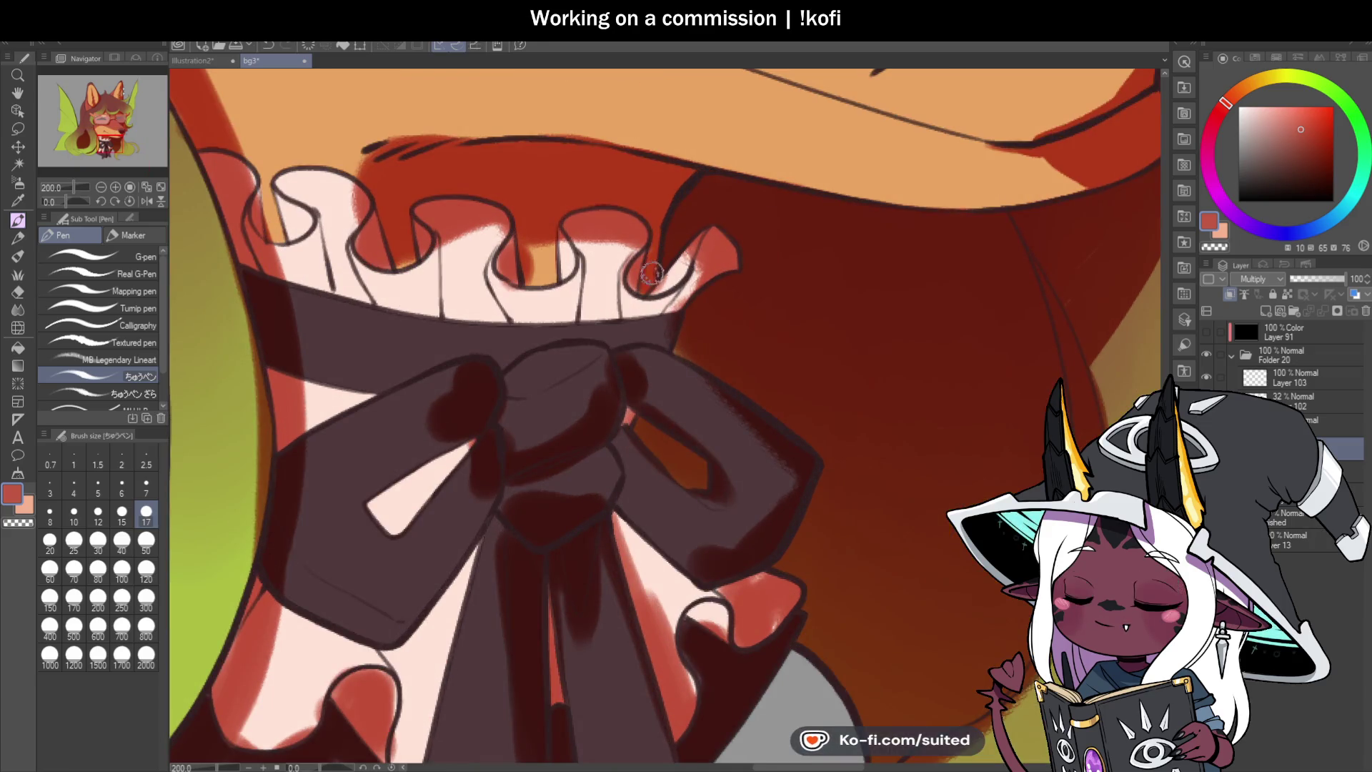
mouse_move(543, 239)
left_mouse_down()
mouse_move(548, 282)
mouse_move(515, 248)
mouse_move(552, 275)
left_mouse_up()
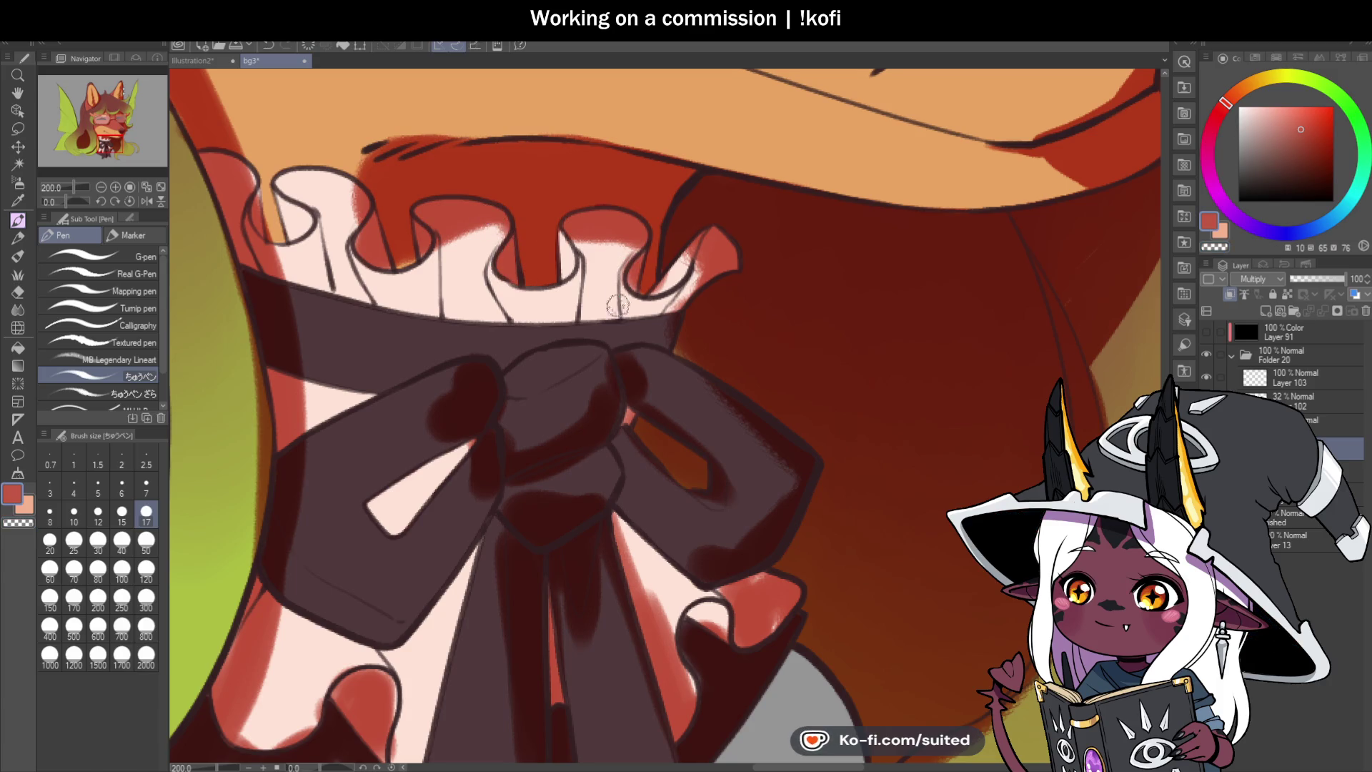
scroll(606, 379, "down", 1)
scroll(606, 379, "down", 3)
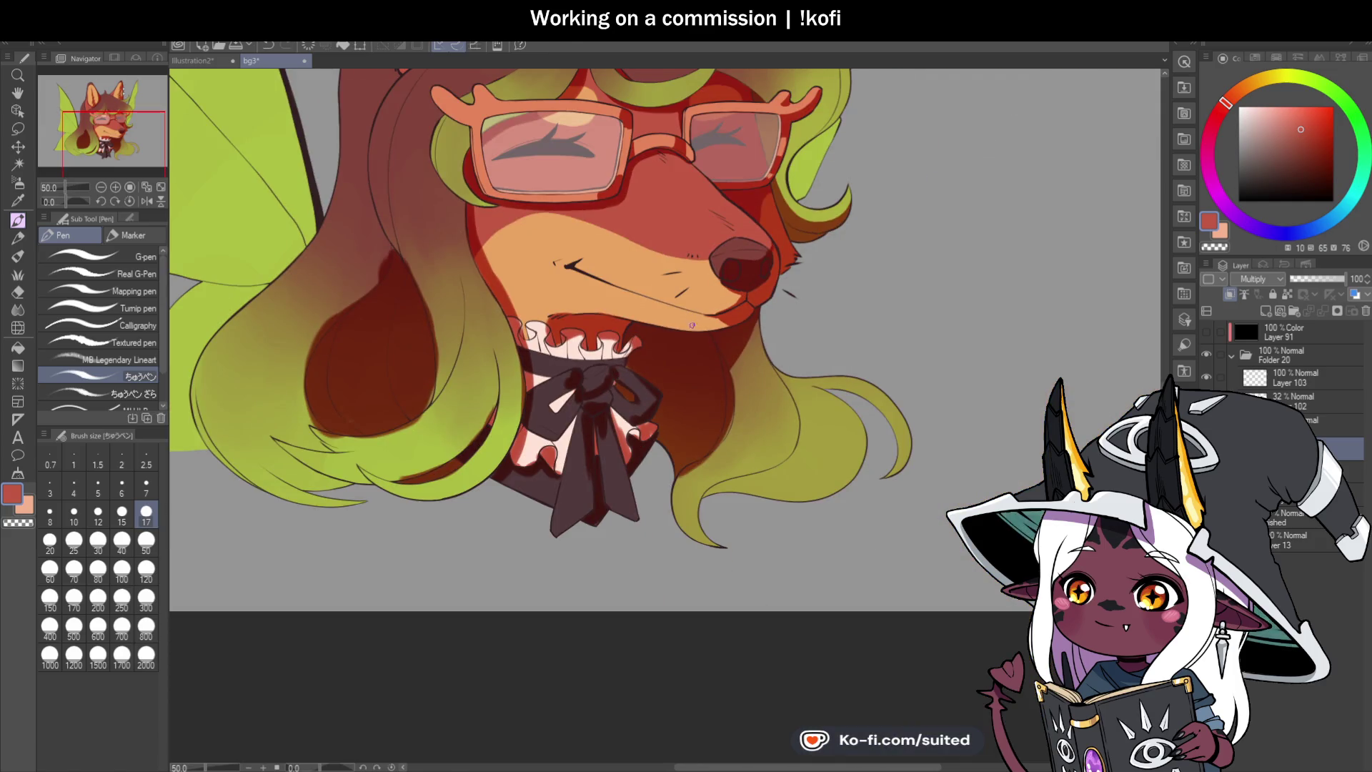
scroll(507, 236, "up", 2)
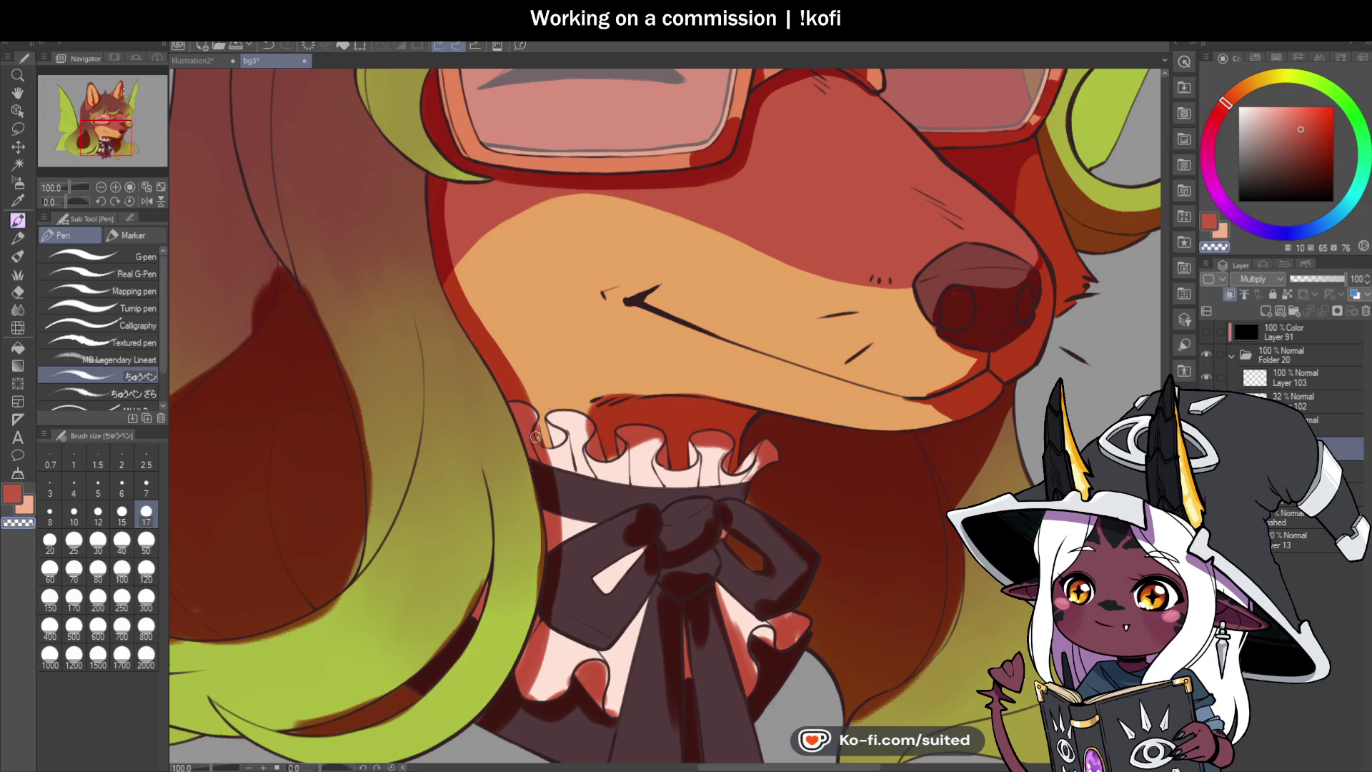
scroll(633, 409, "down", 3)
scroll(633, 409, "up", 2)
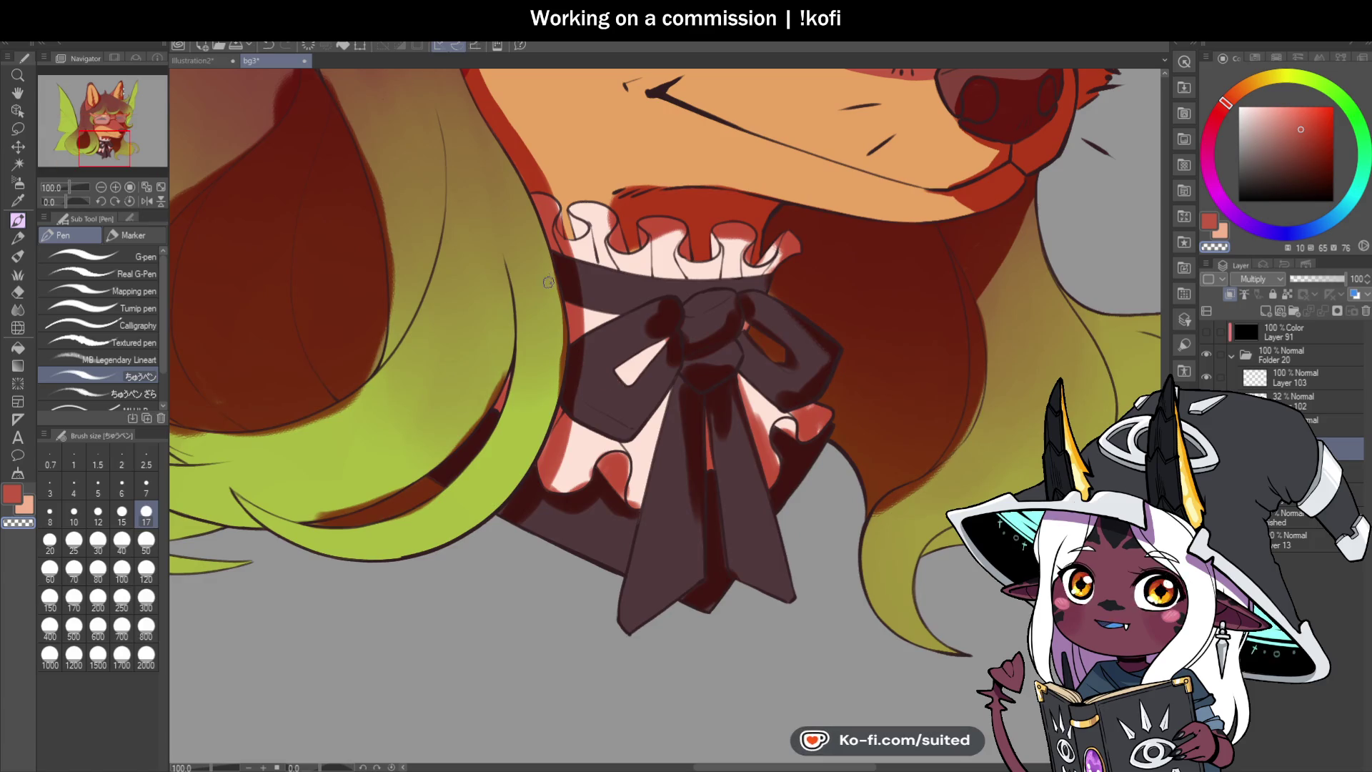
Step: Touch up the green hair edge by the bow and smooth the brown strip's edges at the hair tip
left_click_drag(562, 328, 548, 413)
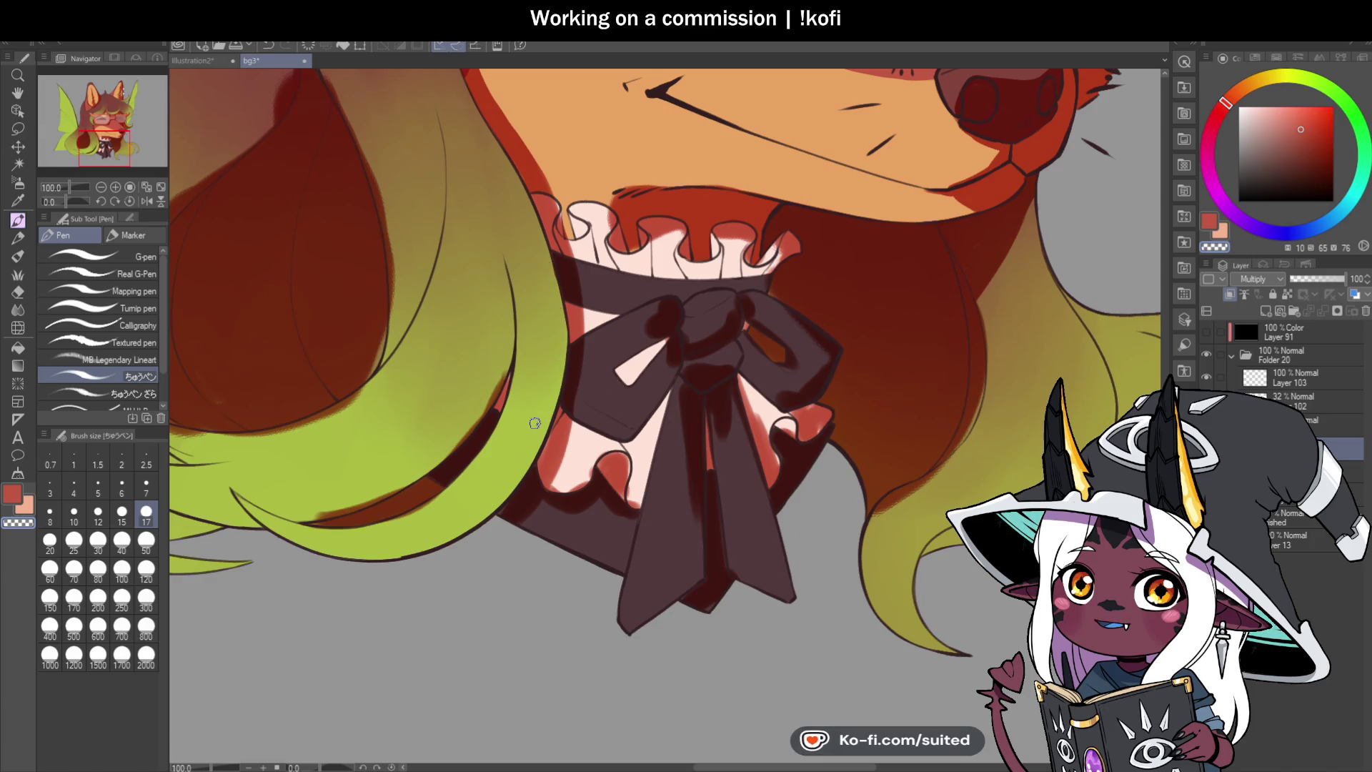
scroll(428, 443, "down", 2)
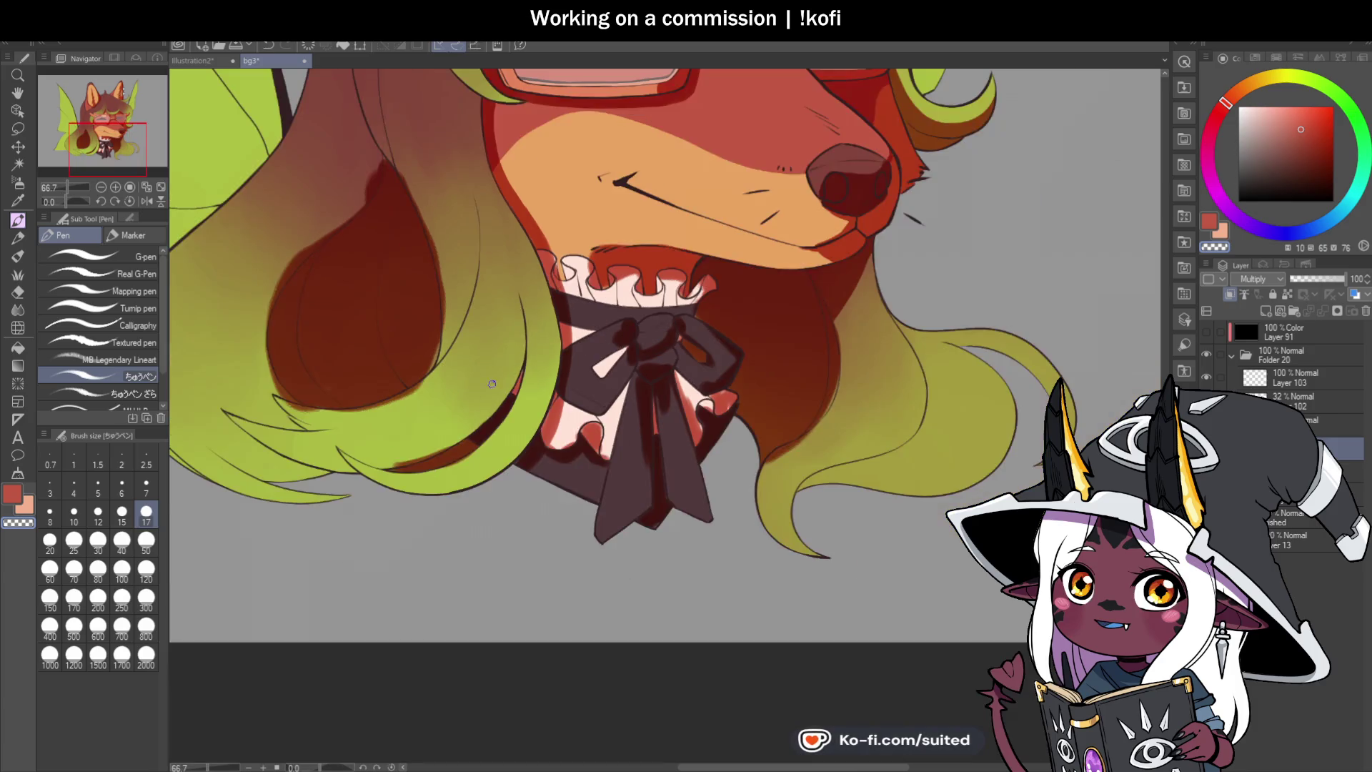
scroll(372, 488, "up", 3)
mouse_move(373, 488)
left_mouse_down()
mouse_move(512, 438)
mouse_move(668, 287)
left_mouse_up()
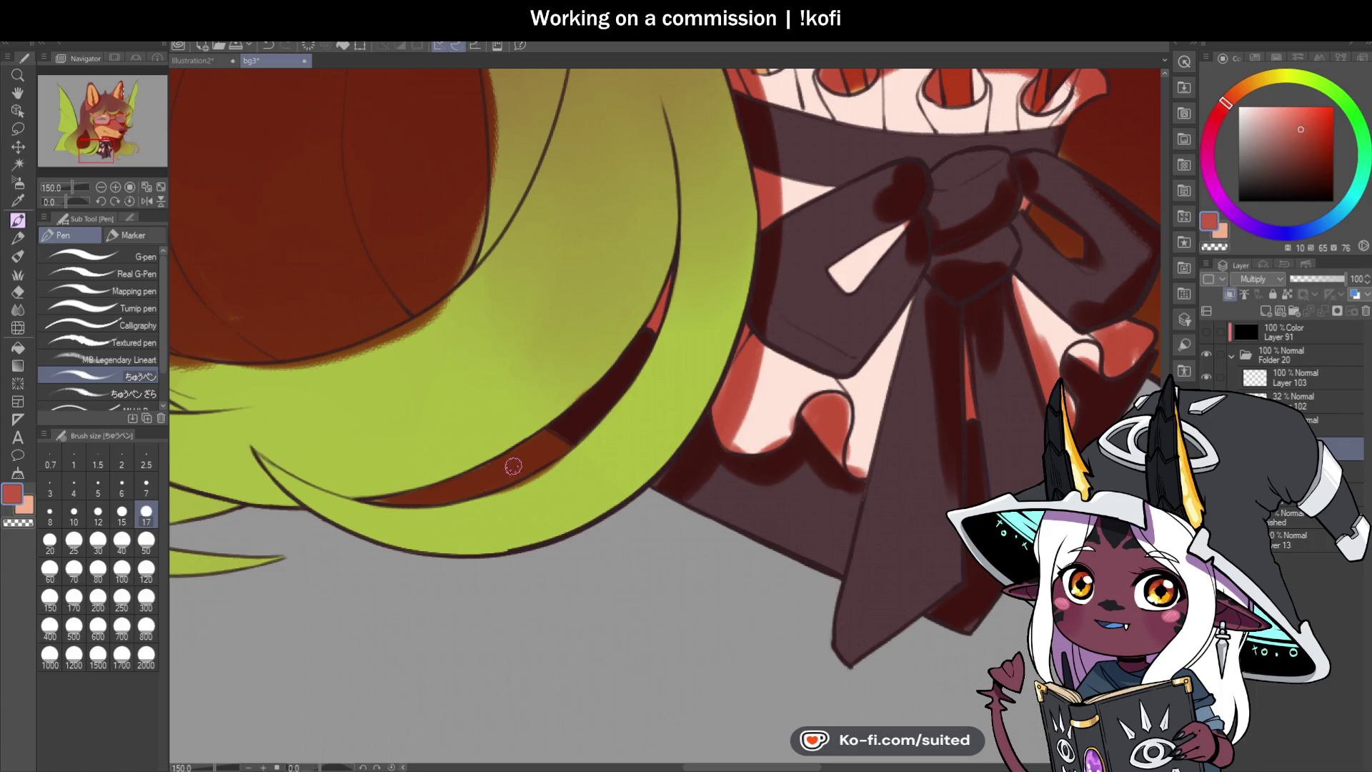
left_click_drag(567, 450, 552, 475)
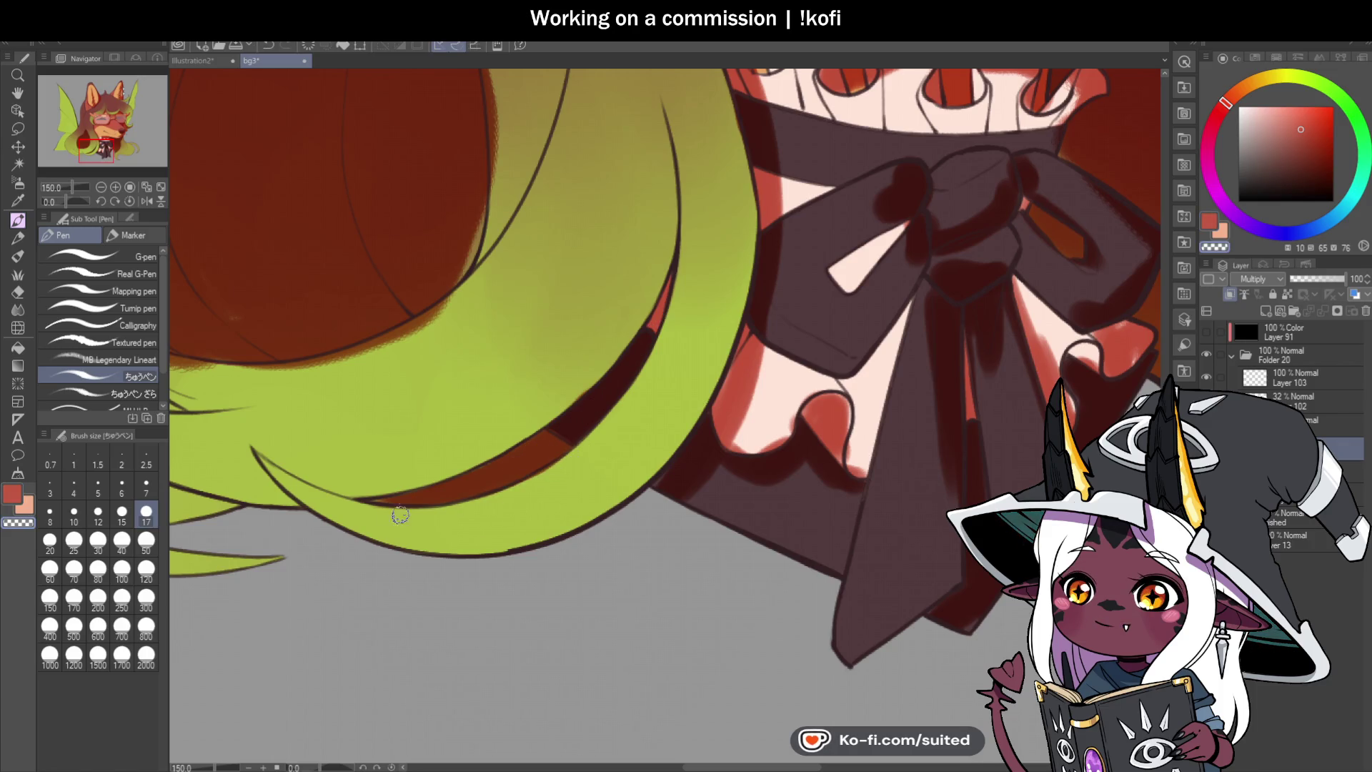
mouse_move(677, 200)
left_mouse_down()
mouse_move(539, 373)
mouse_move(558, 322)
left_mouse_up()
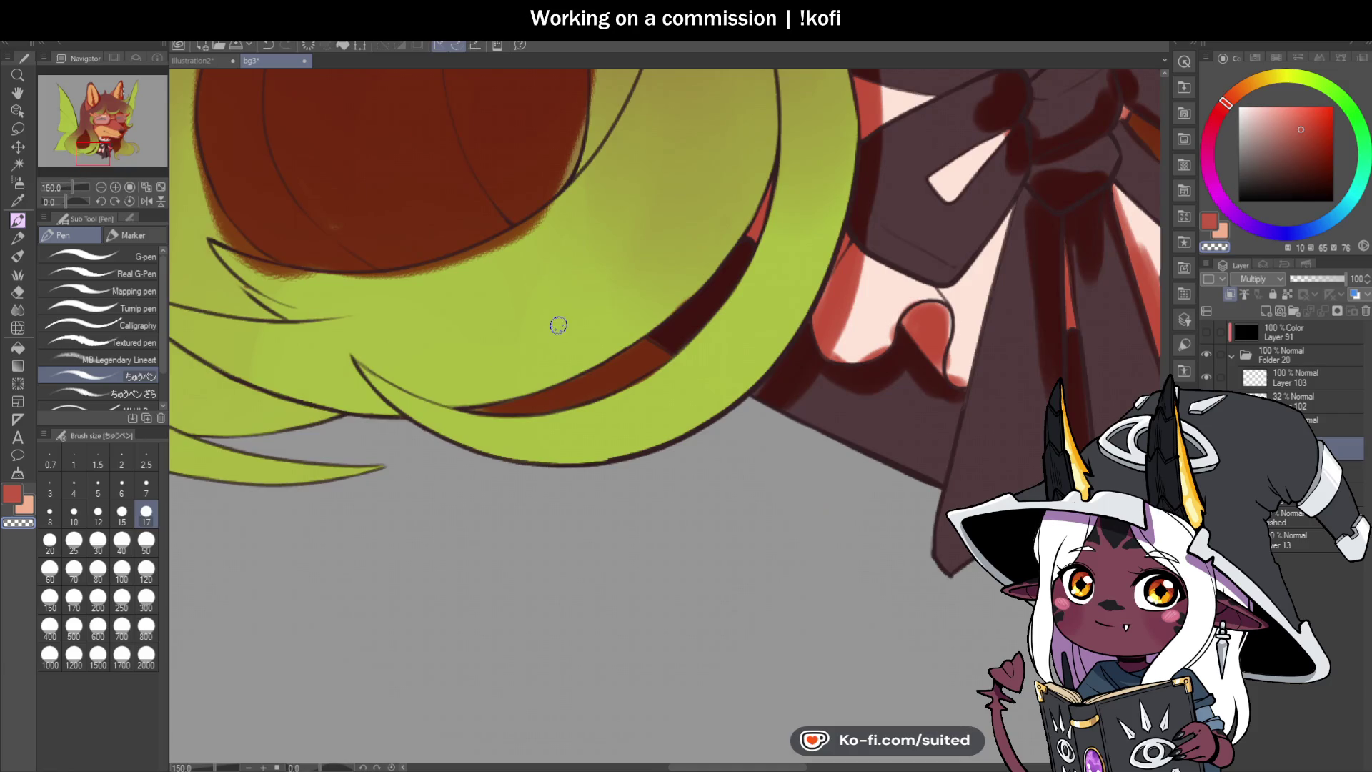
mouse_move(465, 413)
left_mouse_down()
mouse_move(541, 397)
mouse_move(659, 342)
left_mouse_up()
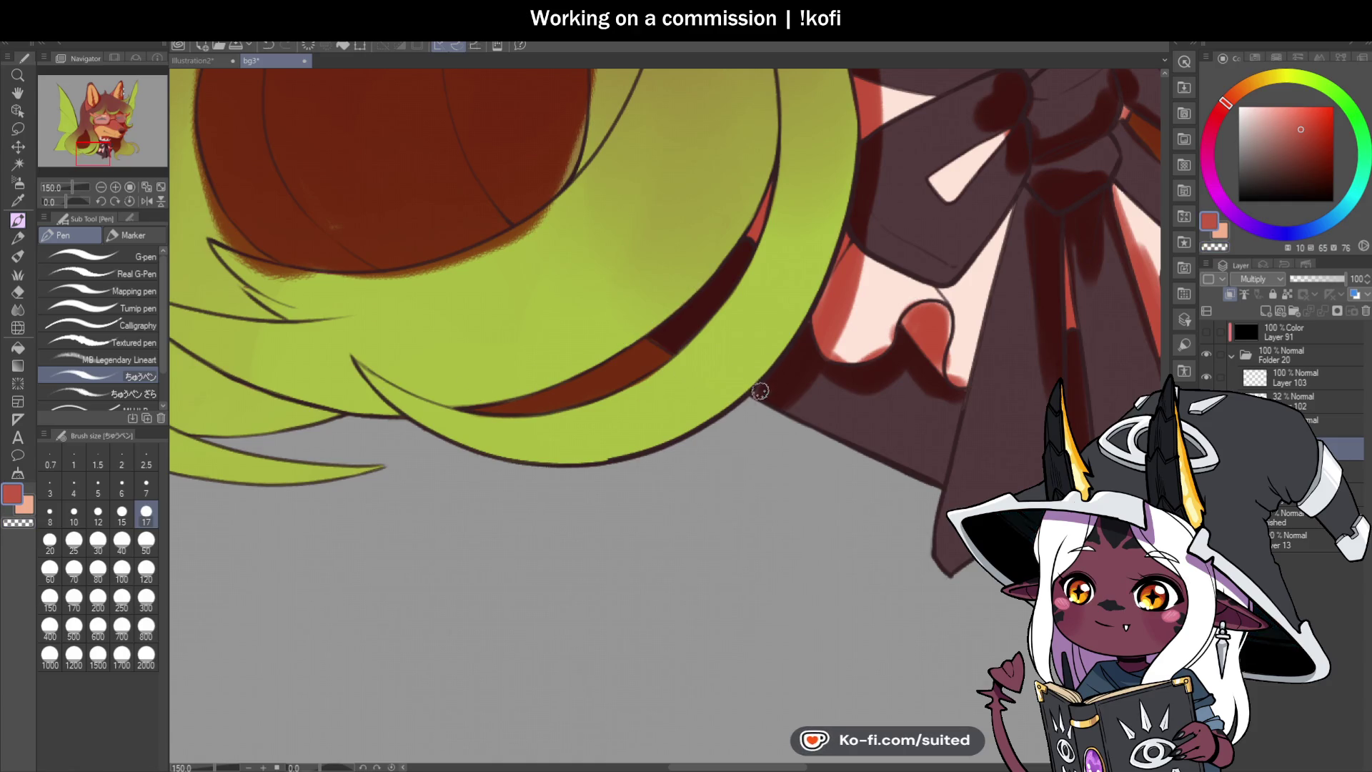
mouse_move(791, 339)
left_mouse_down()
mouse_move(665, 382)
mouse_move(727, 366)
left_mouse_up()
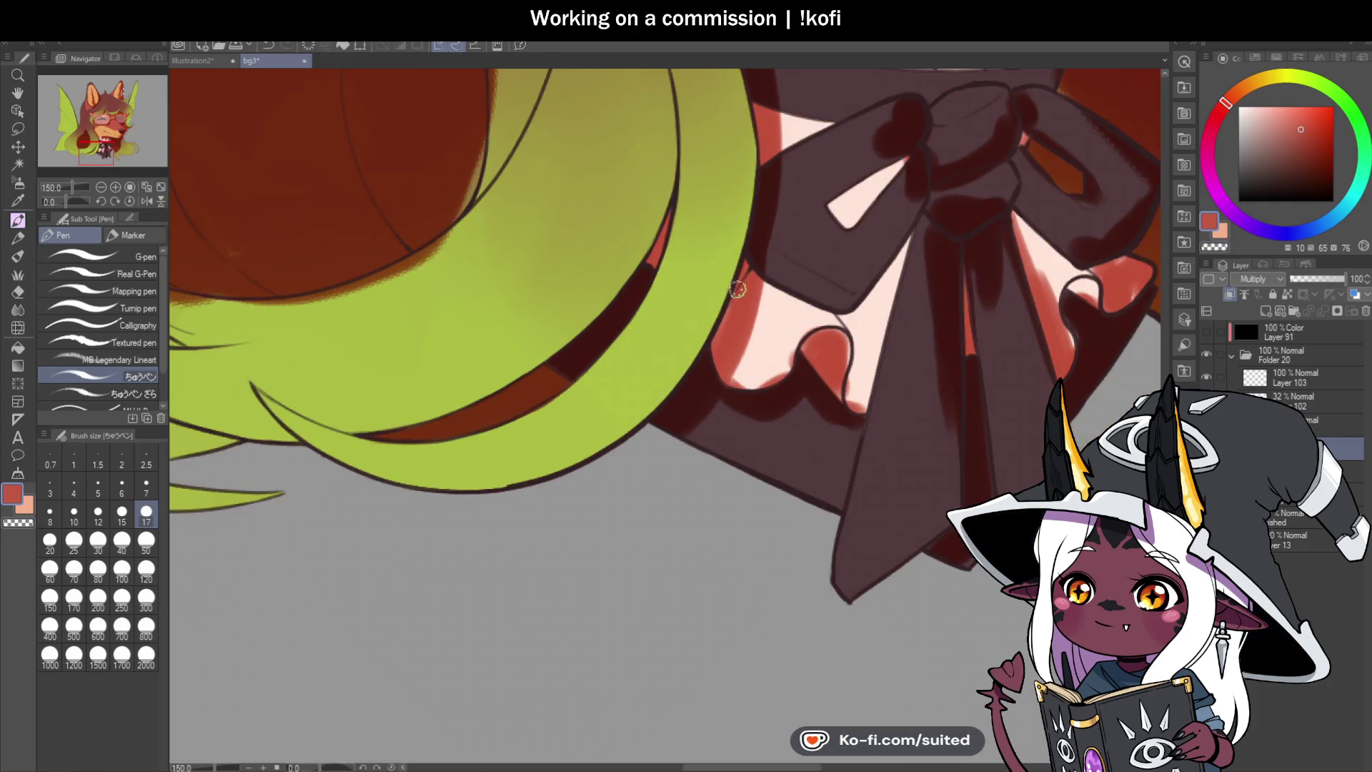
scroll(704, 392, "down", 5)
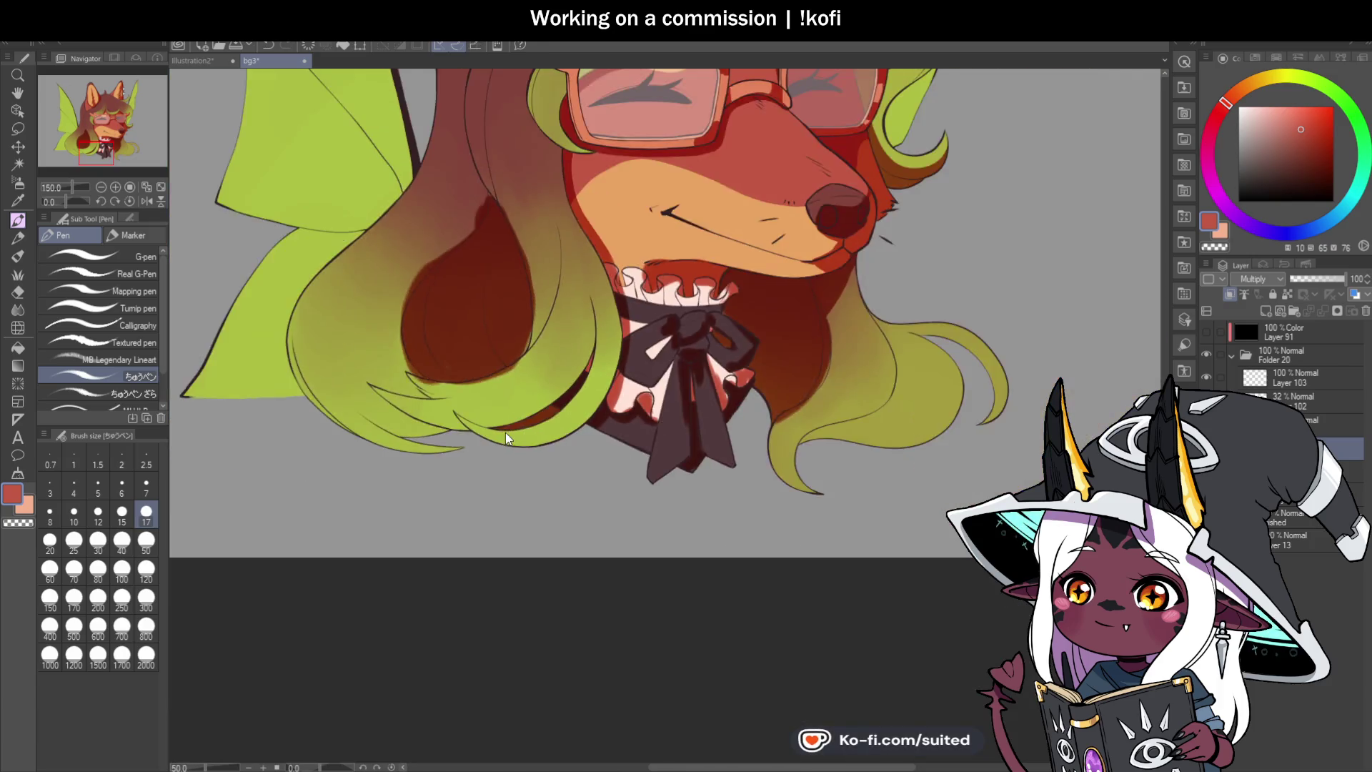
Step: Toggle the pen to transparent colour and zoom in on the glasses frame corner near the bridge
scroll(629, 158, "up", 5)
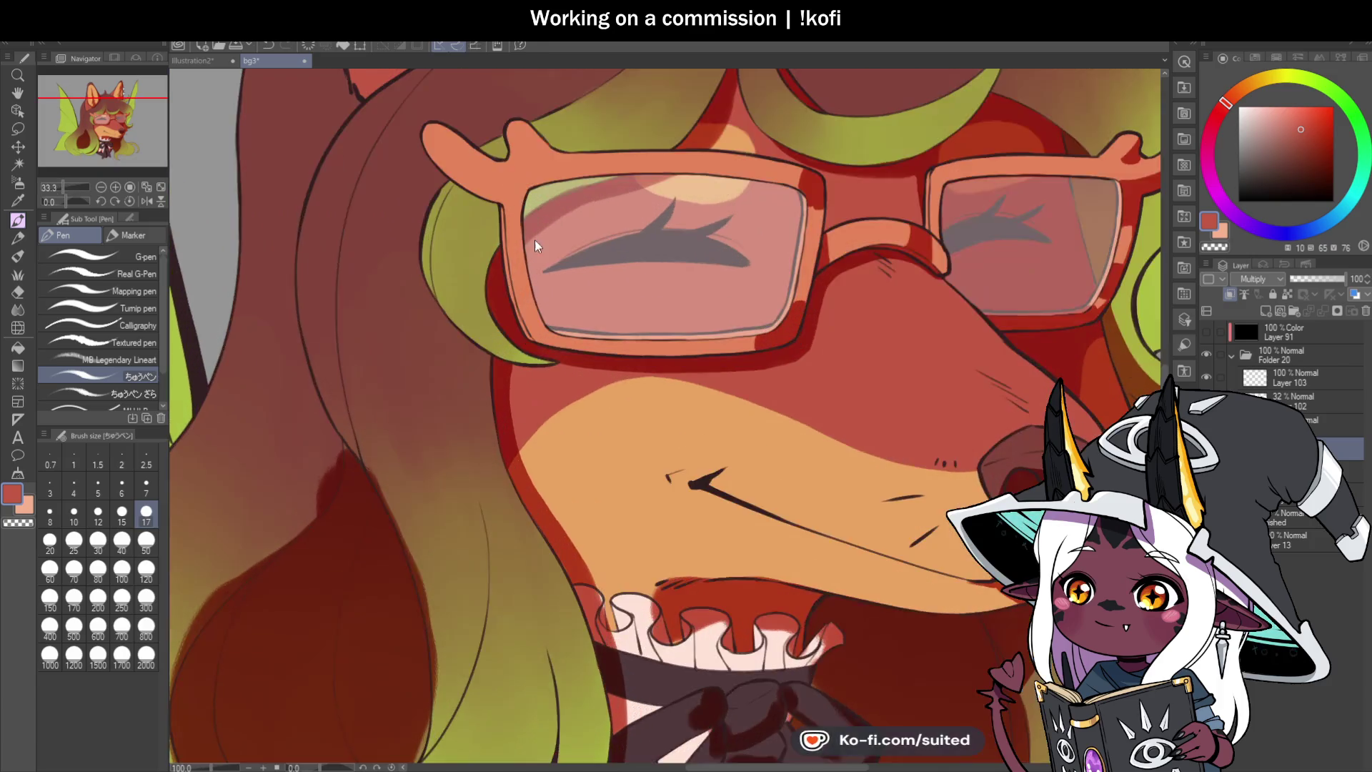
key("c")
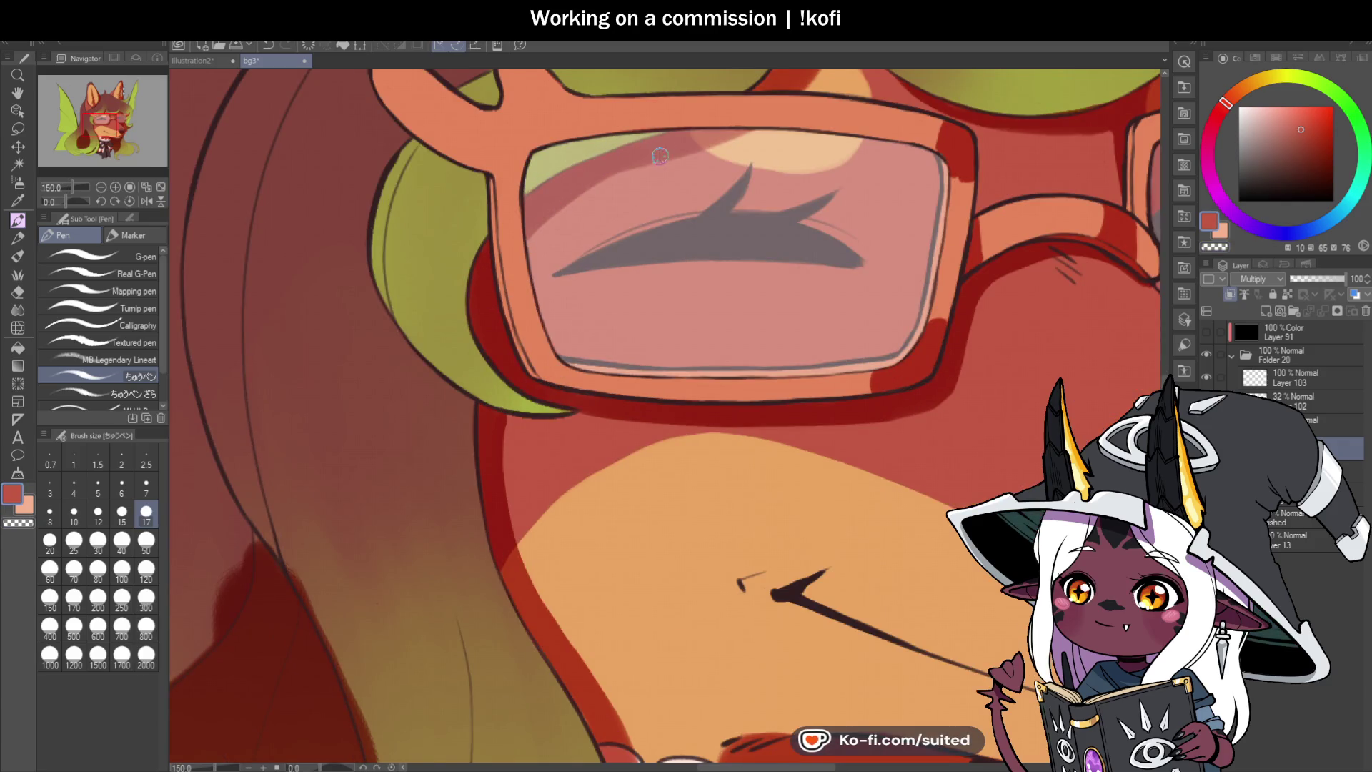
scroll(454, 330, "up", 2)
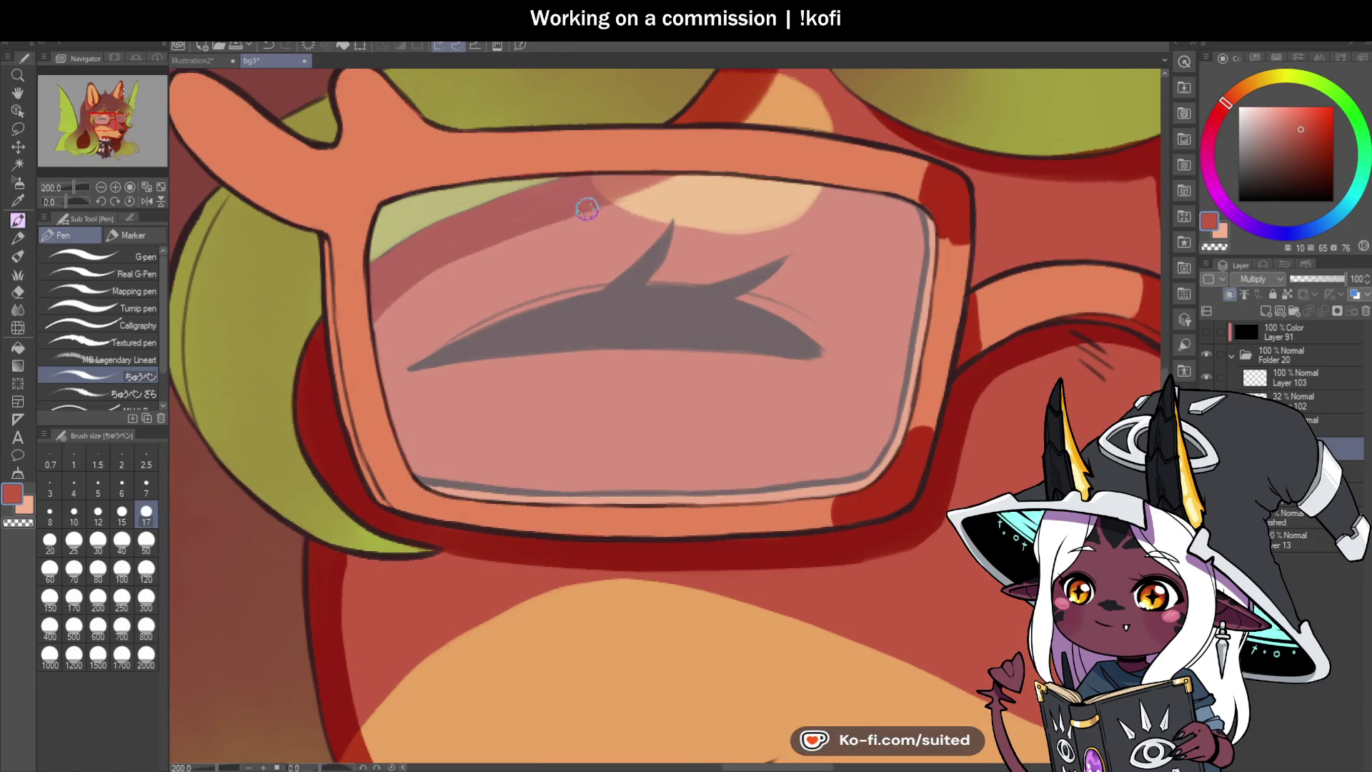
scroll(612, 237, "down", 2)
key("c")
scroll(678, 190, "down", 2)
scroll(675, 182, "up", 2)
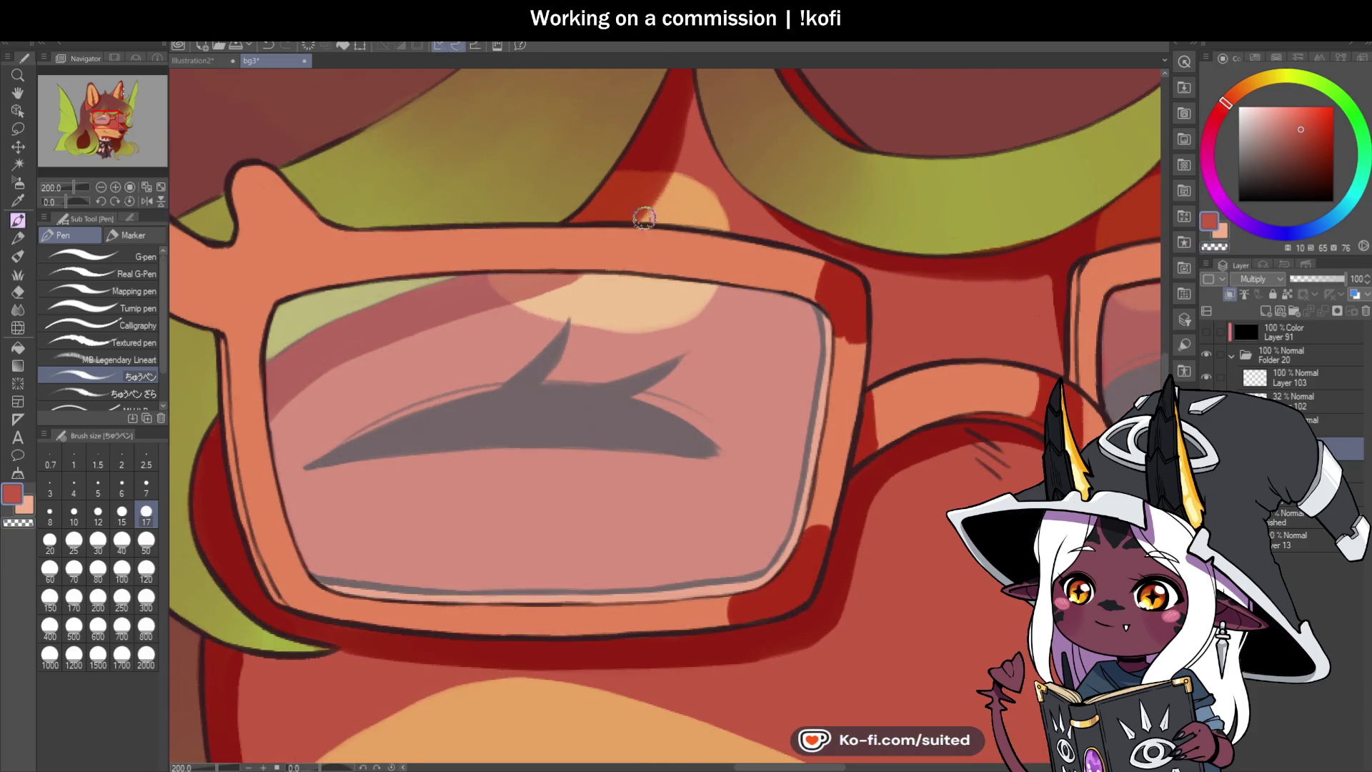
scroll(672, 173, "down", 2)
scroll(672, 173, "up", 2)
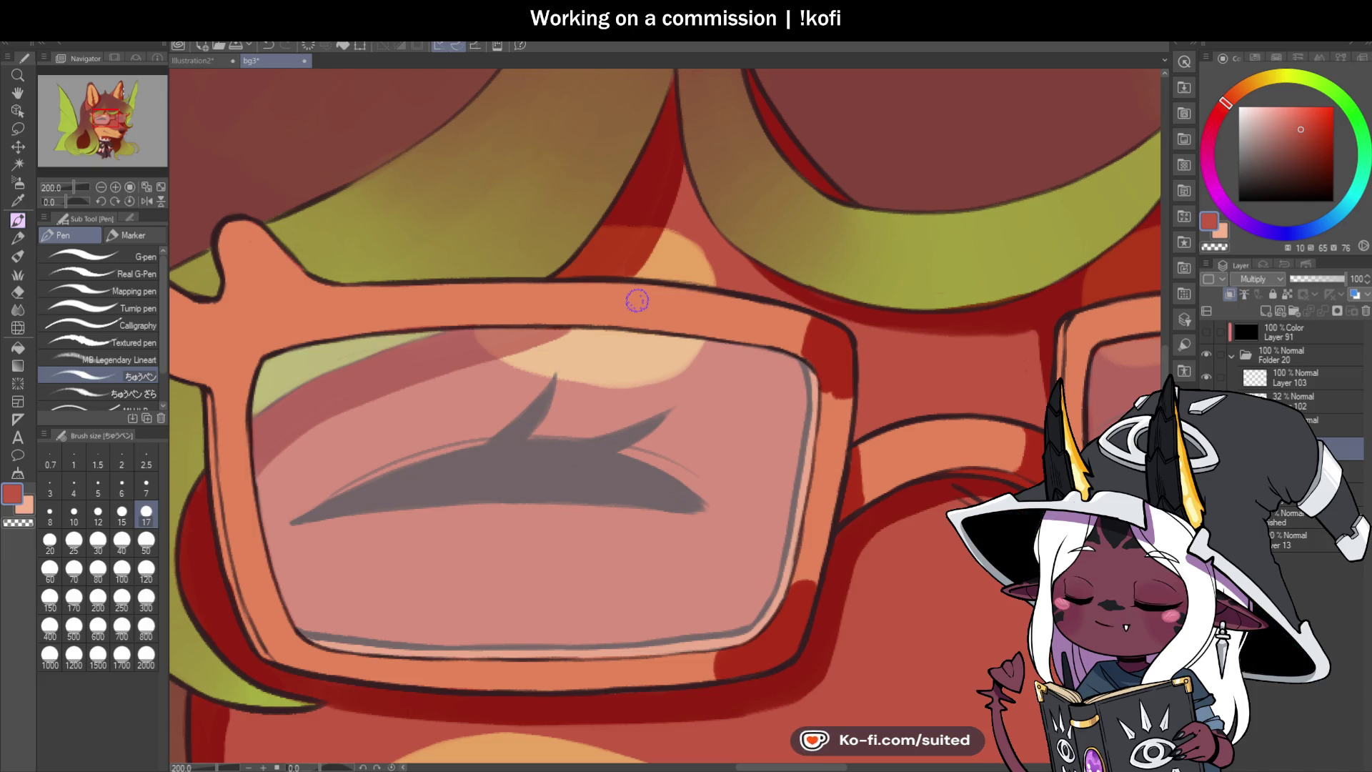
left_click_drag(615, 343, 691, 272)
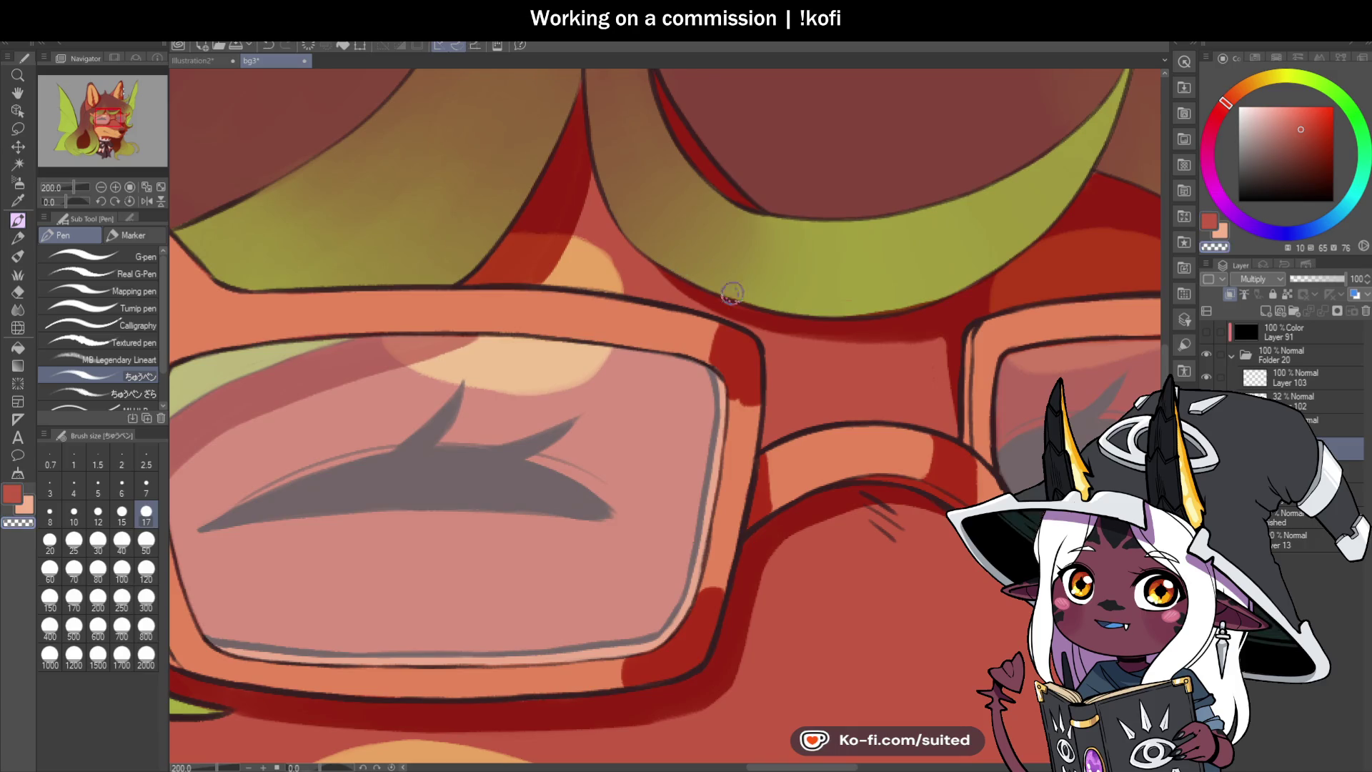
left_click_drag(659, 206, 655, 162)
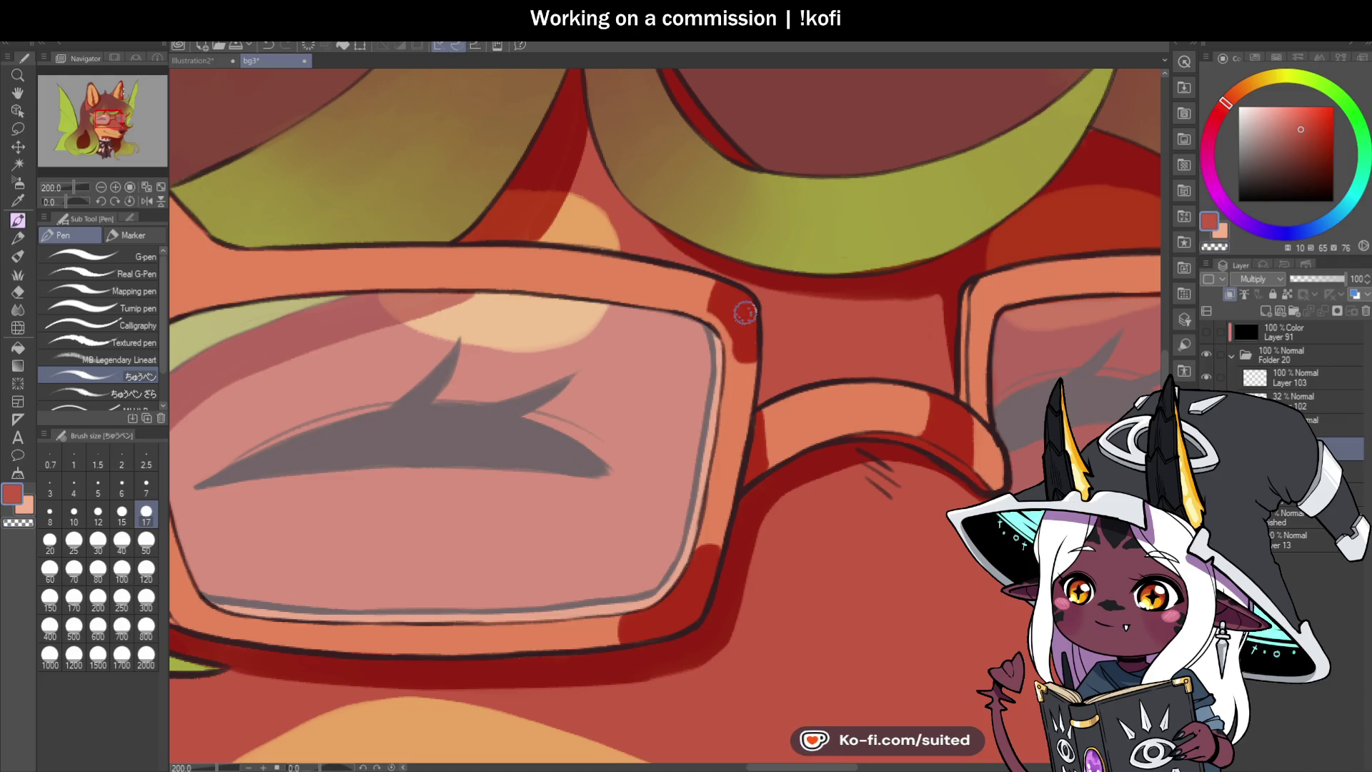
scroll(743, 328, "up", 2)
Step: Paint dark red shading down the right inner edge of the glasses frame
mouse_move(743, 339)
left_mouse_down()
mouse_move(744, 352)
mouse_move(675, 246)
left_mouse_up()
scroll(710, 184, "down", 3)
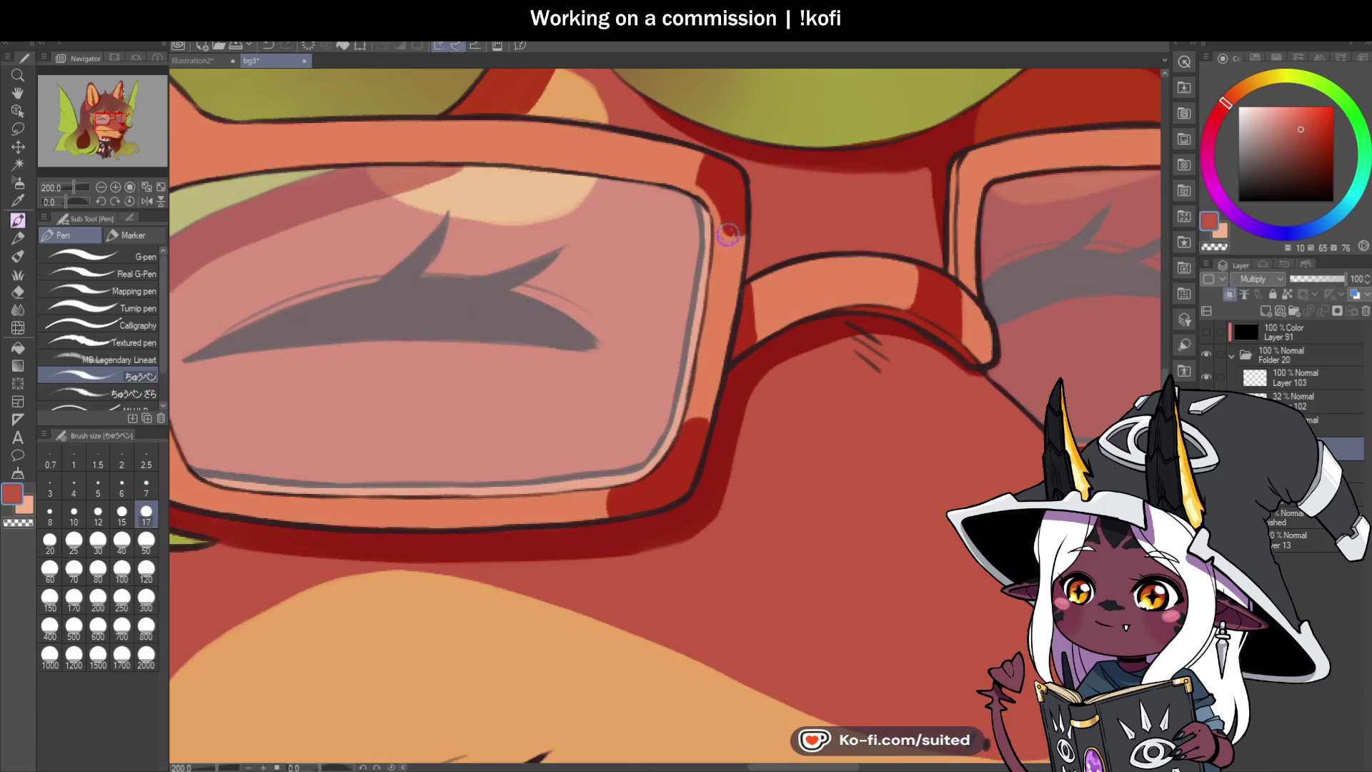
mouse_move(727, 212)
left_mouse_down()
mouse_move(732, 279)
mouse_move(738, 233)
left_mouse_up()
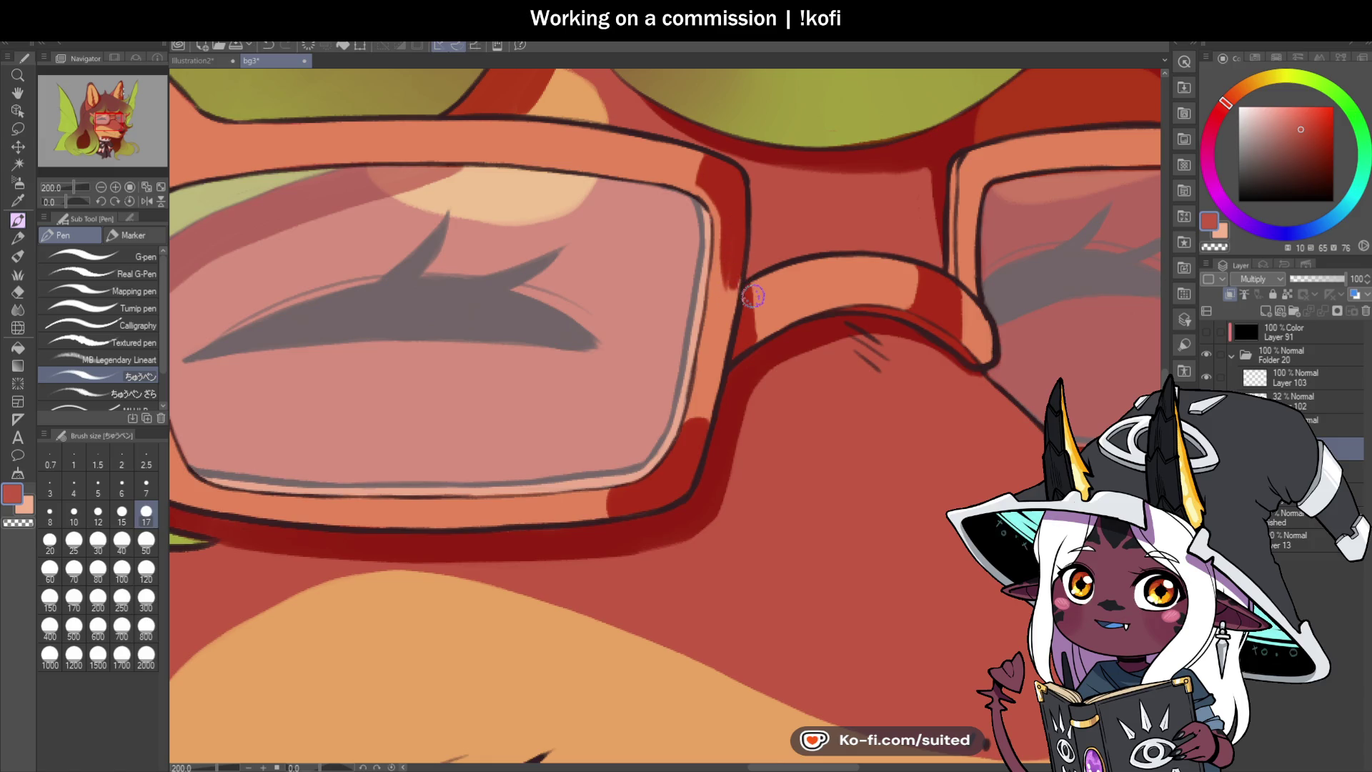
left_click_drag(729, 246, 697, 422)
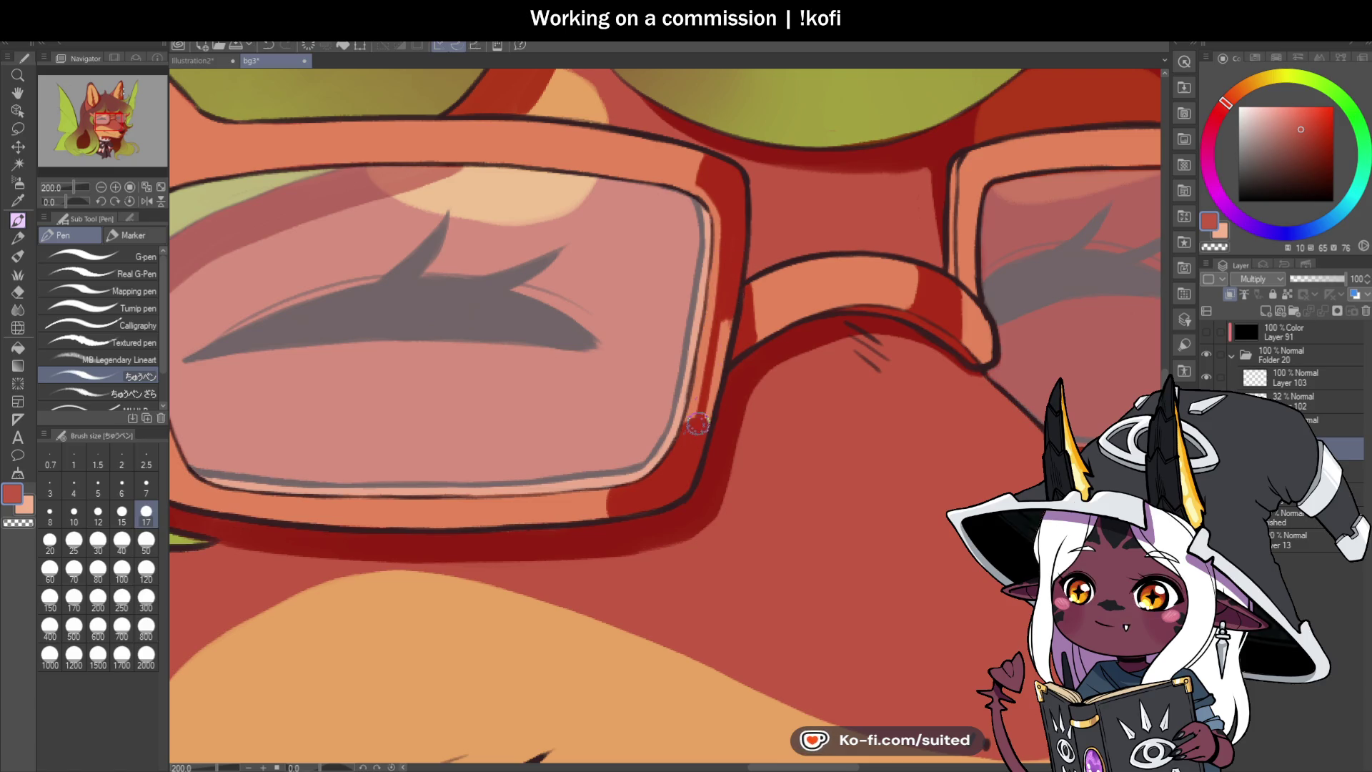
left_click_drag(722, 326, 707, 389)
mouse_move(722, 272)
left_mouse_down()
mouse_move(685, 436)
mouse_move(657, 468)
mouse_move(600, 490)
left_mouse_up()
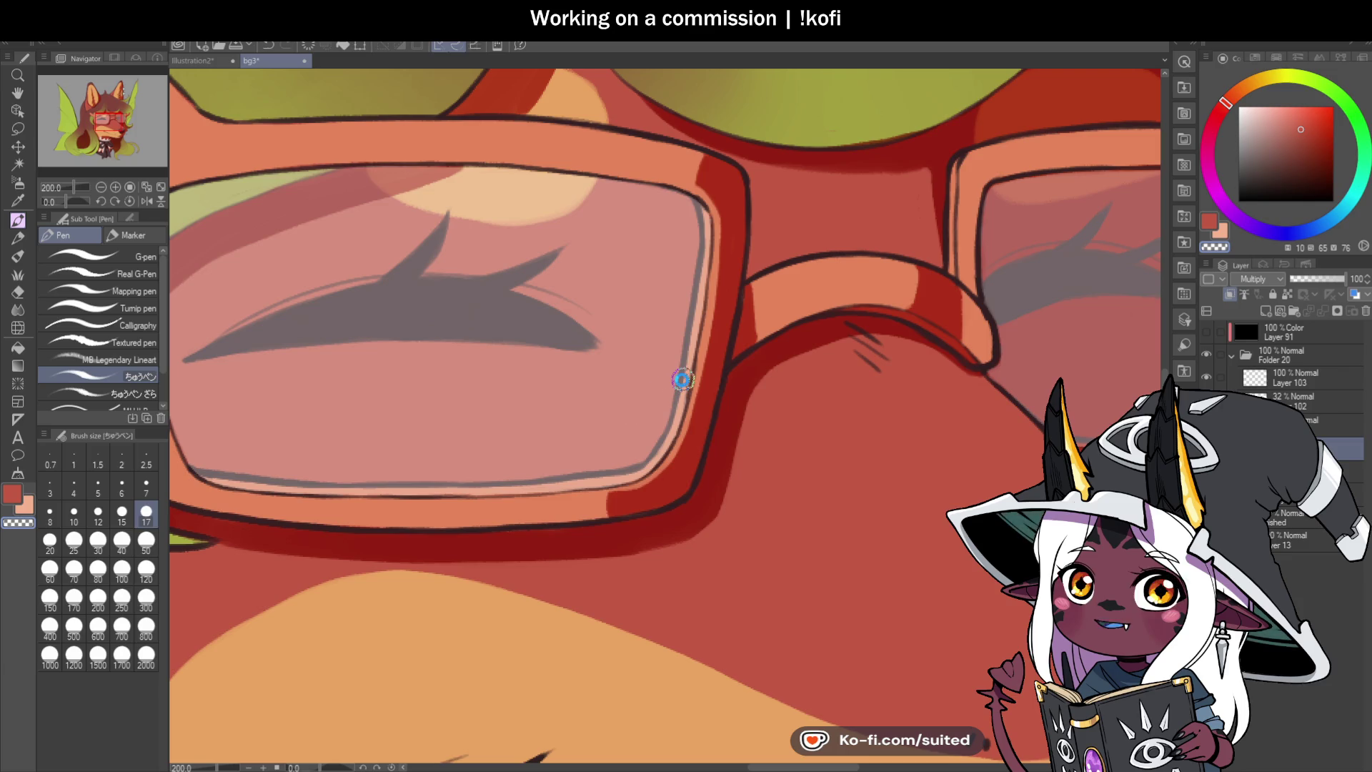
scroll(682, 382, "down", 4)
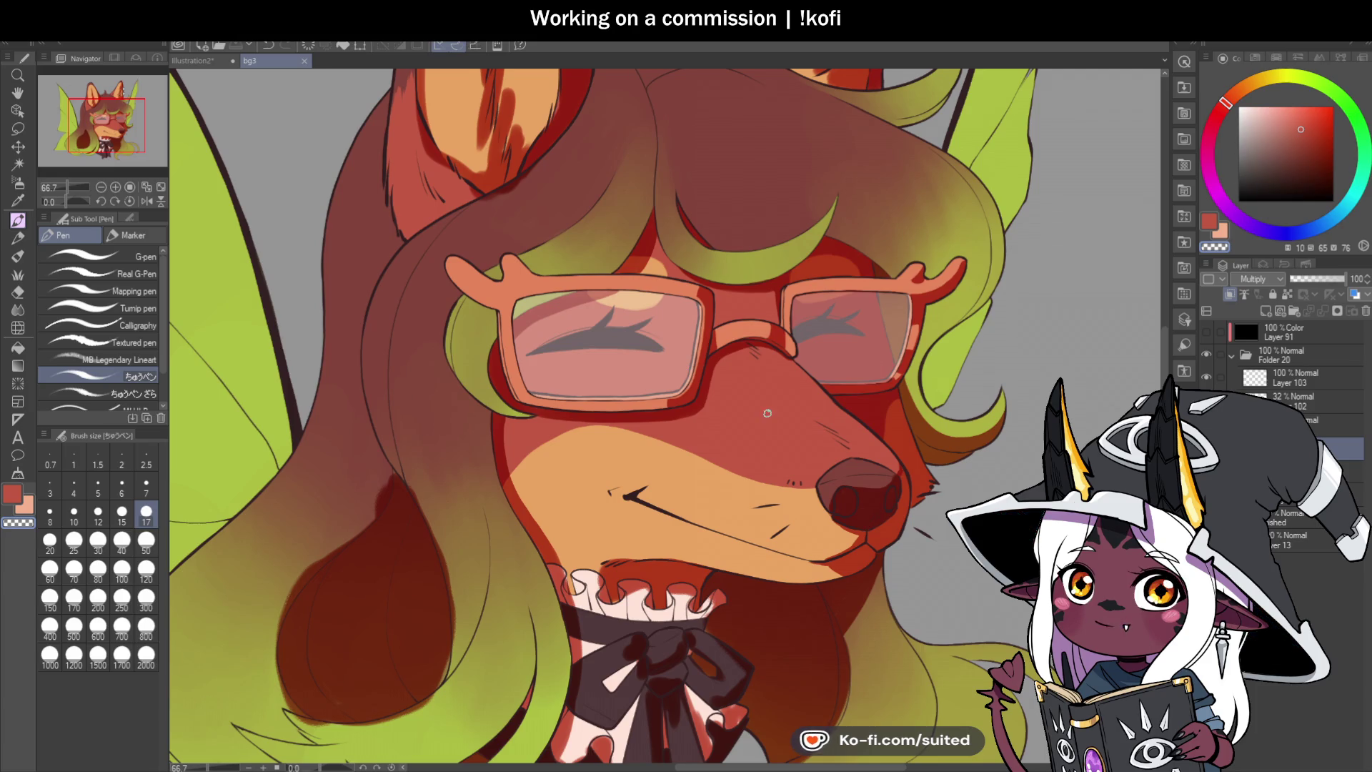
scroll(665, 357, "down", 2)
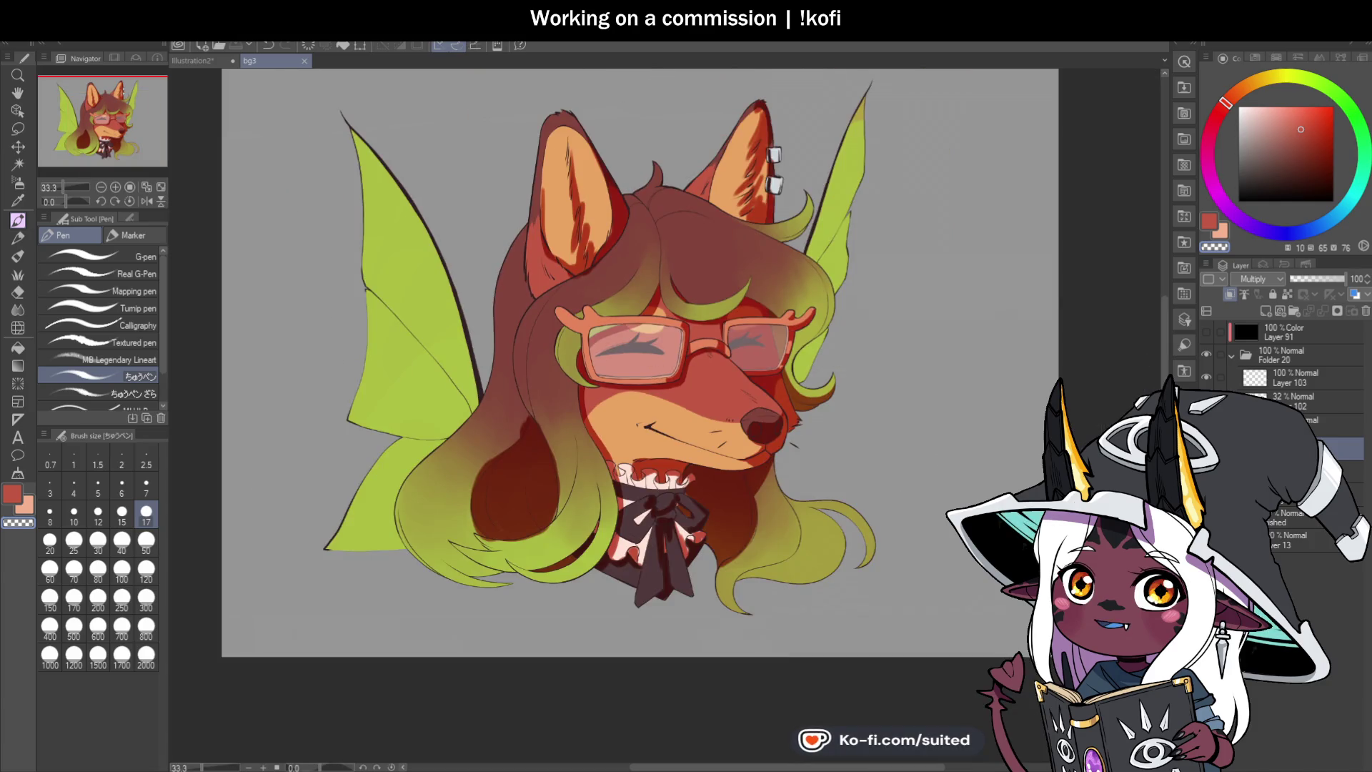
key("Delete")
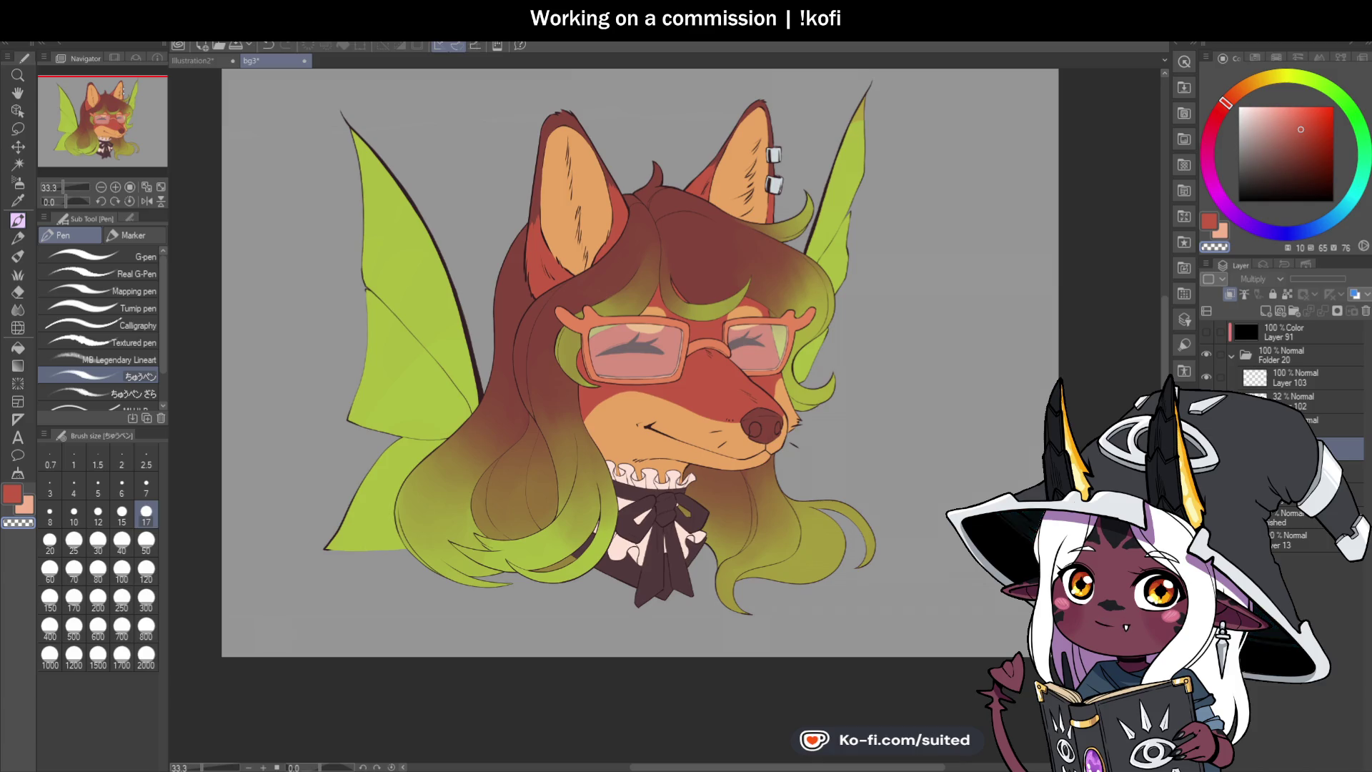
key("ctrl+z")
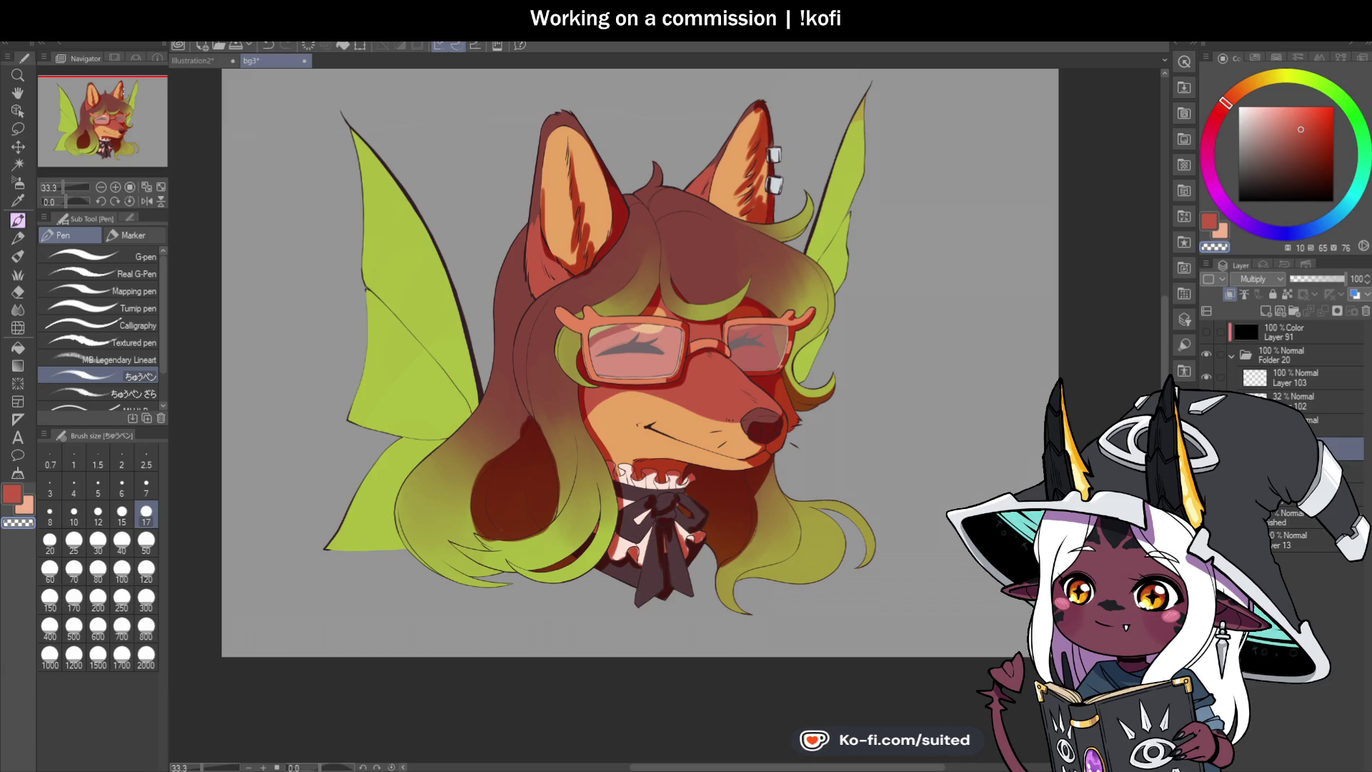
key("ctrl+y")
key("ctrl+y")
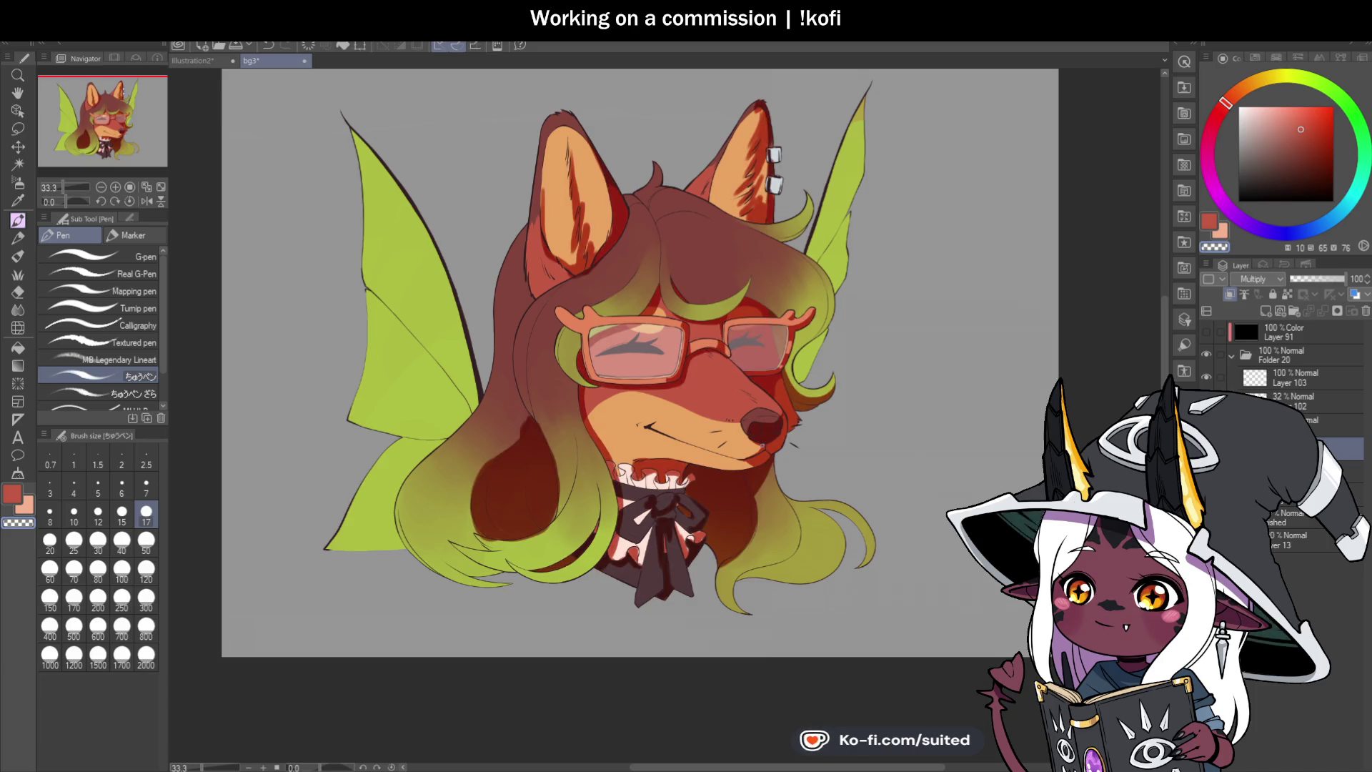
scroll(677, 480, "up", 1)
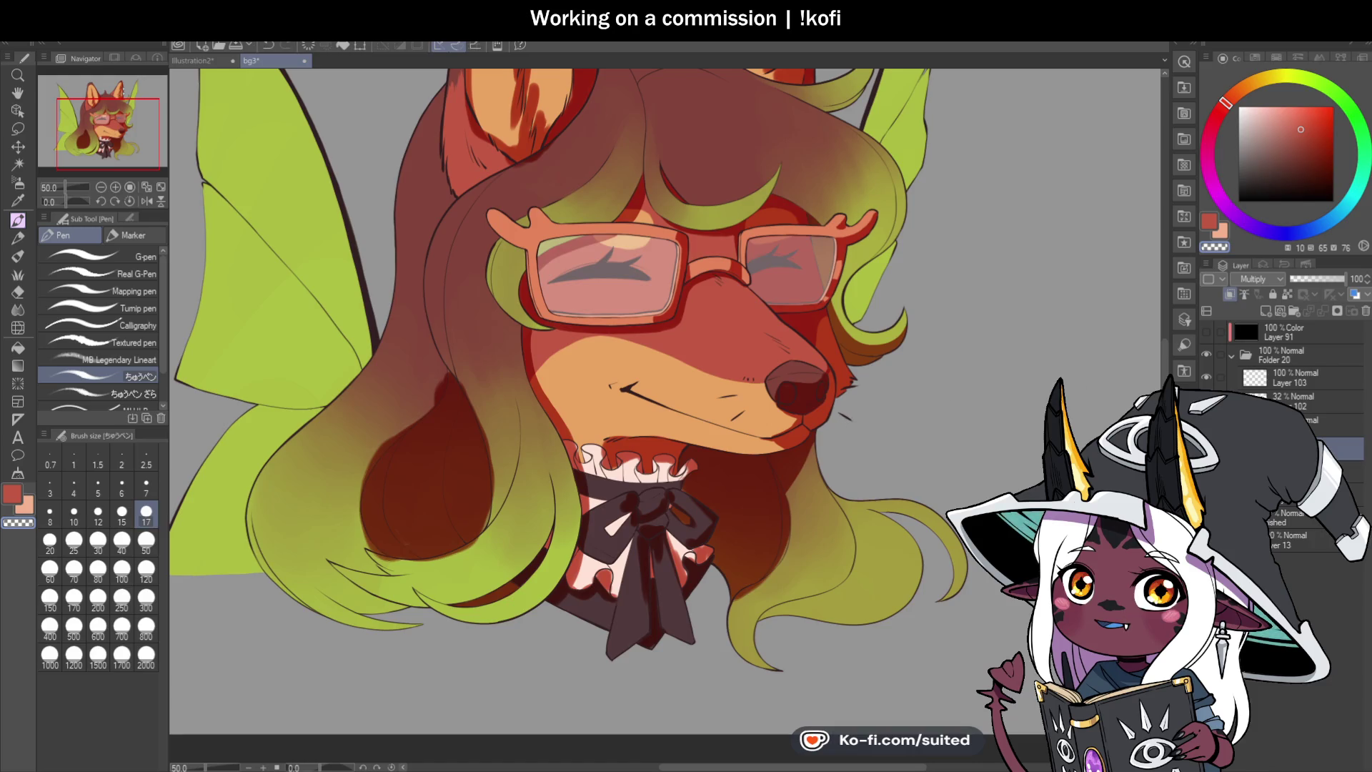
left_click(1231, 356)
left_click(1206, 355)
left_click(1206, 377)
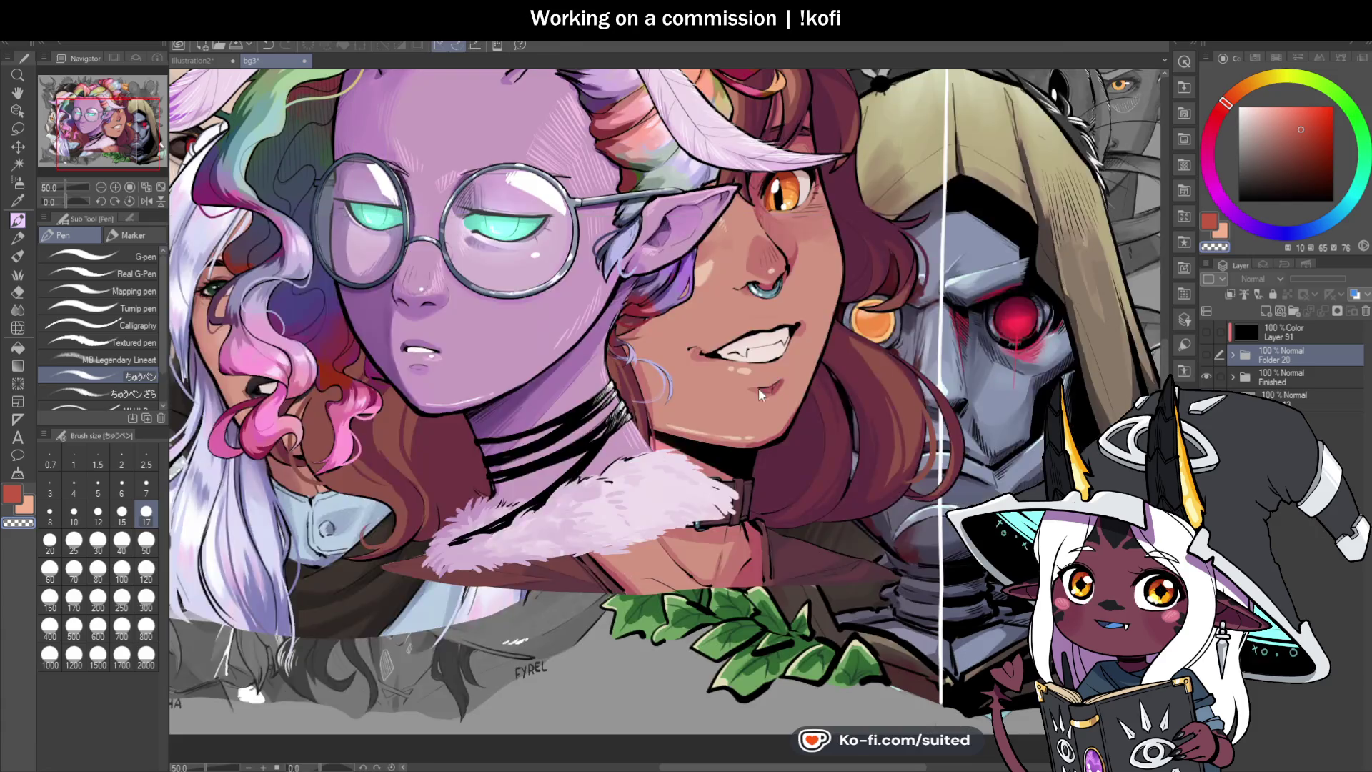
scroll(757, 388, "down", 2)
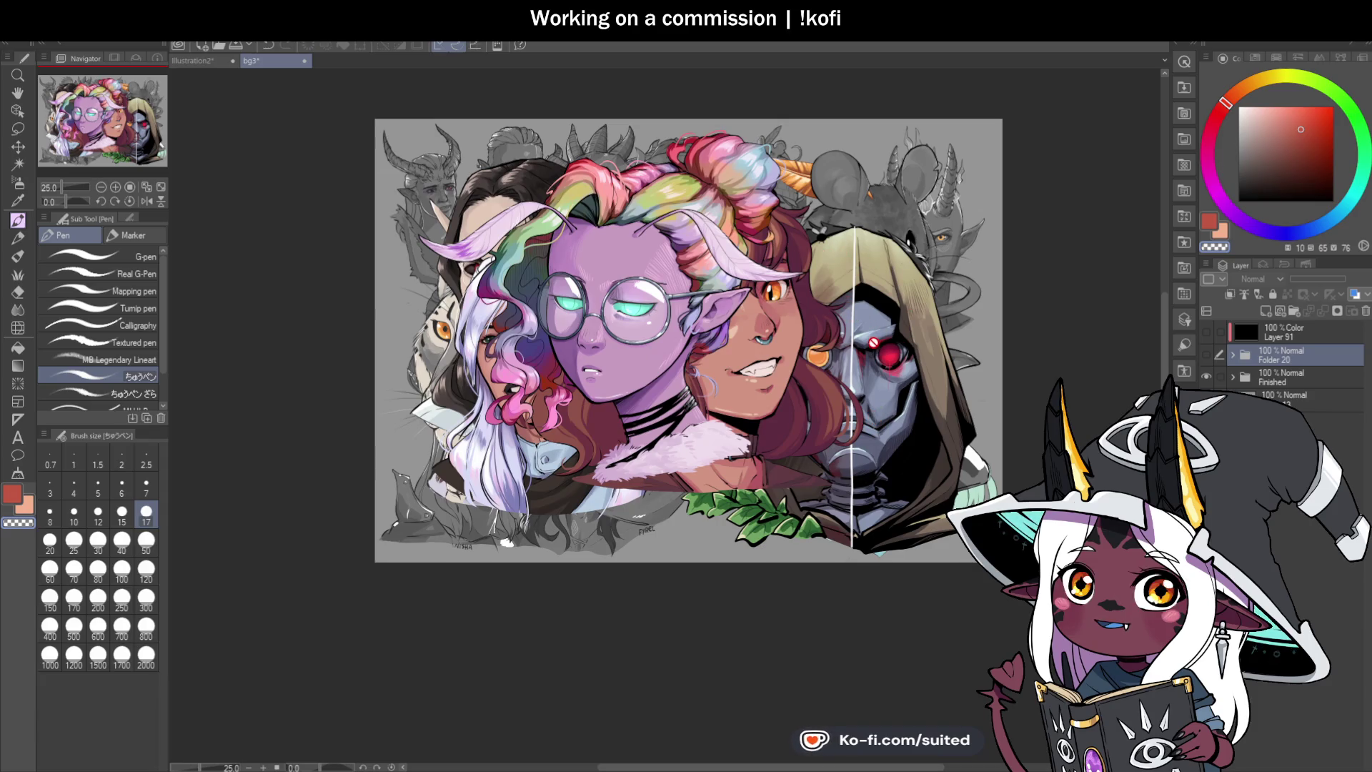
left_click(1207, 355)
left_click(1207, 355)
key("ctrl+plus")
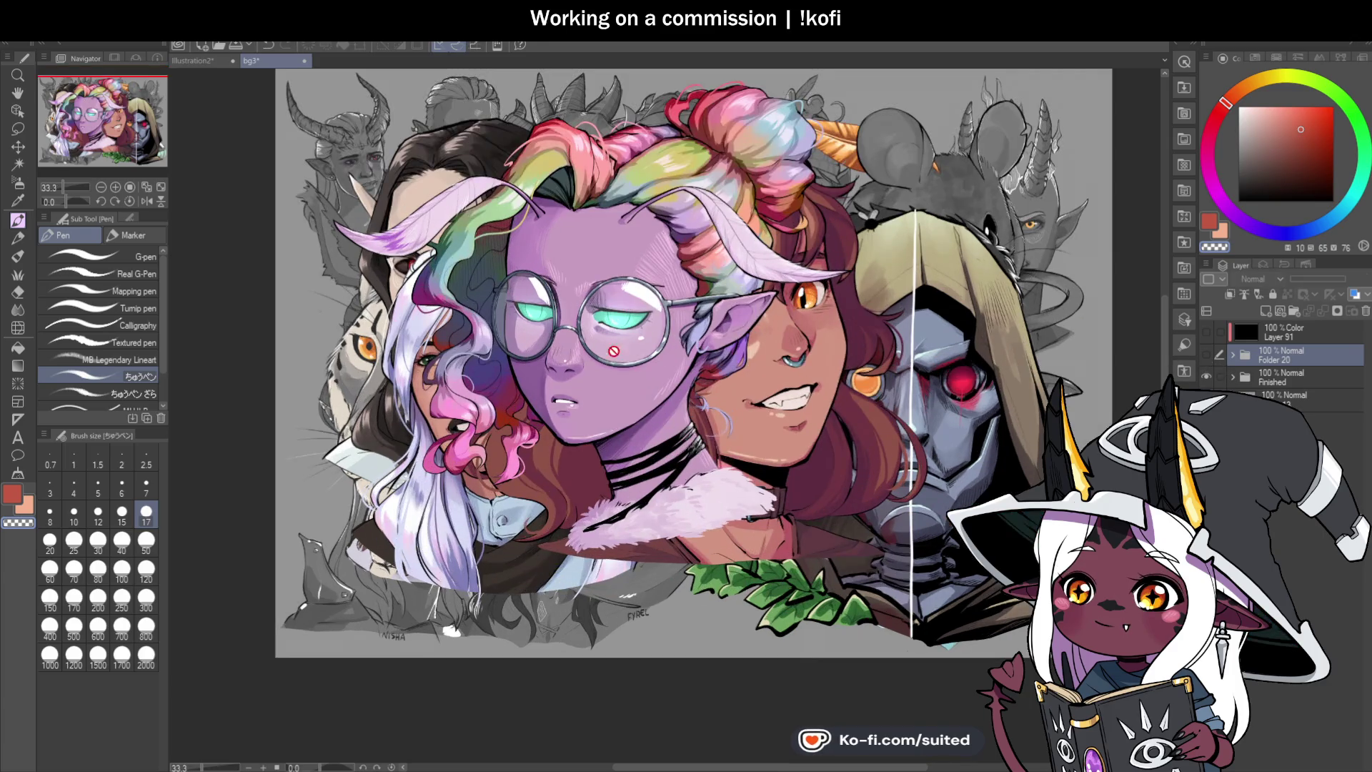
left_click(1232, 377)
left_click(1207, 398)
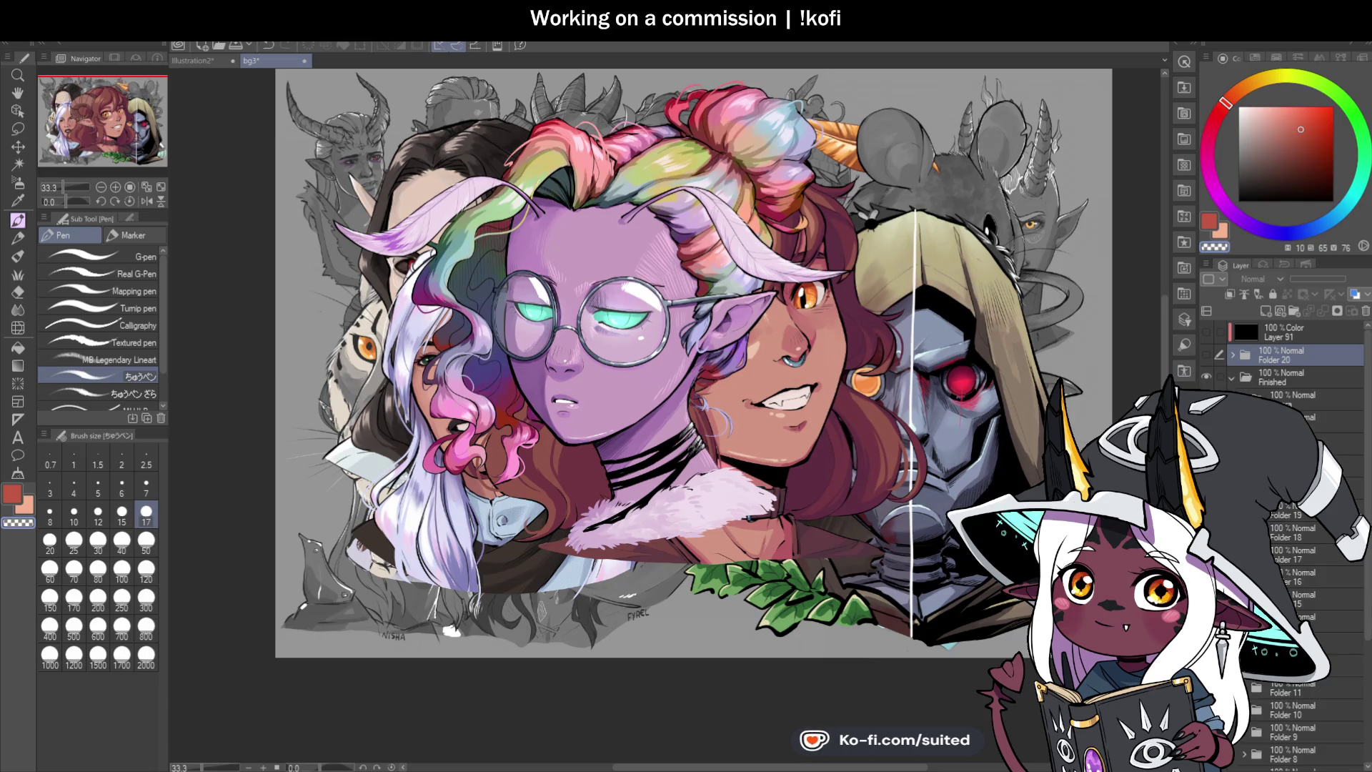
left_click(1207, 421)
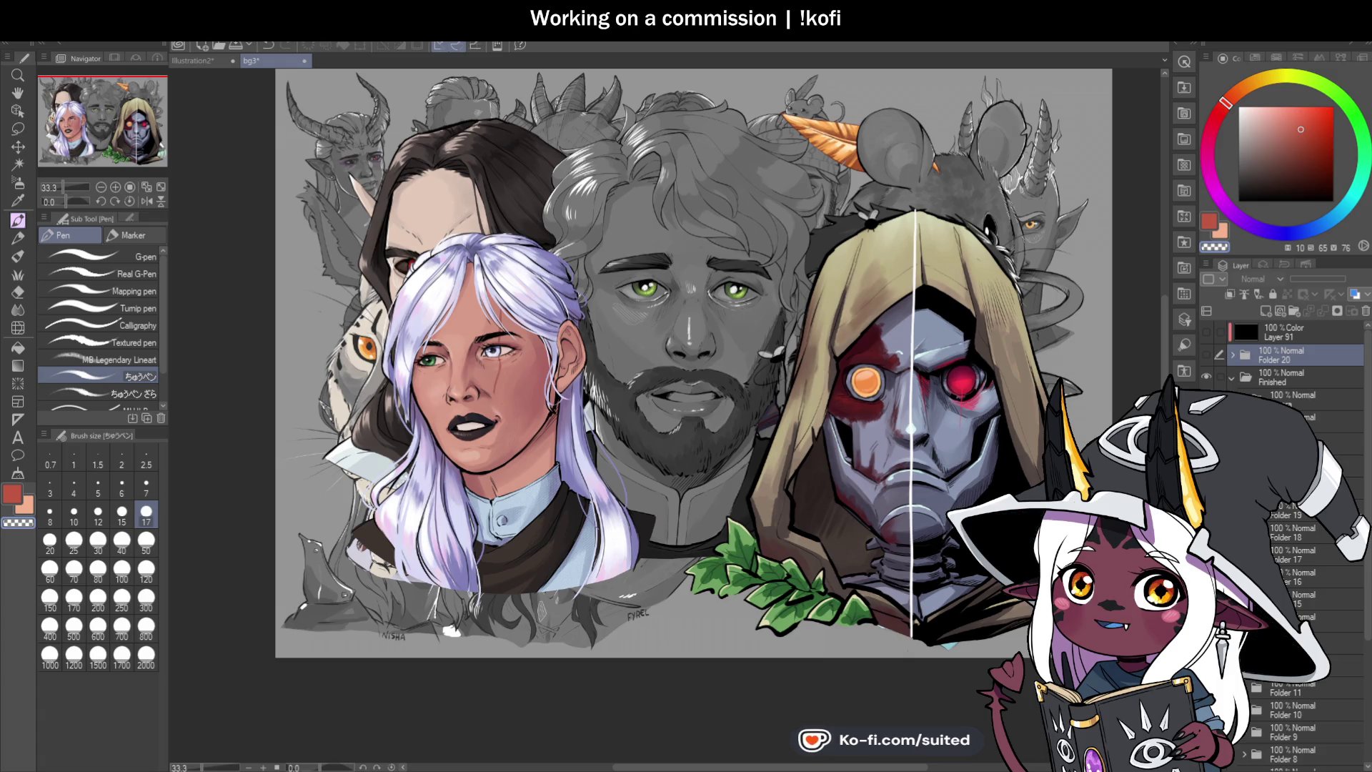
left_click(1207, 421)
left_click(1207, 399)
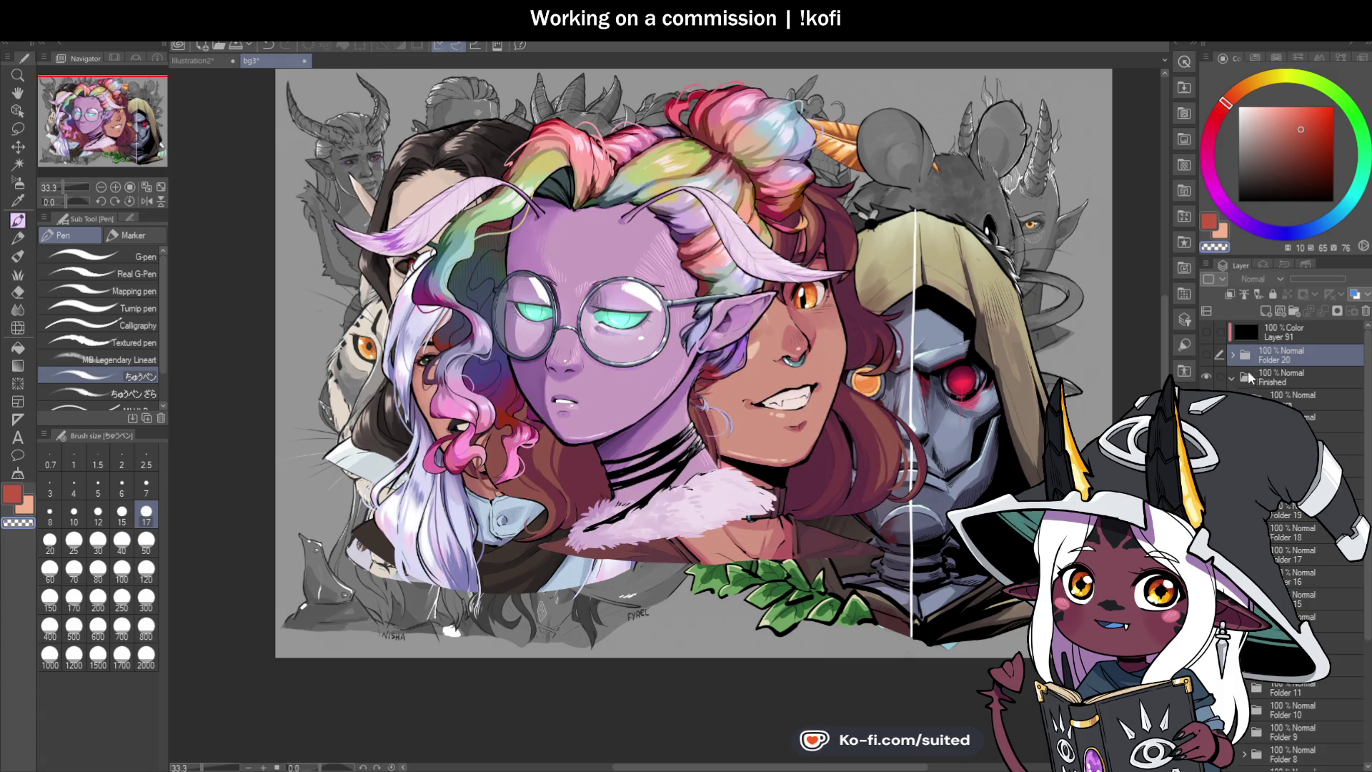
left_click(1206, 376)
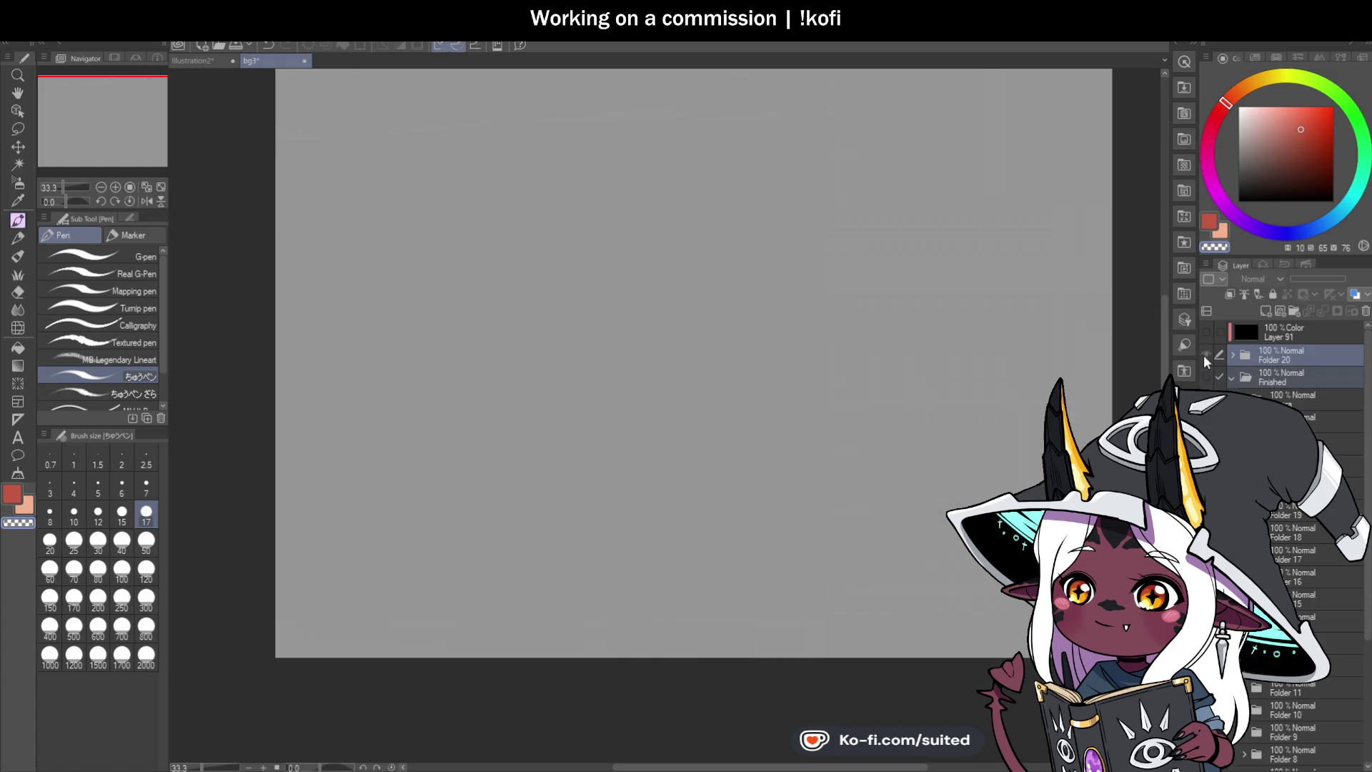
left_click(1206, 355)
left_click(1232, 355)
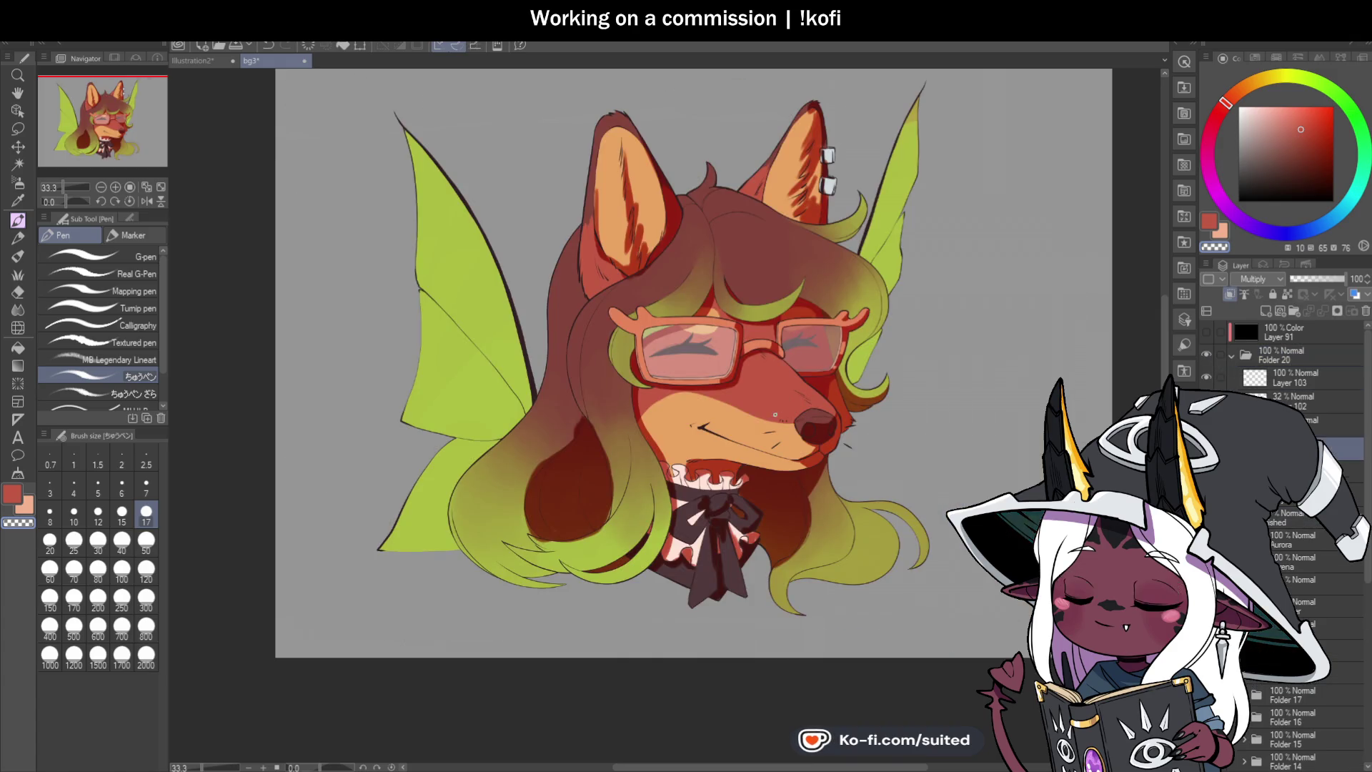
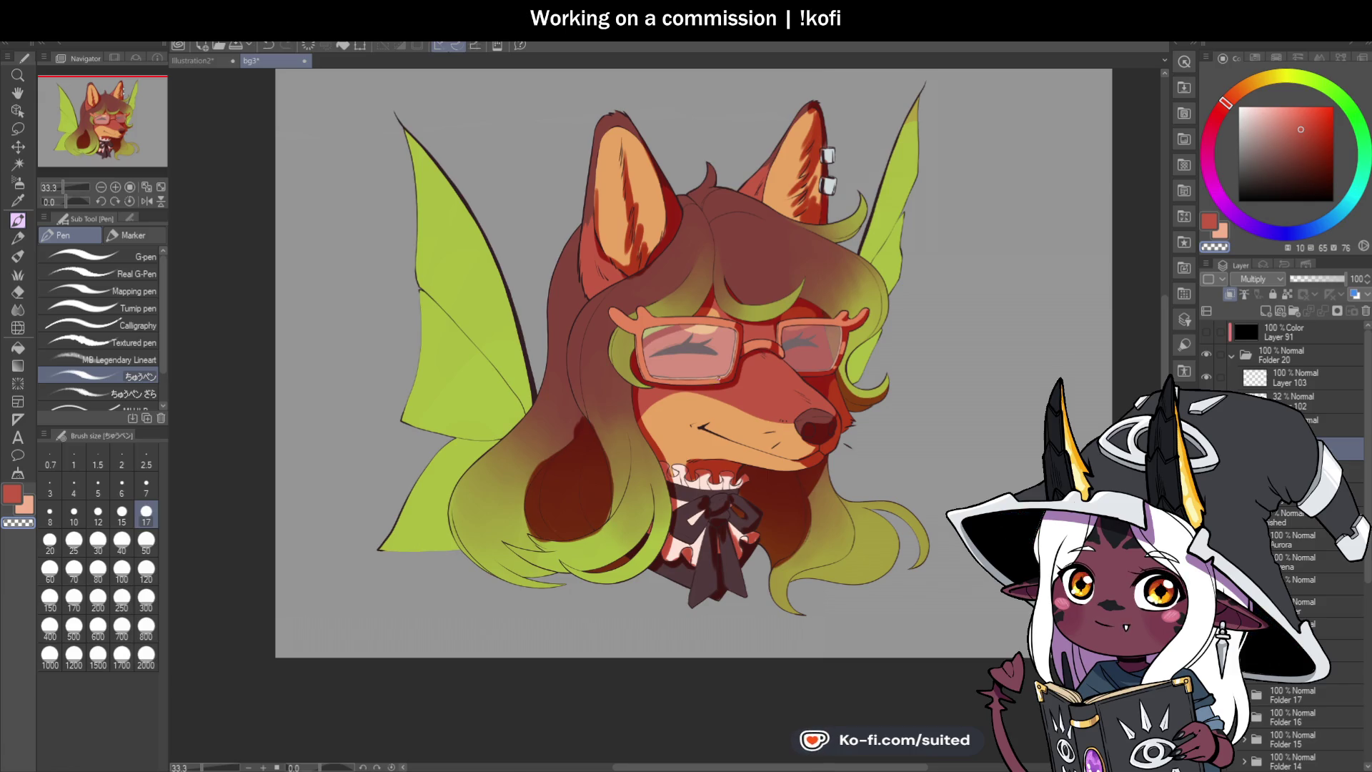
Step: Fill the lower block of the left glasses frame with darker red shading
scroll(720, 386, "up", 3)
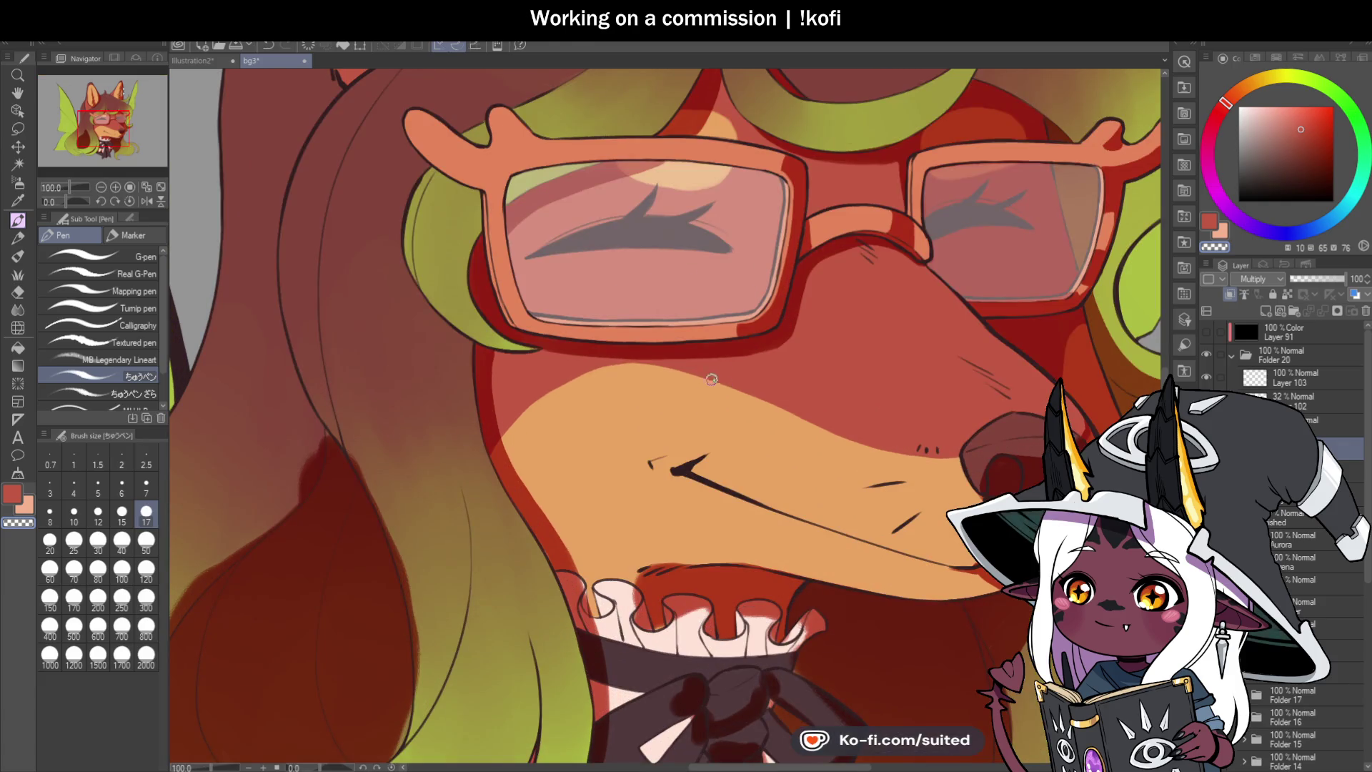
scroll(743, 343, "up", 2)
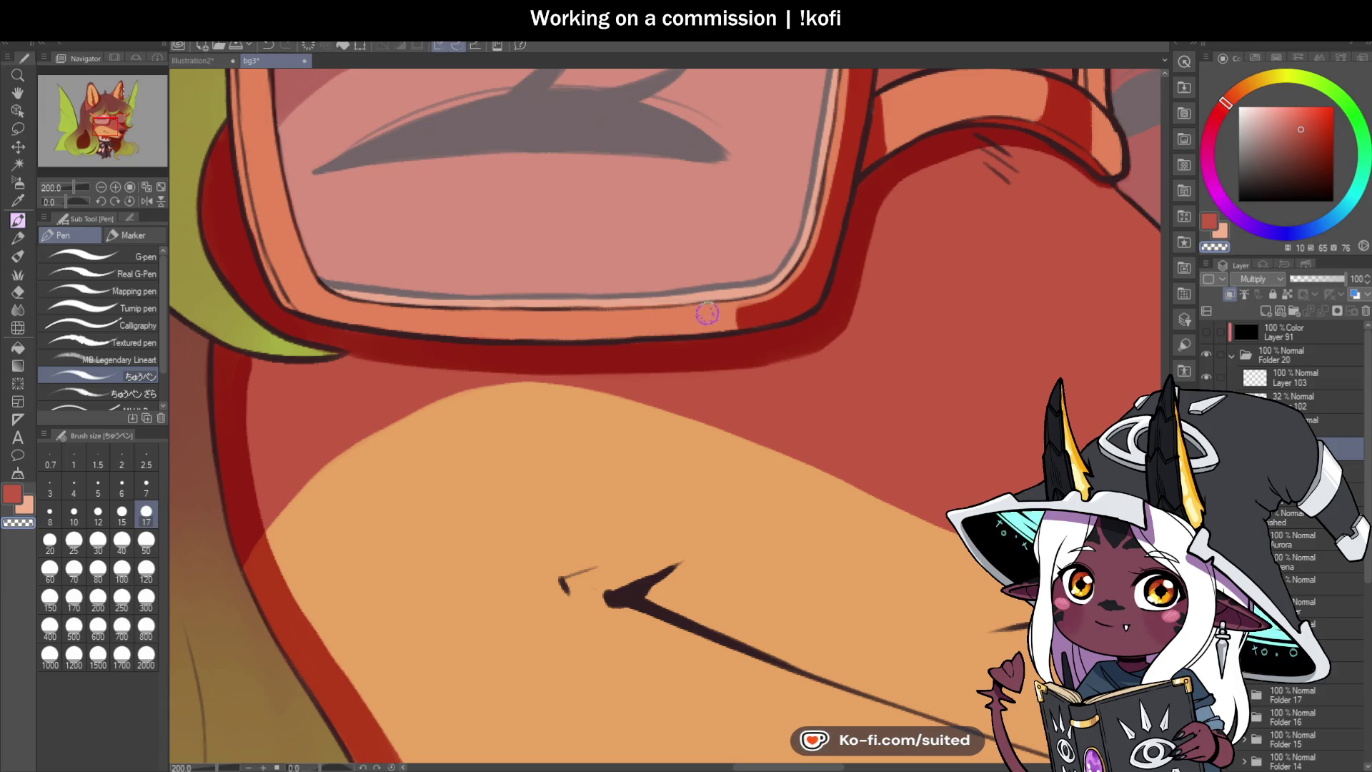
left_click_drag(651, 320, 691, 327)
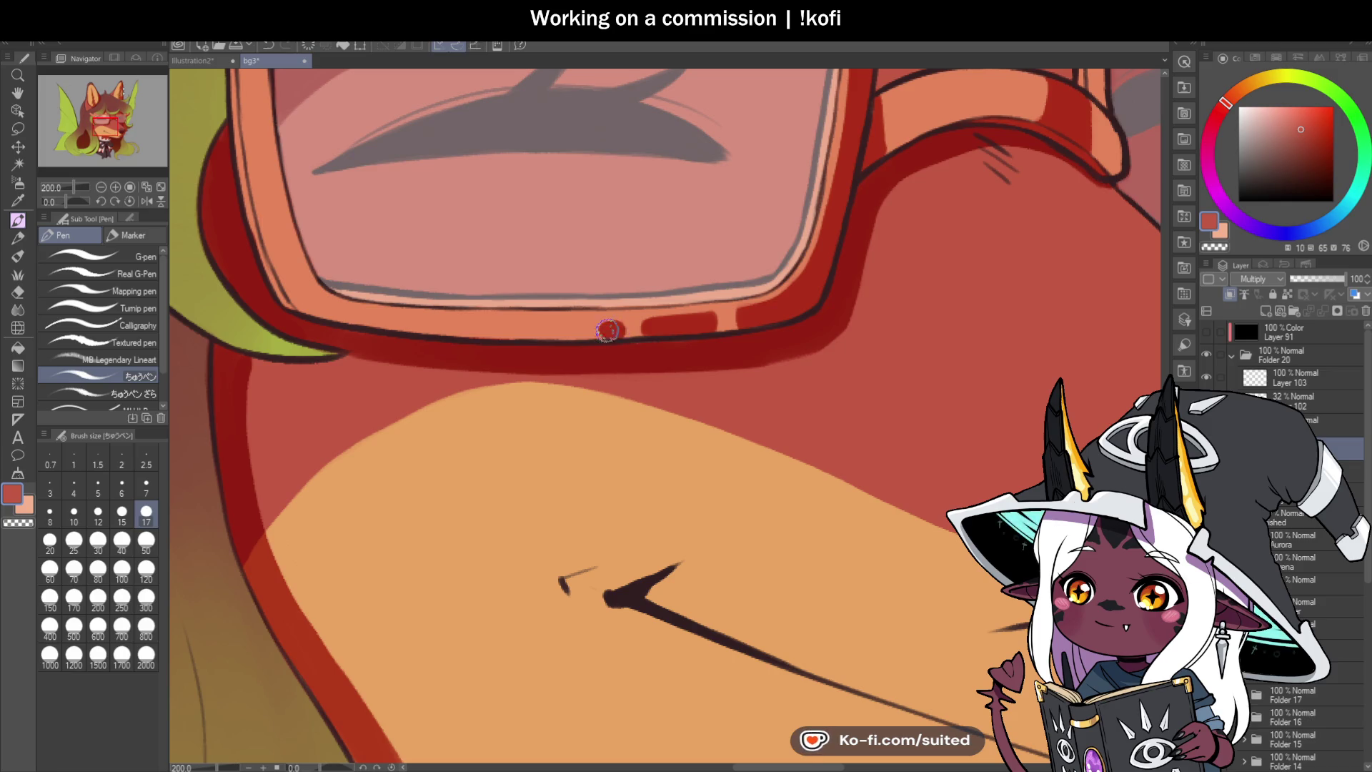
Step: Darken the frame's top edge, then hide the Multiply shading layer to compare
scroll(673, 355, "down", 2)
scroll(726, 161, "up", 1)
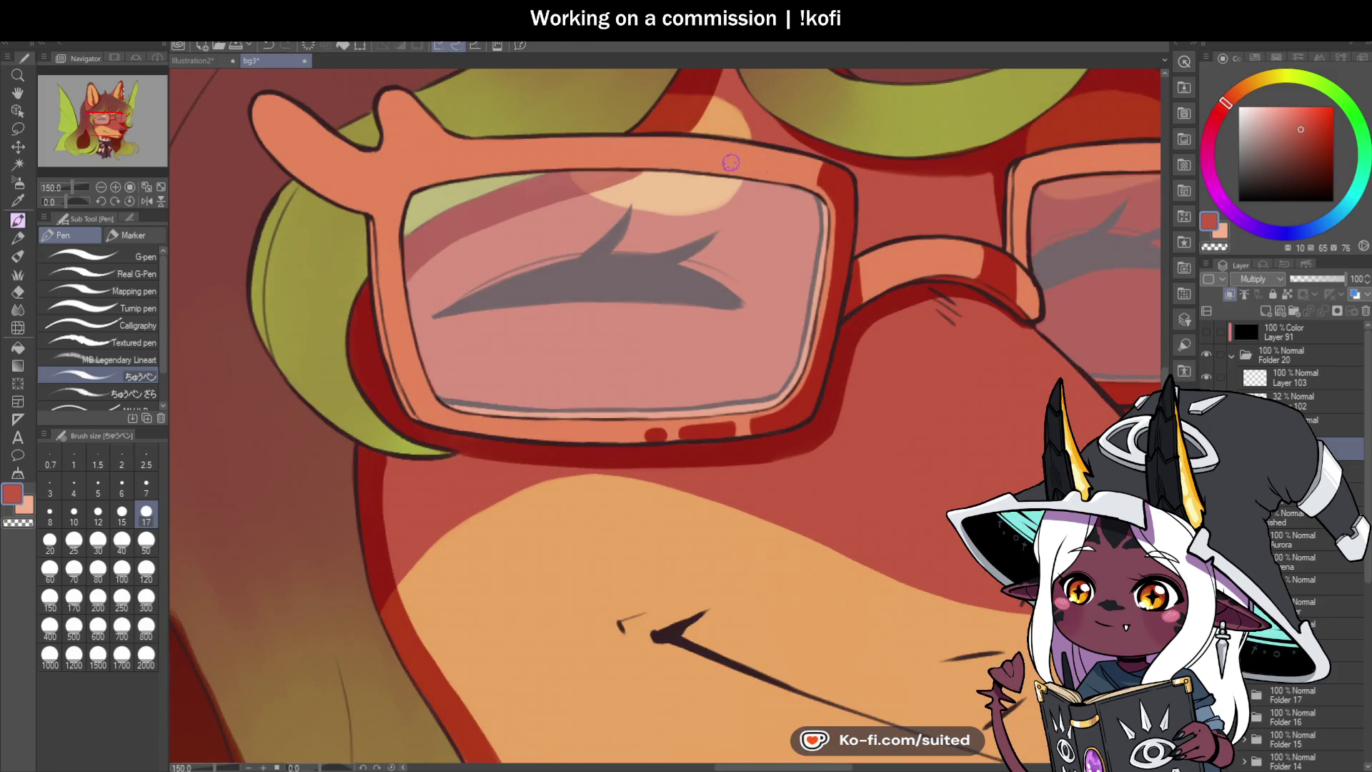
mouse_move(693, 162)
left_mouse_down()
mouse_move(702, 147)
mouse_move(729, 154)
mouse_move(710, 156)
left_mouse_up()
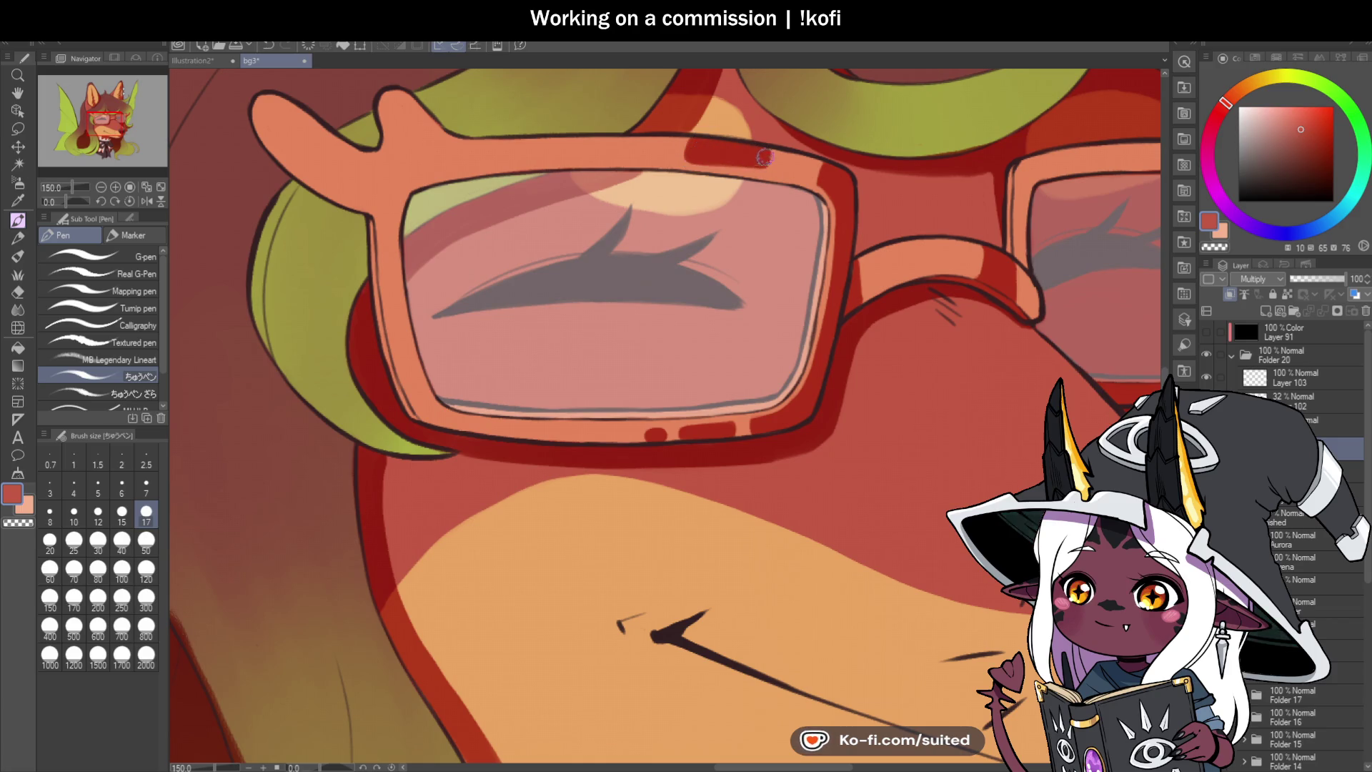
scroll(678, 255, "down", 5)
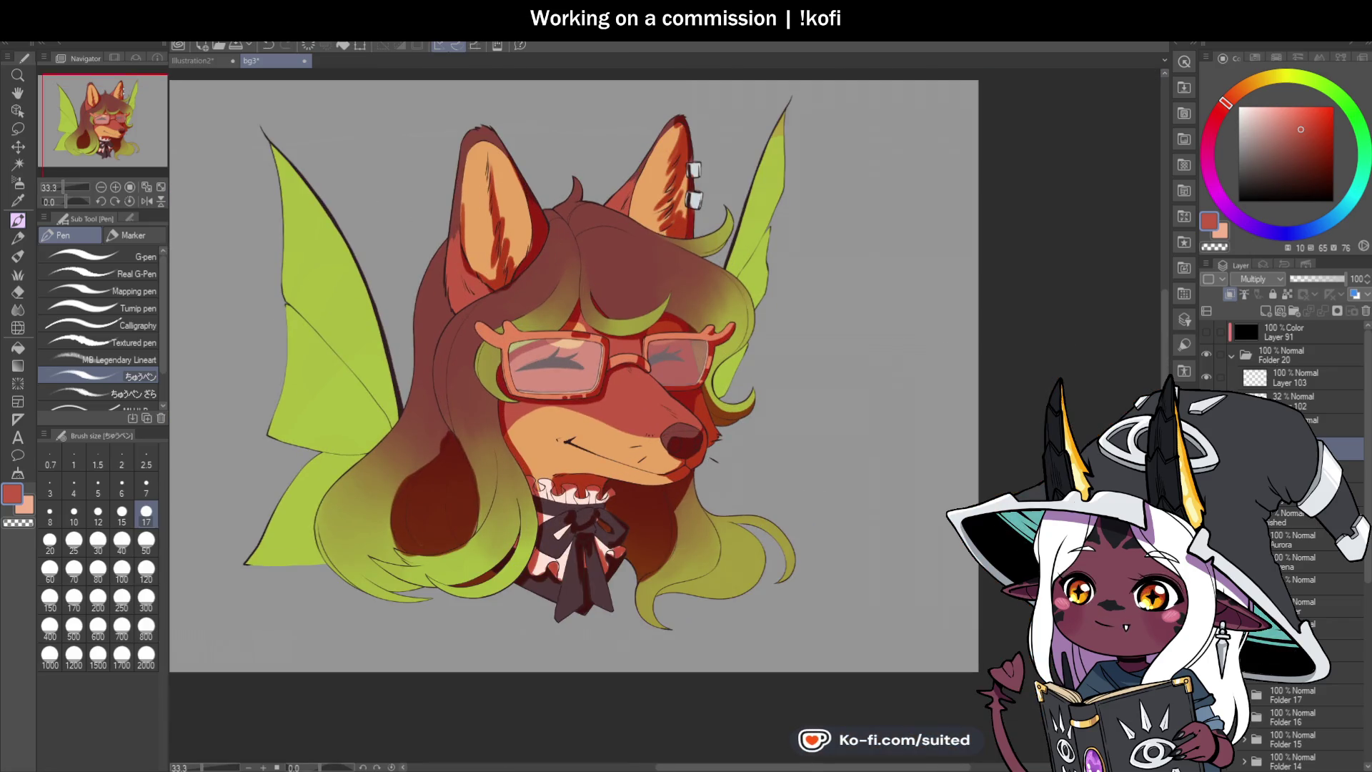
left_click(1206, 448)
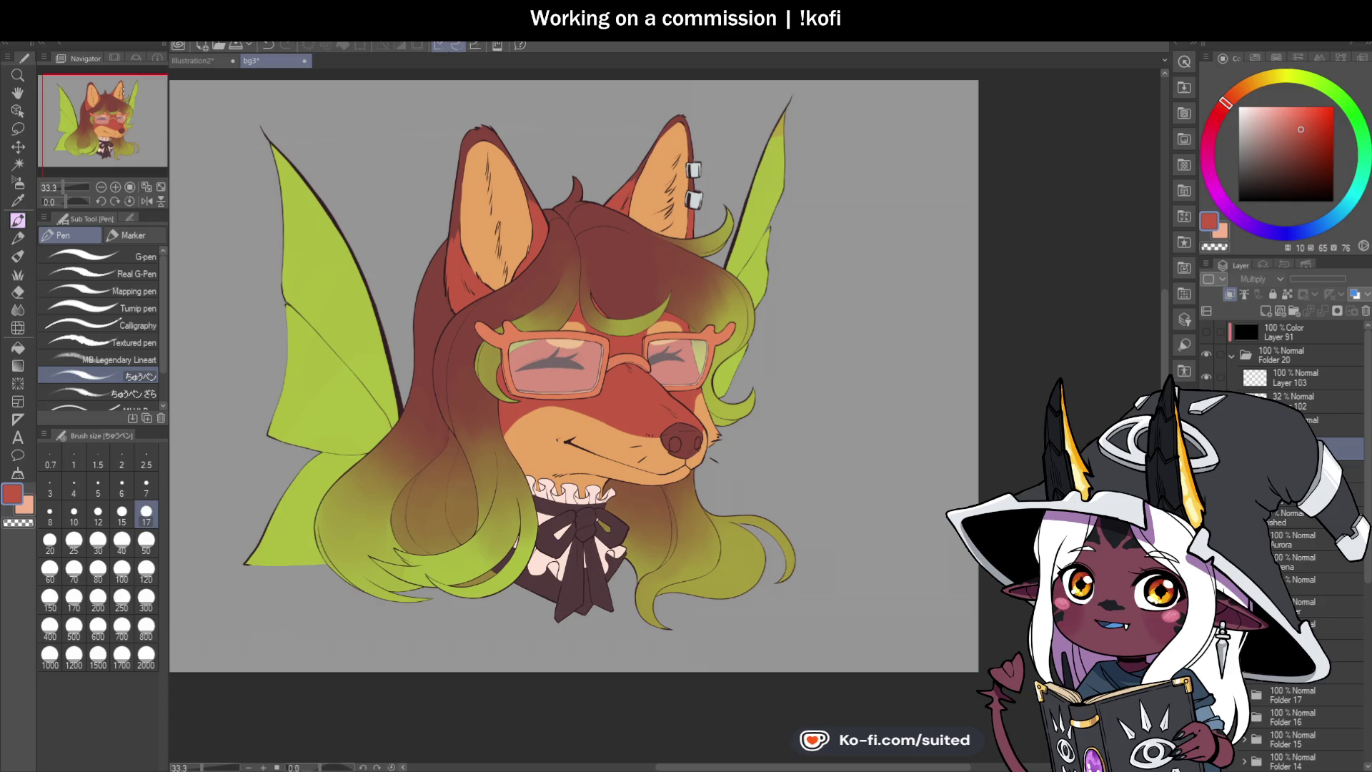
left_click(1206, 448)
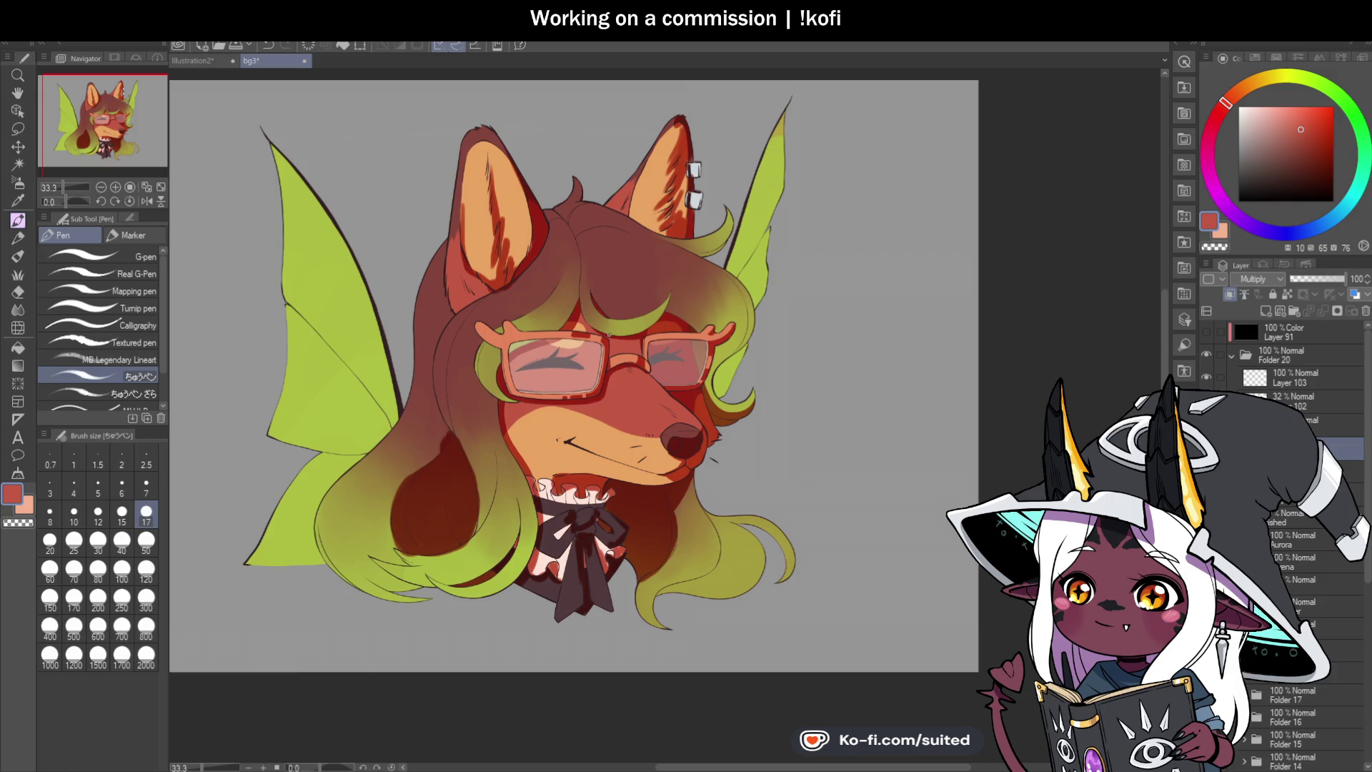
scroll(473, 212, "up", 8)
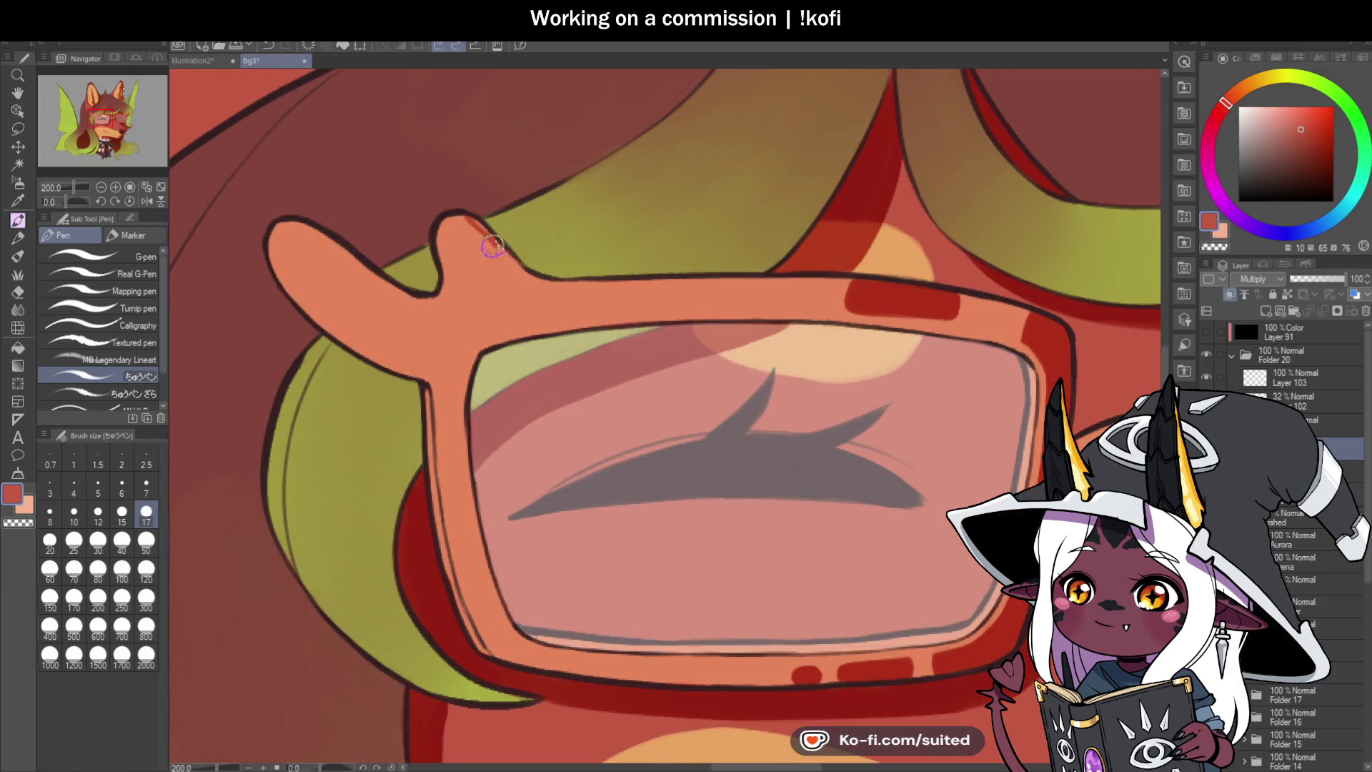
Step: Paint dark-red strokes along the left lens frame edge and beneath its upper-left prong
left_click_drag(480, 231, 559, 285)
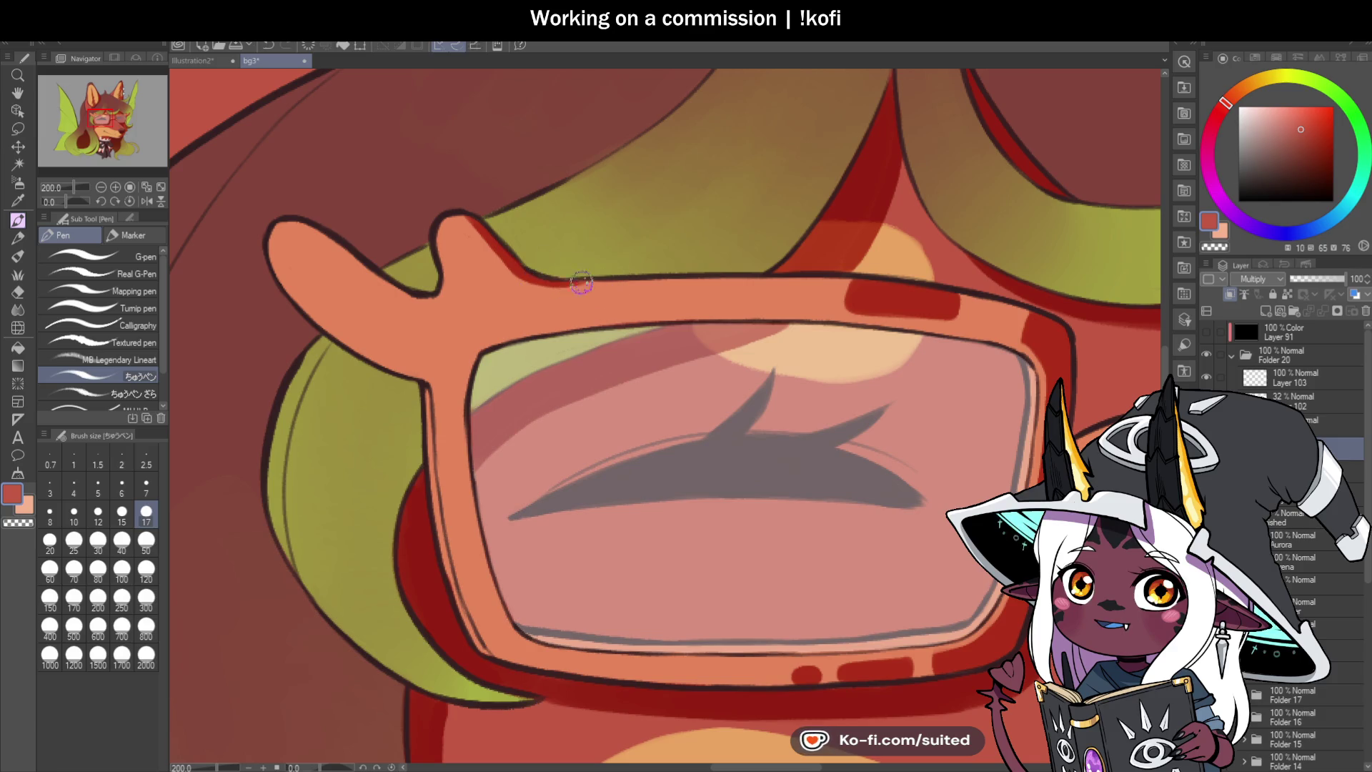
mouse_move(296, 223)
left_mouse_down()
mouse_move(391, 293)
mouse_move(429, 301)
left_mouse_up()
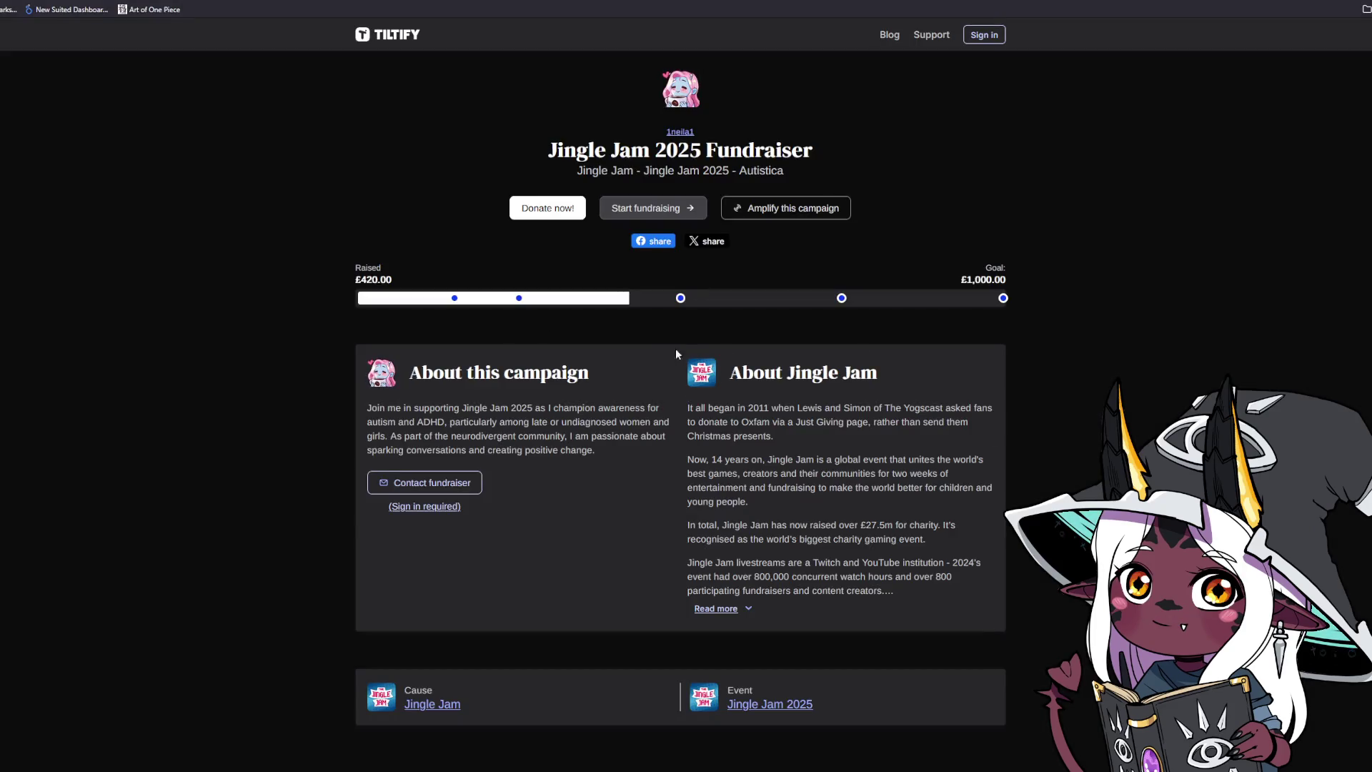
mouse_move(457, 306)
mouse_move(518, 301)
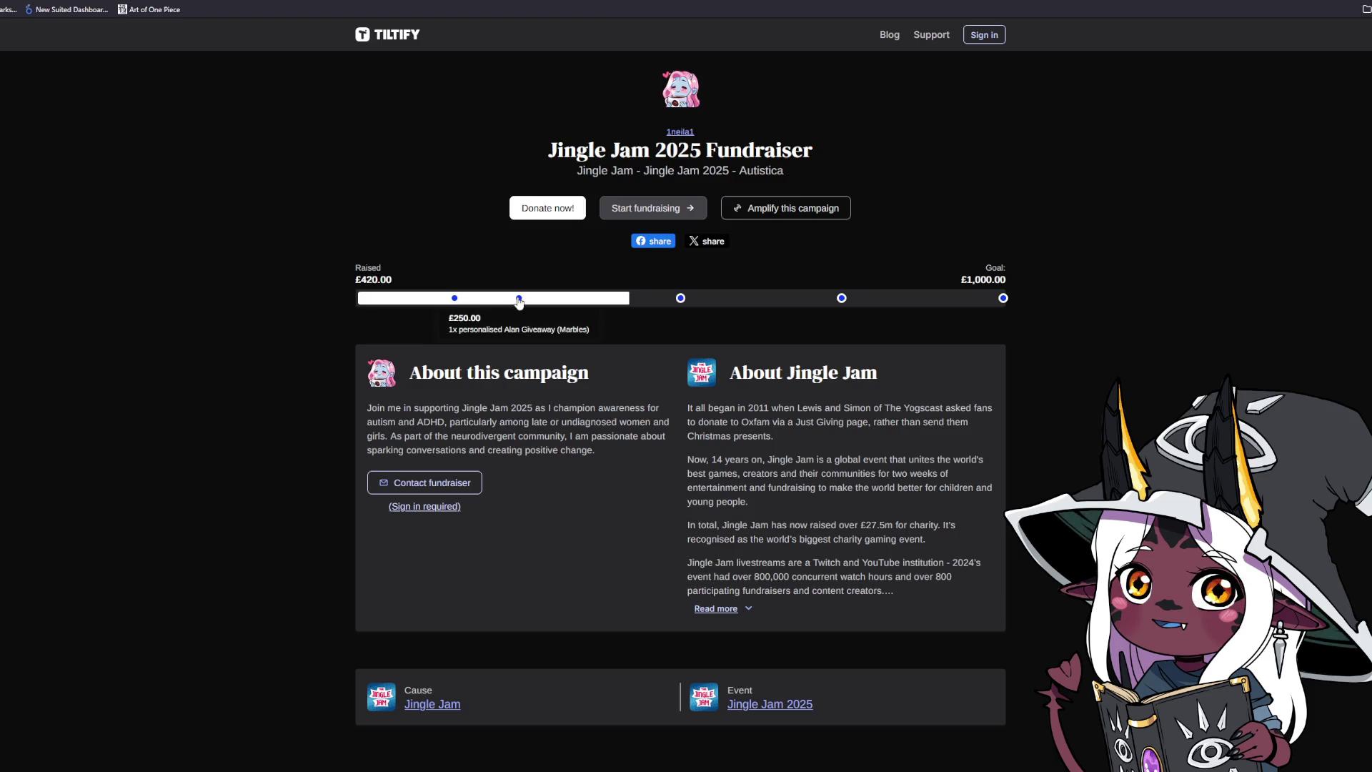
mouse_move(682, 300)
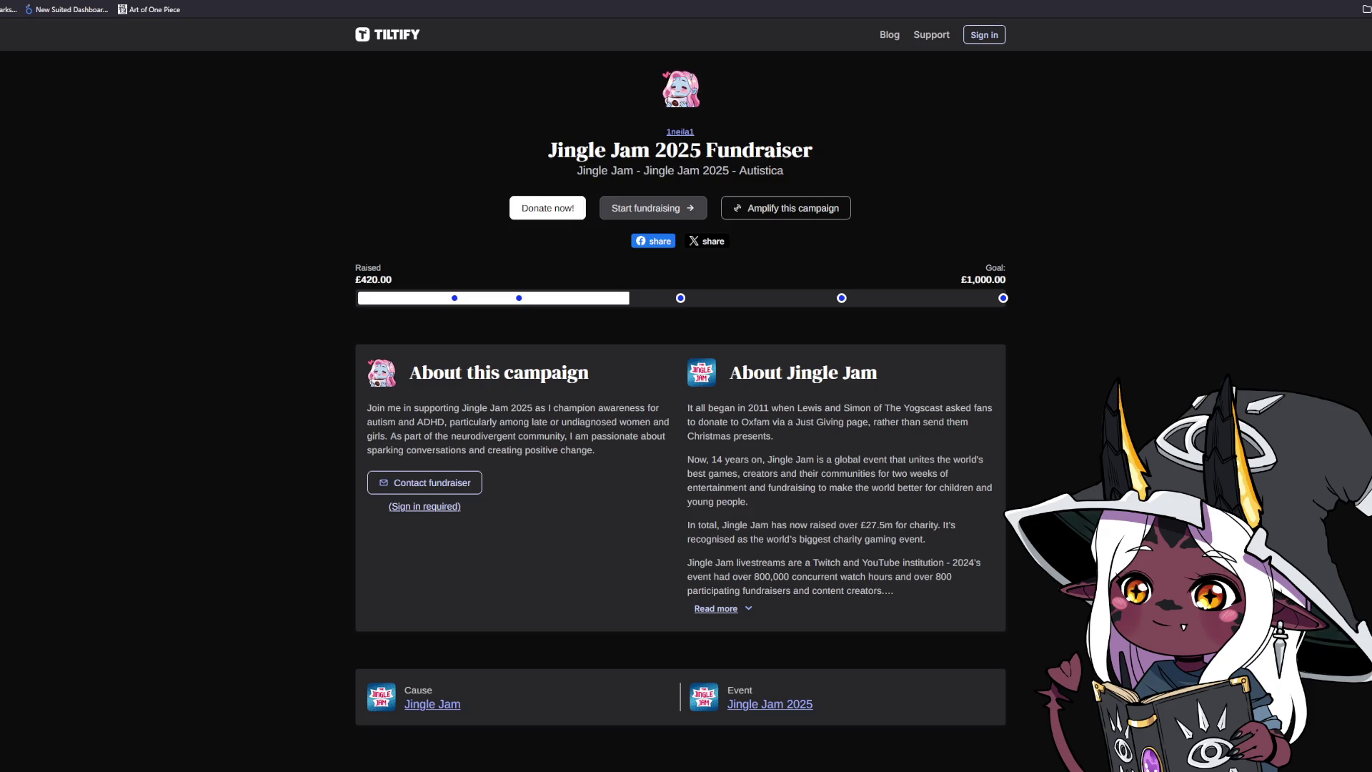
scroll(1338, 116, "down", 8)
scroll(681, 393, "down", 6)
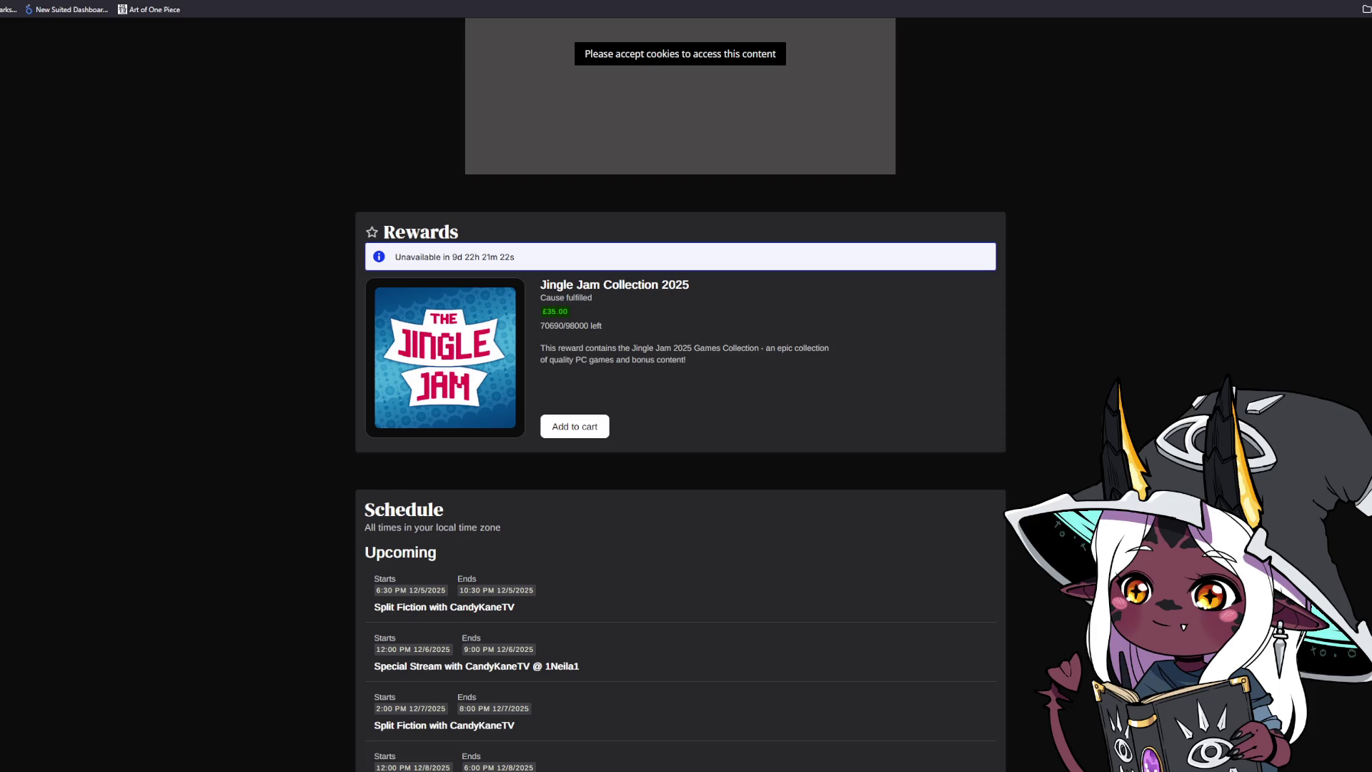
scroll(680, 386, "up", 1)
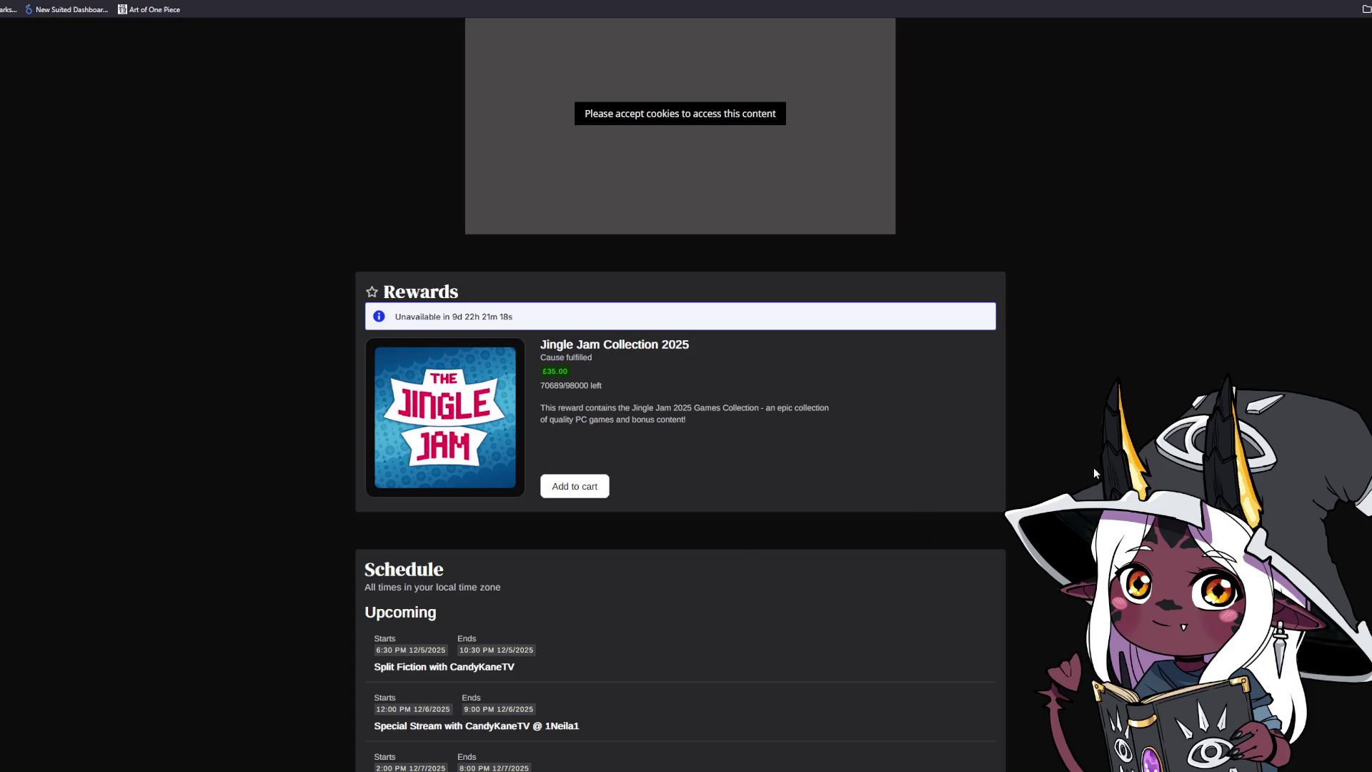
scroll(1094, 472, "up", 7)
scroll(1095, 481, "up", 3)
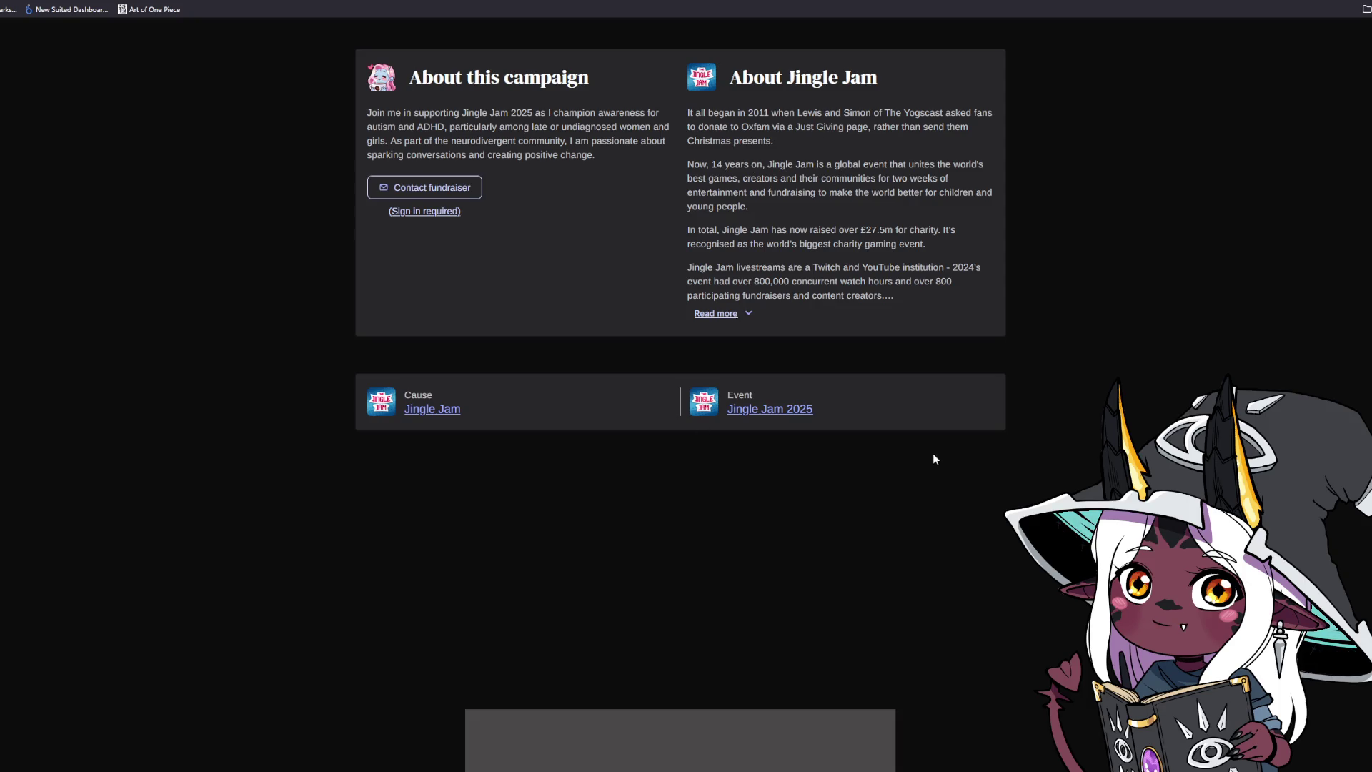
scroll(997, 490, "up", 4)
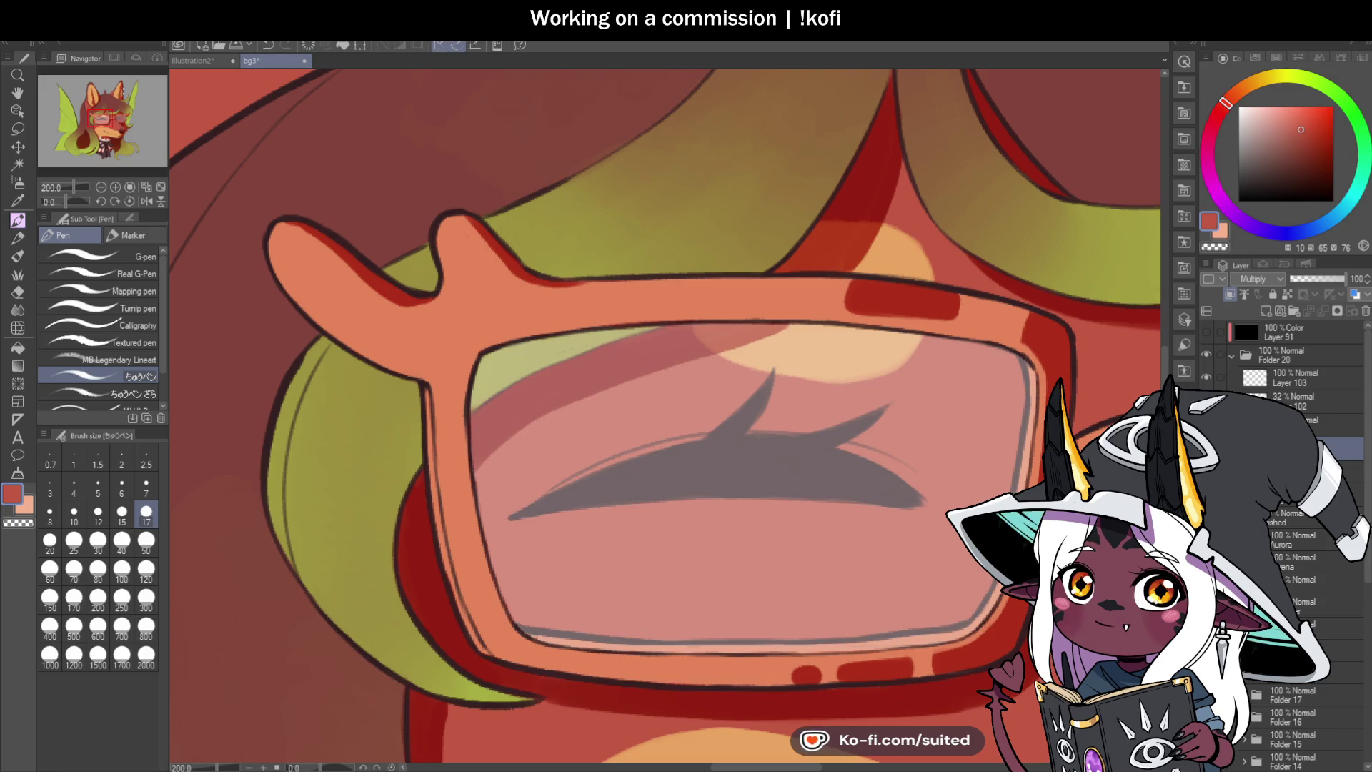
Step: Extend the red patch along the frame's top and fill it up to the top line
scroll(559, 255, "down", 1)
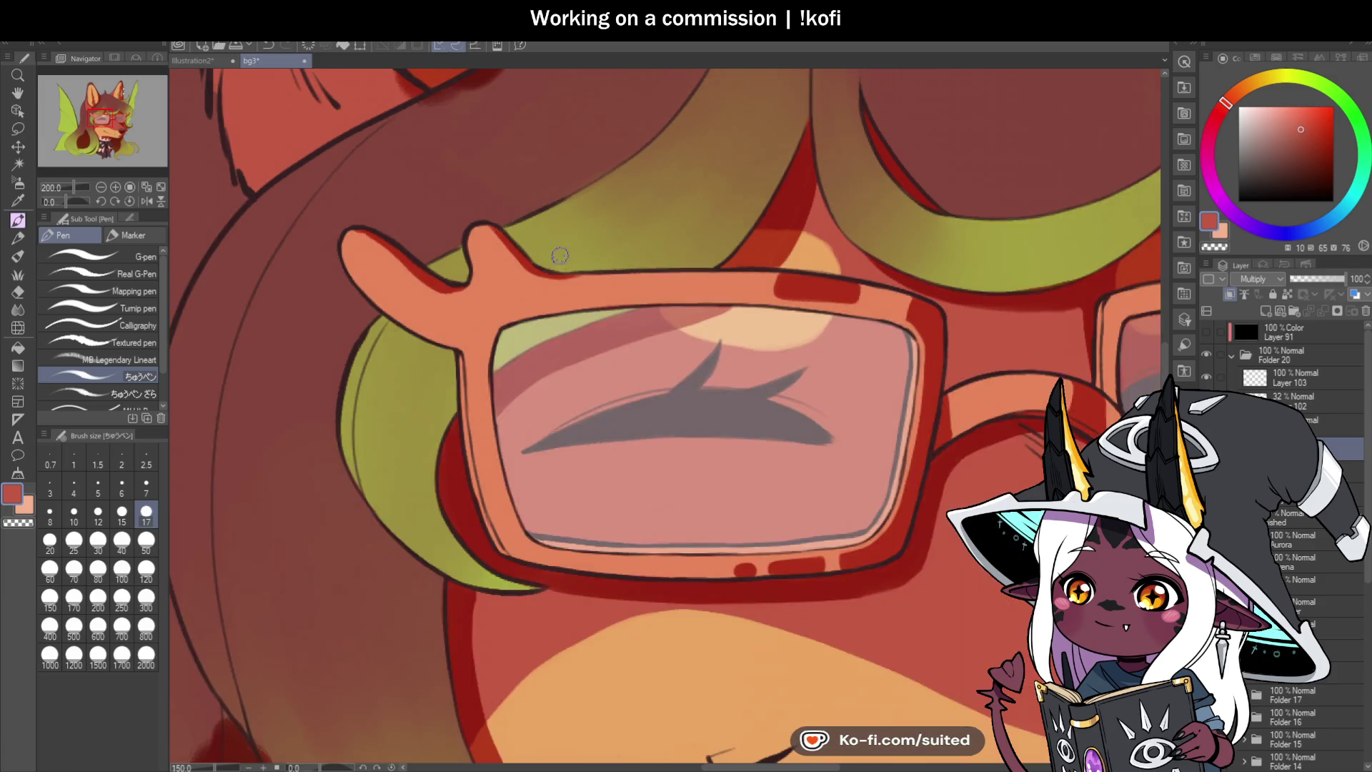
scroll(560, 255, "down", 4)
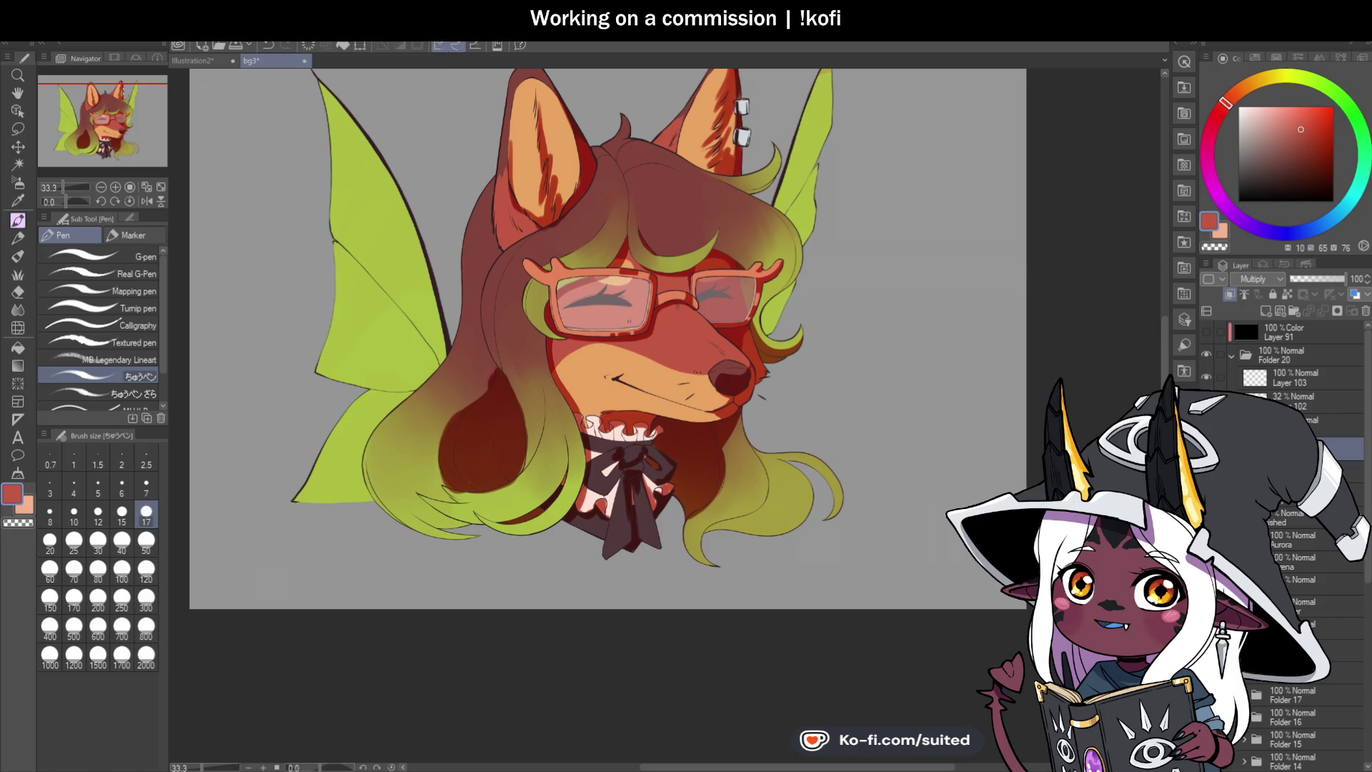
scroll(620, 280, "up", 2)
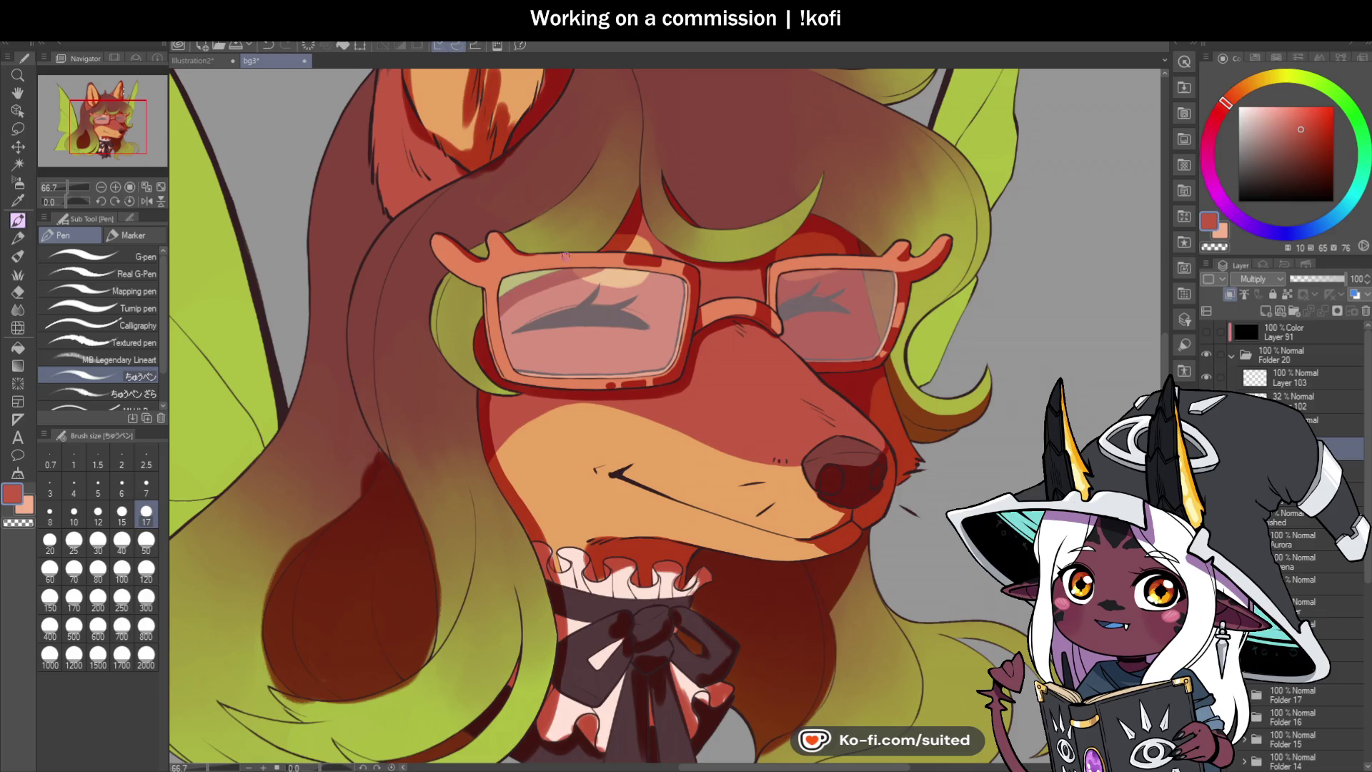
scroll(585, 267, "up", 5)
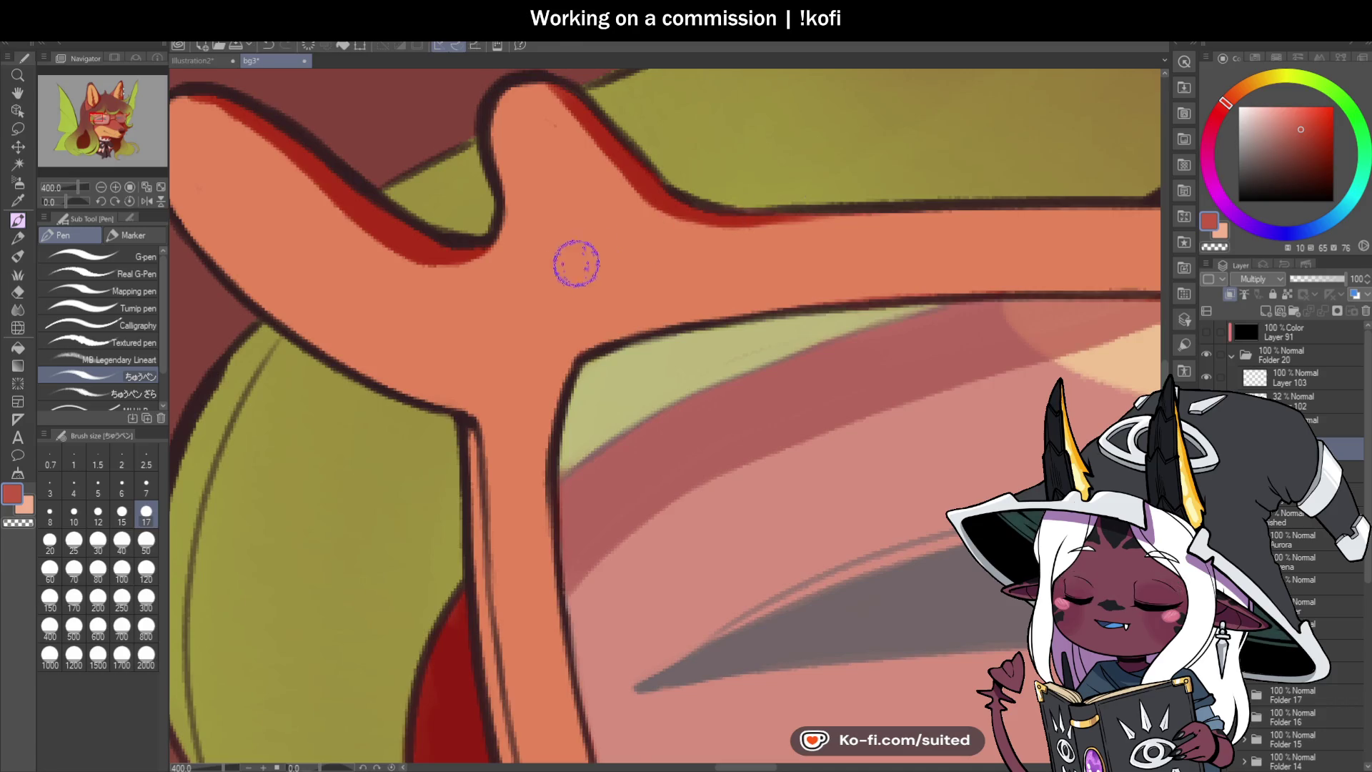
scroll(594, 254, "down", 3)
scroll(812, 263, "up", 3)
mouse_move(812, 263)
left_mouse_down()
mouse_move(974, 279)
mouse_move(980, 229)
mouse_move(974, 279)
left_mouse_up()
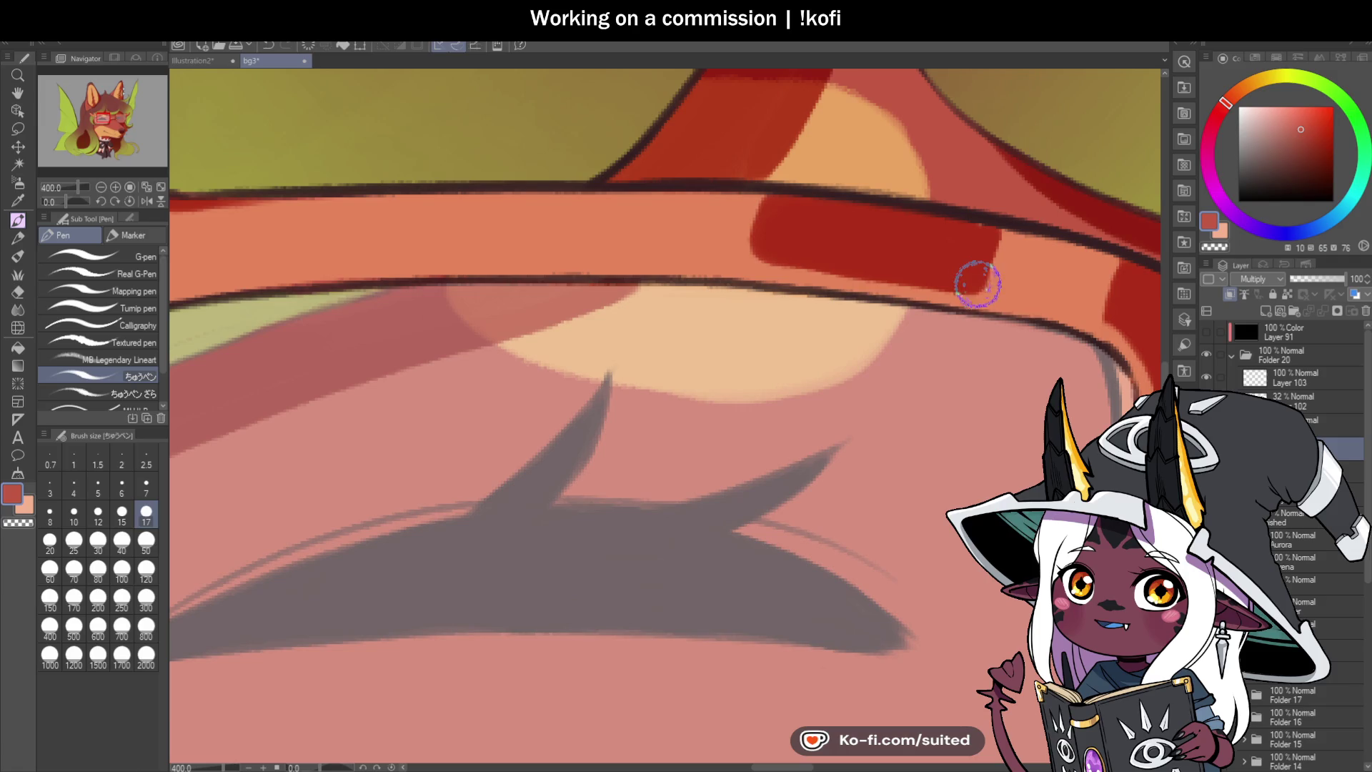
left_click_drag(747, 213, 747, 196)
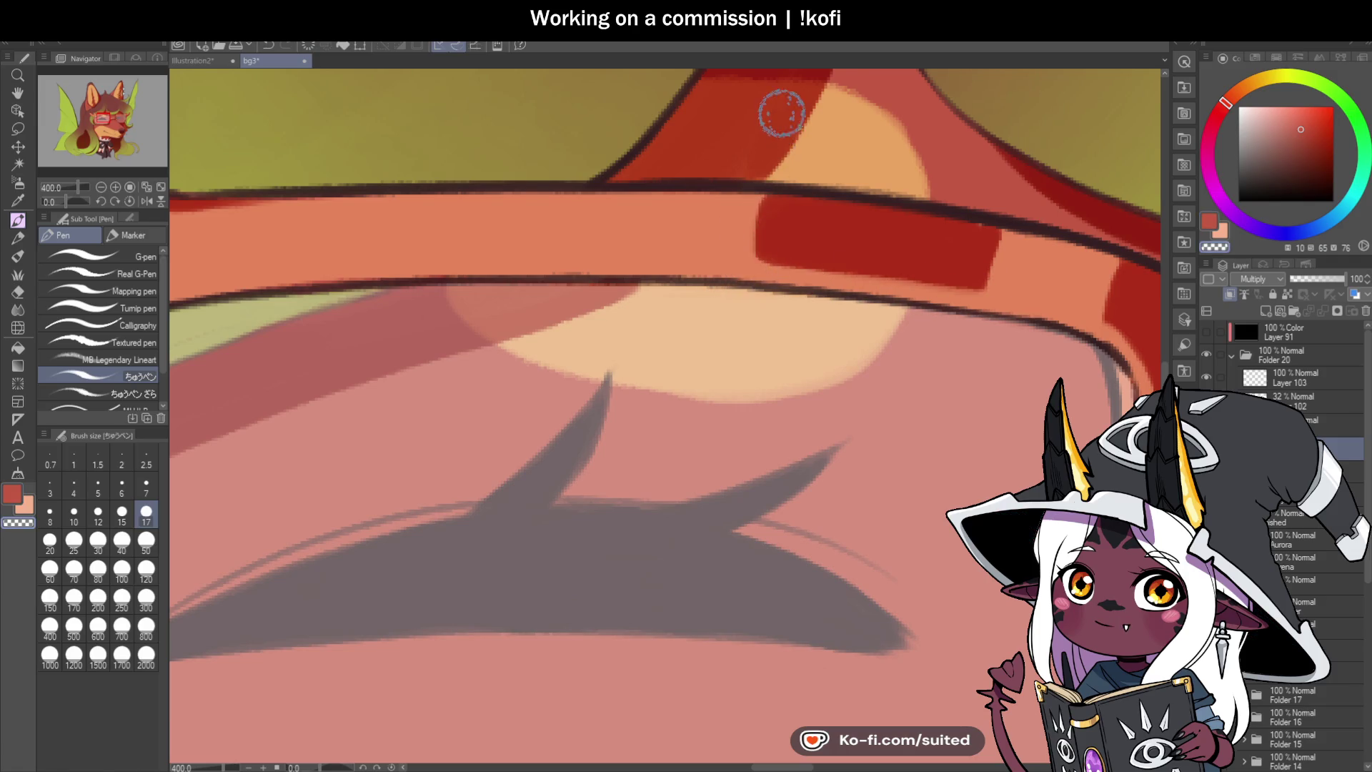
Step: Add another dark-red block on the frame, then undo it with Ctrl+Z
scroll(685, 282, "down", 2)
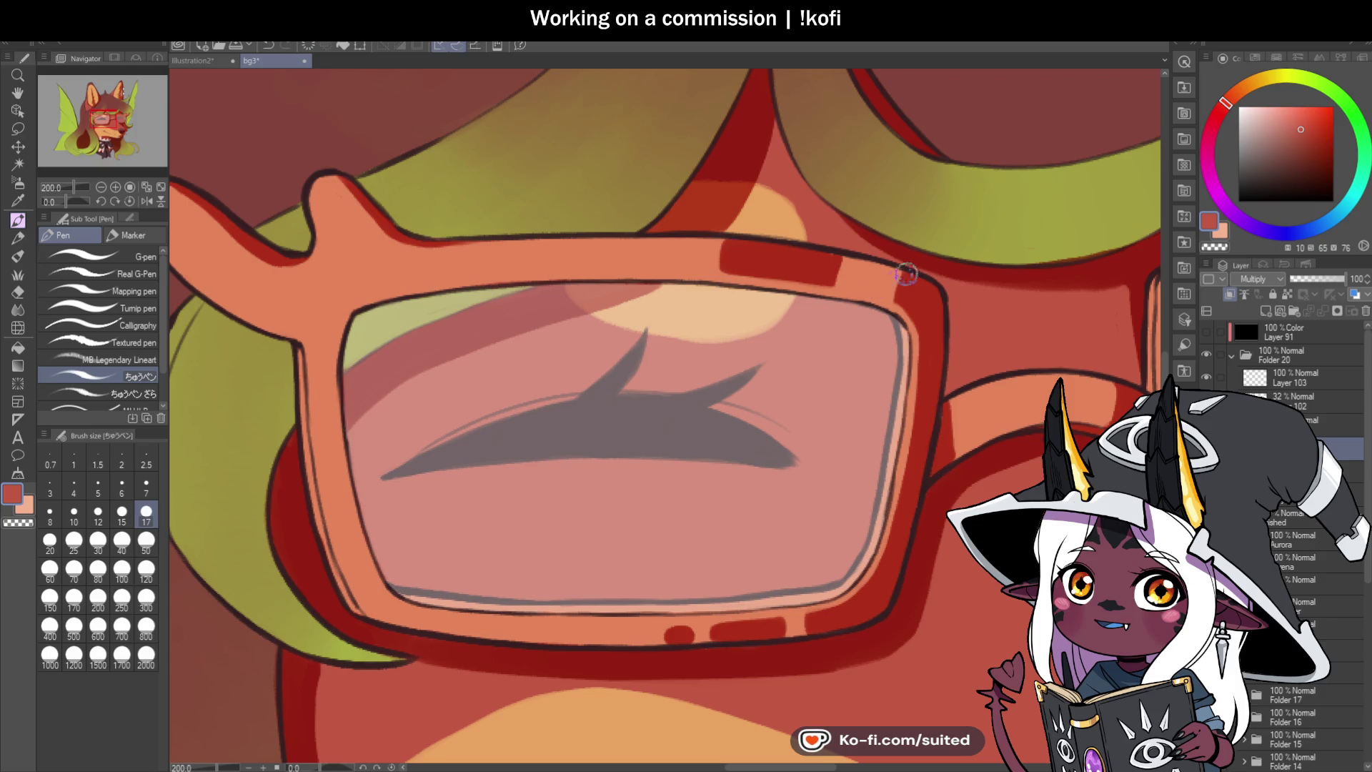
scroll(828, 264, "up", 2)
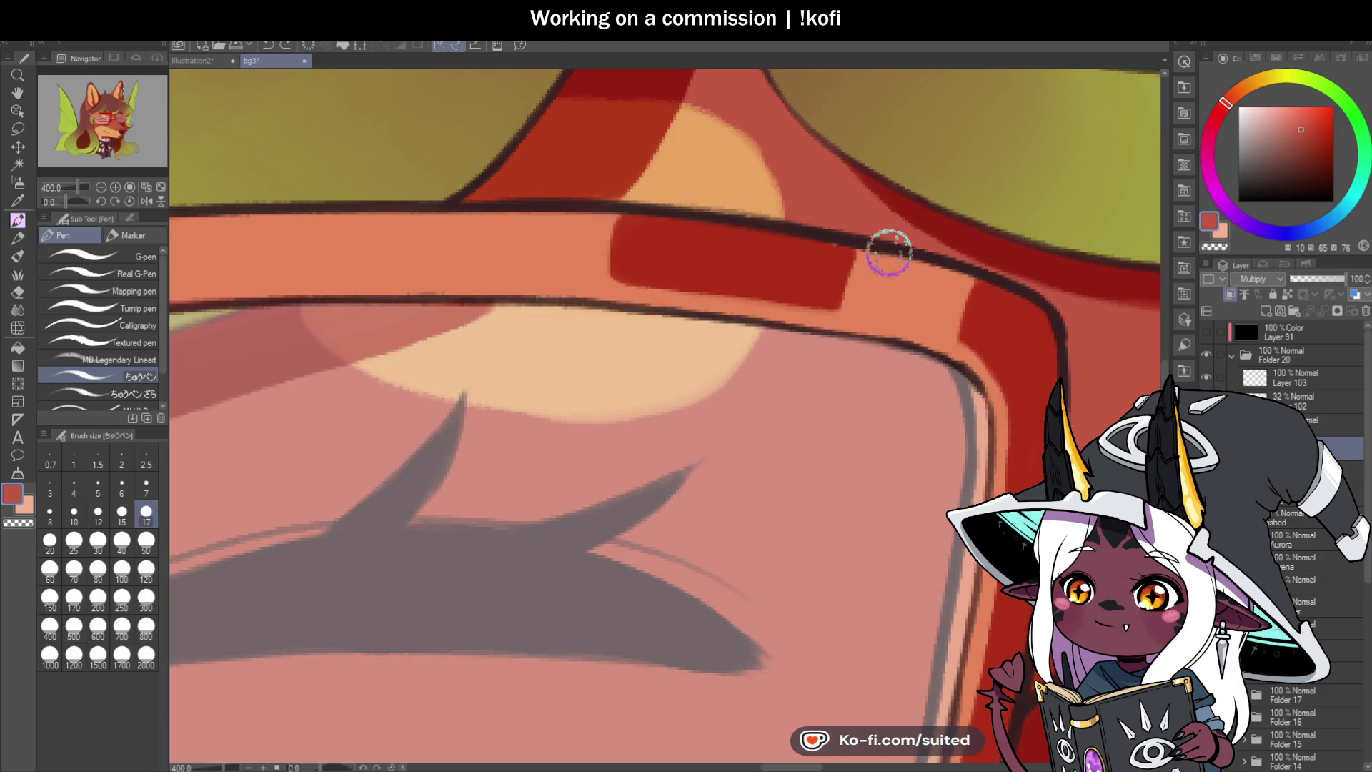
scroll(838, 245, "down", 2)
scroll(846, 226, "up", 2)
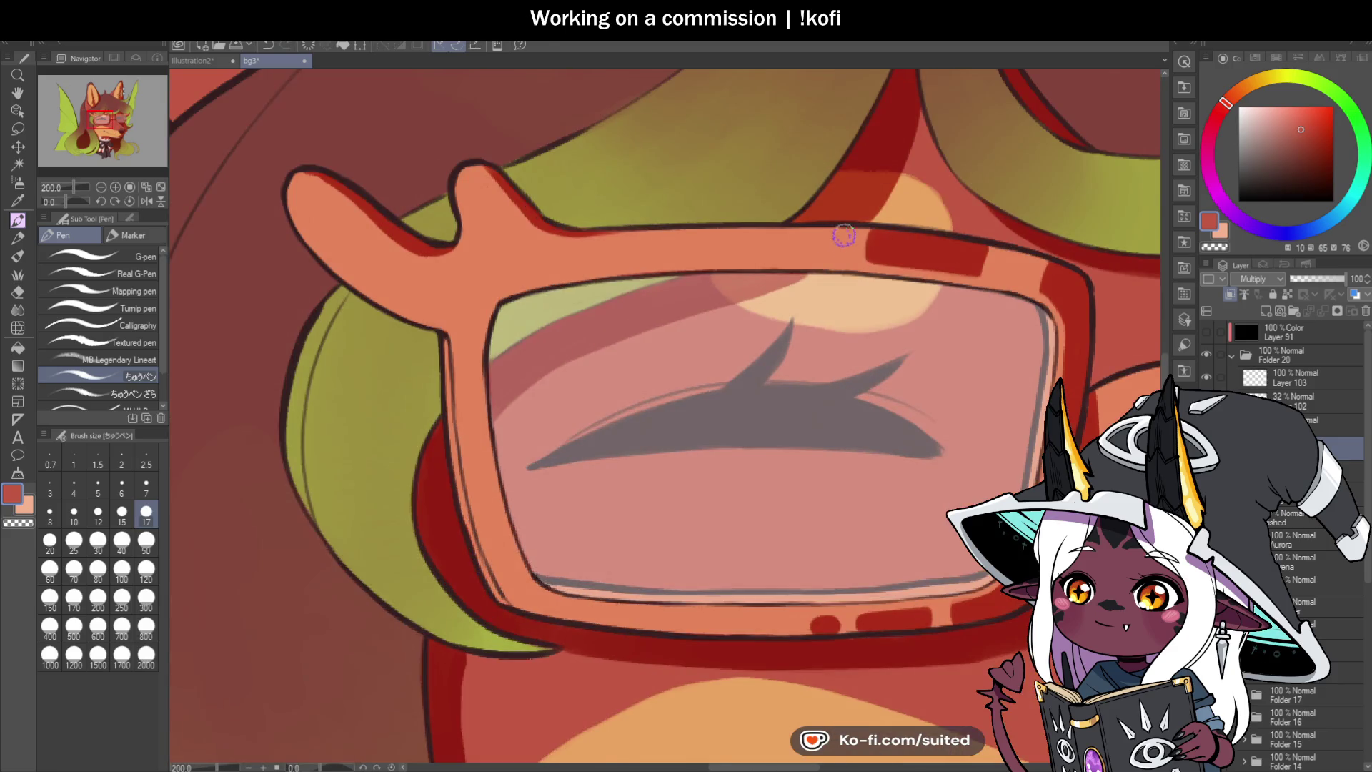
mouse_move(843, 230)
left_mouse_down()
mouse_move(817, 276)
mouse_move(759, 238)
mouse_move(834, 221)
mouse_move(803, 251)
mouse_move(781, 233)
mouse_move(806, 263)
mouse_move(832, 244)
left_mouse_up()
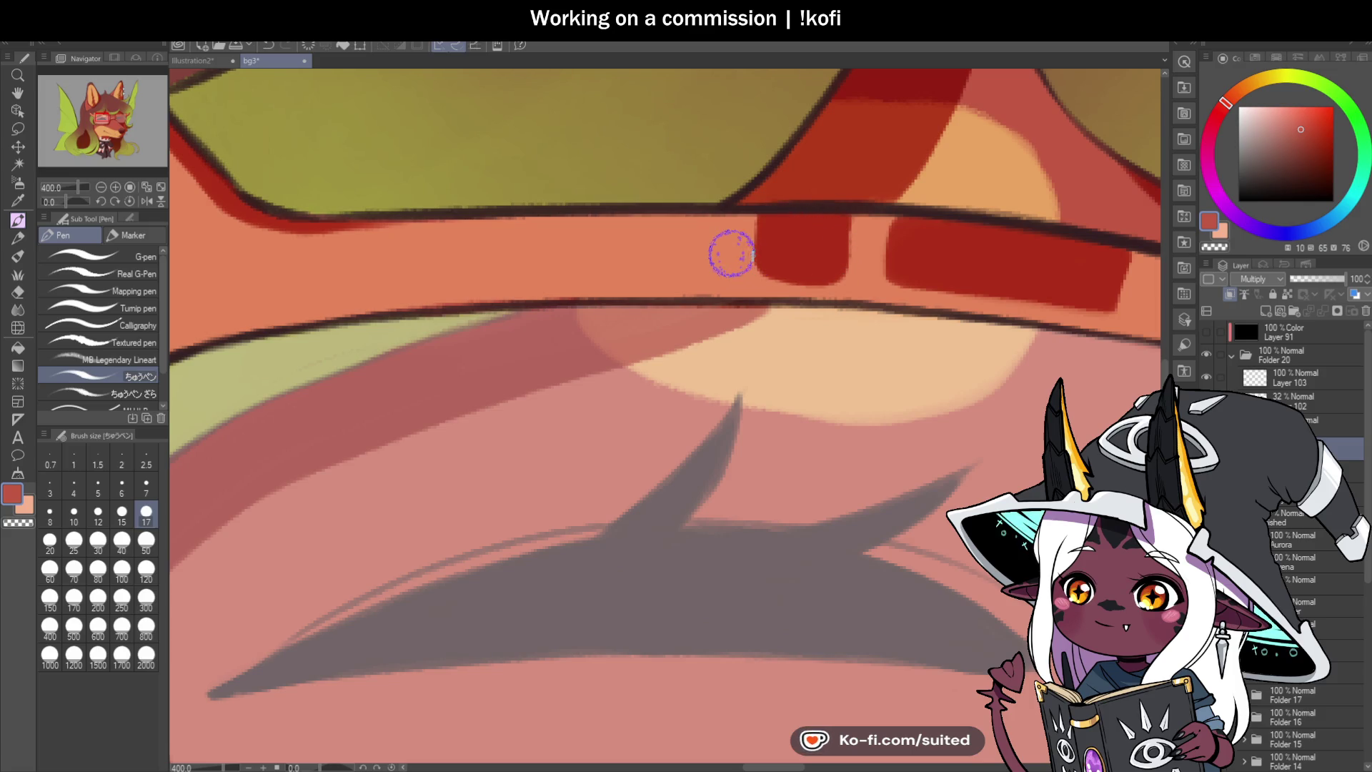
scroll(711, 267, "down", 2)
scroll(711, 267, "down", 1)
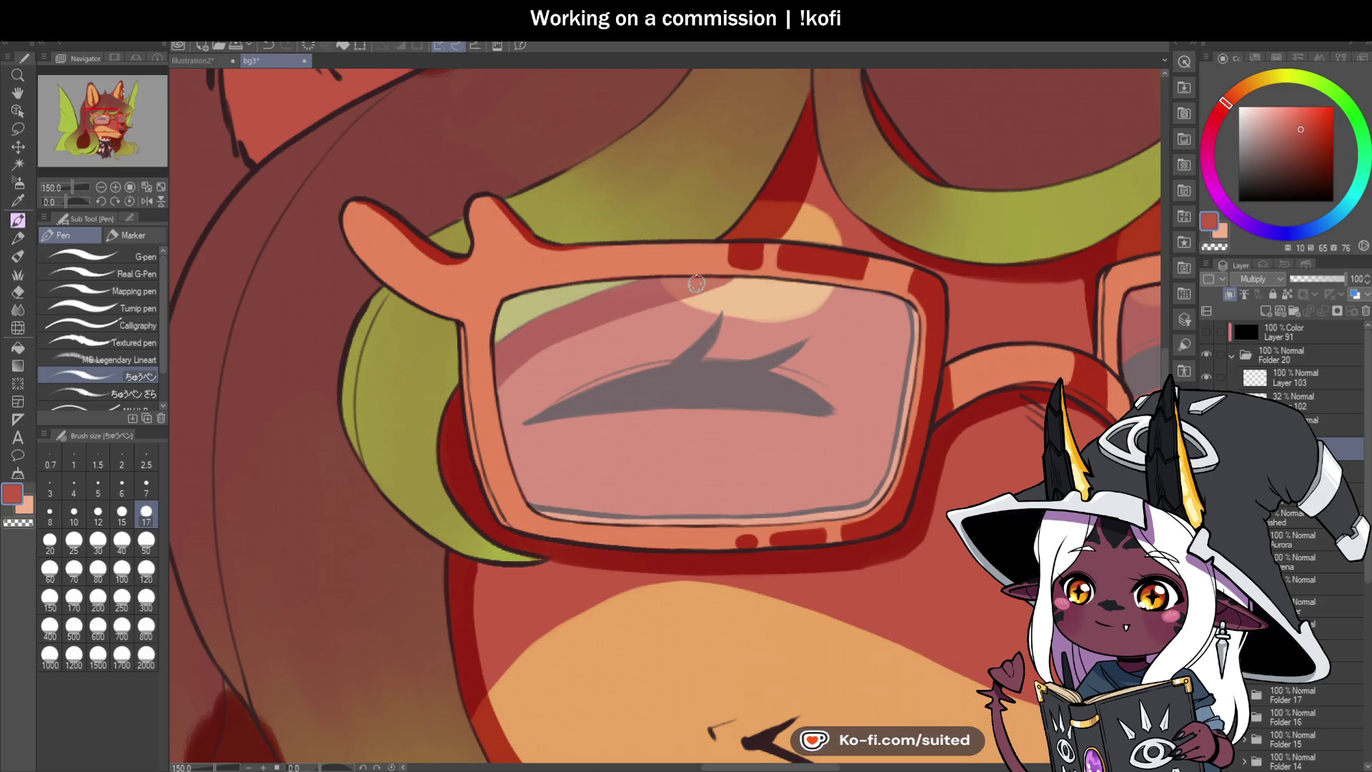
key("ctrl+z")
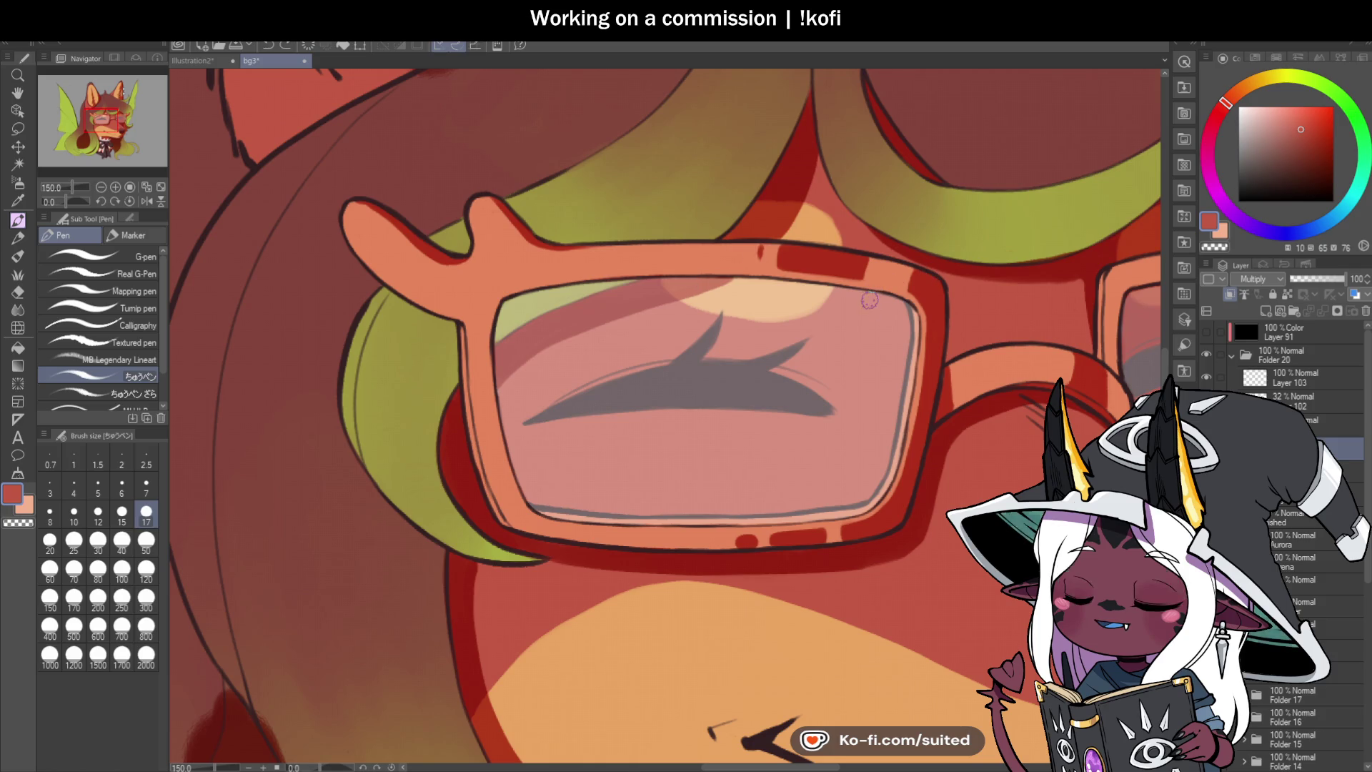
scroll(690, 285, "down", 3)
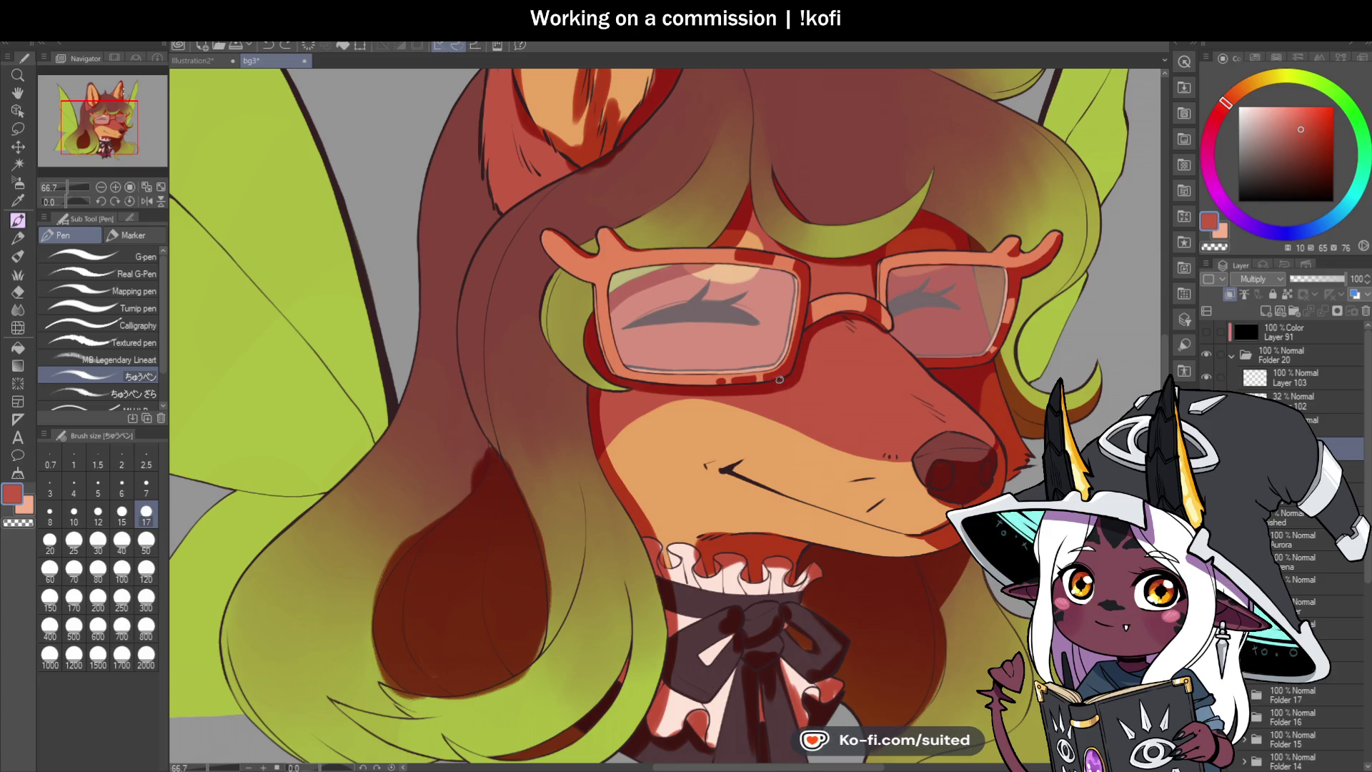
Step: Shade the inside of the left frame's top edge in dark red
scroll(756, 322, "up", 7)
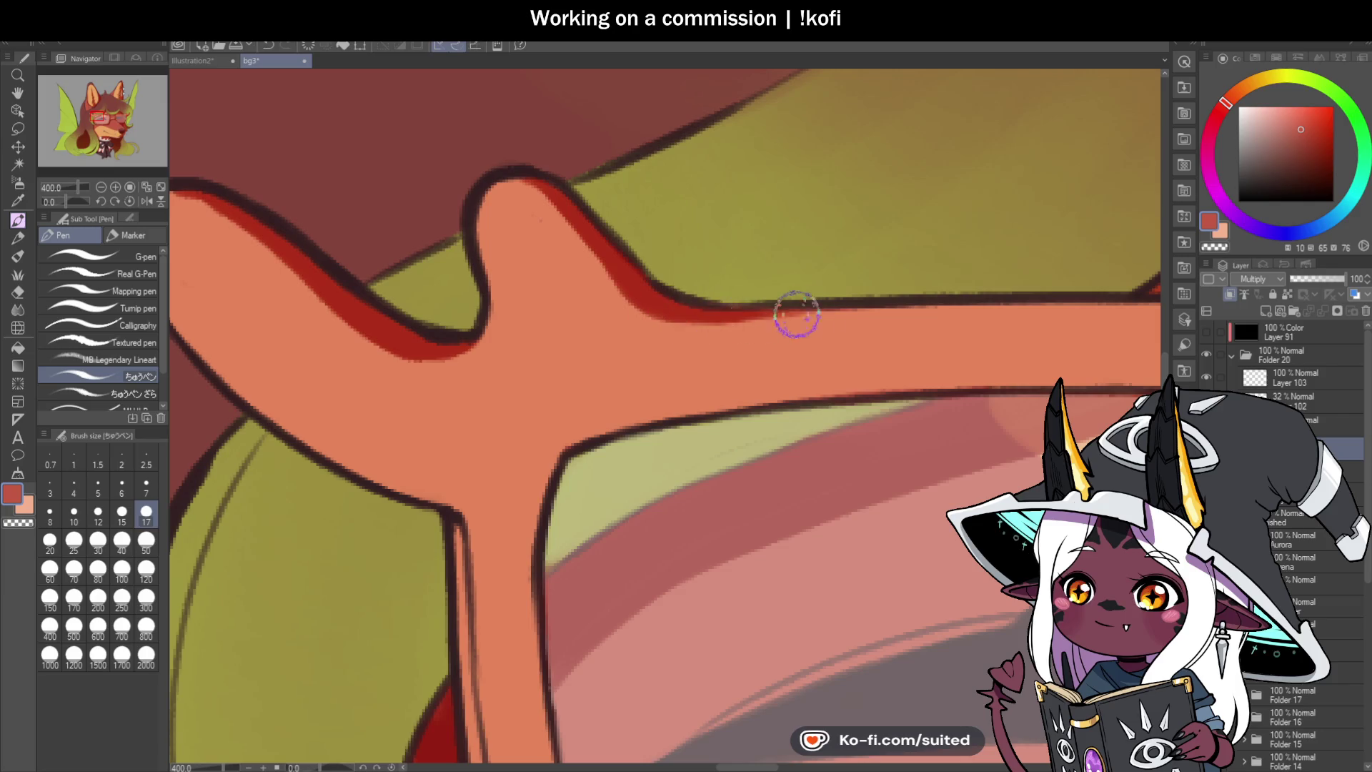
scroll(862, 309, "down", 3)
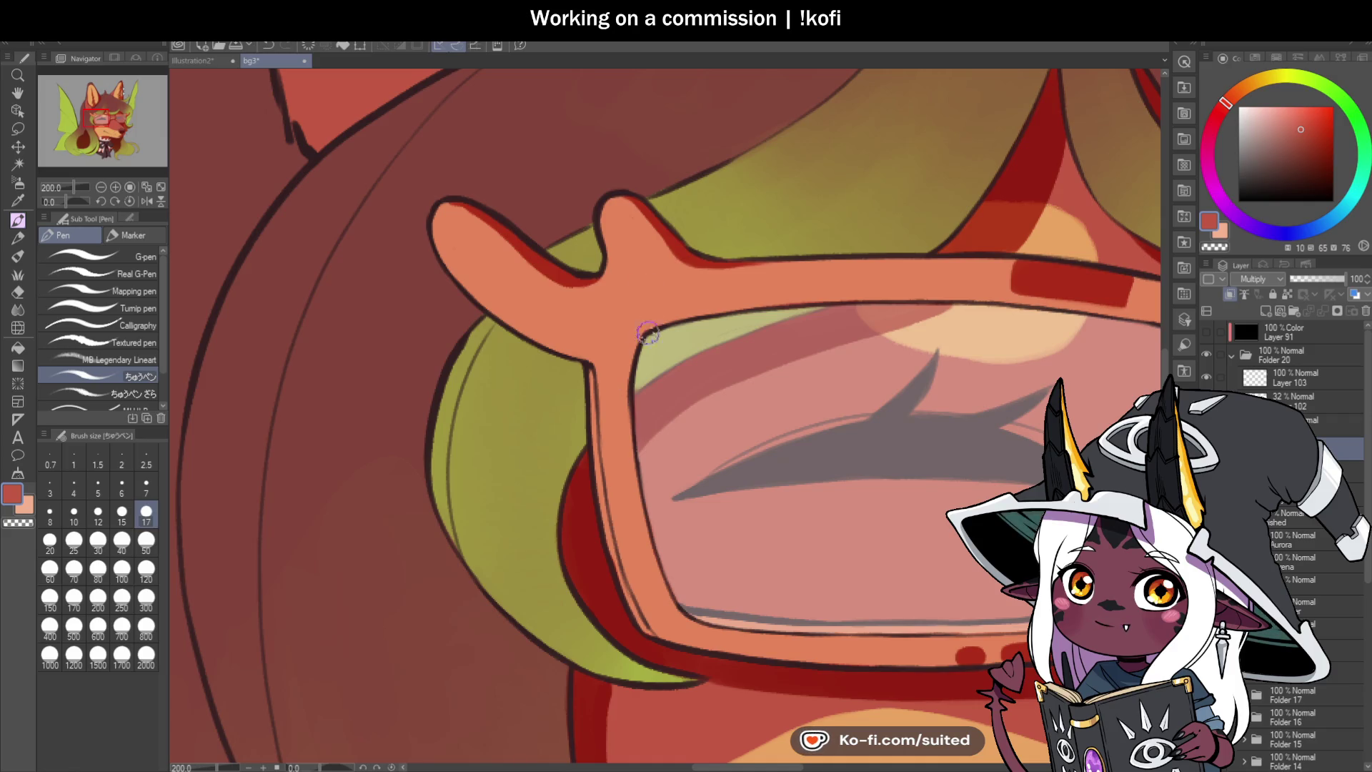
scroll(650, 326, "up", 3)
mouse_move(618, 390)
left_mouse_down()
mouse_move(604, 367)
mouse_move(667, 230)
mouse_move(836, 214)
mouse_move(860, 238)
mouse_move(766, 230)
mouse_move(658, 254)
mouse_move(628, 298)
mouse_move(619, 372)
mouse_move(652, 276)
mouse_move(793, 236)
mouse_move(609, 303)
mouse_move(597, 379)
mouse_move(597, 325)
mouse_move(765, 224)
mouse_move(821, 214)
mouse_move(693, 226)
mouse_move(756, 224)
left_mouse_up()
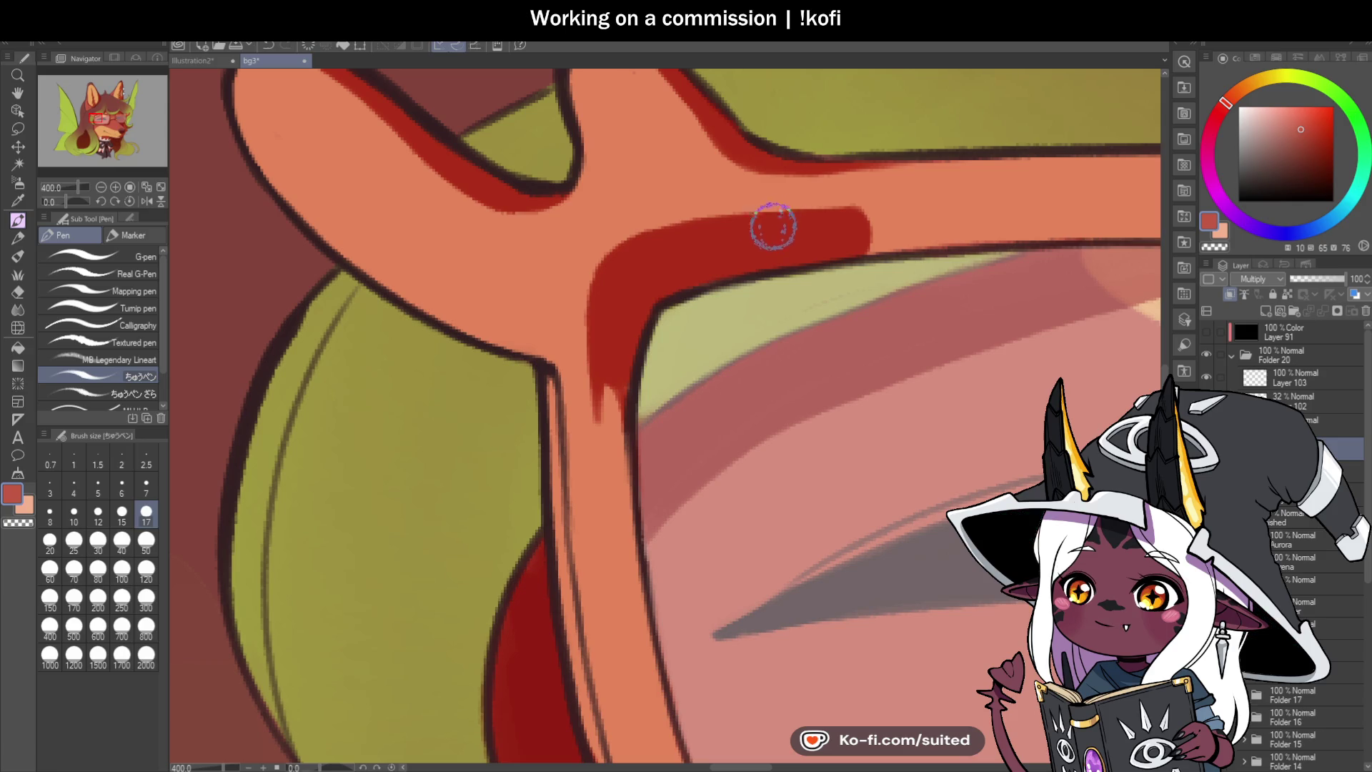
Step: Extend the red shading down the frame's side and up toward its corner
scroll(646, 279, "down", 2)
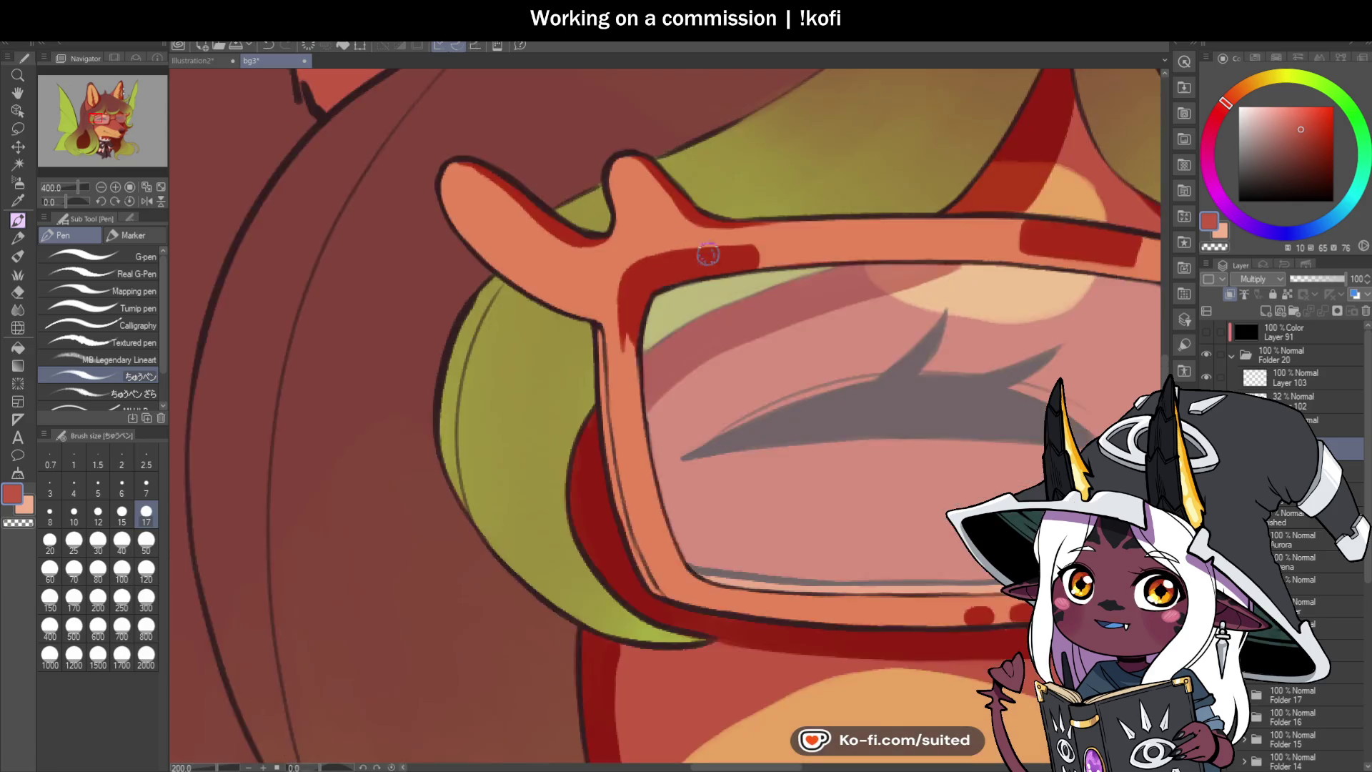
scroll(659, 297, "up", 2)
mouse_move(587, 329)
left_mouse_down()
mouse_move(613, 224)
mouse_move(604, 361)
left_mouse_up()
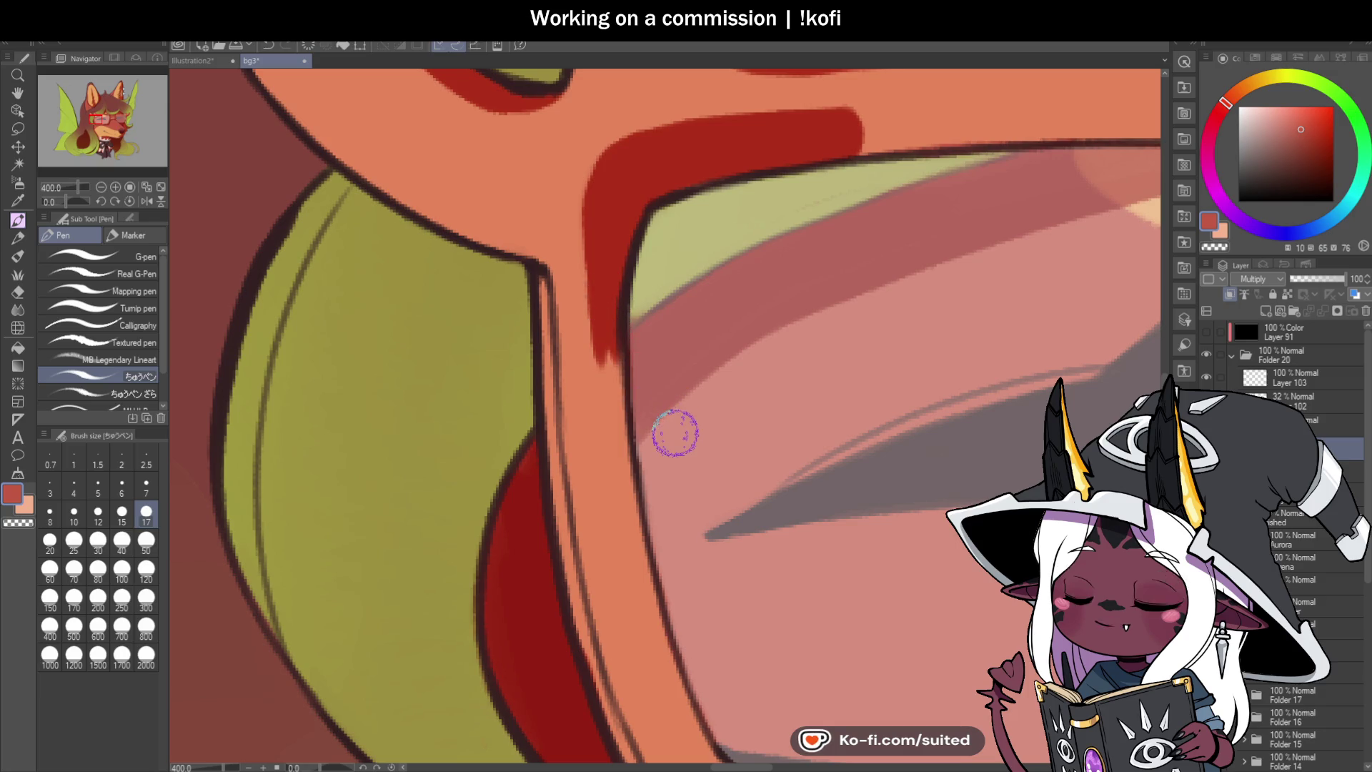
mouse_move(598, 260)
left_mouse_down()
mouse_move(582, 239)
mouse_move(576, 250)
mouse_move(618, 138)
mouse_move(607, 190)
mouse_move(613, 408)
left_mouse_up()
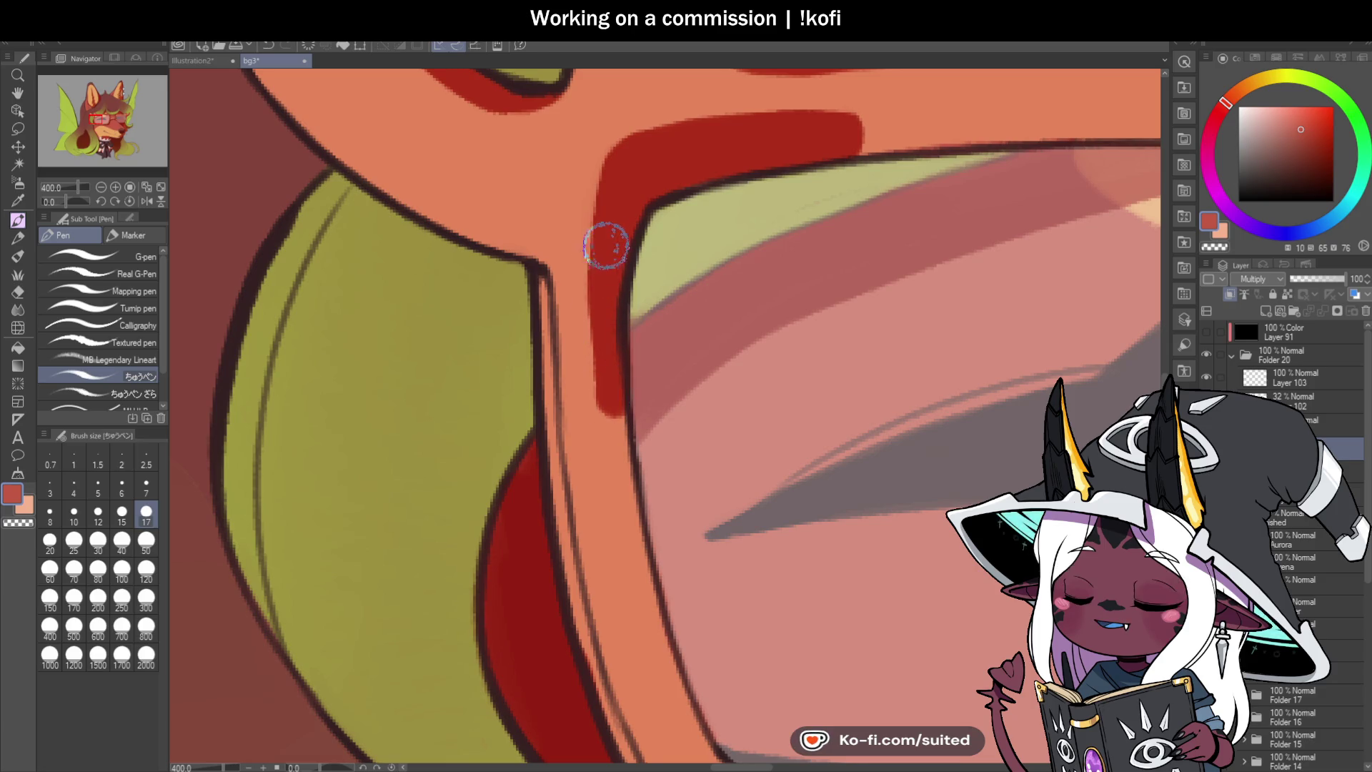
Step: Widen the dark-red dab on the frame's lower rim
scroll(647, 355, "down", 3)
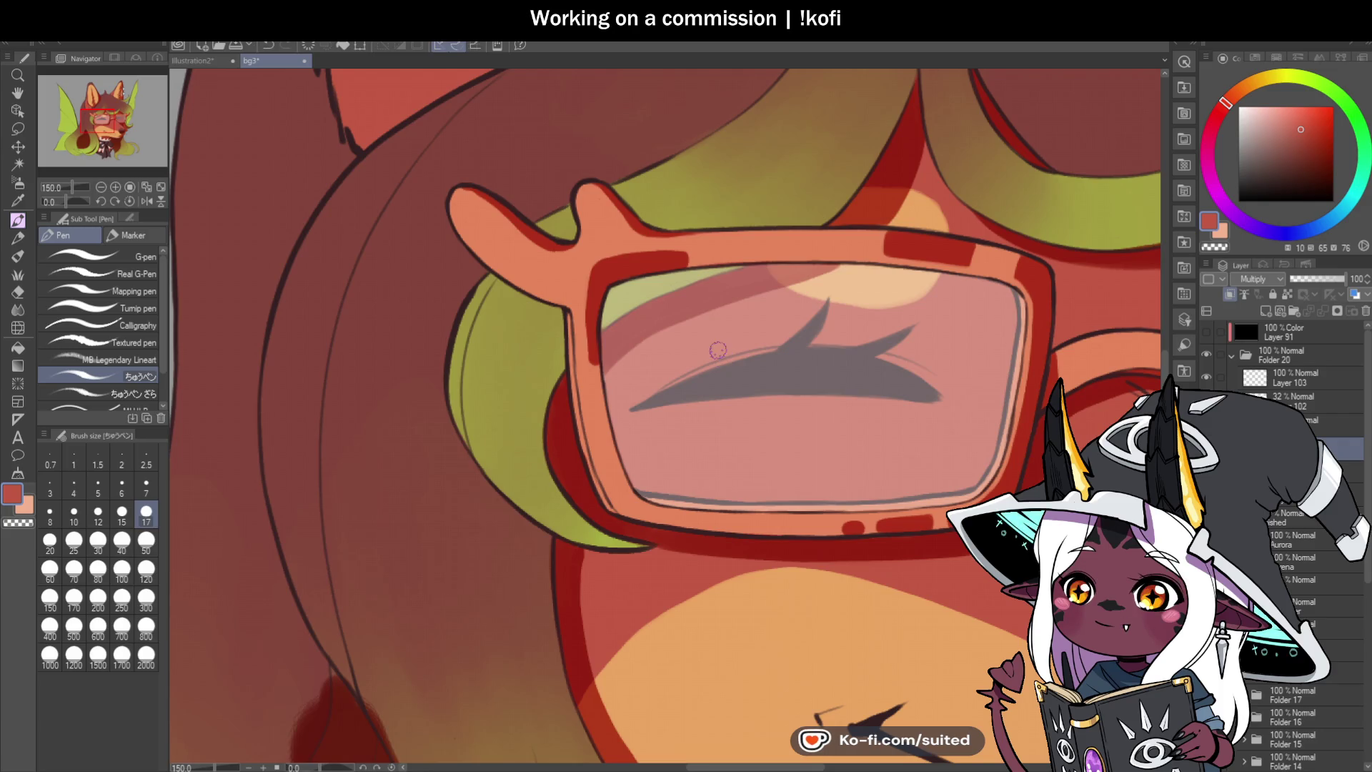
scroll(774, 111, "down", 2)
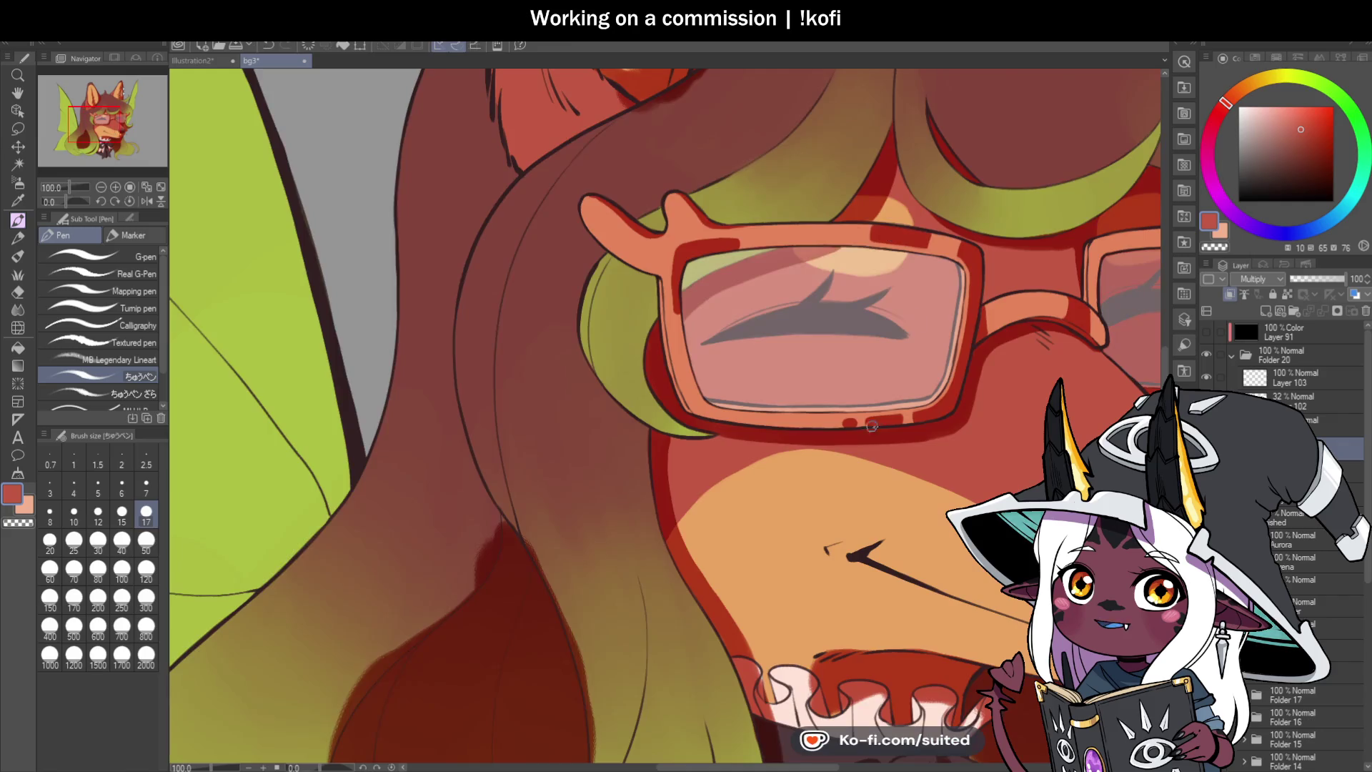
scroll(844, 390, "up", 5)
mouse_move(831, 386)
left_mouse_down()
mouse_move(802, 401)
mouse_move(854, 379)
mouse_move(854, 407)
mouse_move(852, 389)
left_mouse_up()
Step: Repaint the dark-red shading on the left lens frame's side
scroll(808, 386, "down", 3)
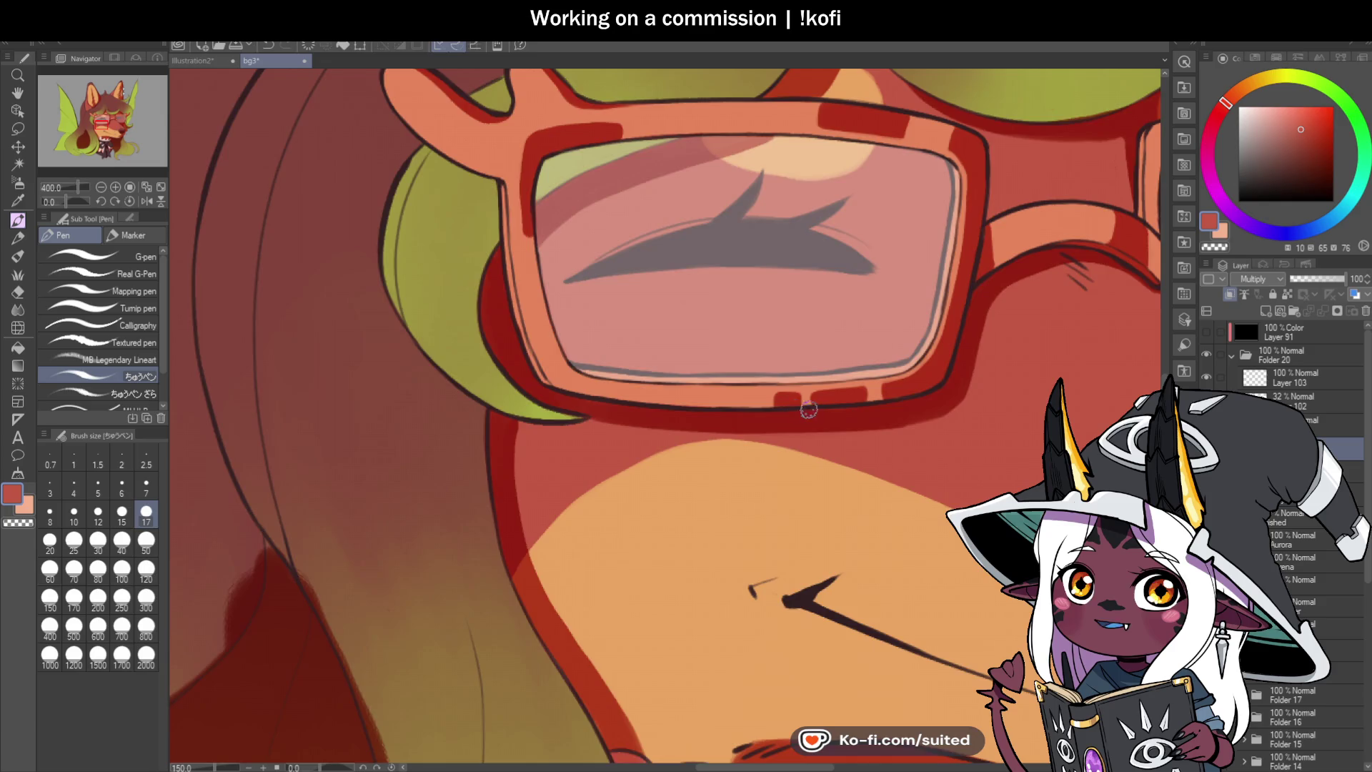
scroll(867, 386, "up", 3)
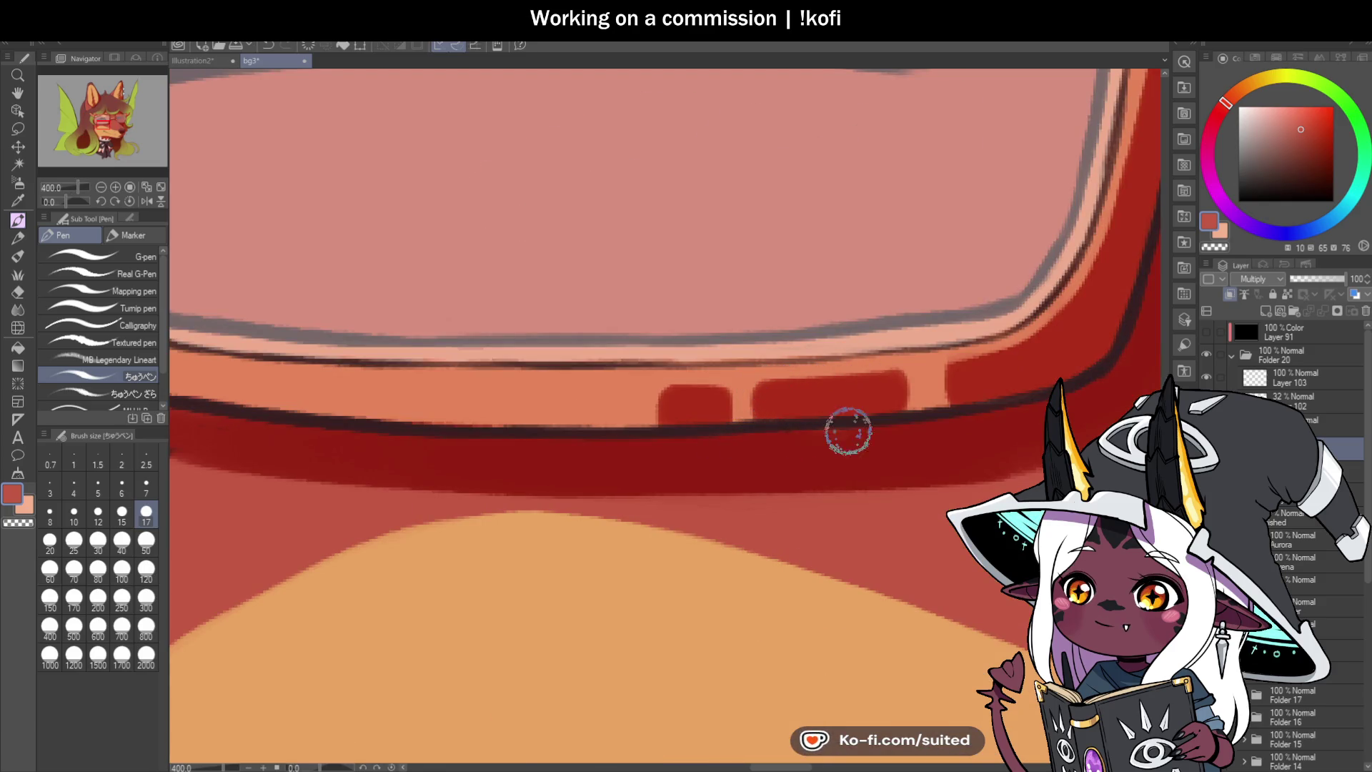
scroll(749, 434, "down", 2)
scroll(750, 435, "down", 5)
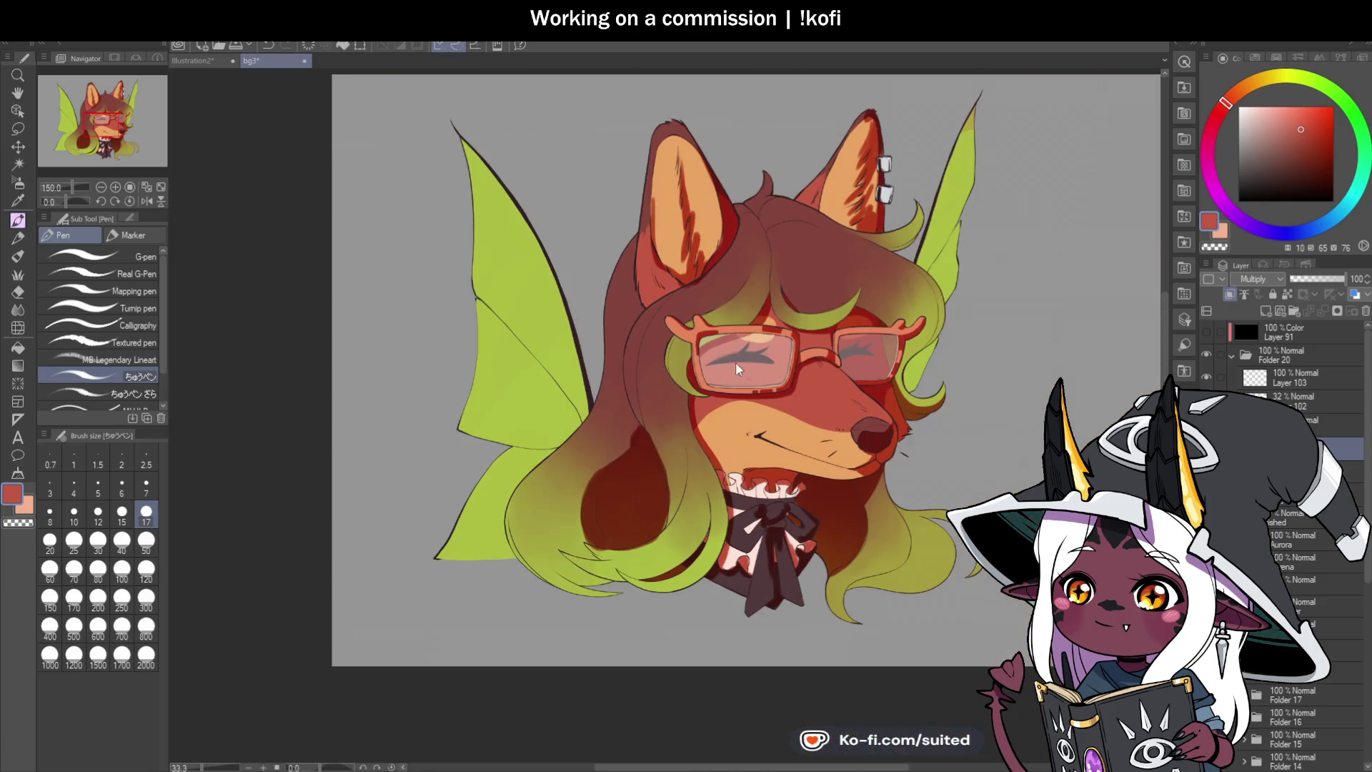
scroll(879, 345, "up", 2)
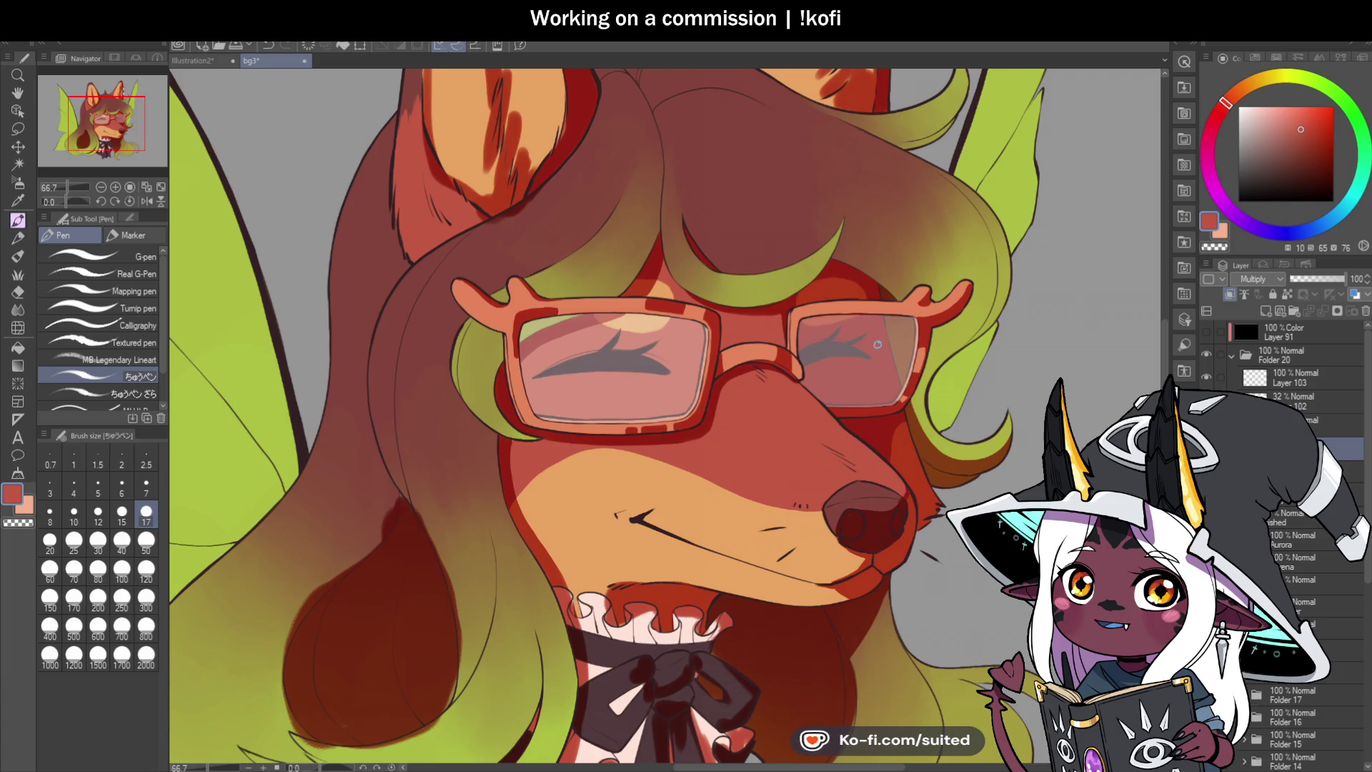
scroll(512, 328, "up", 4)
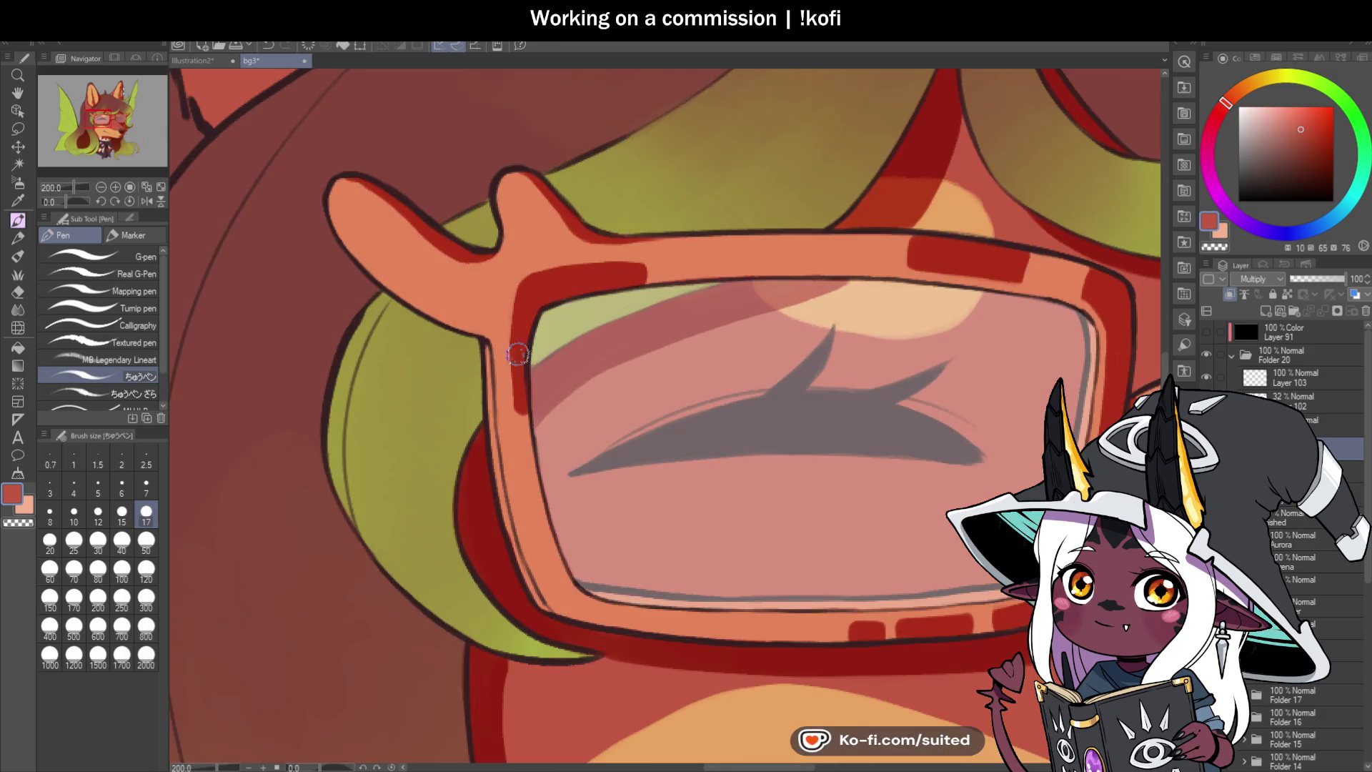
mouse_move(519, 398)
left_mouse_down()
mouse_move(536, 268)
mouse_move(633, 272)
mouse_move(541, 295)
left_mouse_up()
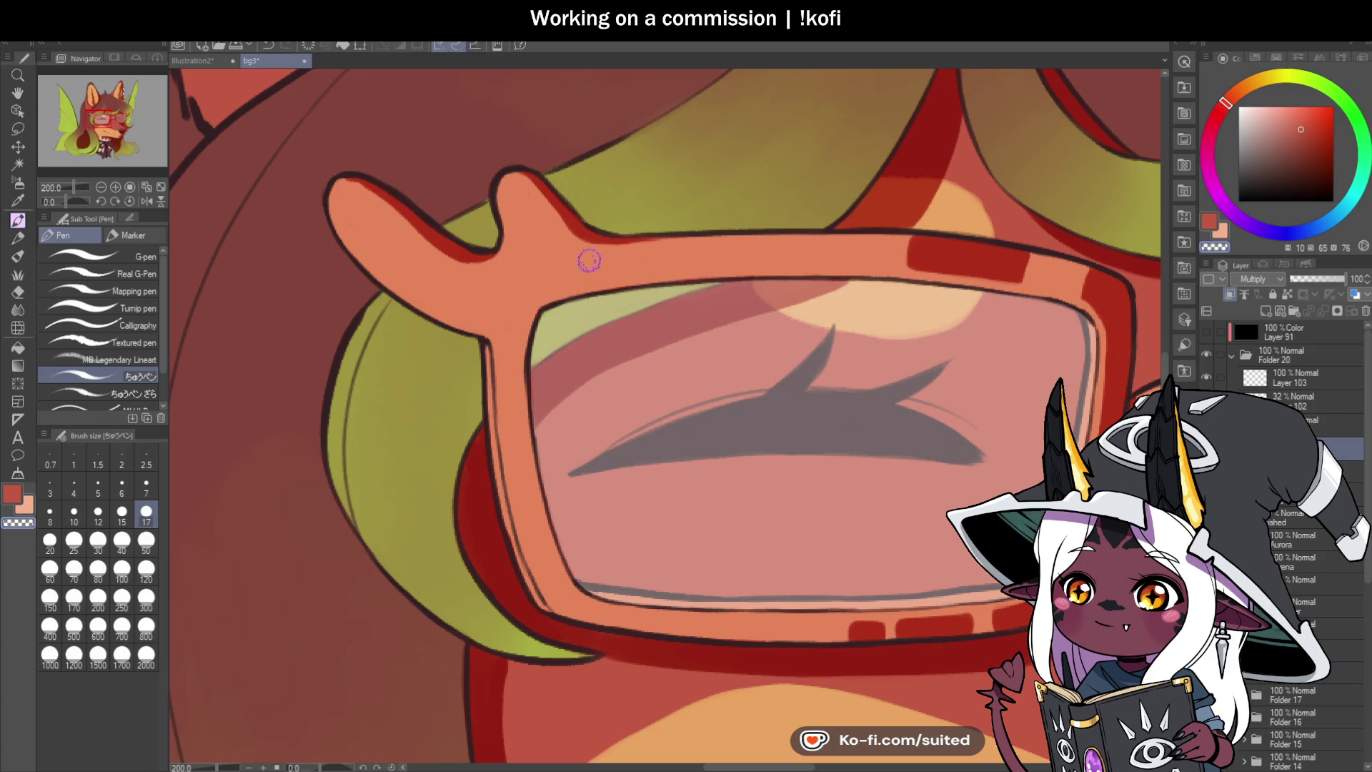
scroll(600, 261, "down", 5)
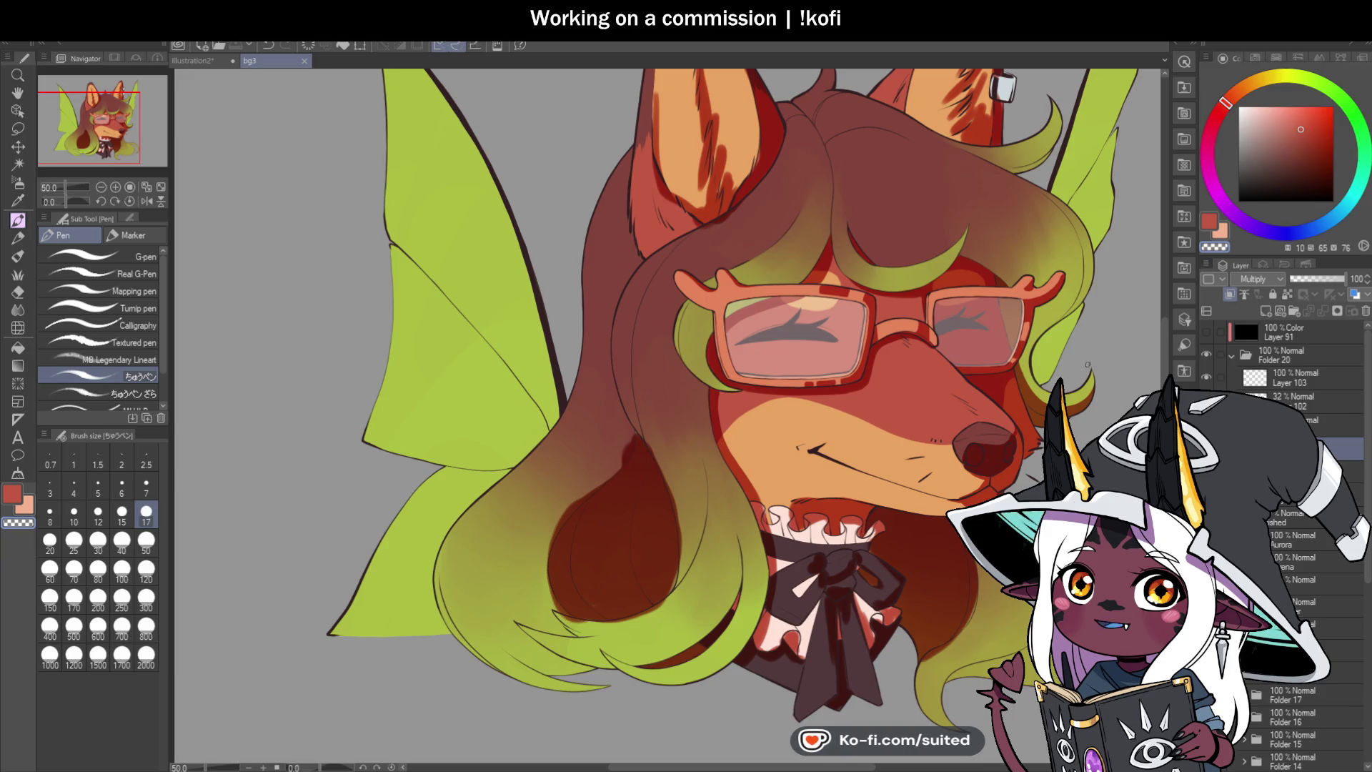
Step: Paint a dark-red band beneath the glasses bridge and extend it further up
scroll(962, 322, "up", 8)
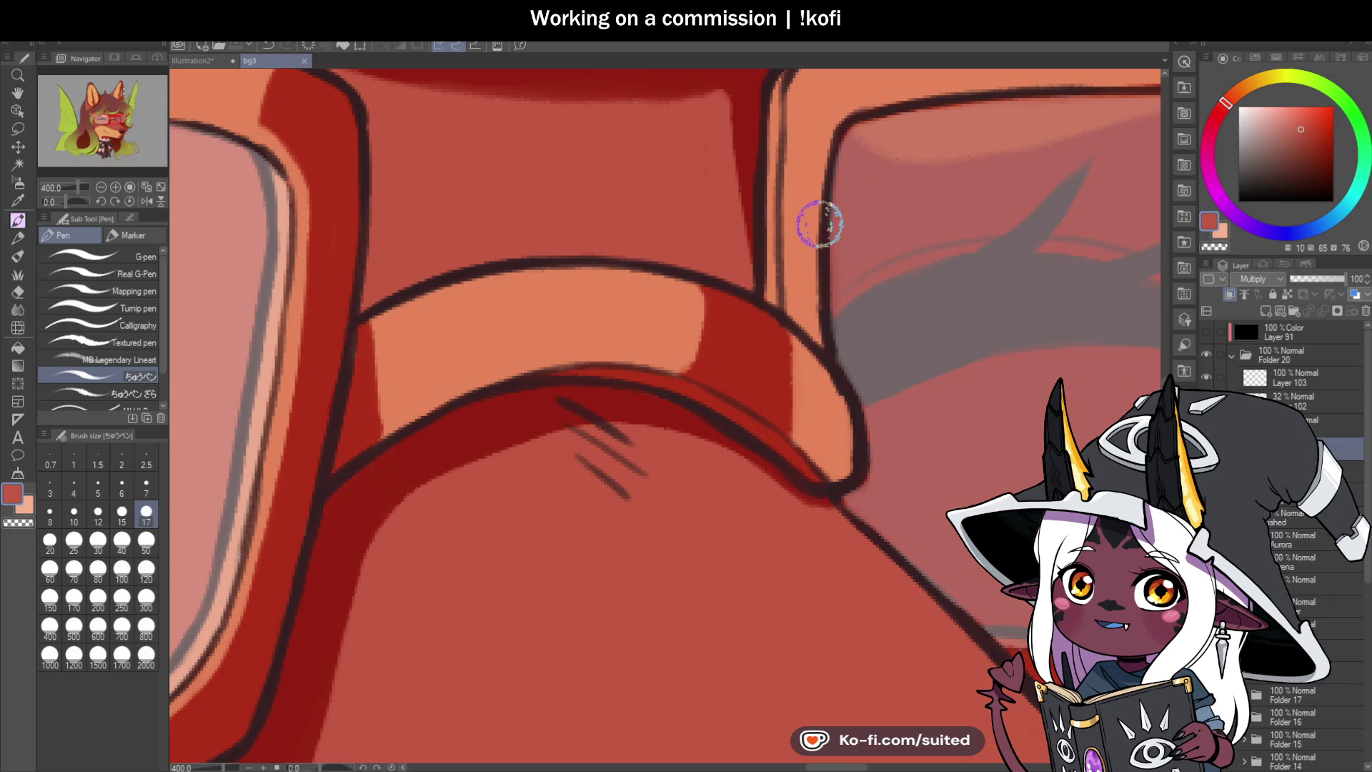
mouse_move(820, 223)
left_mouse_down()
mouse_move(790, 224)
mouse_move(805, 318)
left_mouse_up()
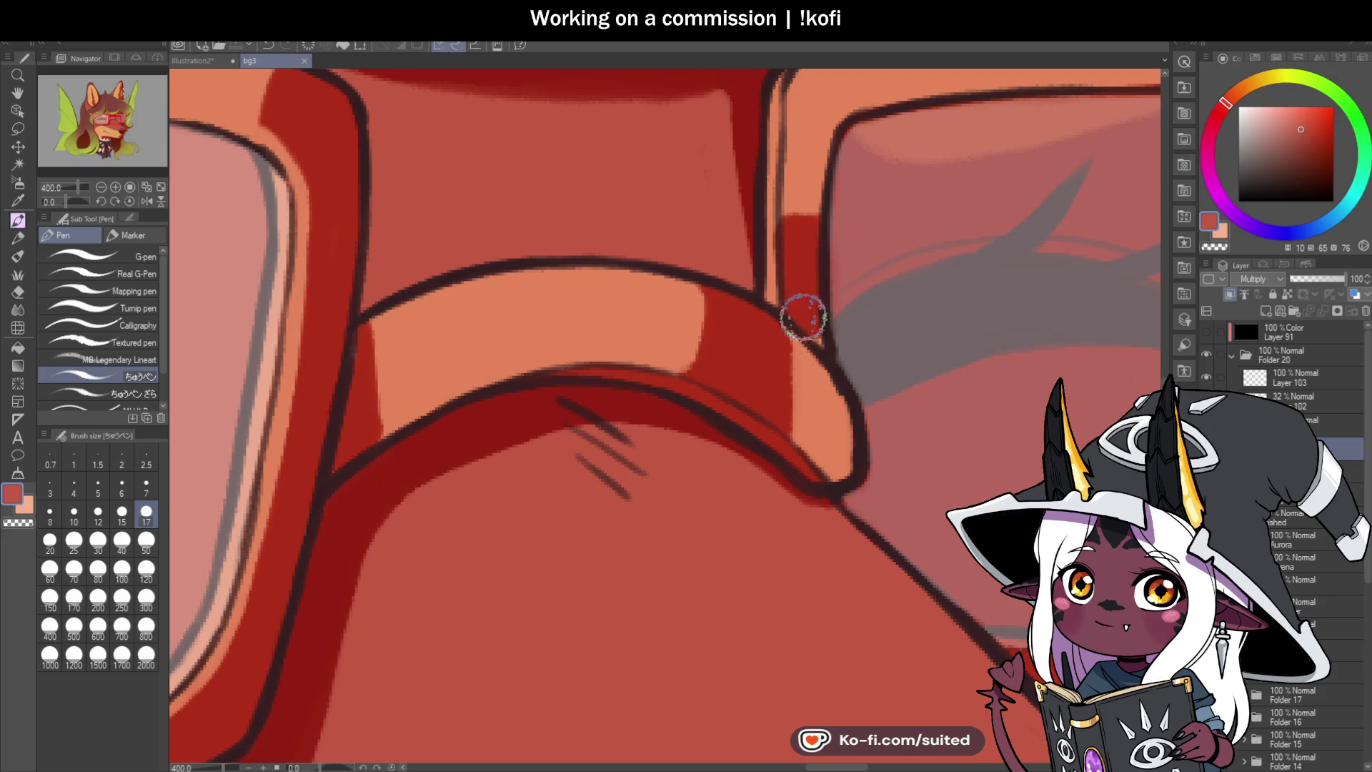
mouse_move(826, 190)
left_mouse_down()
mouse_move(793, 183)
mouse_move(828, 150)
left_mouse_up()
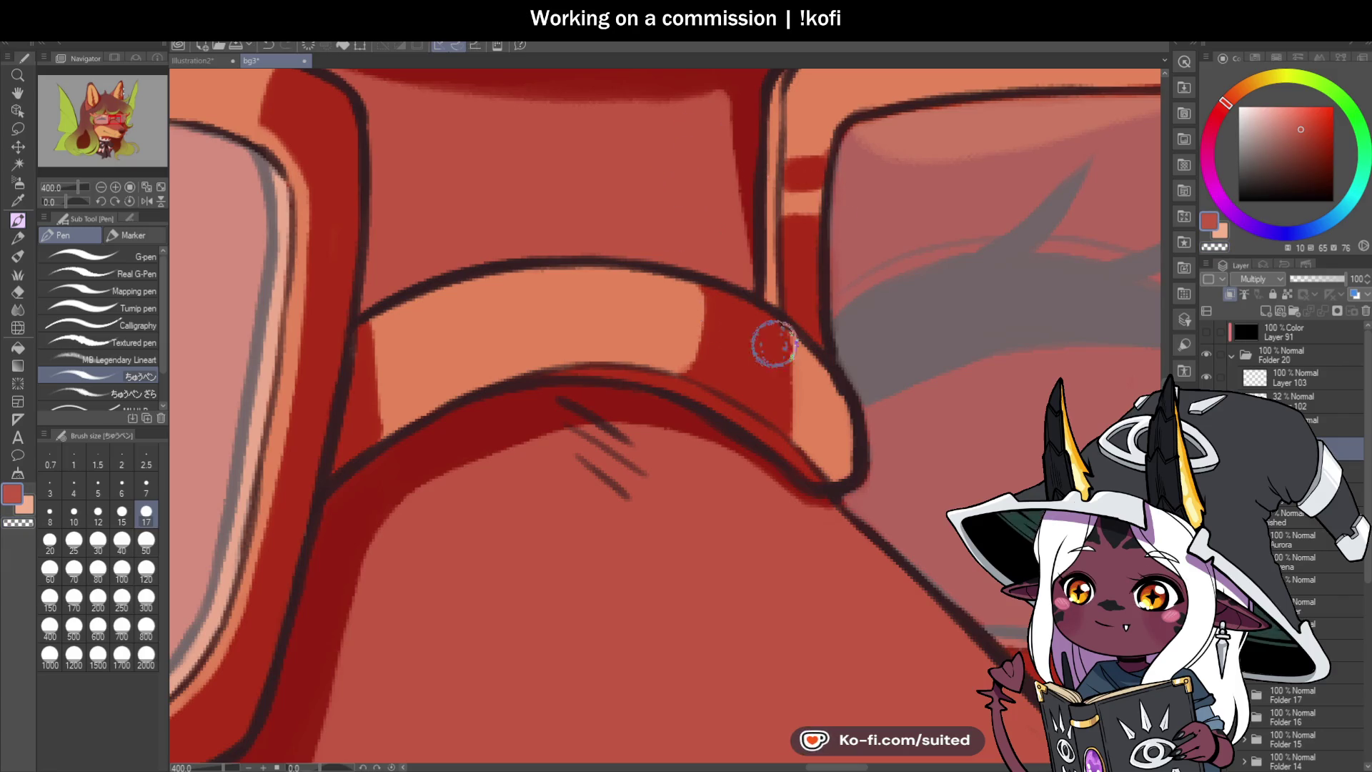
scroll(768, 341, "down", 4)
scroll(680, 239, "up", 2)
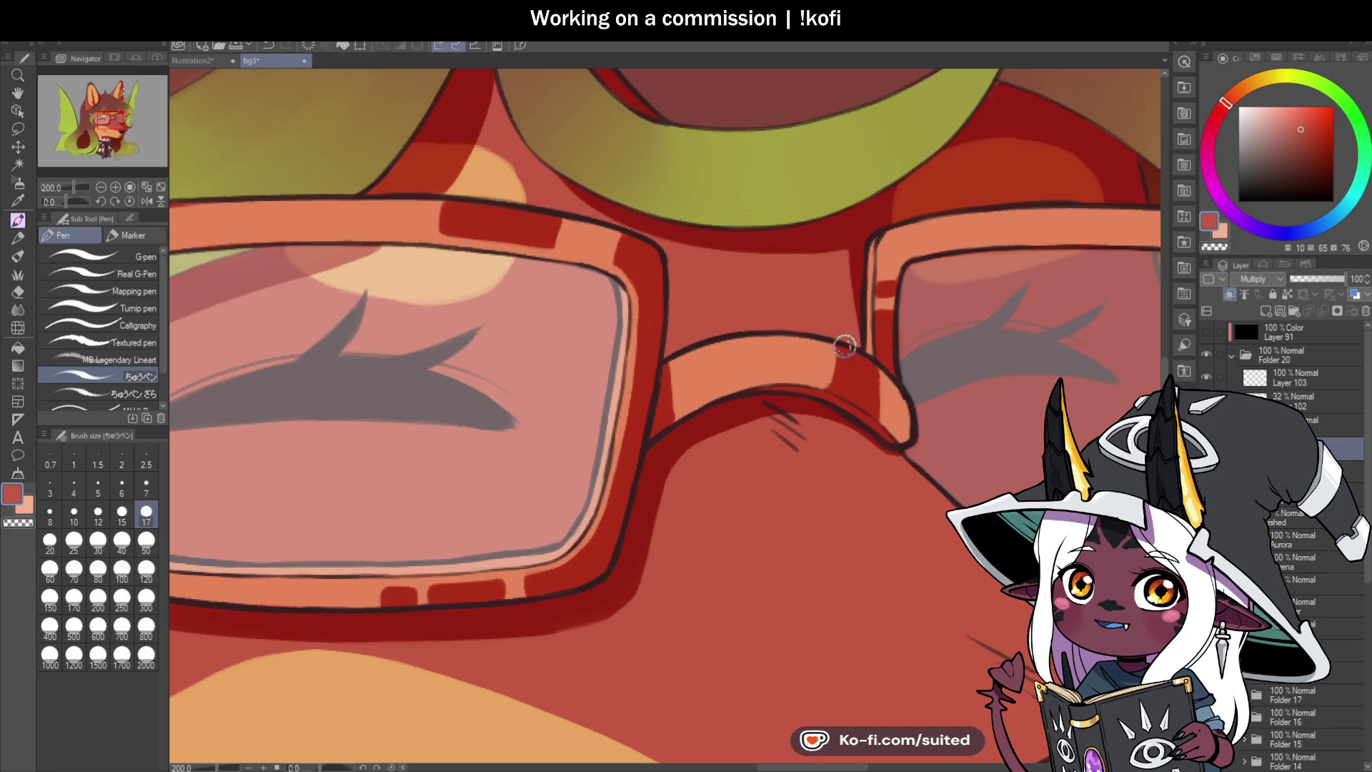
scroll(724, 301, "down", 3)
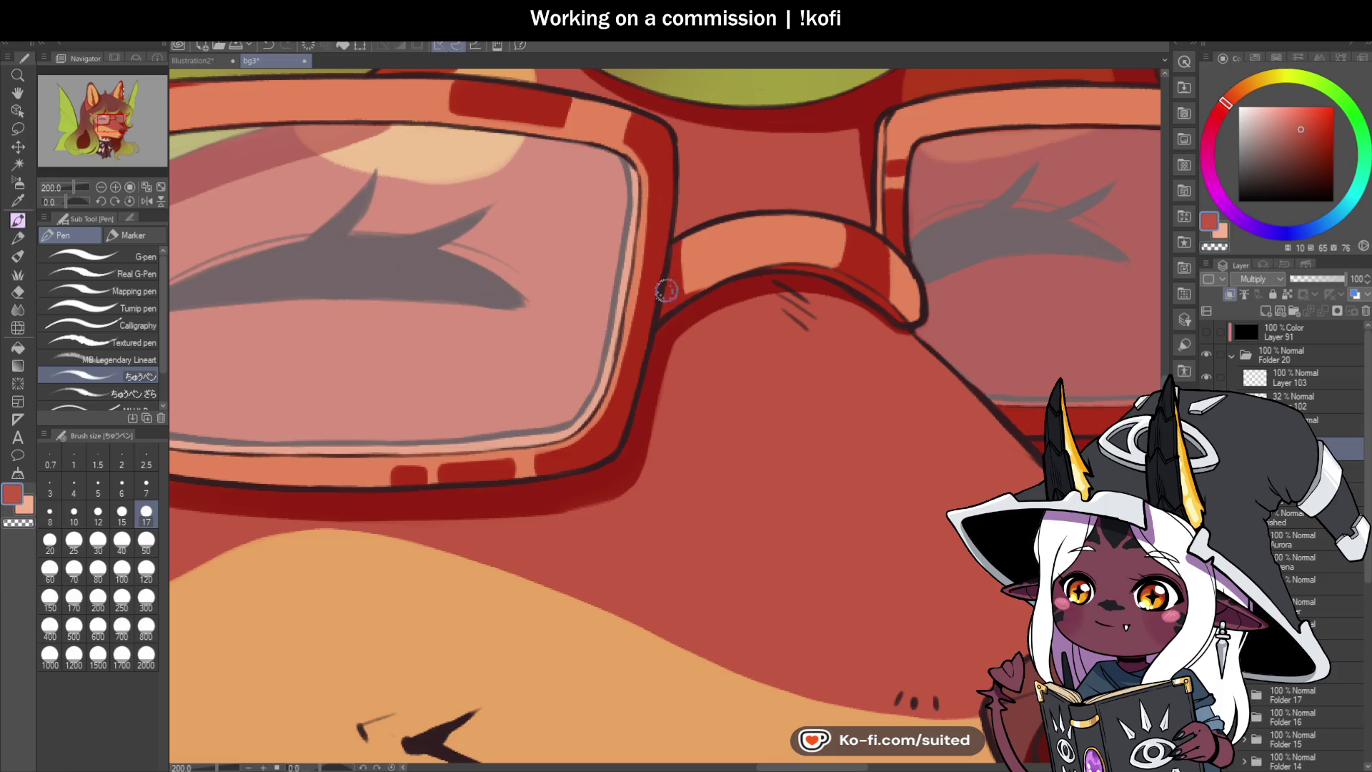
scroll(668, 288, "down", 3)
scroll(728, 437, "up", 1)
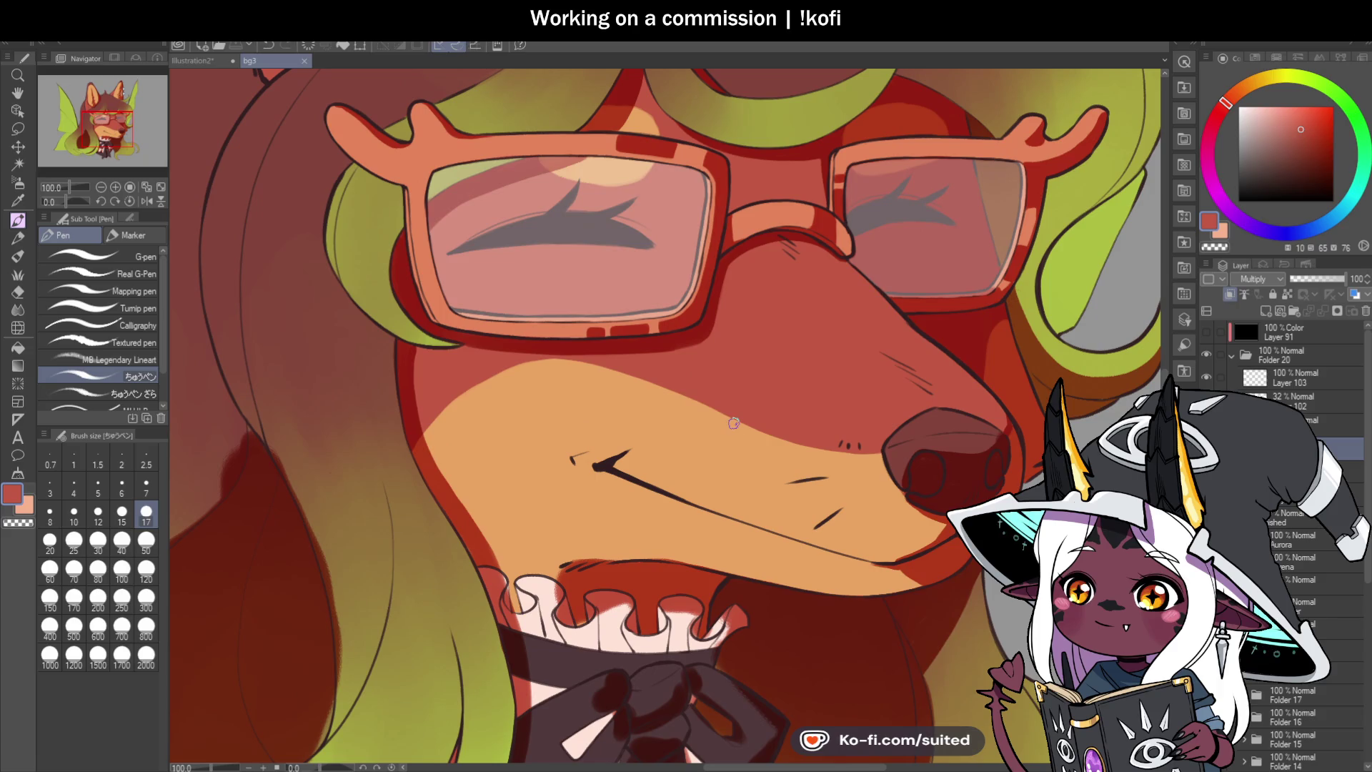
scroll(733, 423, "up", 2)
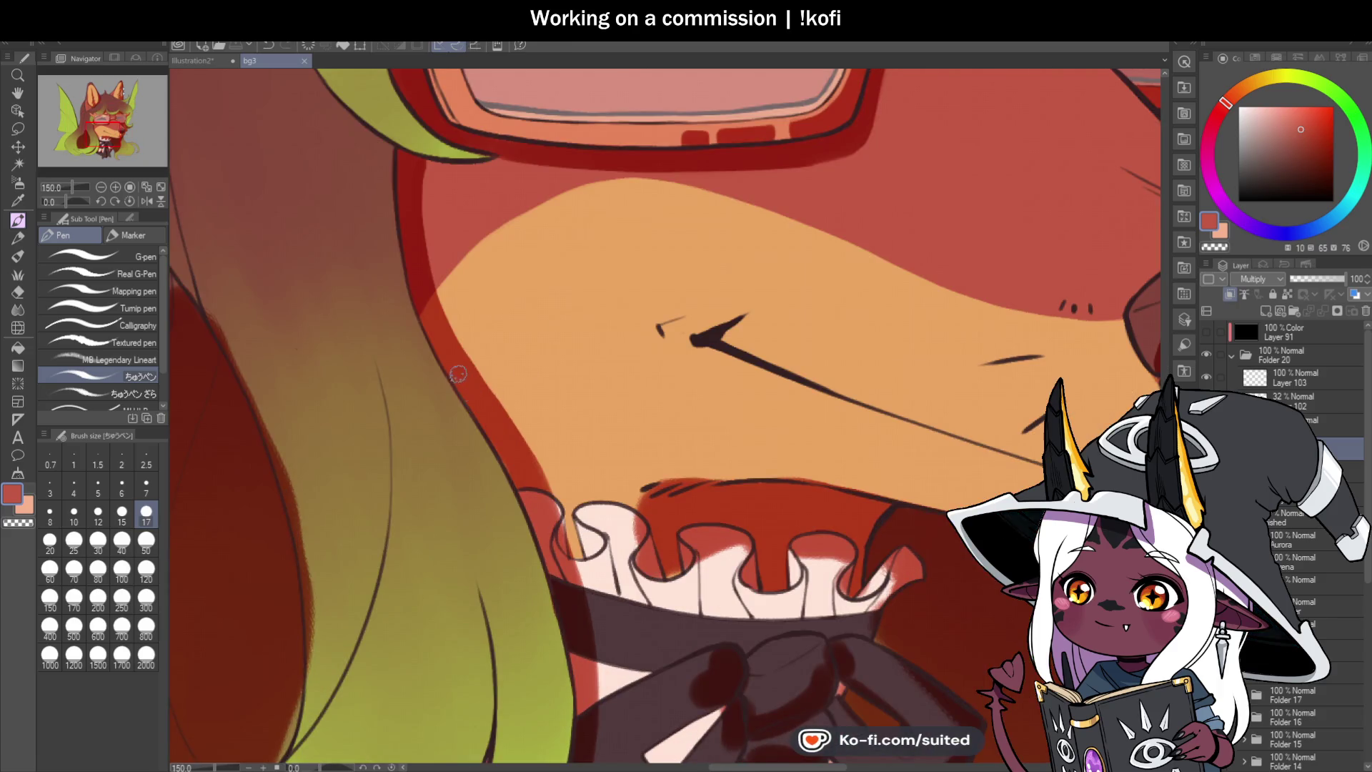
Step: Paint red beside the collar ruffle and erase the overspill along its edge
scroll(578, 330, "down", 1)
scroll(580, 393, "up", 4)
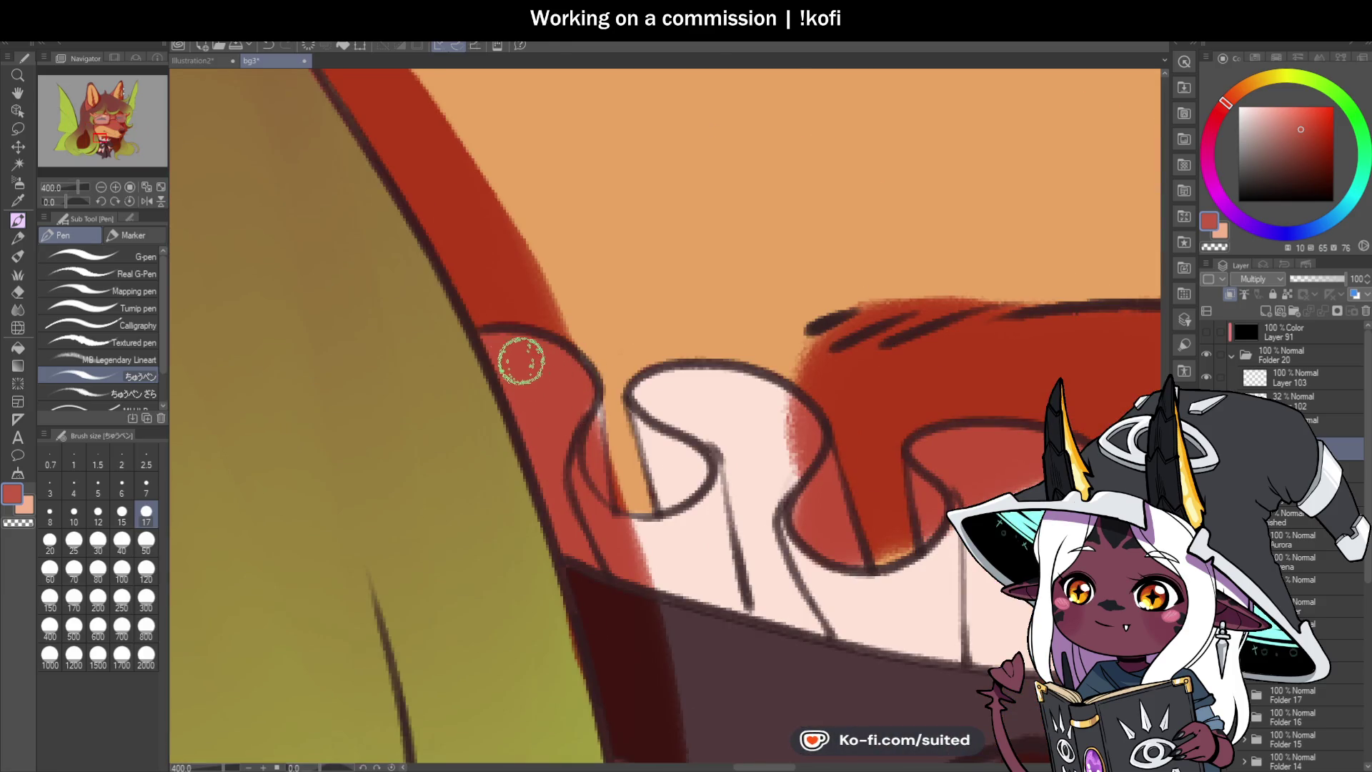
scroll(658, 348, "down", 1)
scroll(658, 348, "up", 1)
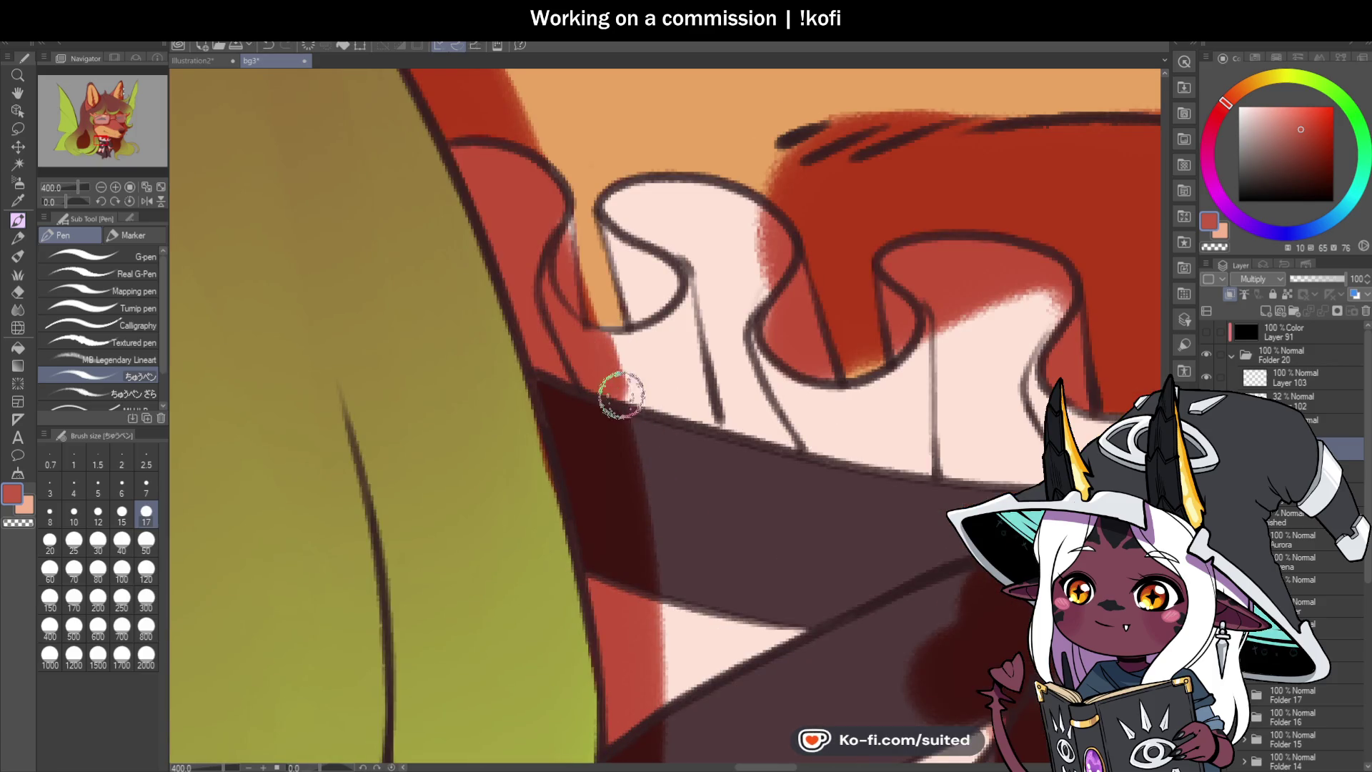
mouse_move(628, 372)
left_mouse_down()
mouse_move(643, 398)
mouse_move(613, 343)
left_mouse_up()
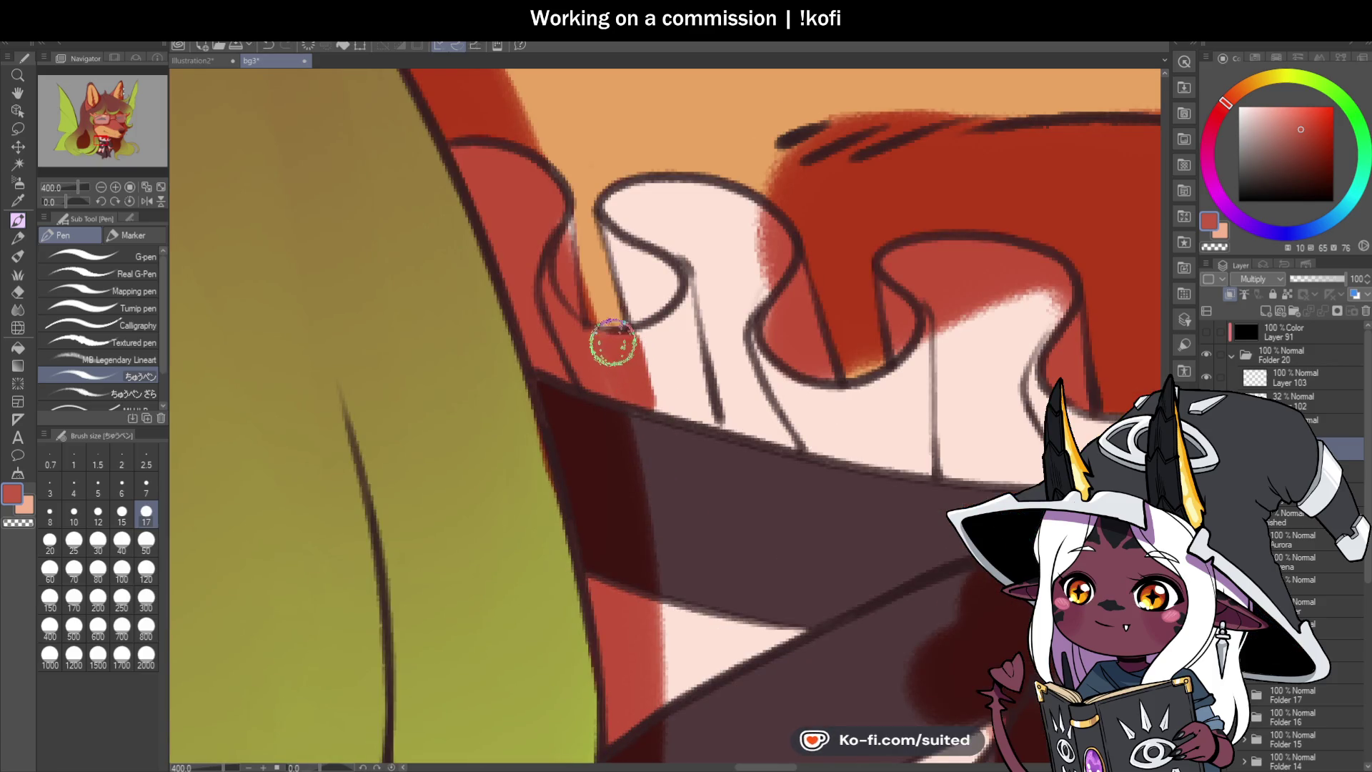
key("c")
mouse_move(556, 230)
left_mouse_down()
mouse_move(585, 257)
mouse_move(600, 306)
mouse_move(640, 307)
left_mouse_up()
Step: Save the portrait with Ctrl+S and erase more red along the collar edge
key("ctrl+s")
key("c")
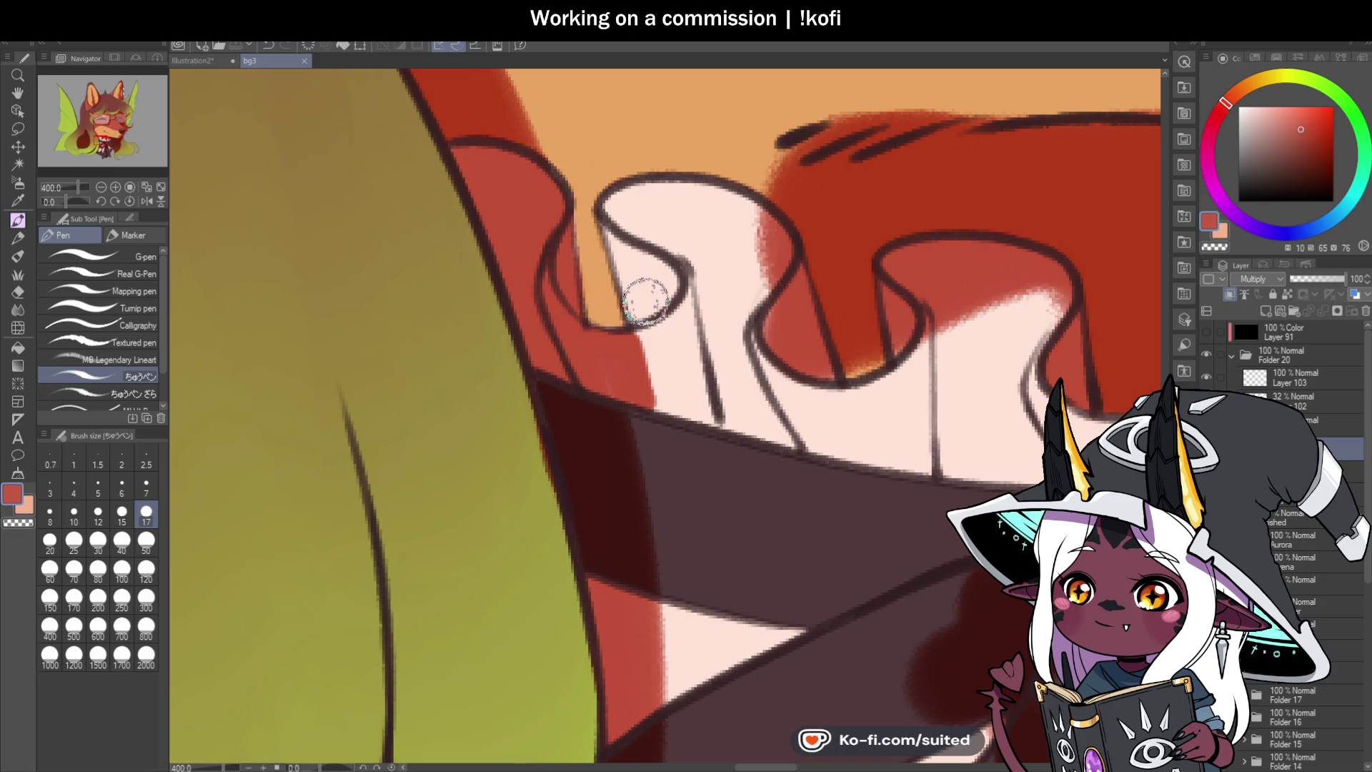
key("c")
left_click_drag(627, 290, 607, 371)
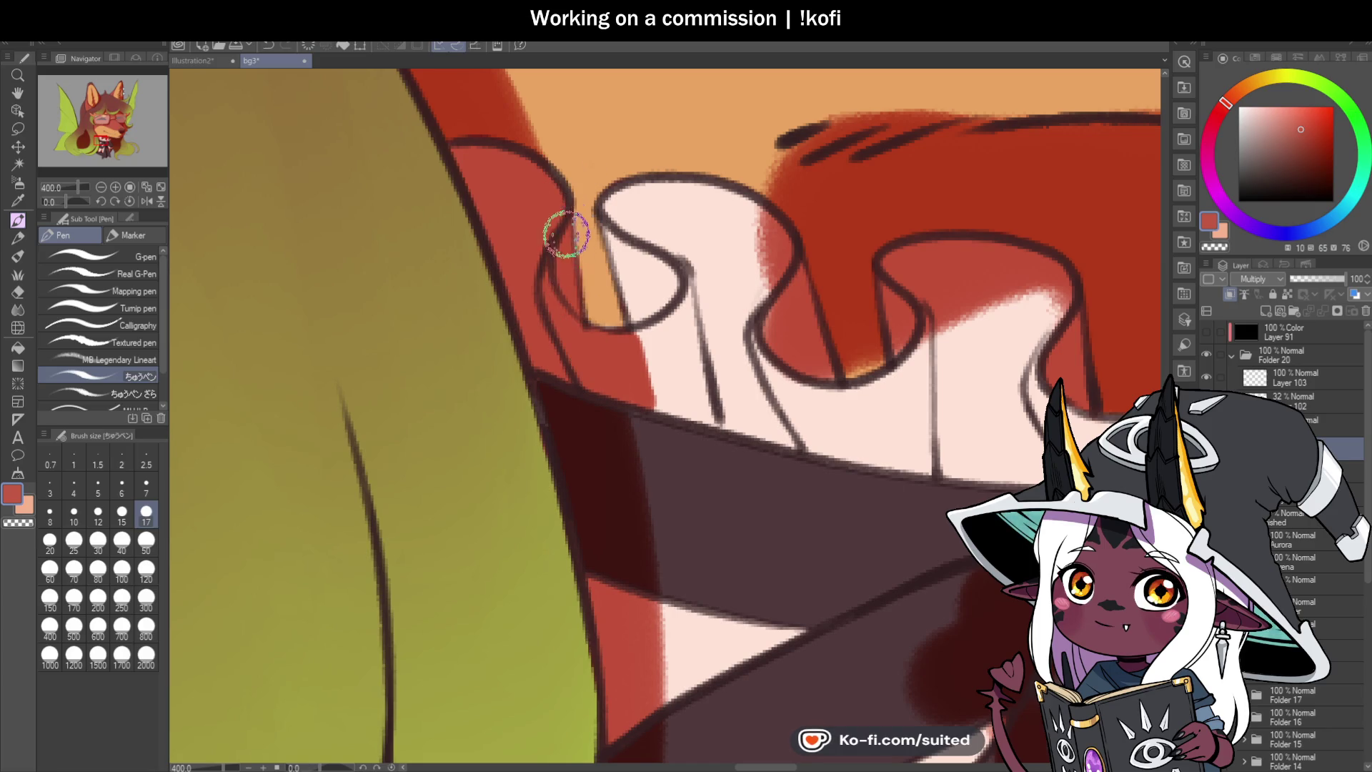
Step: Clean up the red shading along a ruffle outline with the transparent colour
scroll(600, 325, "down", 3)
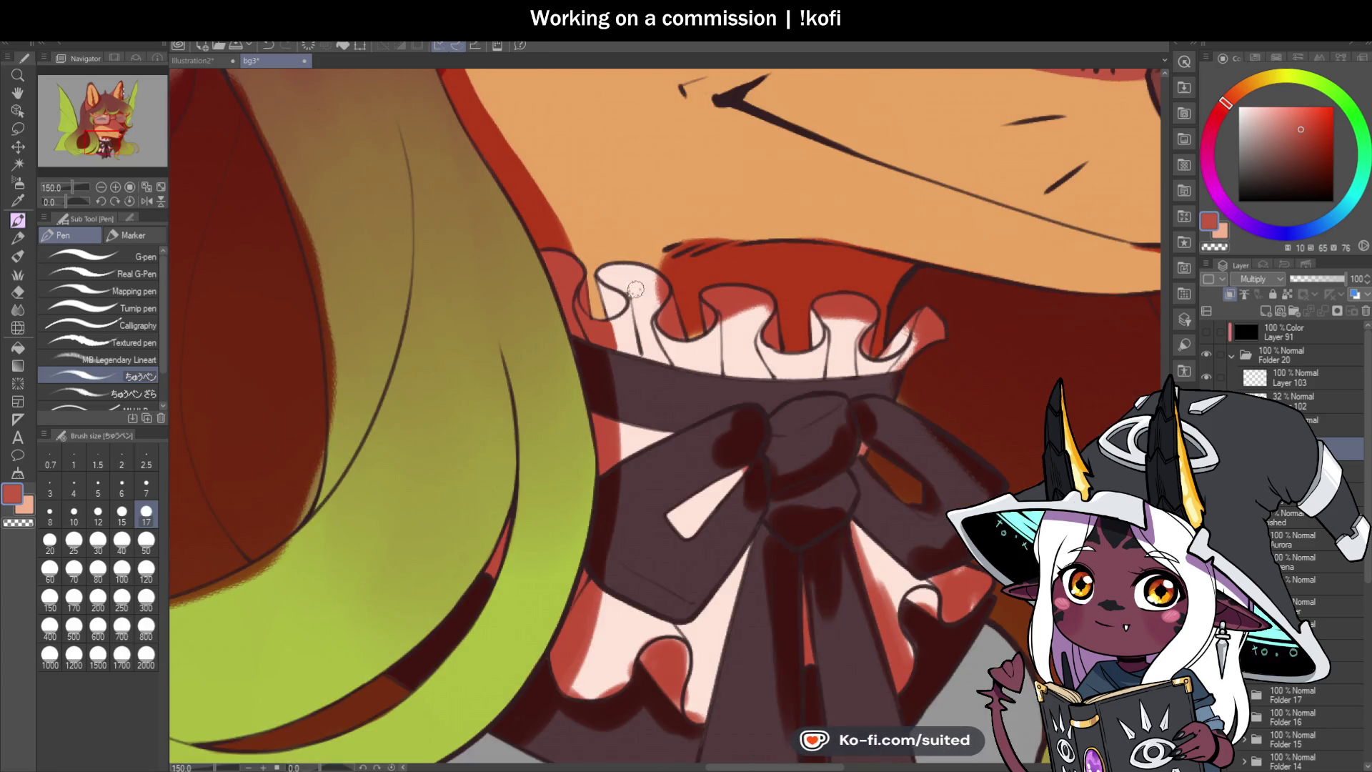
scroll(635, 287, "up", 3)
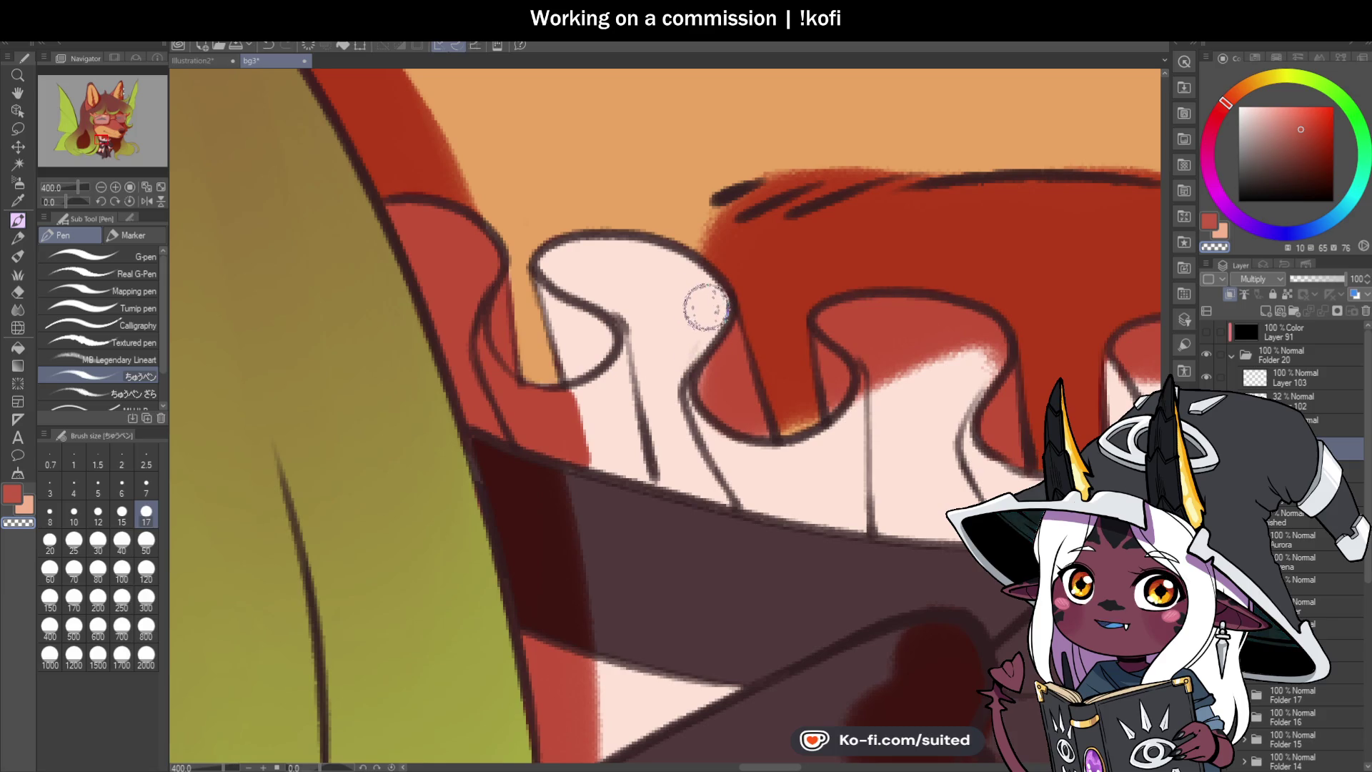
scroll(659, 315, "down", 3)
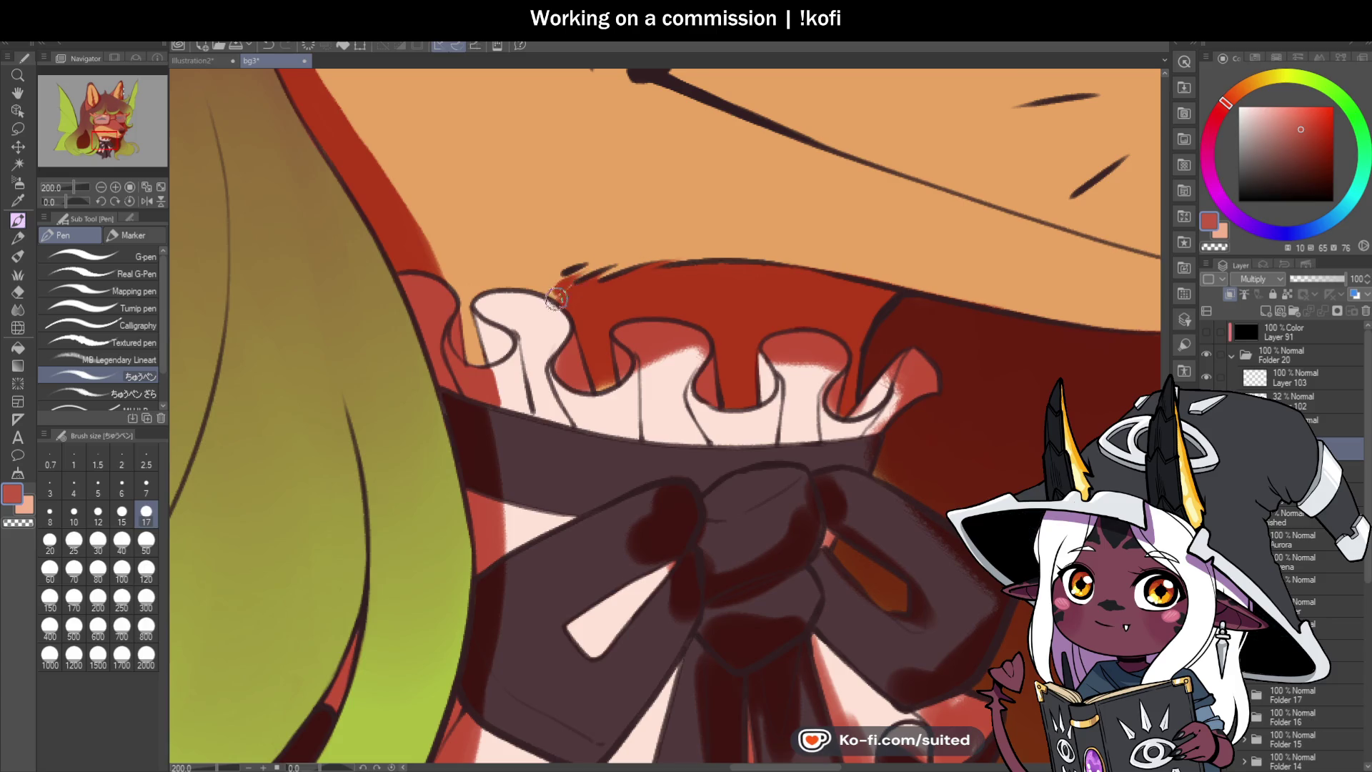
key("c")
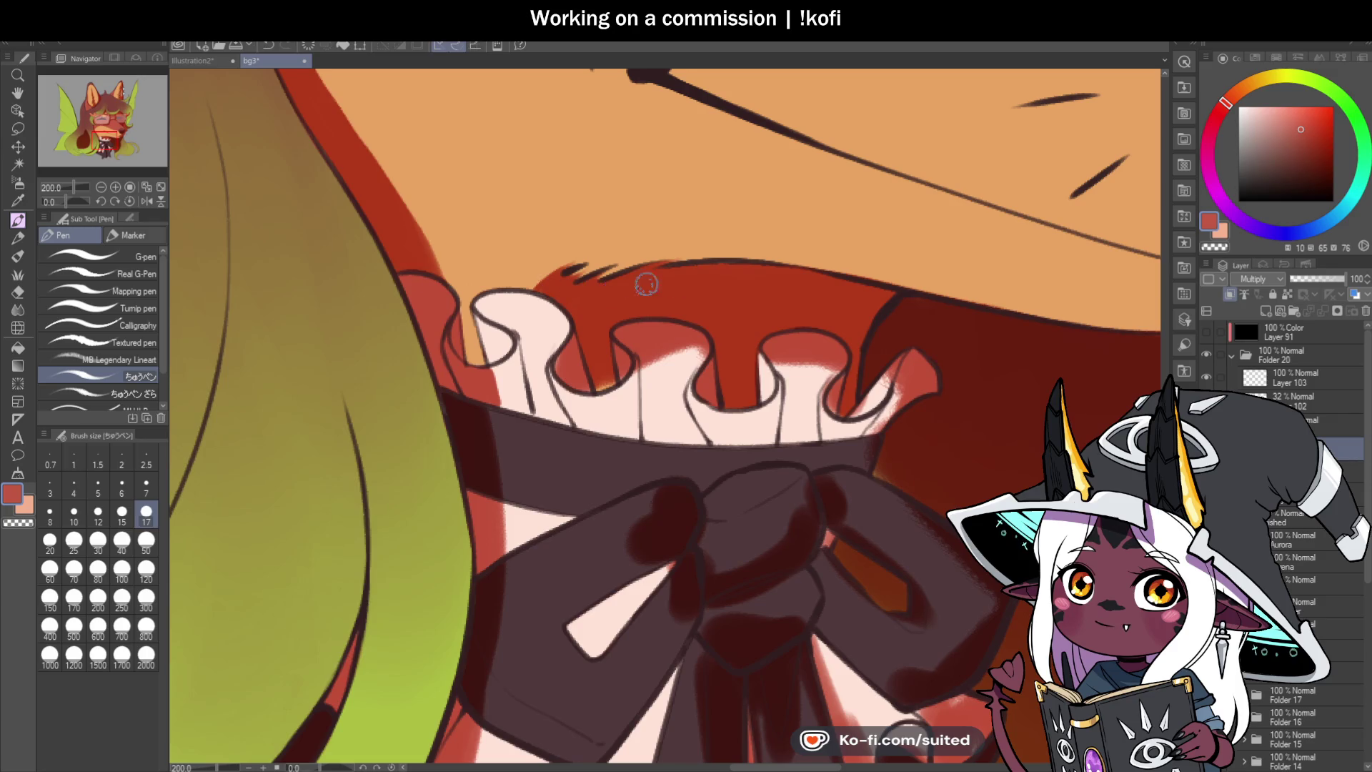
scroll(618, 322, "up", 3)
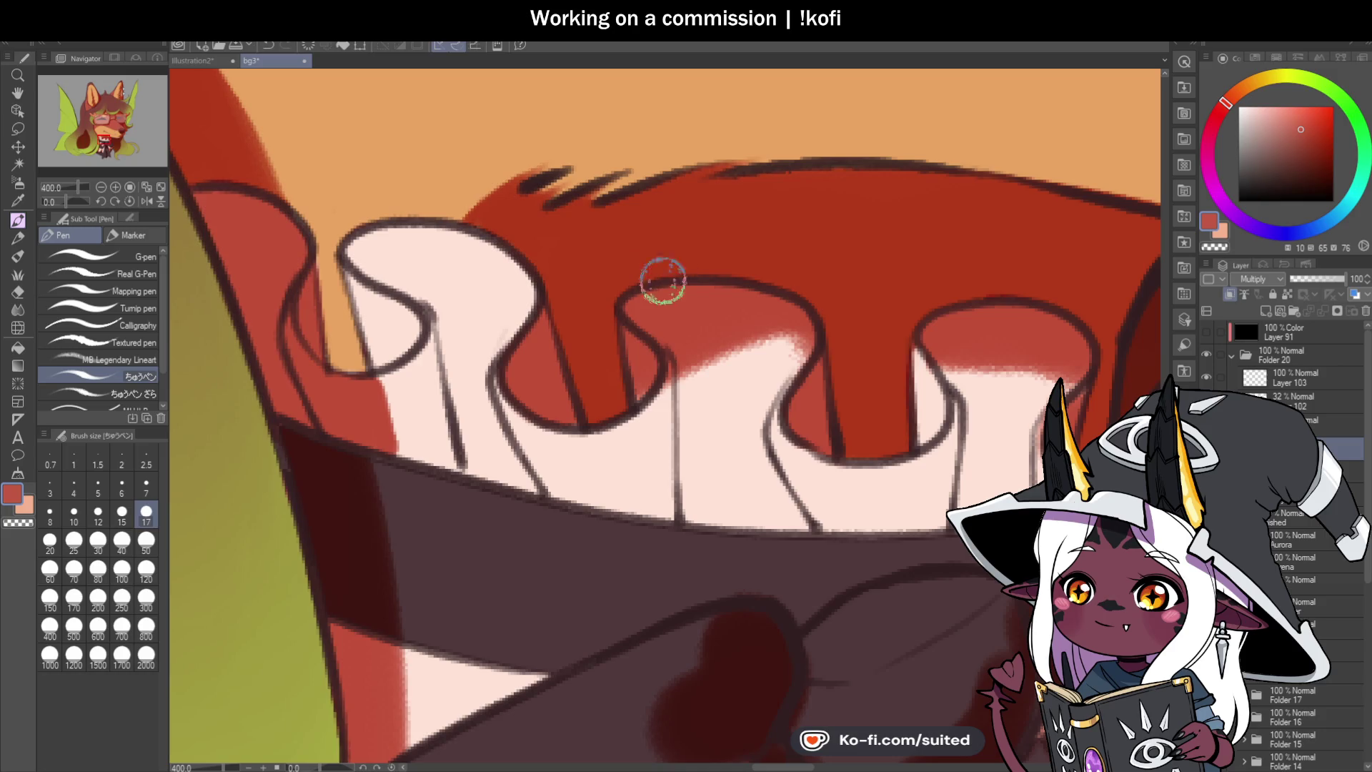
mouse_move(646, 345)
left_mouse_down()
mouse_move(615, 398)
mouse_move(655, 330)
mouse_move(686, 388)
mouse_move(674, 336)
mouse_move(686, 358)
mouse_move(649, 322)
mouse_move(717, 303)
mouse_move(787, 324)
mouse_move(693, 319)
mouse_move(713, 368)
mouse_move(769, 367)
mouse_move(716, 300)
left_mouse_up()
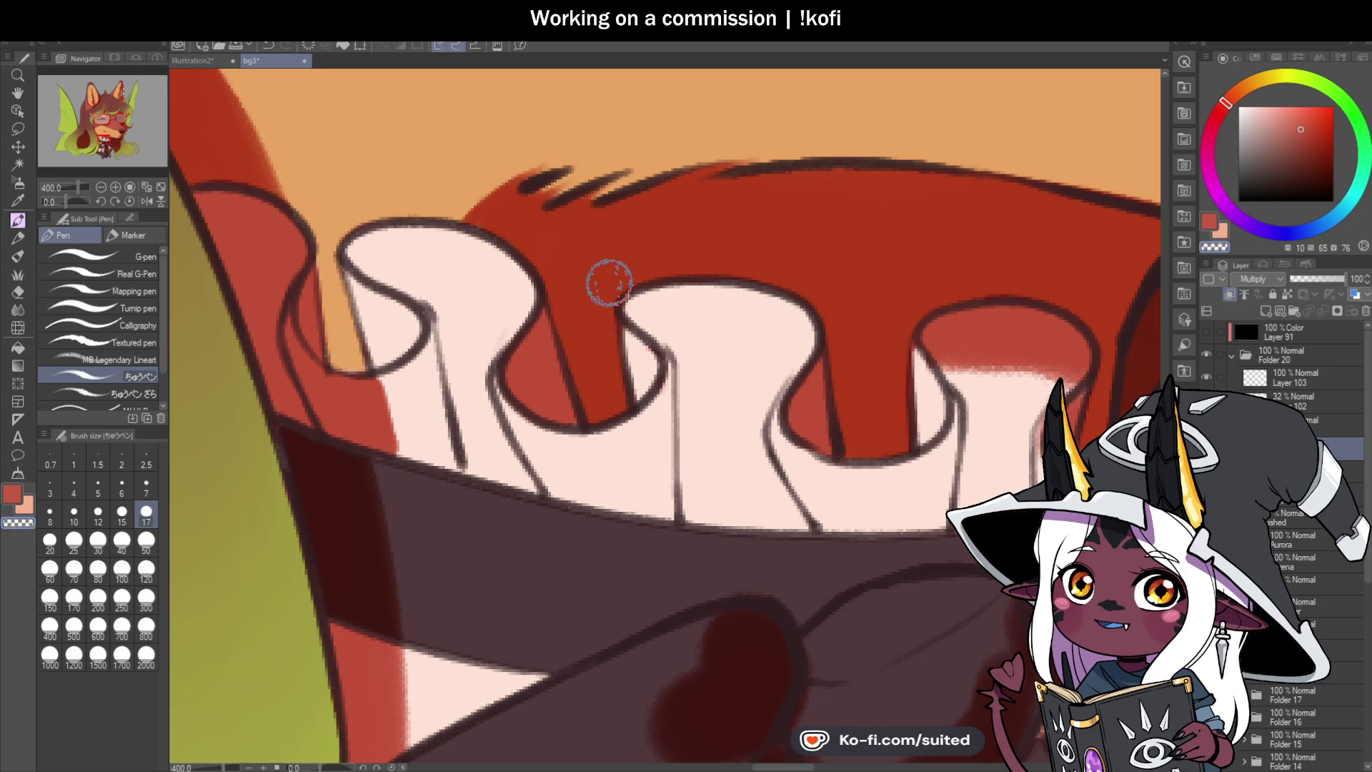
scroll(608, 281, "down", 3)
scroll(775, 319, "up", 5)
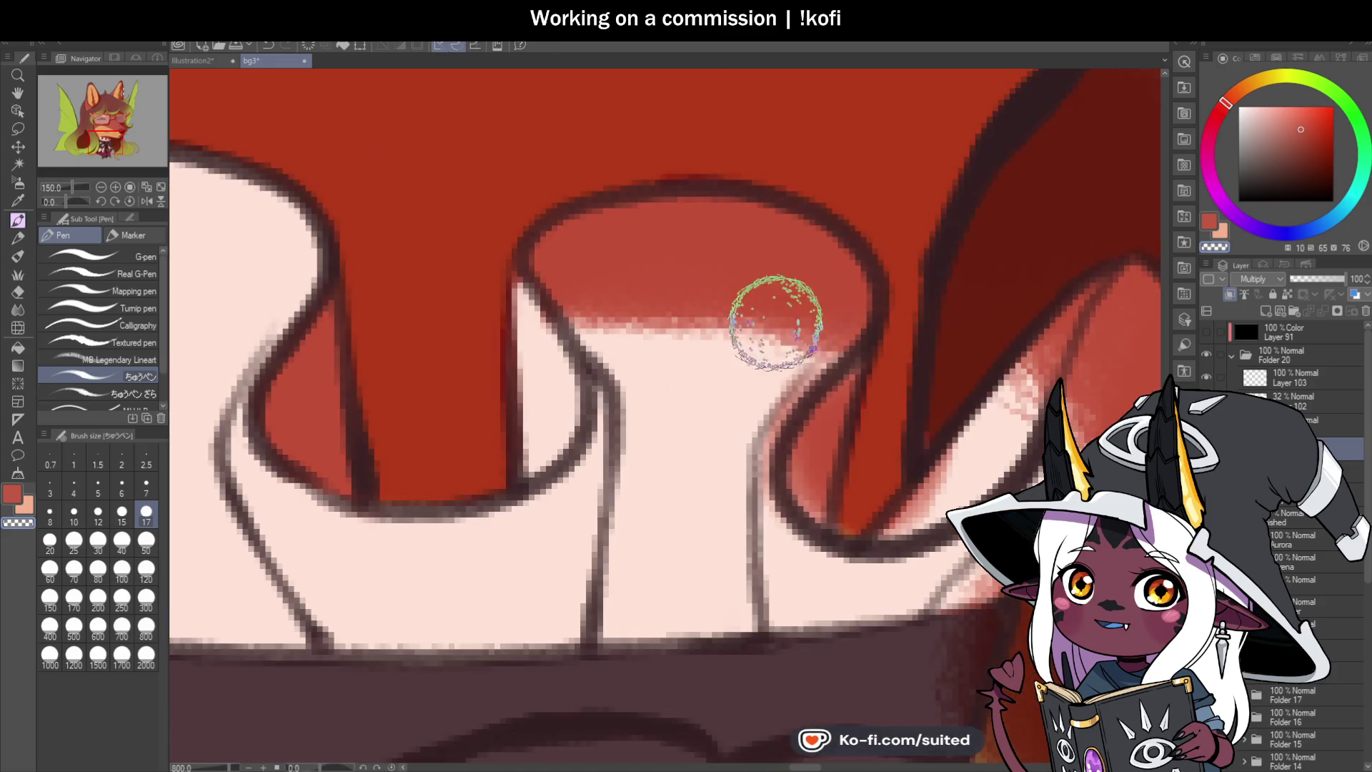
Step: Undo a red stroke across the pale arch and erase the stray line at the ruffle tip
left_click_drag(793, 246, 572, 245)
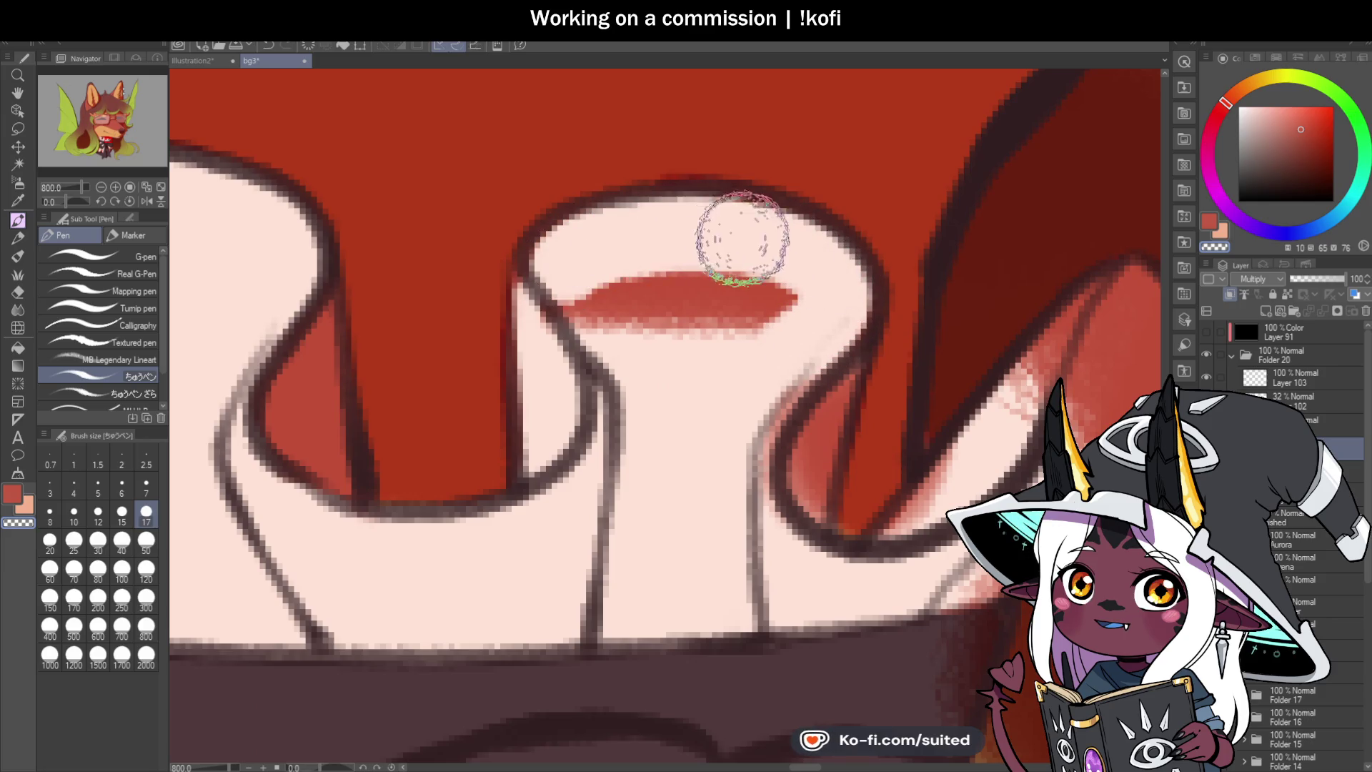
key("ctrl+z")
key("ctrl+z")
scroll(546, 277, "down", 4)
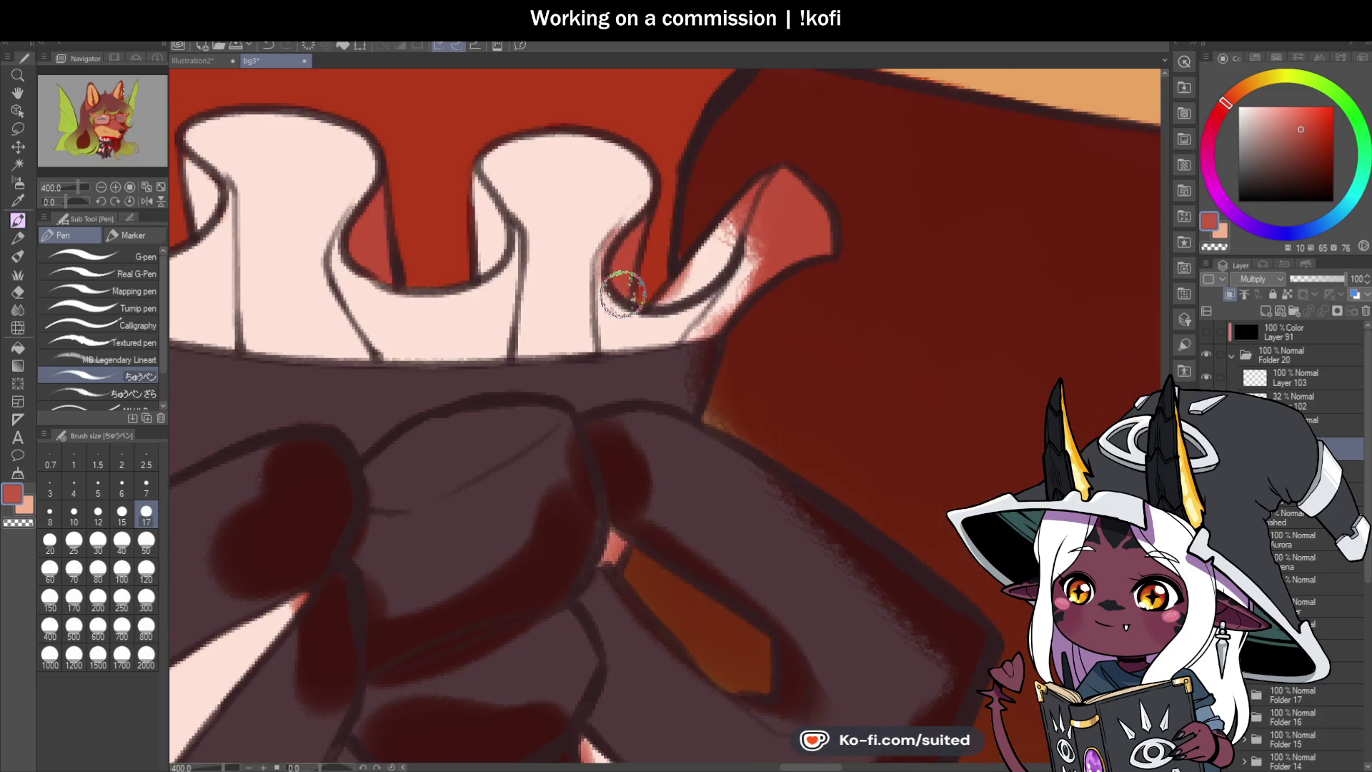
key("c")
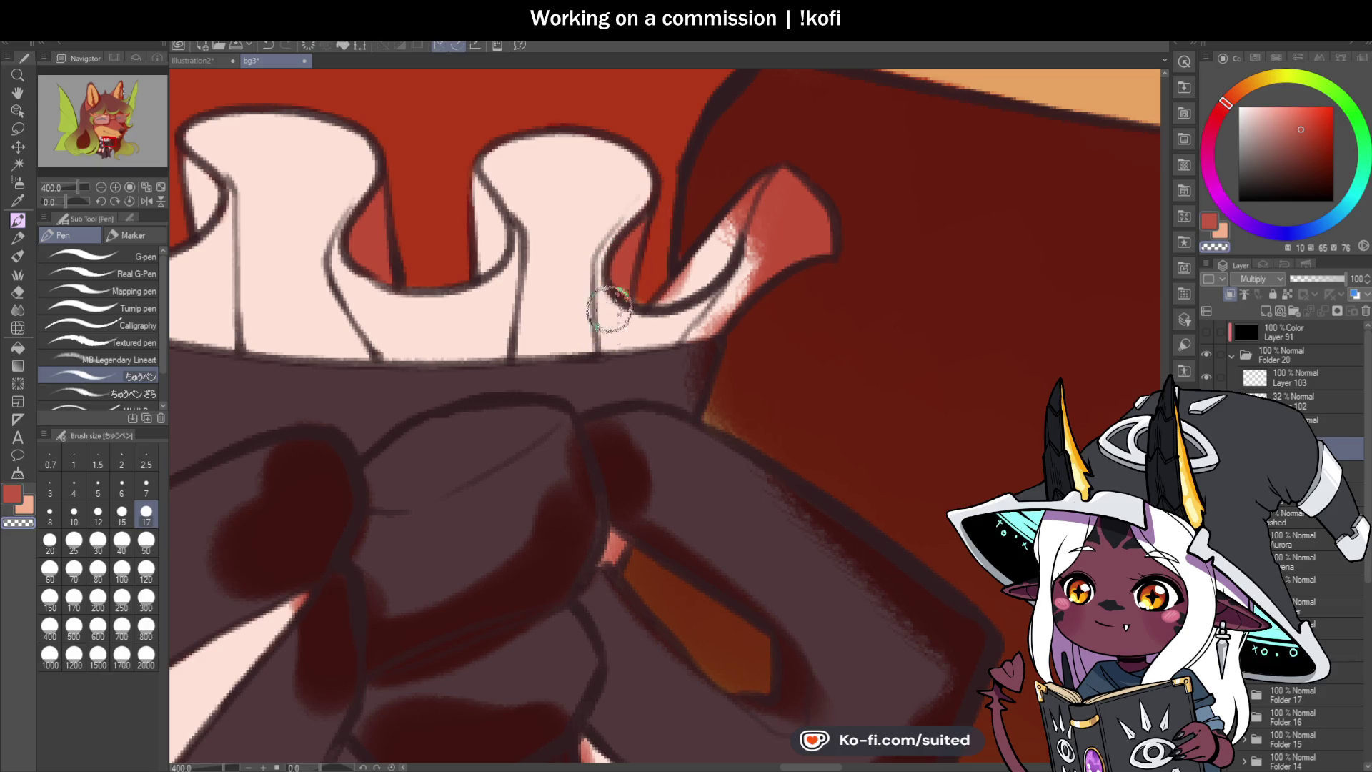
mouse_move(670, 304)
left_mouse_down()
mouse_move(775, 169)
mouse_move(765, 243)
mouse_move(696, 336)
left_mouse_up()
Step: Shade the lower ruffle corner and the upper-left ruffle fold red
key("c")
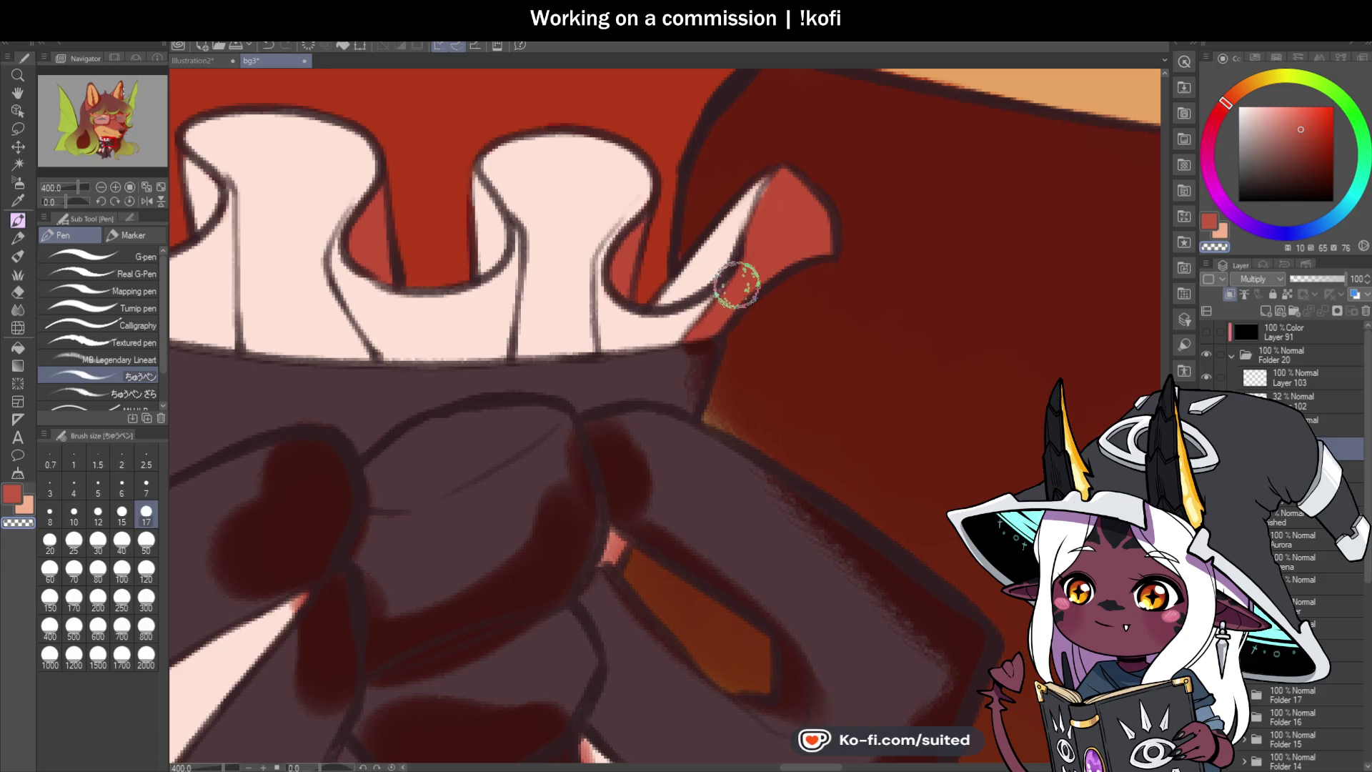
mouse_move(638, 345)
left_mouse_down()
mouse_move(717, 285)
mouse_move(643, 306)
mouse_move(707, 352)
mouse_move(680, 358)
left_mouse_up()
key("c")
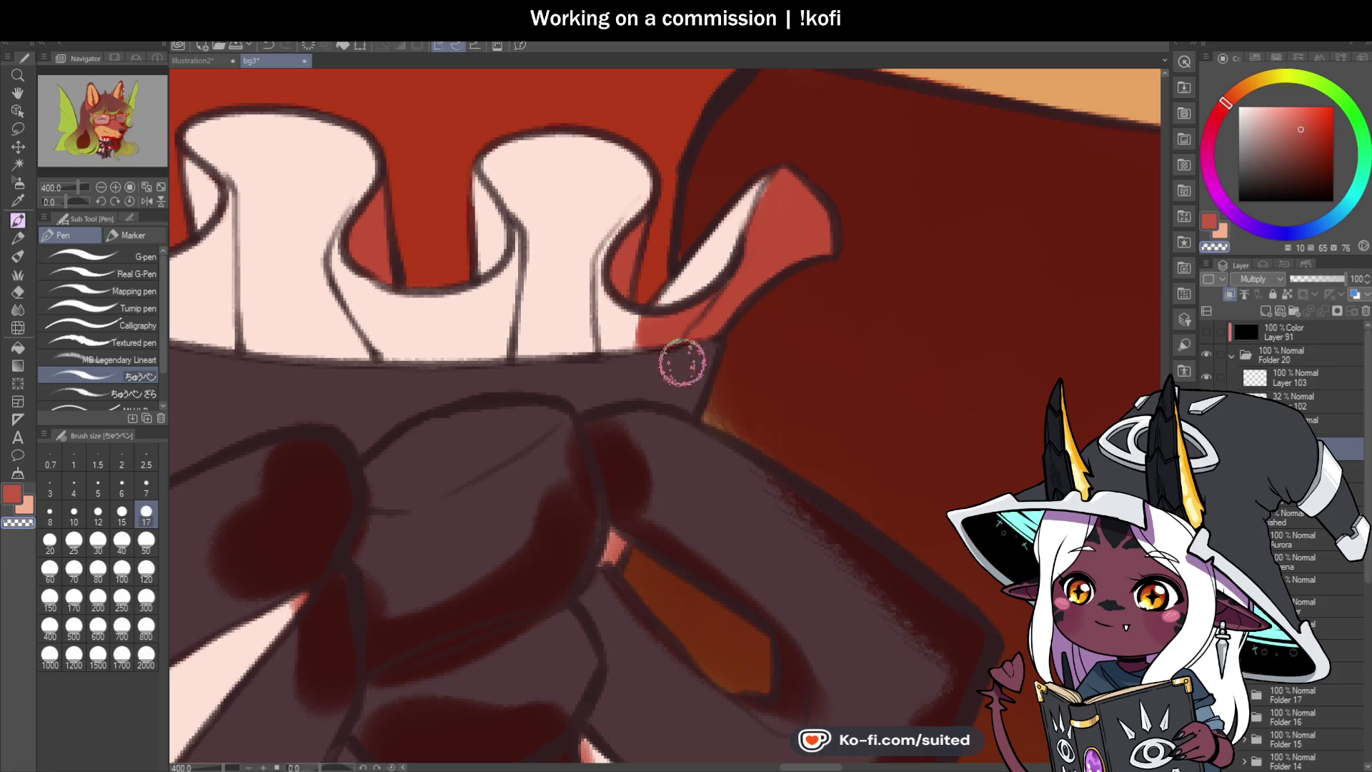
left_click_drag(655, 309, 727, 338)
mouse_move(597, 256)
left_mouse_down()
mouse_move(597, 178)
mouse_move(567, 184)
mouse_move(582, 177)
mouse_move(590, 233)
mouse_move(573, 177)
left_mouse_up()
Step: Paint thin and thick red shadow stripes down the ruffle and fill between them
scroll(857, 365, "down", 7)
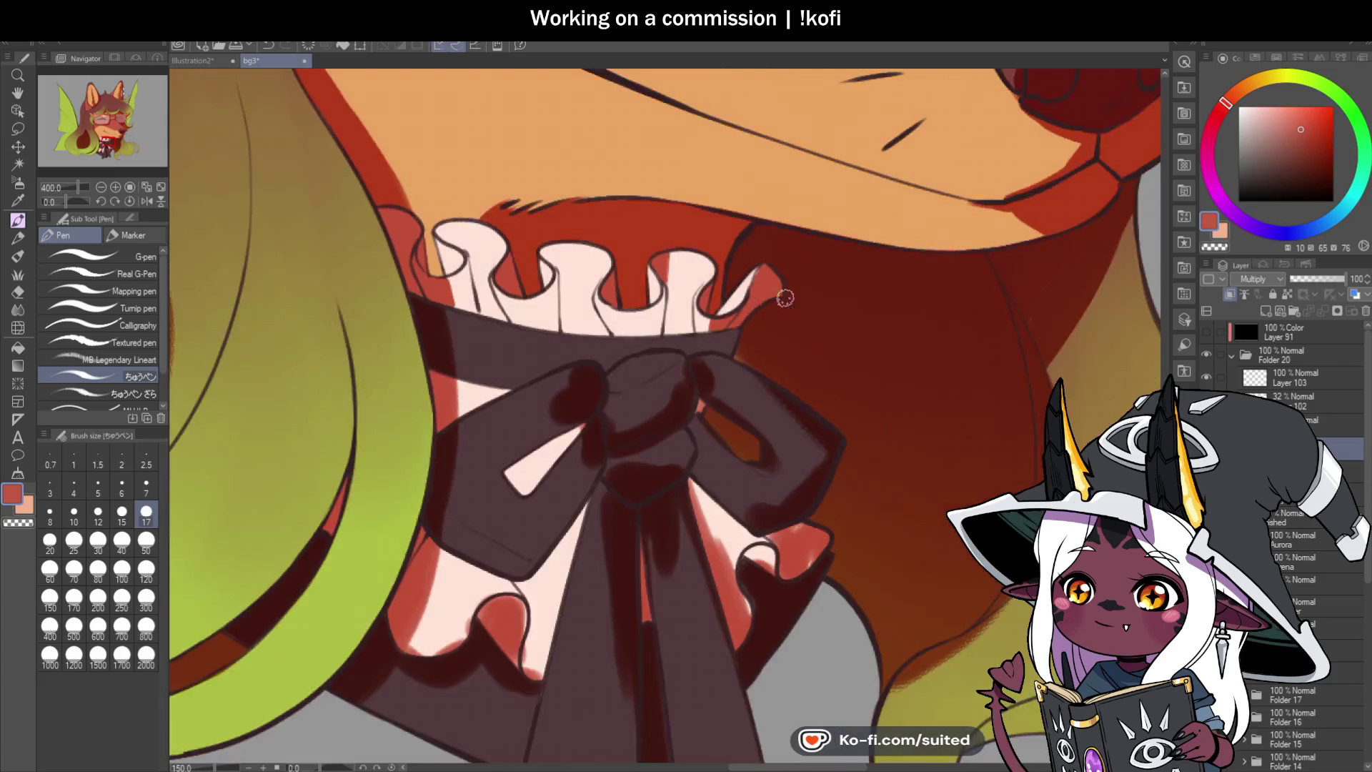
scroll(796, 340, "up", 5)
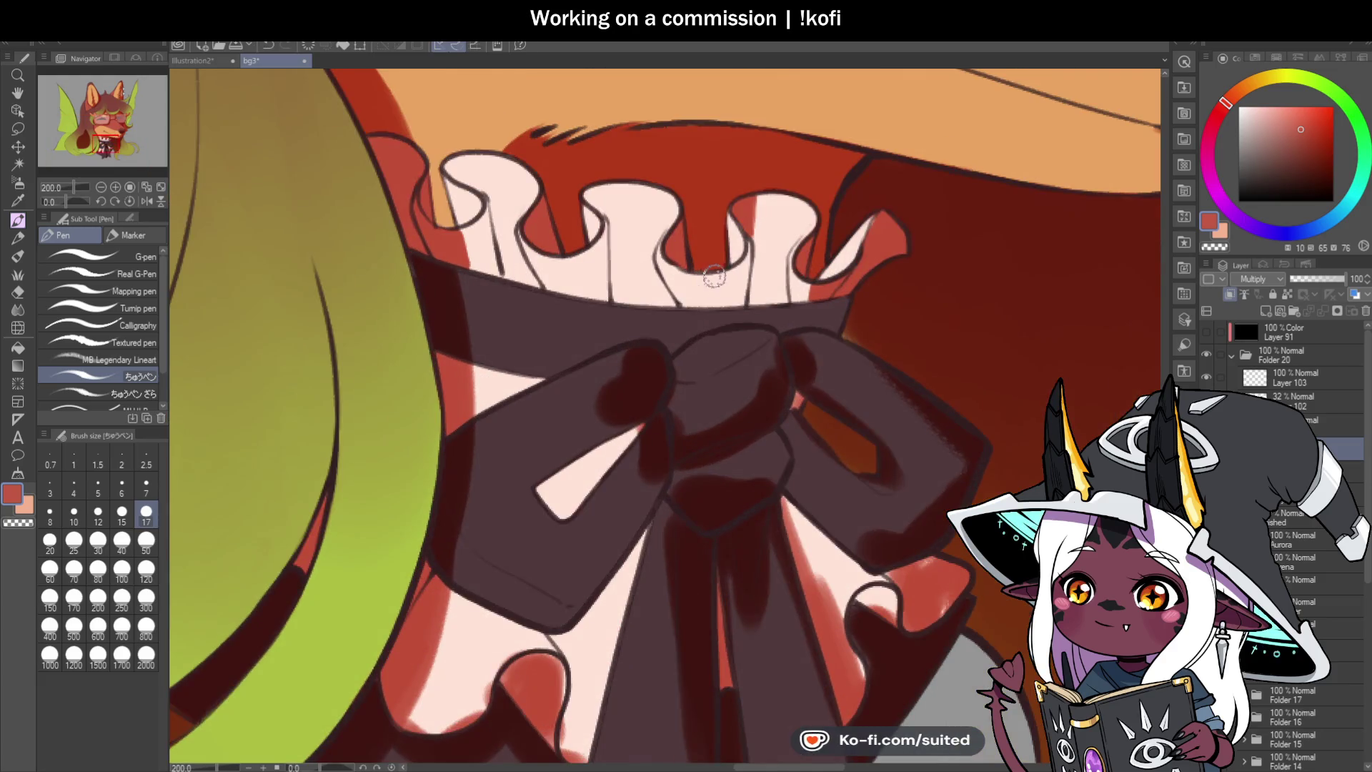
scroll(718, 302, "up", 2)
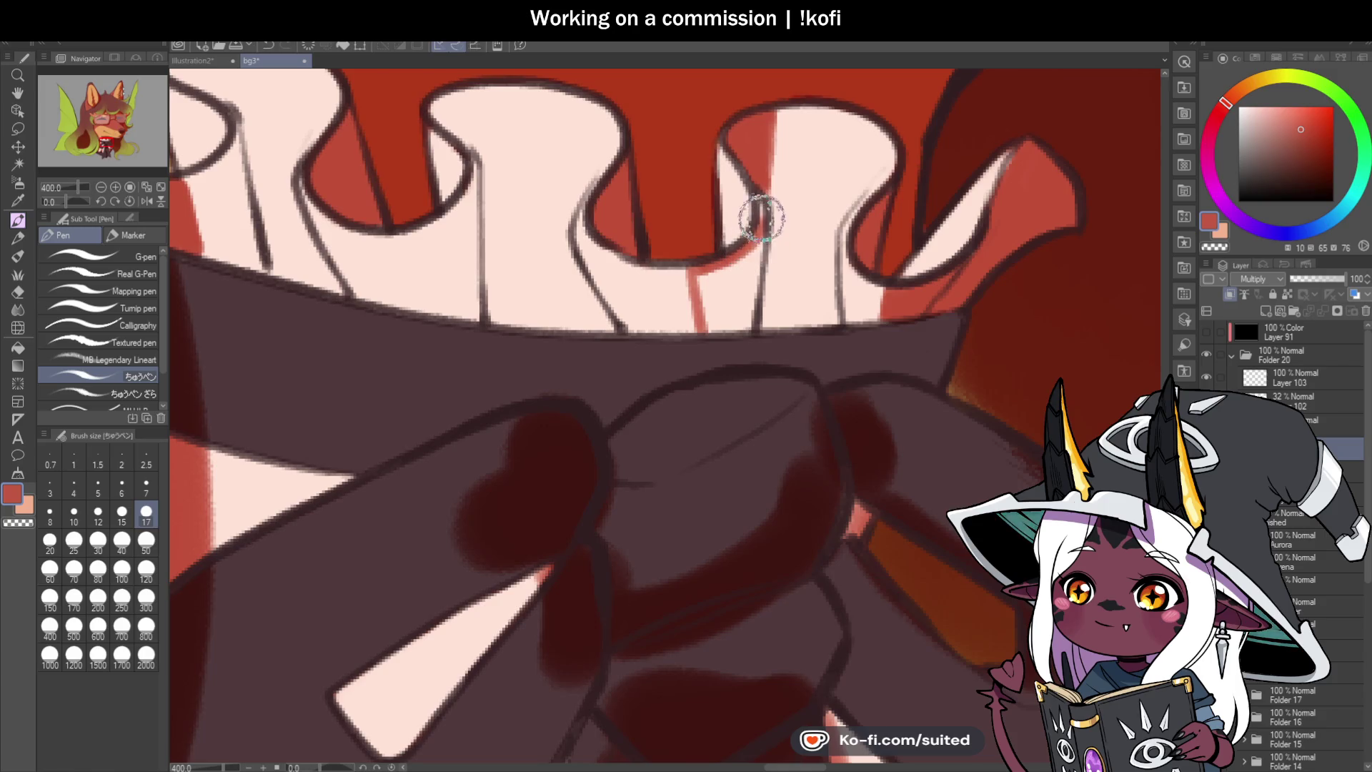
mouse_move(749, 287)
left_mouse_down()
mouse_move(757, 227)
mouse_move(738, 321)
mouse_move(710, 276)
mouse_move(725, 285)
mouse_move(756, 214)
mouse_move(748, 279)
left_mouse_up()
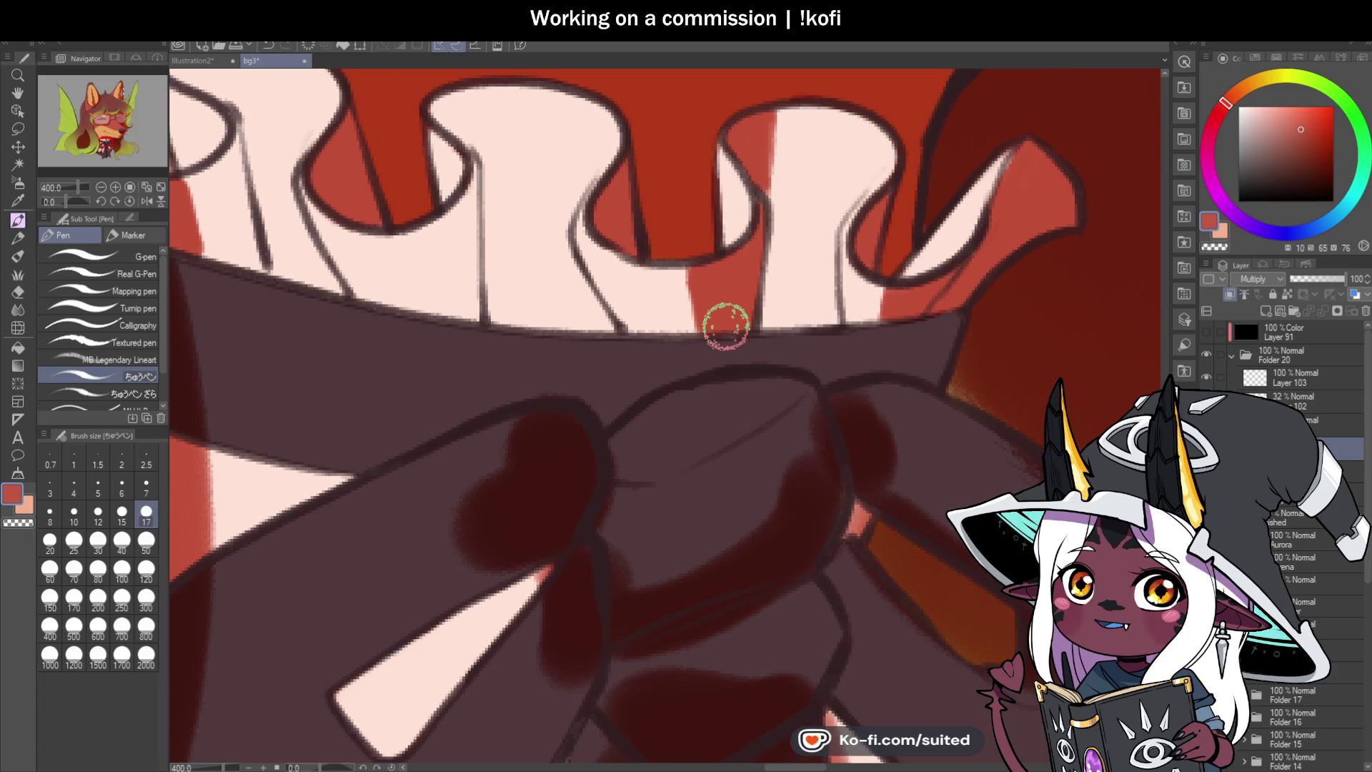
scroll(696, 279, "down", 3)
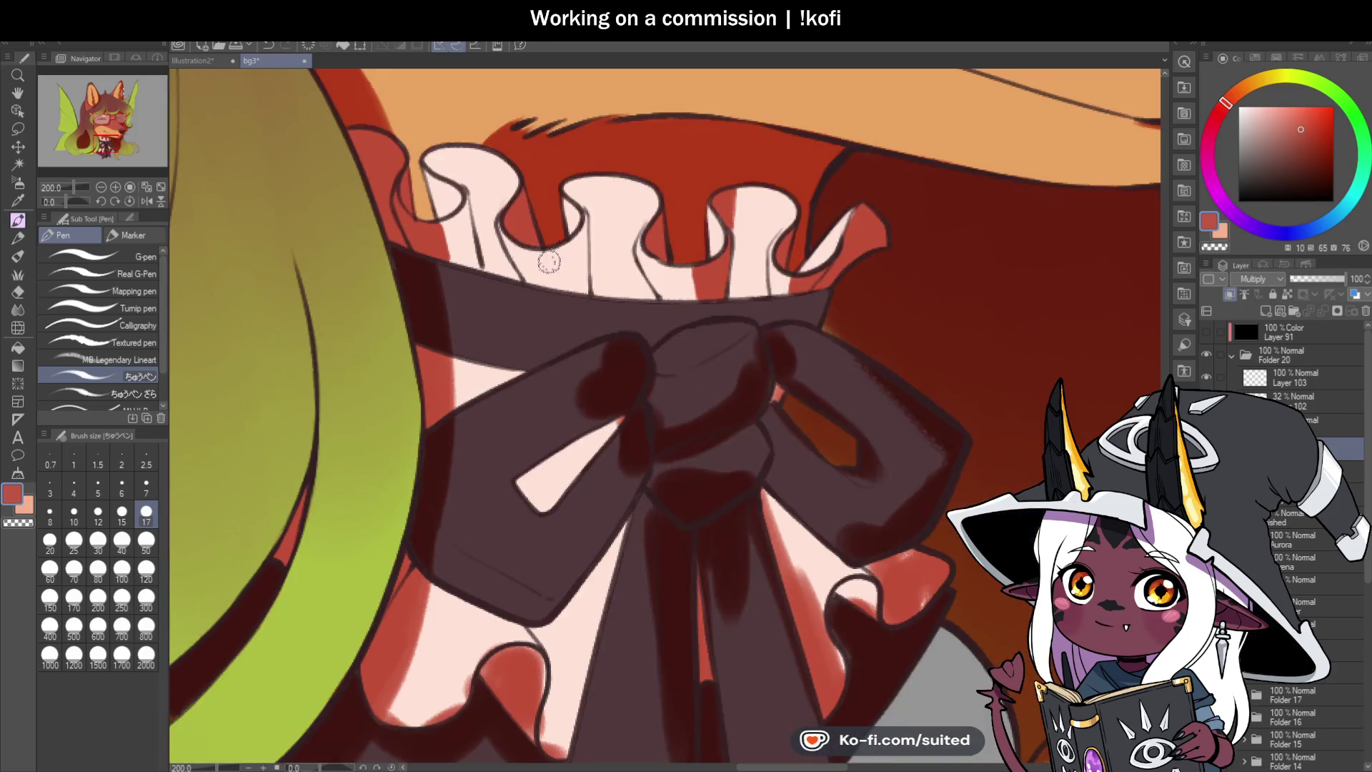
scroll(545, 245, "up", 3)
left_click_drag(557, 247, 571, 312)
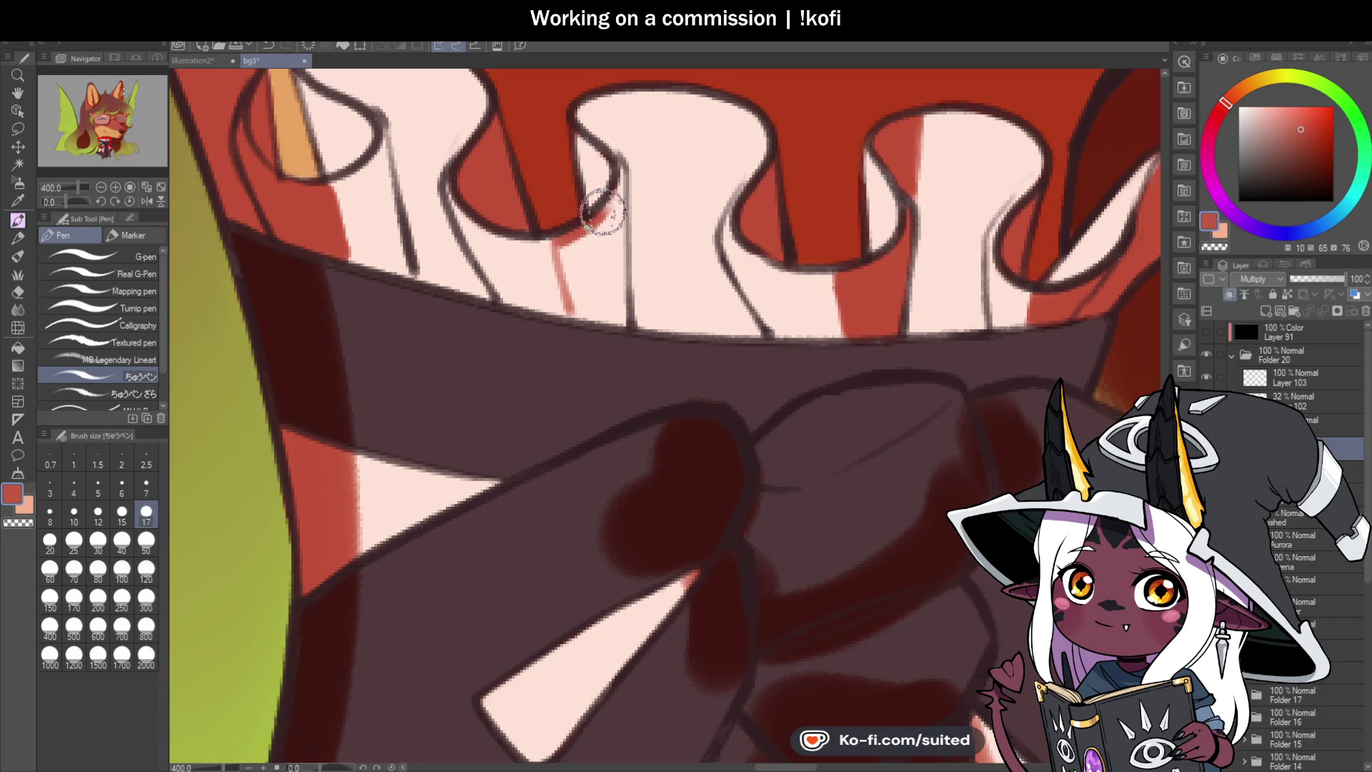
left_click_drag(619, 157, 612, 341)
mouse_move(609, 287)
left_mouse_down()
mouse_move(564, 239)
mouse_move(572, 309)
left_mouse_up()
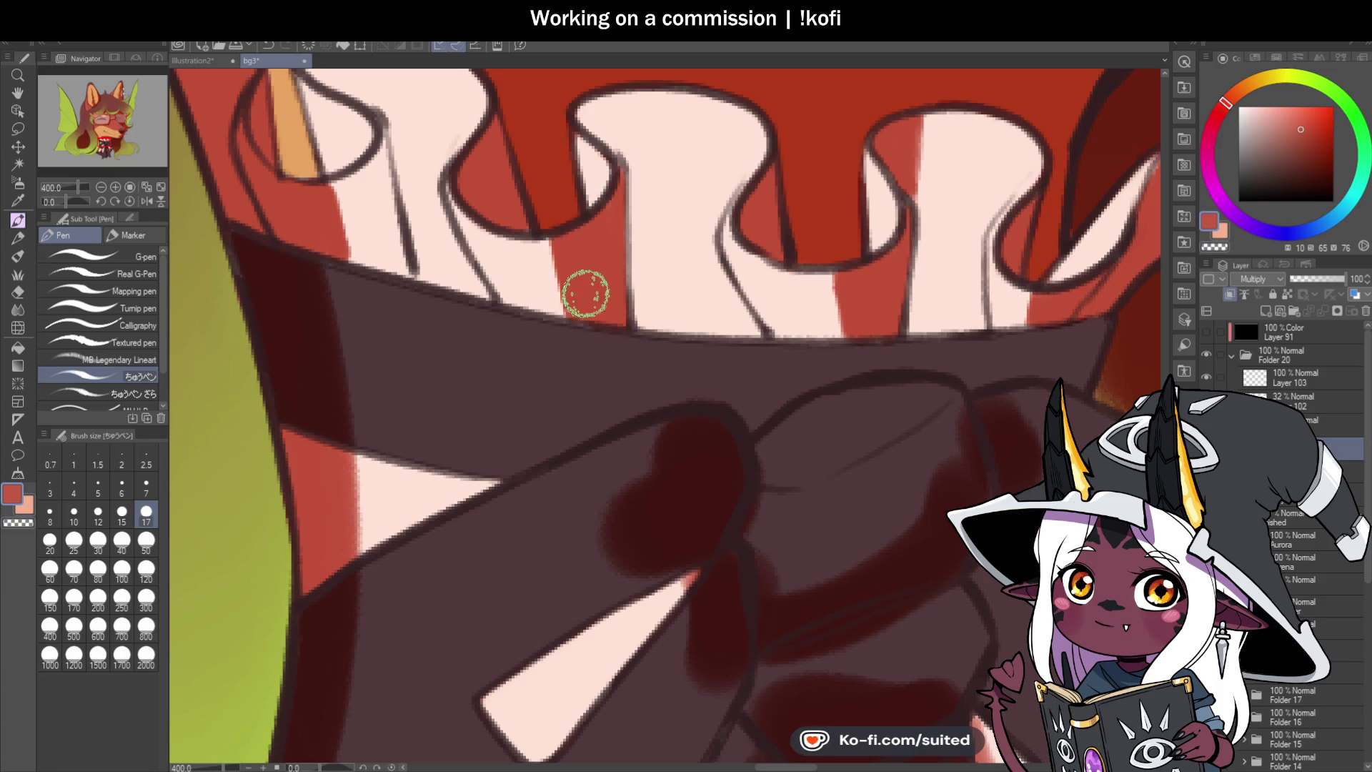
Step: Shade the top edge of a ruffle fold and the top-left ruffle red
scroll(586, 292, "down", 3)
scroll(543, 314, "up", 3)
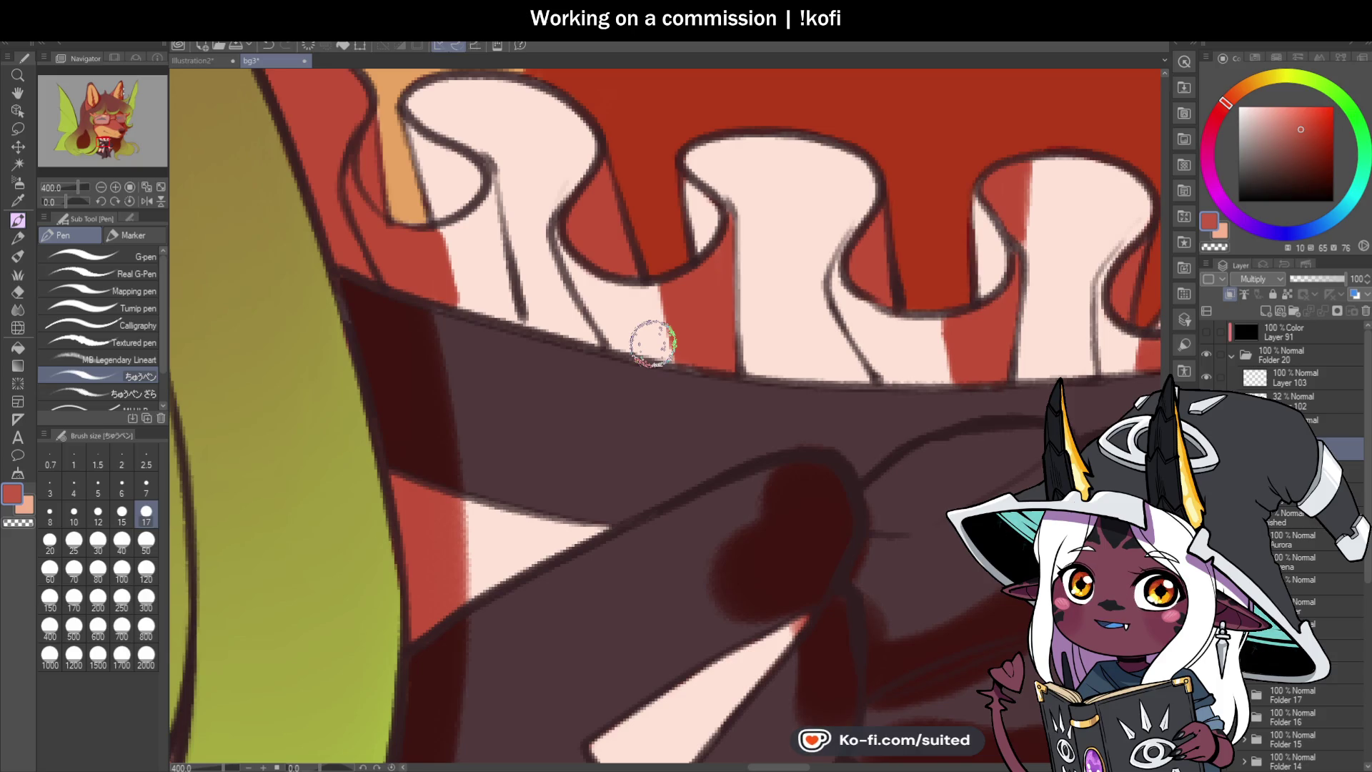
mouse_move(735, 225)
left_mouse_down()
mouse_move(729, 148)
mouse_move(708, 148)
mouse_move(718, 161)
left_mouse_up()
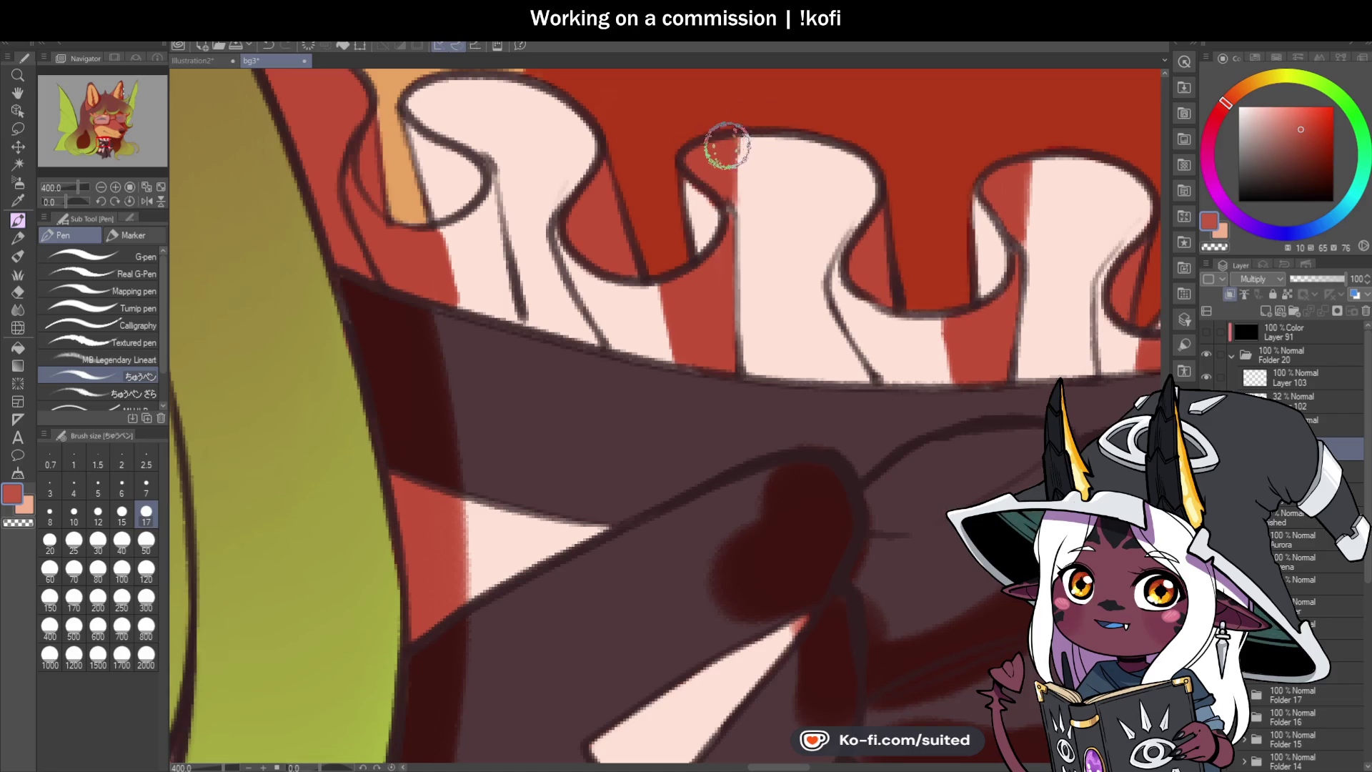
scroll(802, 341, "down", 4)
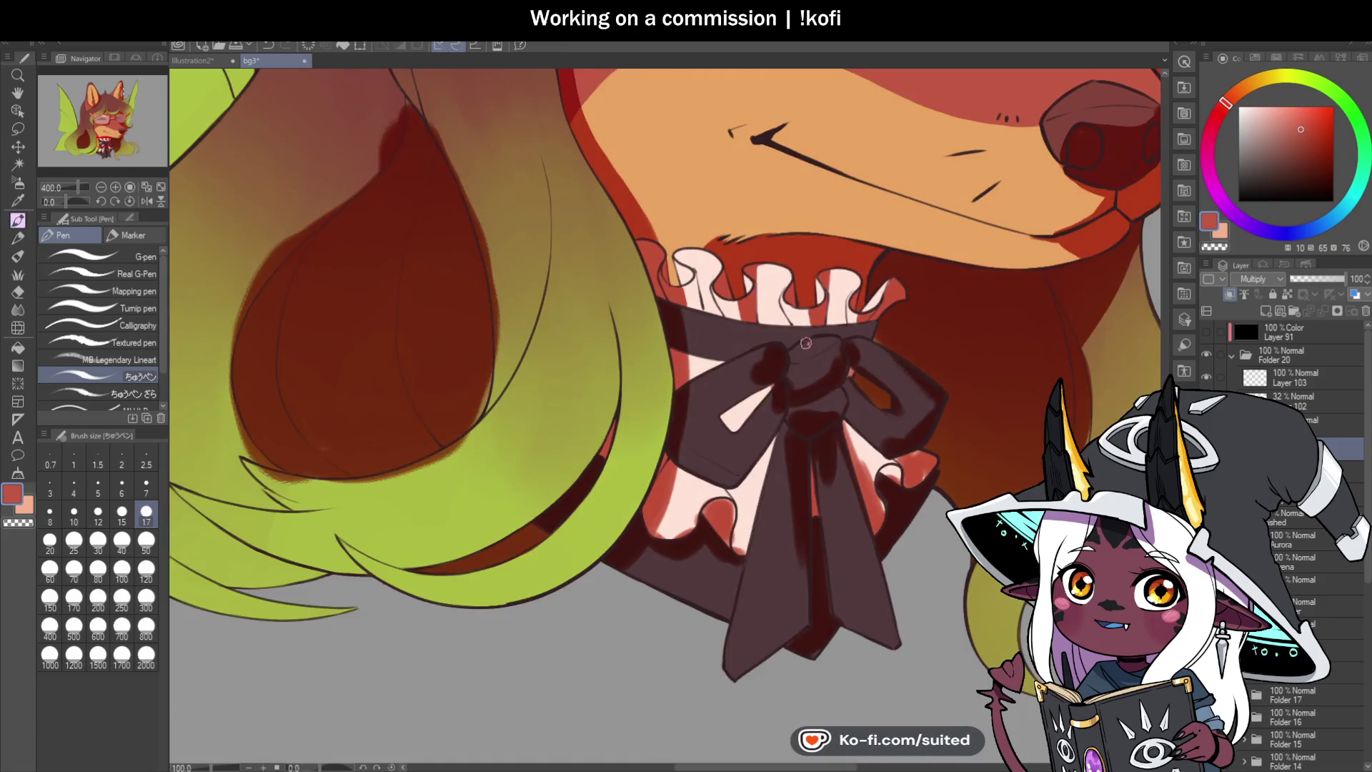
scroll(802, 341, "up", 2)
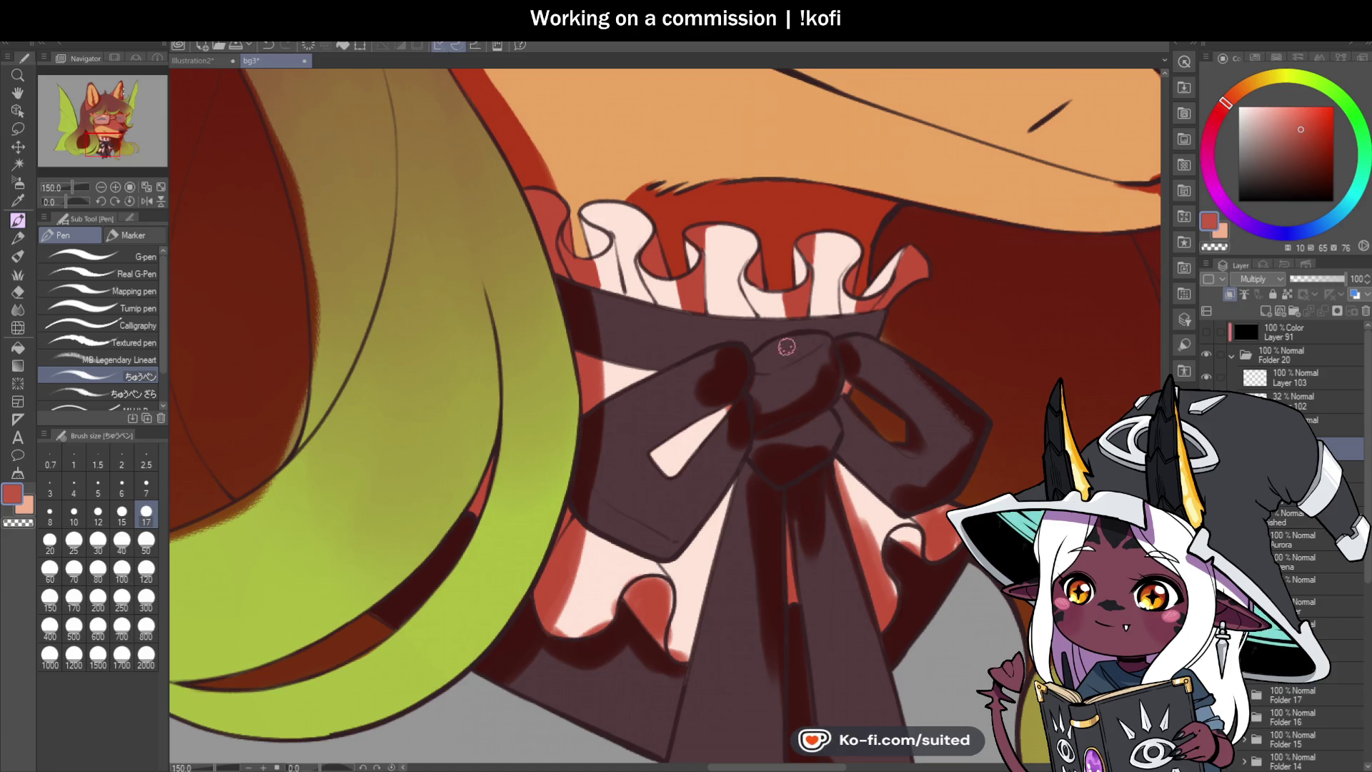
scroll(613, 219, "up", 3)
mouse_move(652, 229)
left_mouse_down()
mouse_move(626, 168)
mouse_move(589, 190)
mouse_move(628, 202)
mouse_move(631, 179)
mouse_move(653, 166)
left_mouse_up()
Step: Continue the red shading down the pink ruffle strip, then zoom out
scroll(679, 236, "down", 2)
scroll(686, 257, "up", 2)
mouse_move(704, 257)
left_mouse_down()
mouse_move(697, 300)
mouse_move(701, 266)
mouse_move(726, 371)
mouse_move(701, 331)
mouse_move(686, 386)
mouse_move(726, 398)
mouse_move(707, 328)
left_mouse_up()
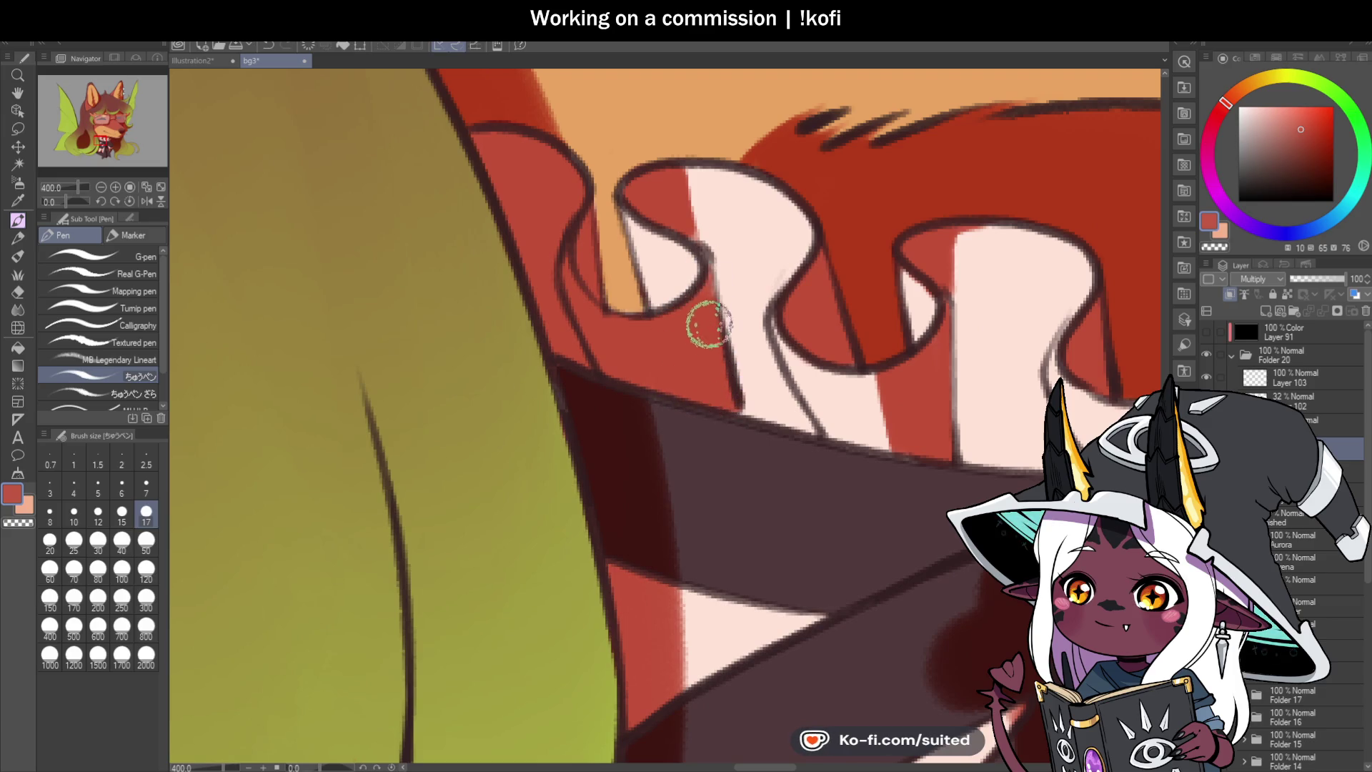
scroll(706, 263, "down", 2)
scroll(706, 262, "down", 3)
scroll(902, 341, "up", 3)
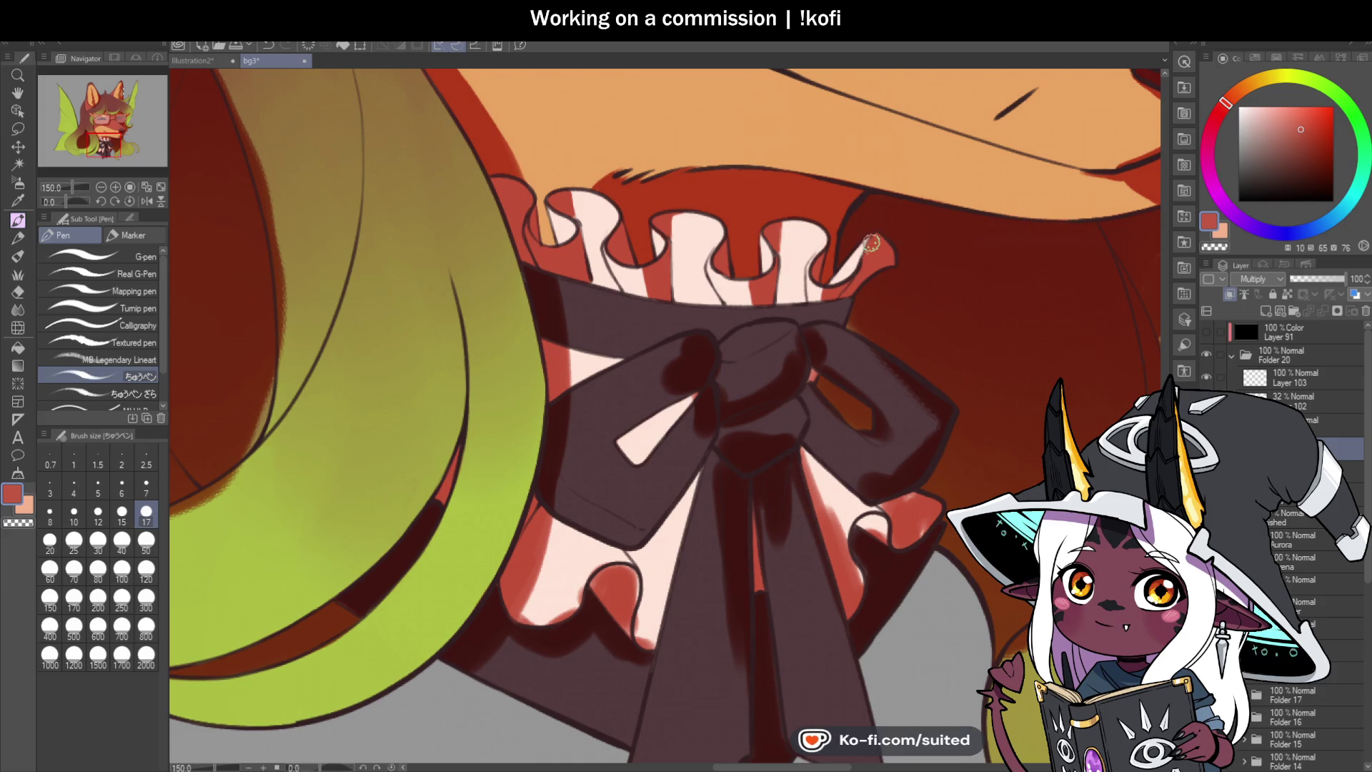
scroll(850, 265, "up", 1)
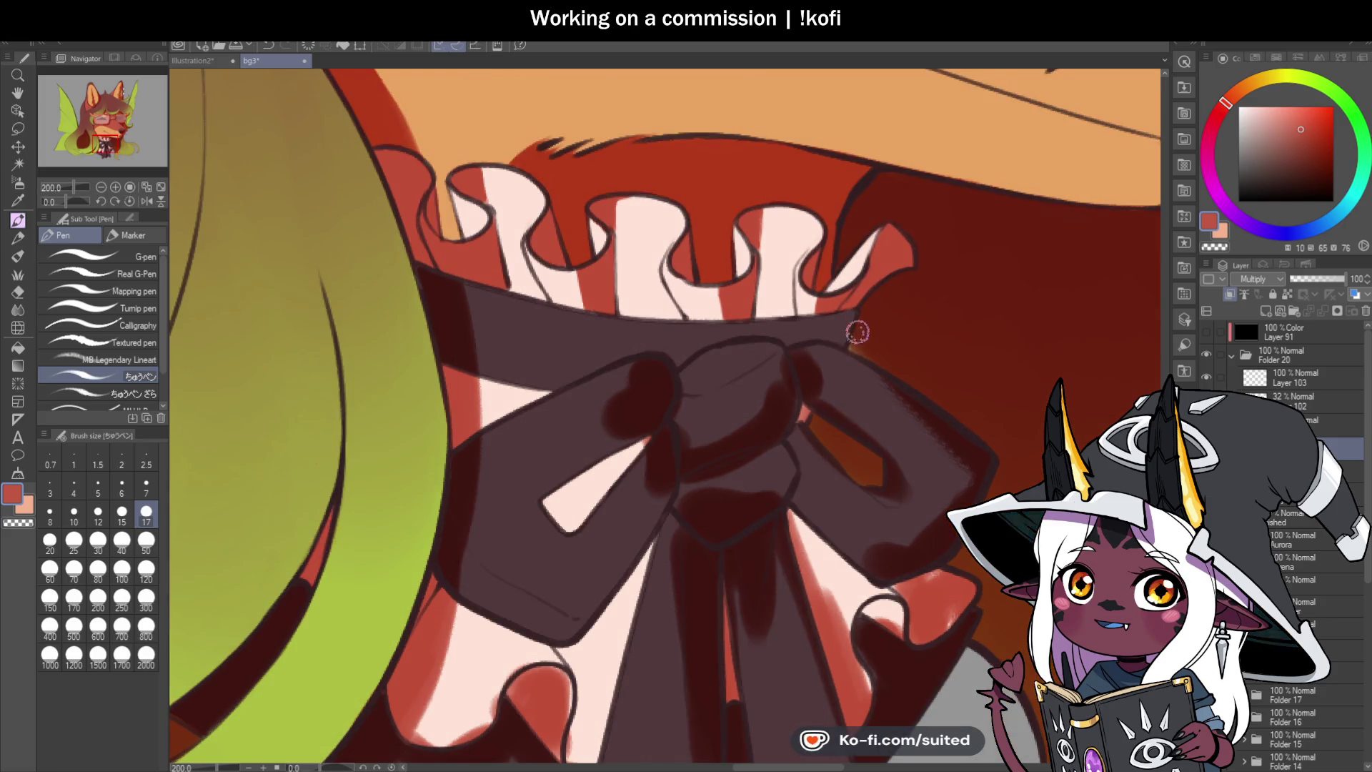
scroll(865, 301, "up", 2)
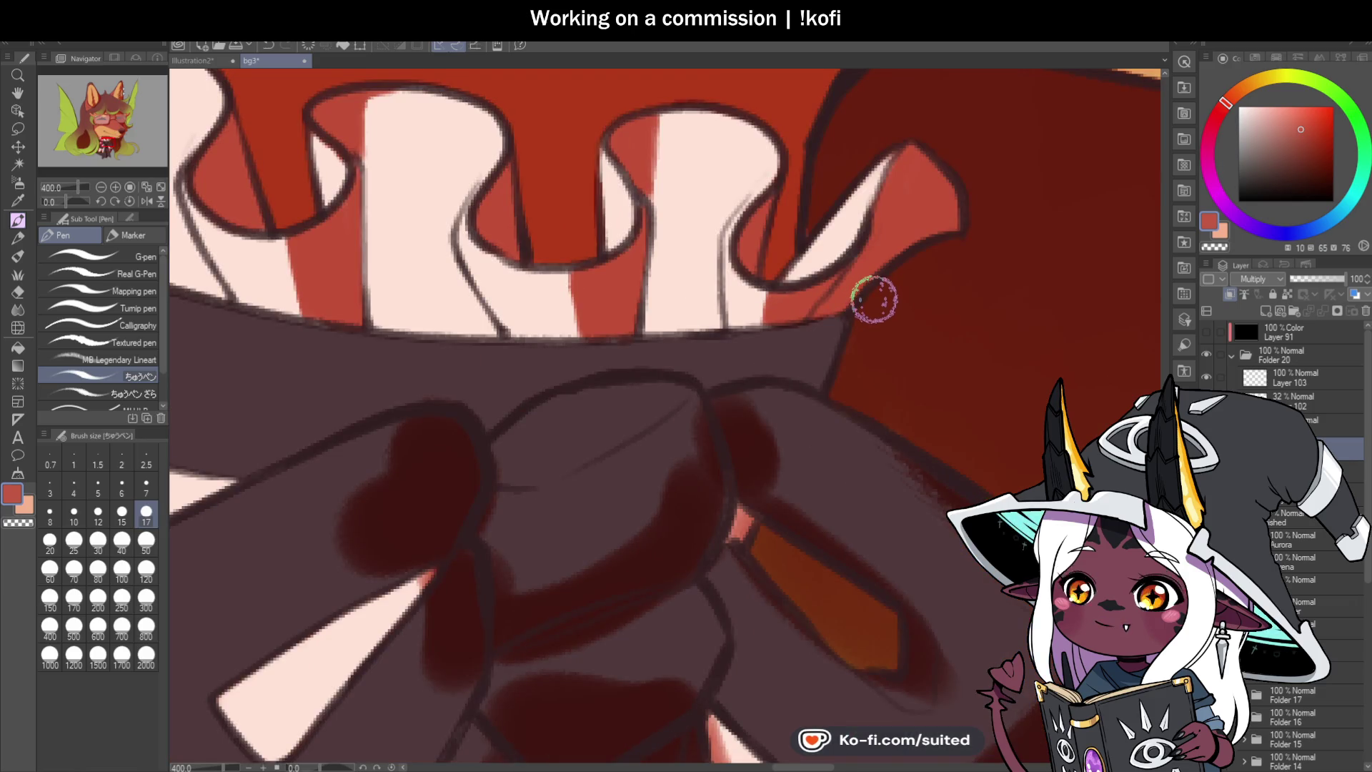
scroll(847, 314, "down", 3)
scroll(800, 401, "down", 5)
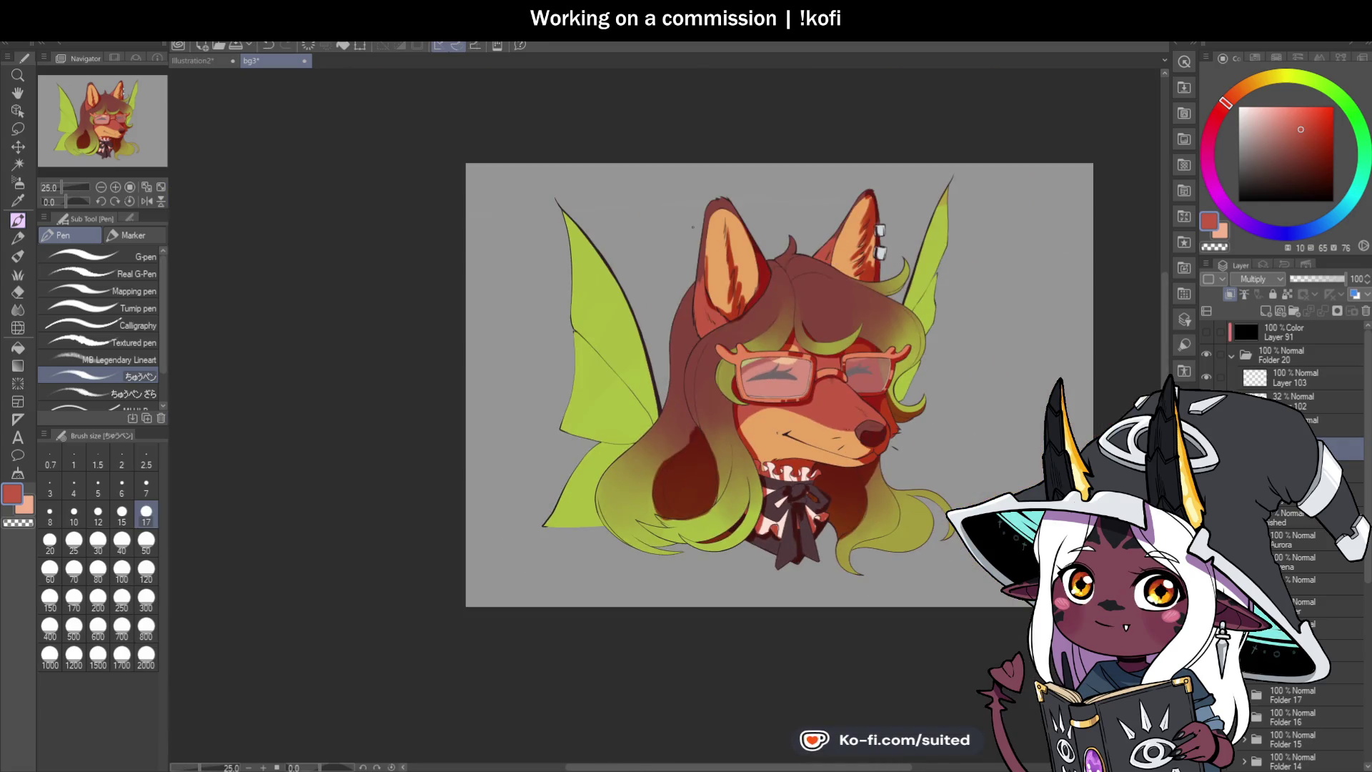
left_click_drag(893, 421, 919, 443)
left_click_drag(650, 187, 517, 189)
scroll(650, 197, "up", 1)
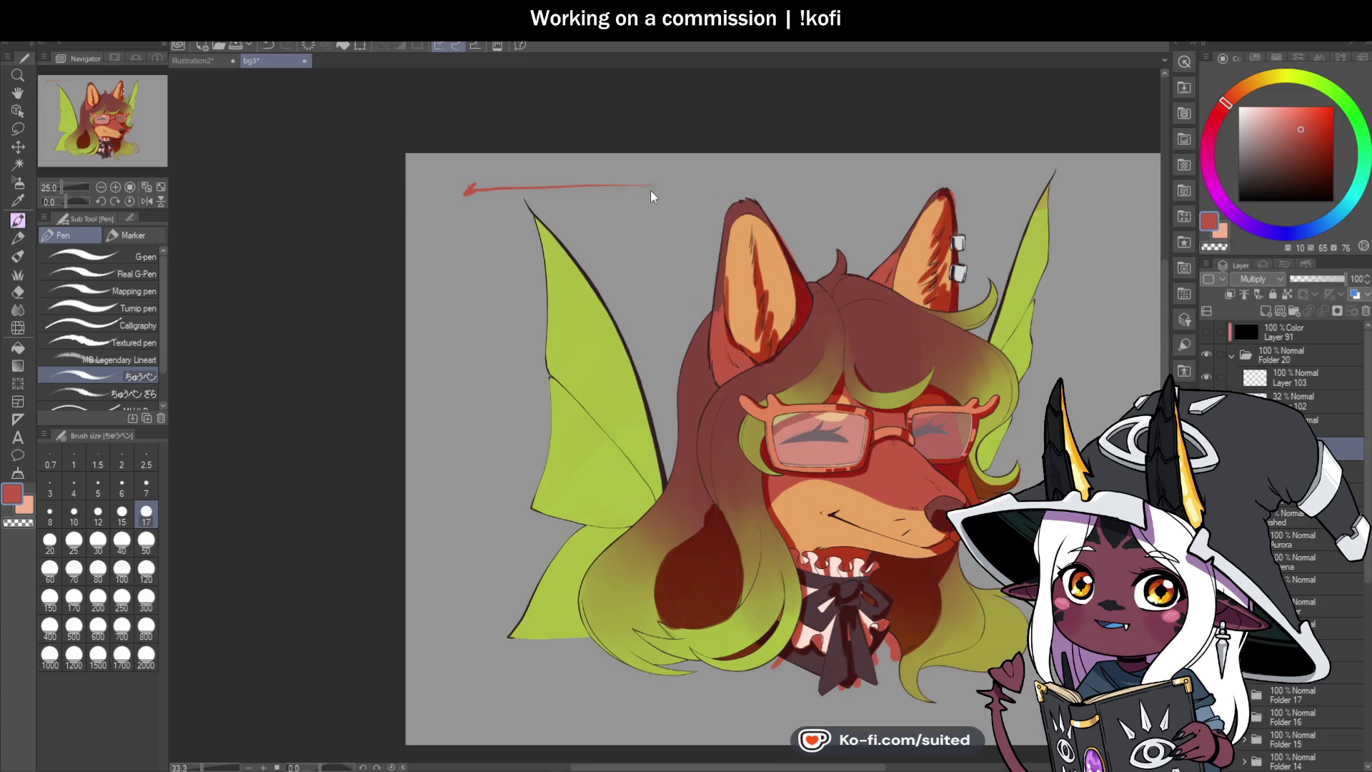
left_click_drag(676, 180, 678, 189)
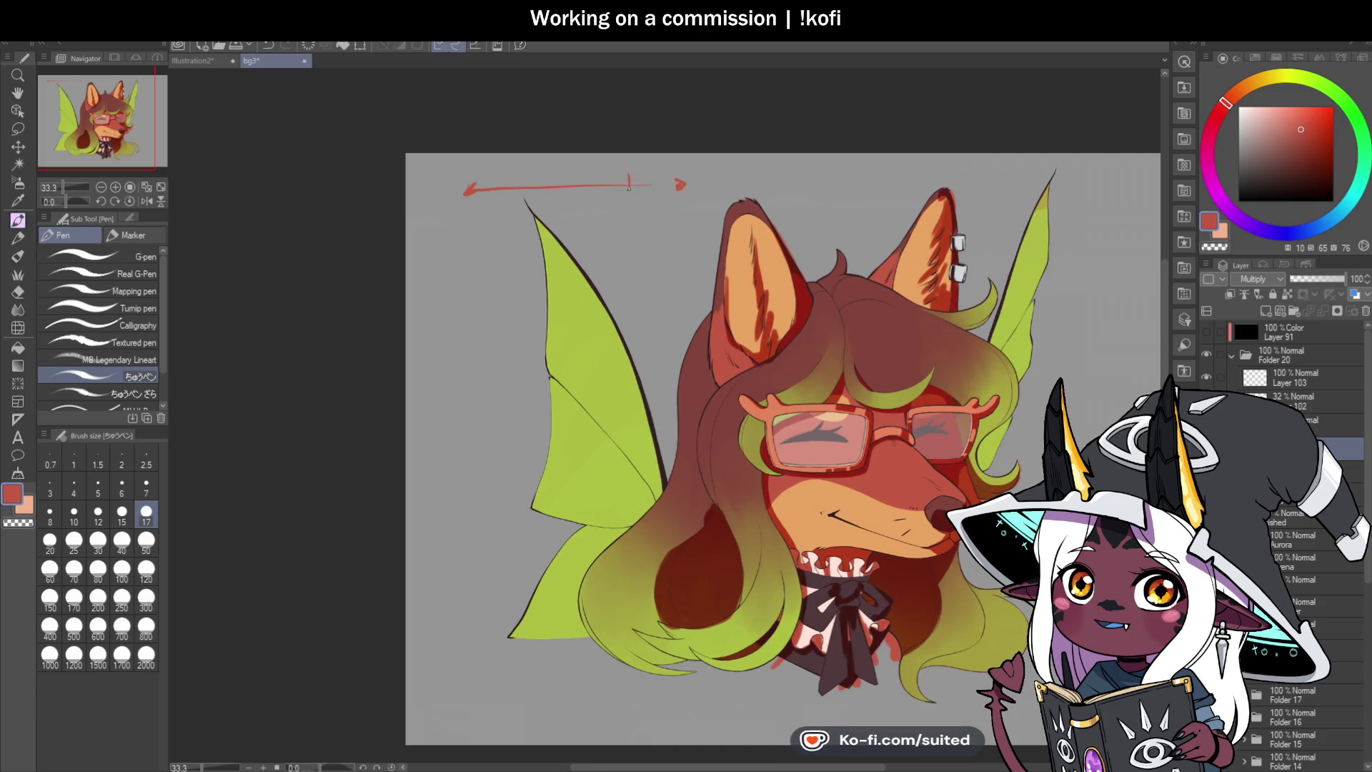
left_click_drag(498, 182, 498, 201)
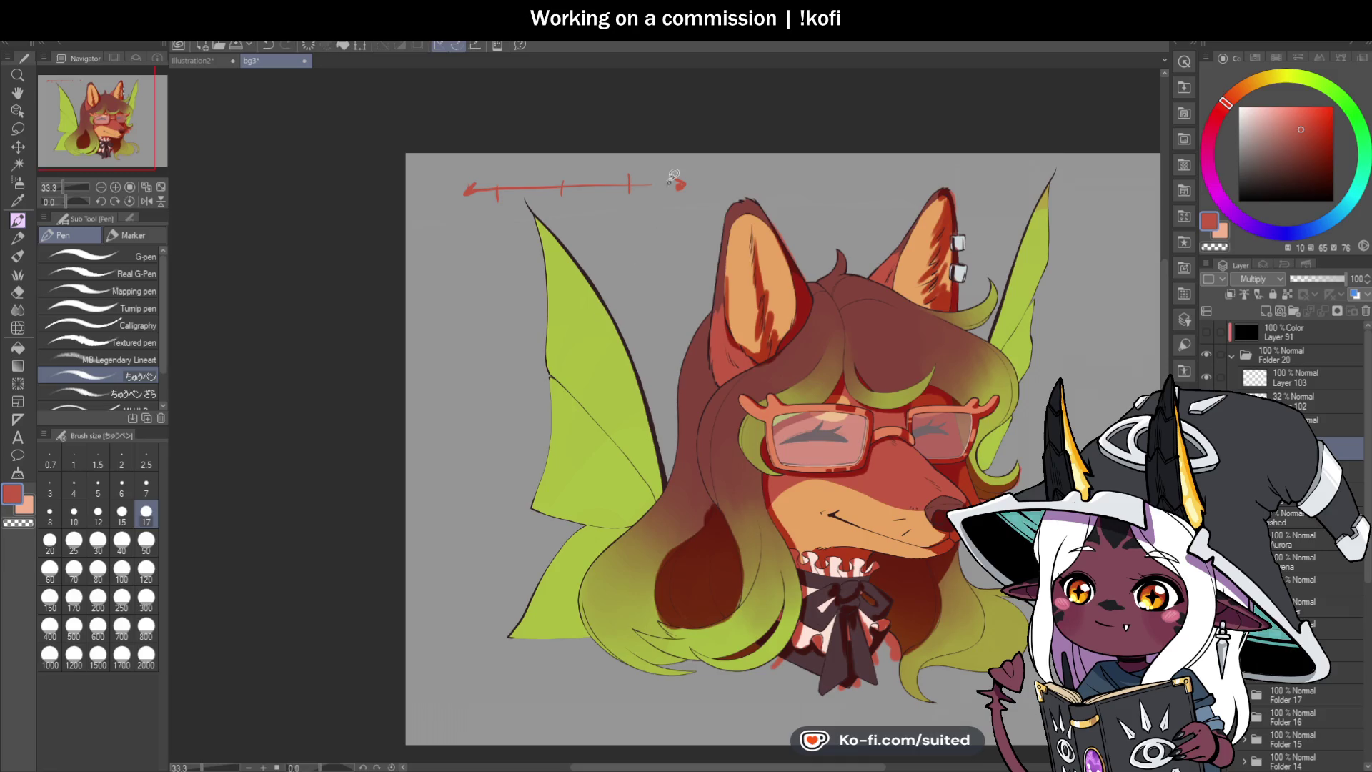
key("m")
left_click_drag(629, 149, 410, 210)
left_click_drag(712, 148, 713, 152)
key("Delete")
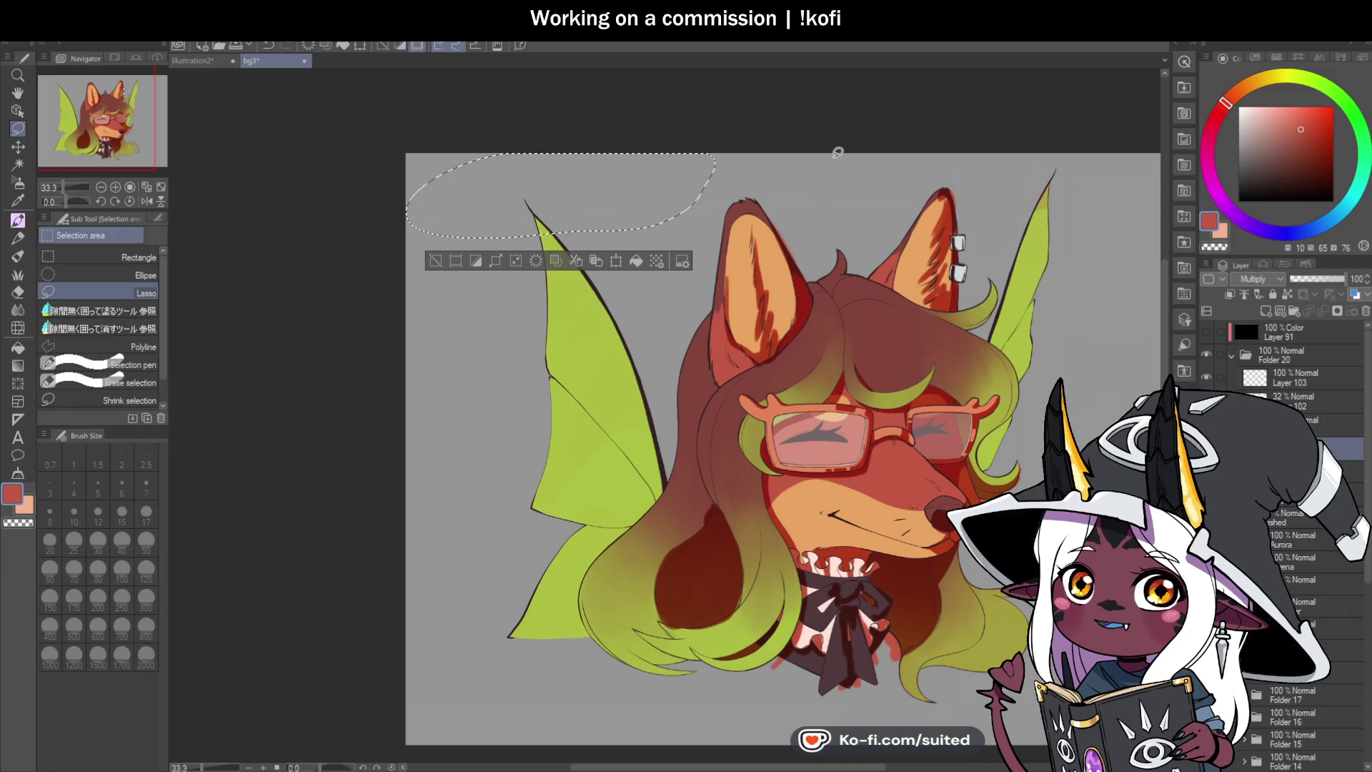
key("ctrl+d")
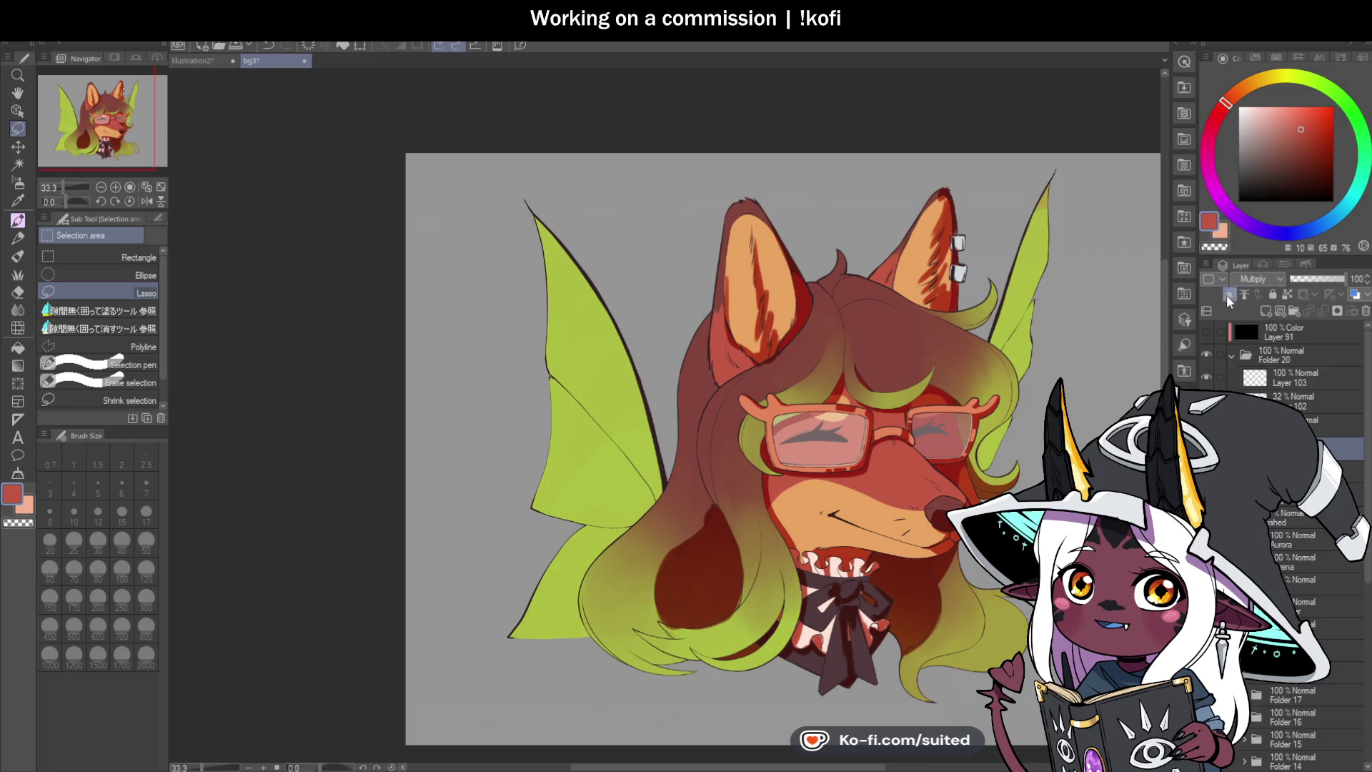
key("p")
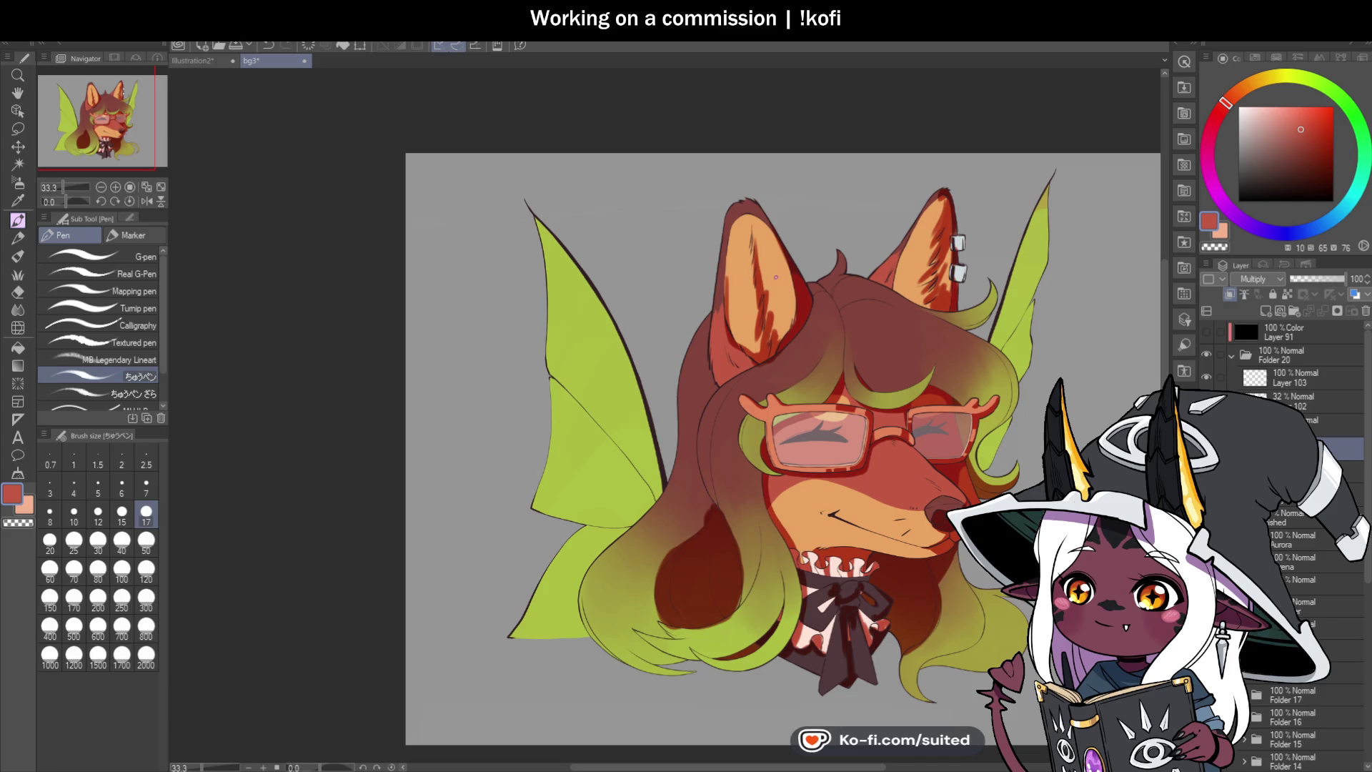
scroll(780, 267, "down", 3)
scroll(823, 392, "up", 4)
scroll(826, 393, "up", 1)
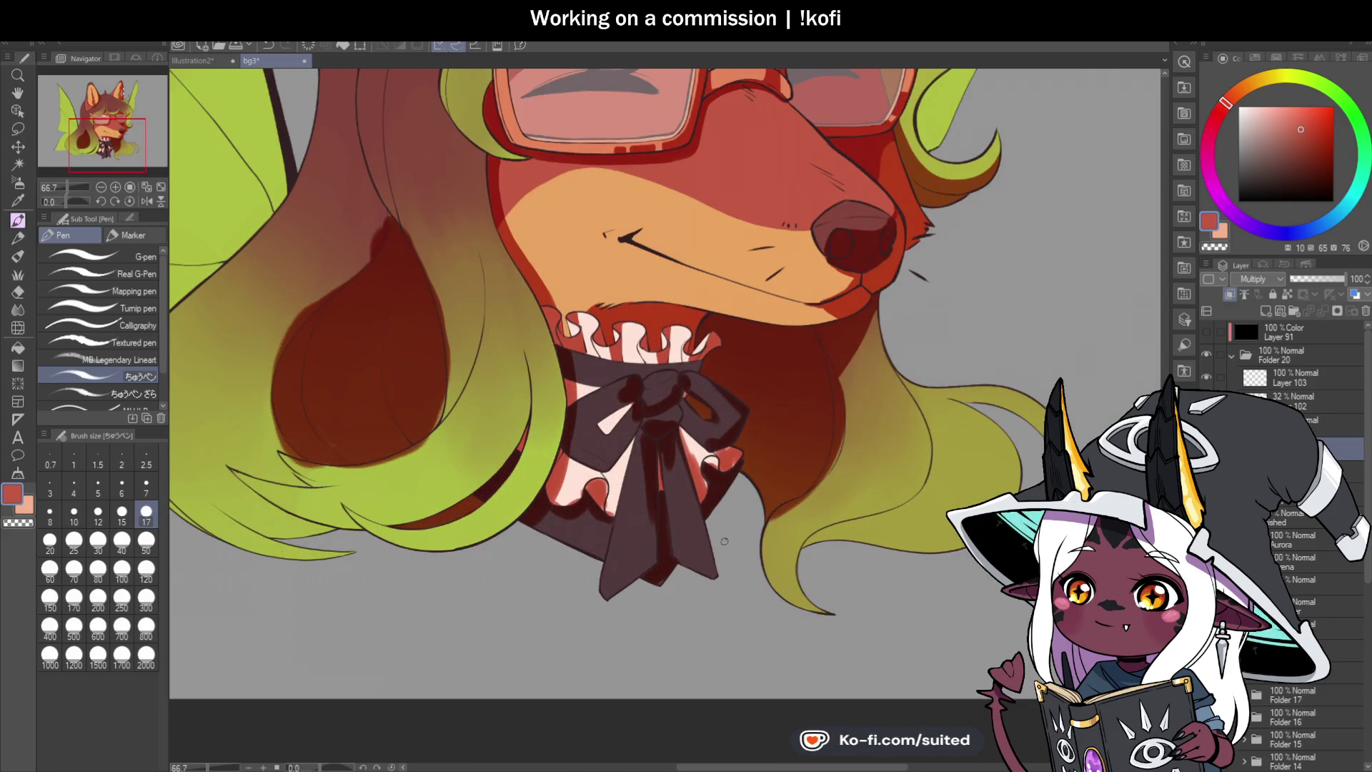
scroll(679, 407, "up", 5)
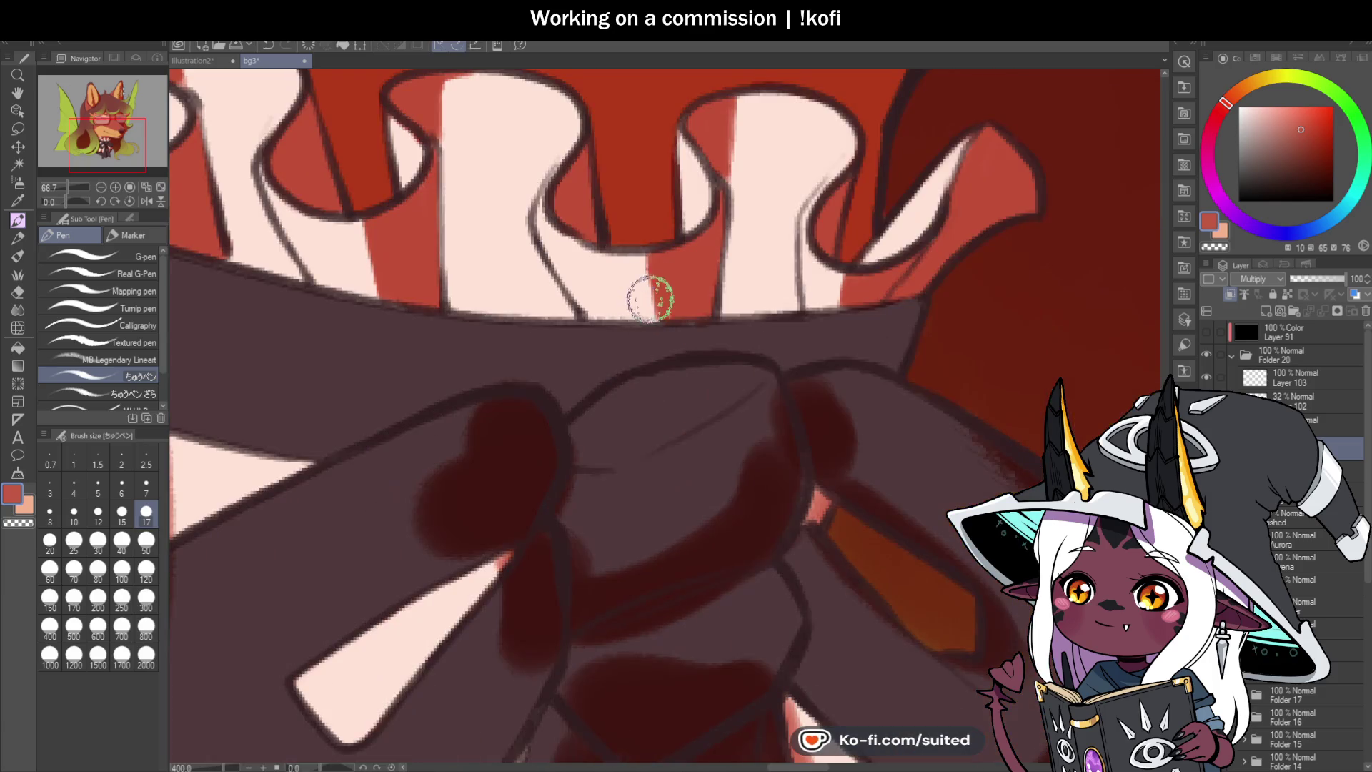
mouse_move(629, 257)
left_mouse_down()
mouse_move(612, 257)
mouse_move(649, 267)
mouse_move(645, 314)
left_mouse_up()
key("ctrl+z")
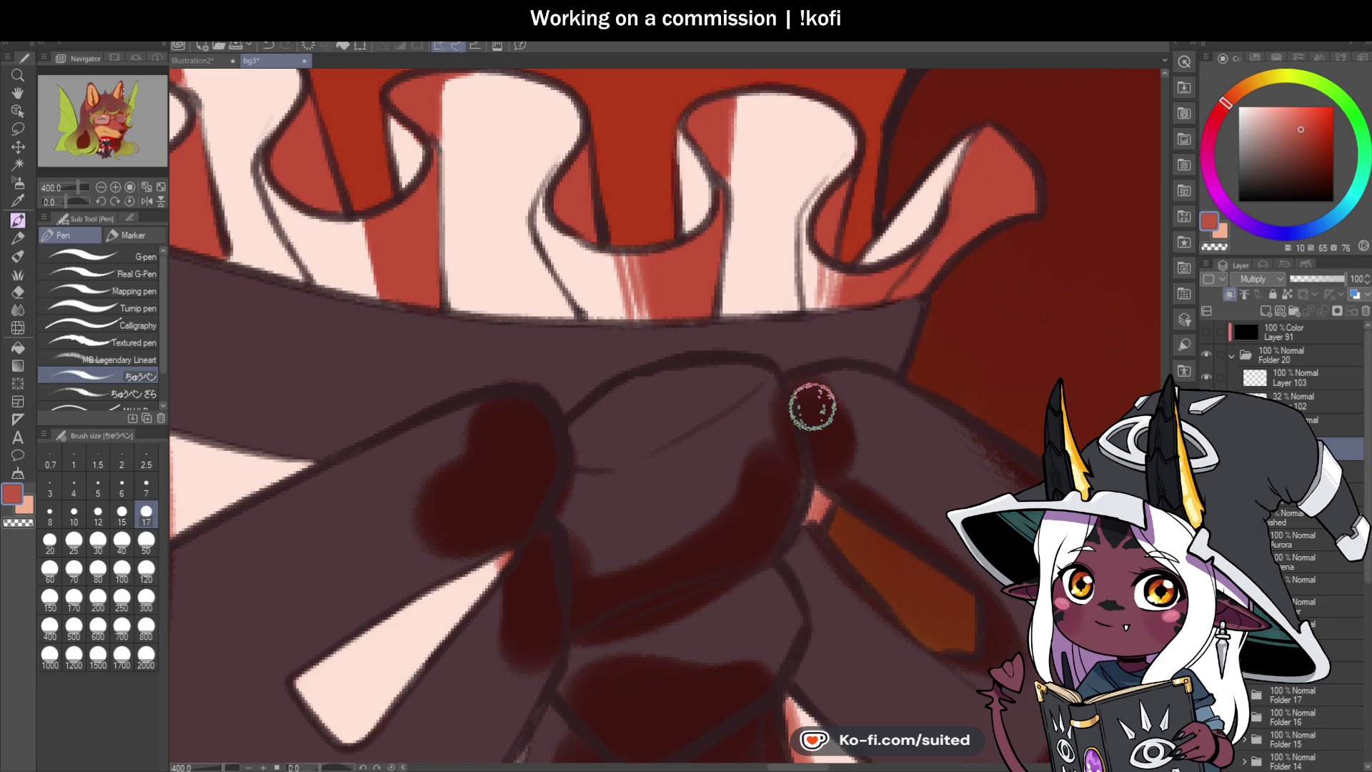
scroll(844, 409, "down", 3)
scroll(662, 374, "up", 3)
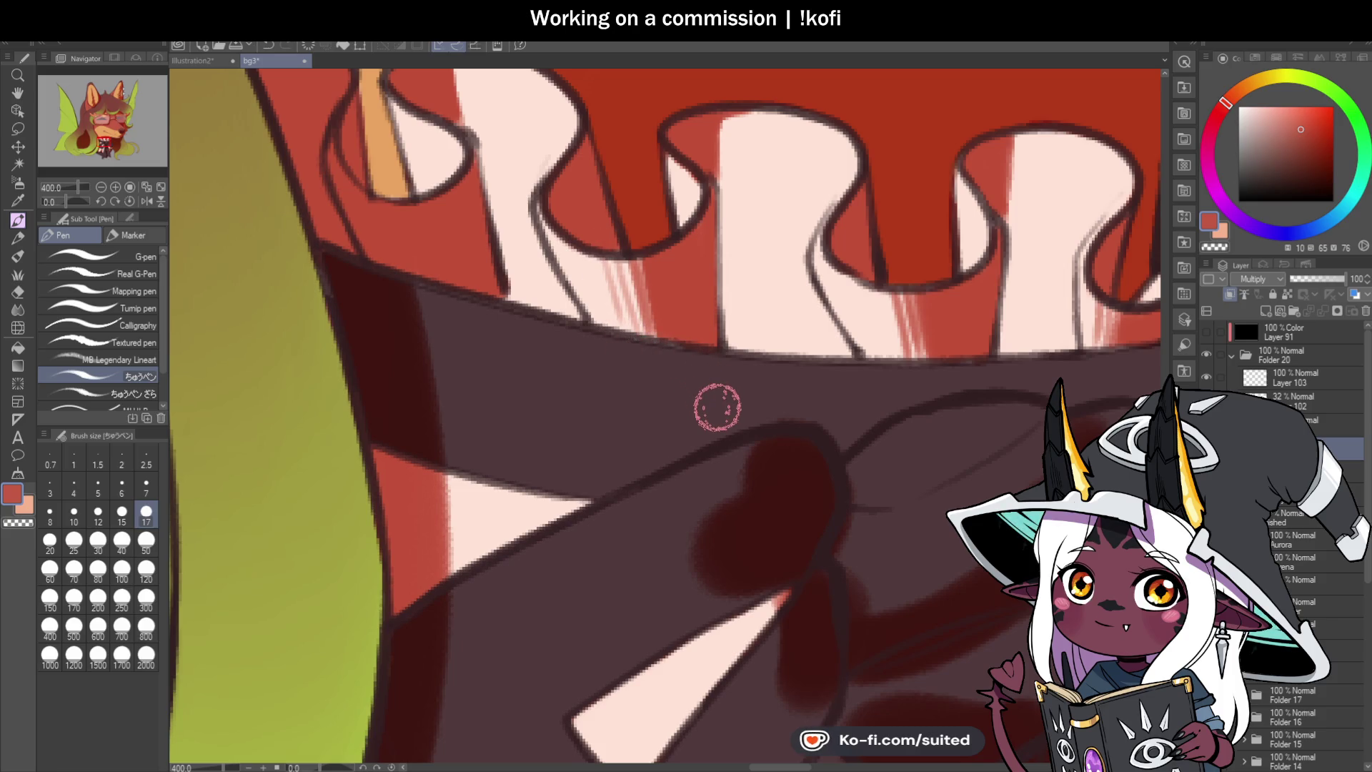
scroll(762, 490, "down", 3)
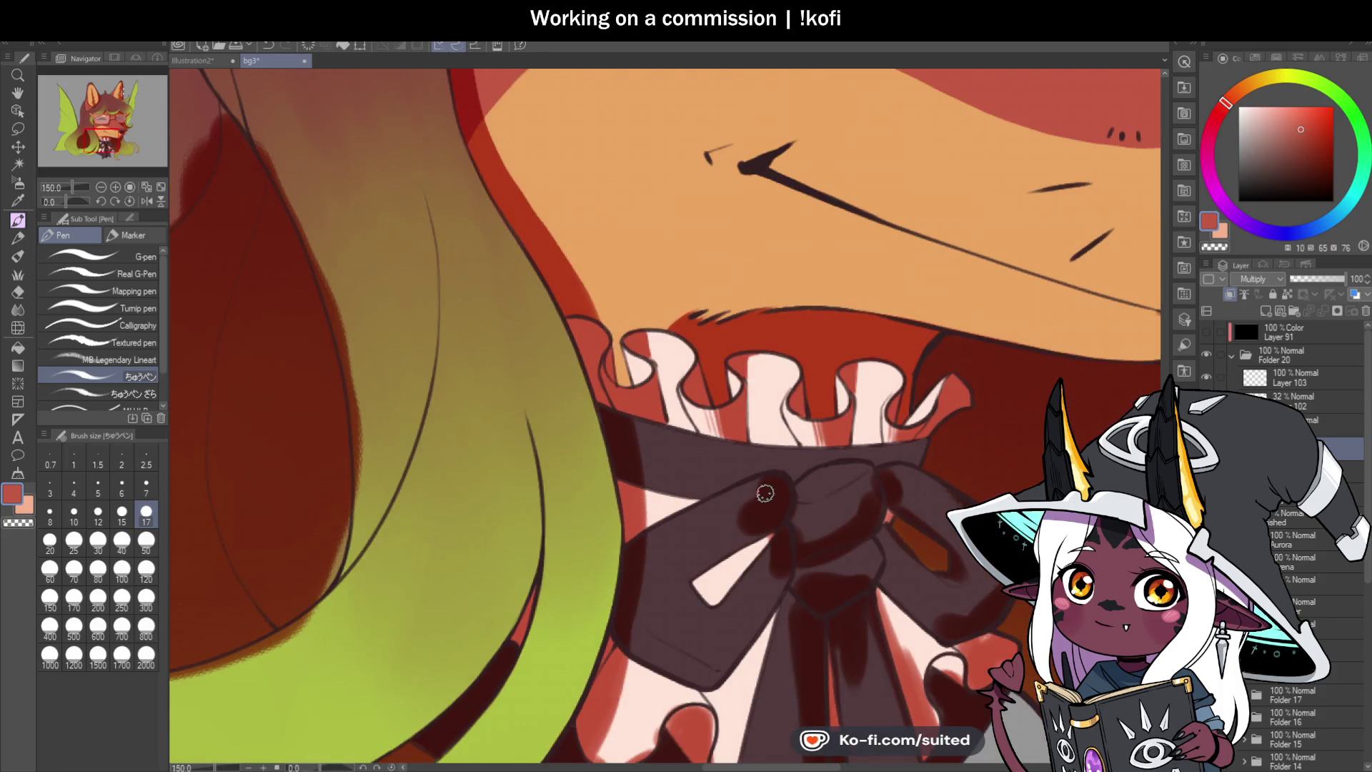
scroll(765, 491, "down", 5)
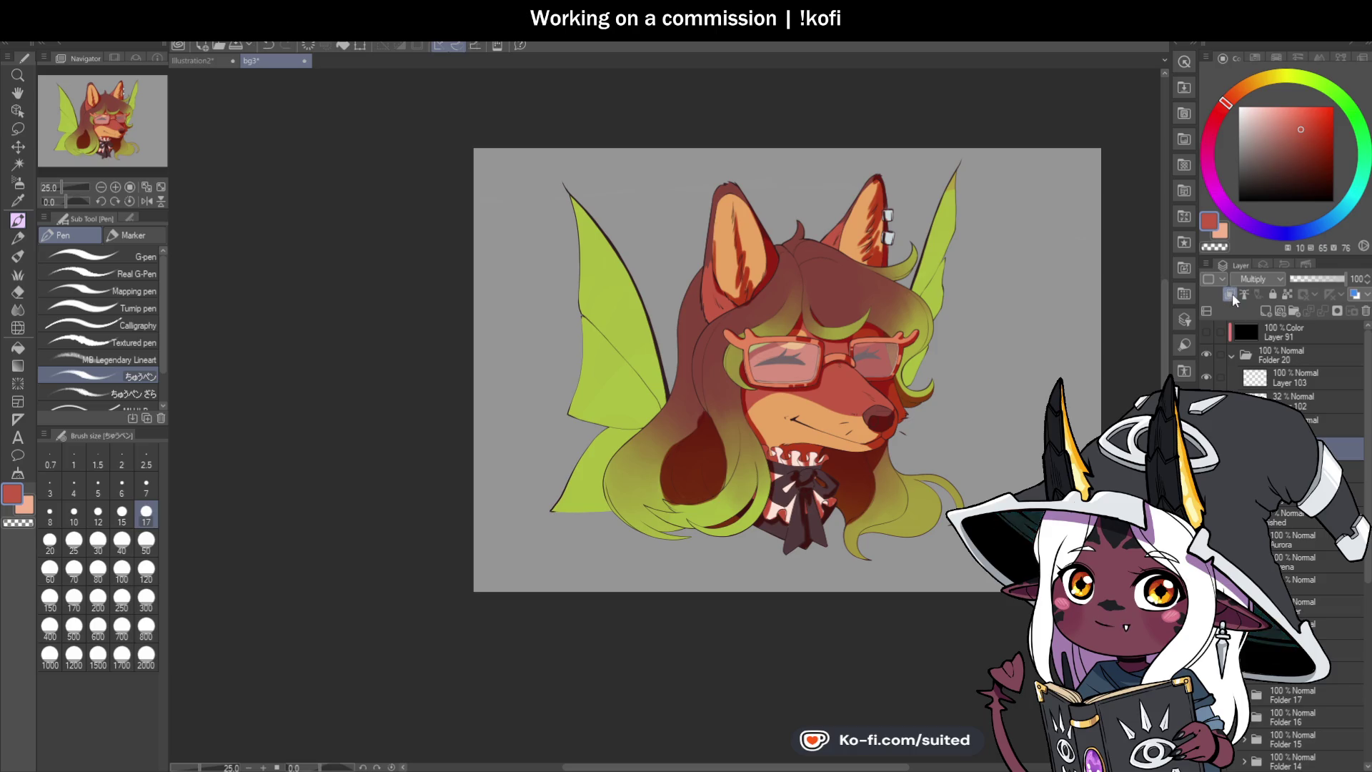
left_click_drag(499, 165, 698, 161)
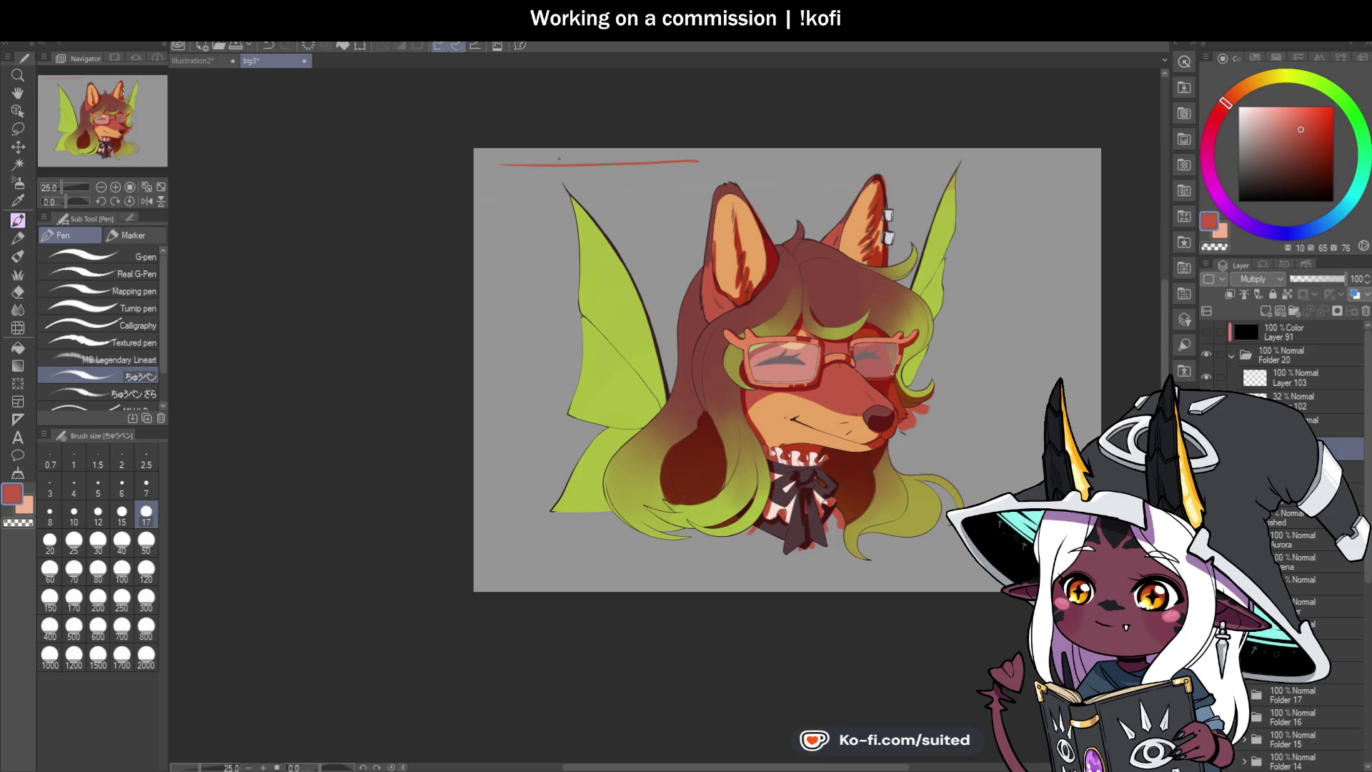
scroll(506, 159, "up", 2)
scroll(505, 159, "up", 2)
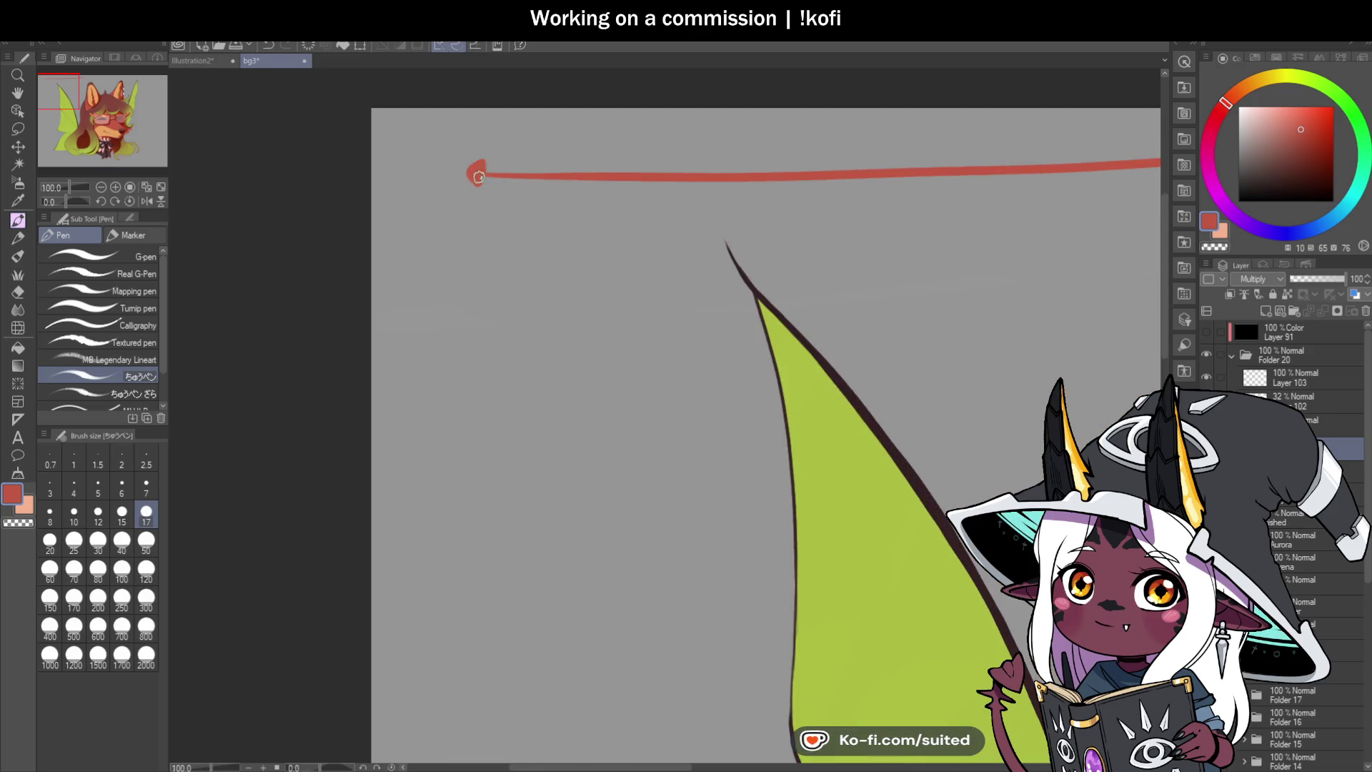
scroll(515, 320, "down", 1)
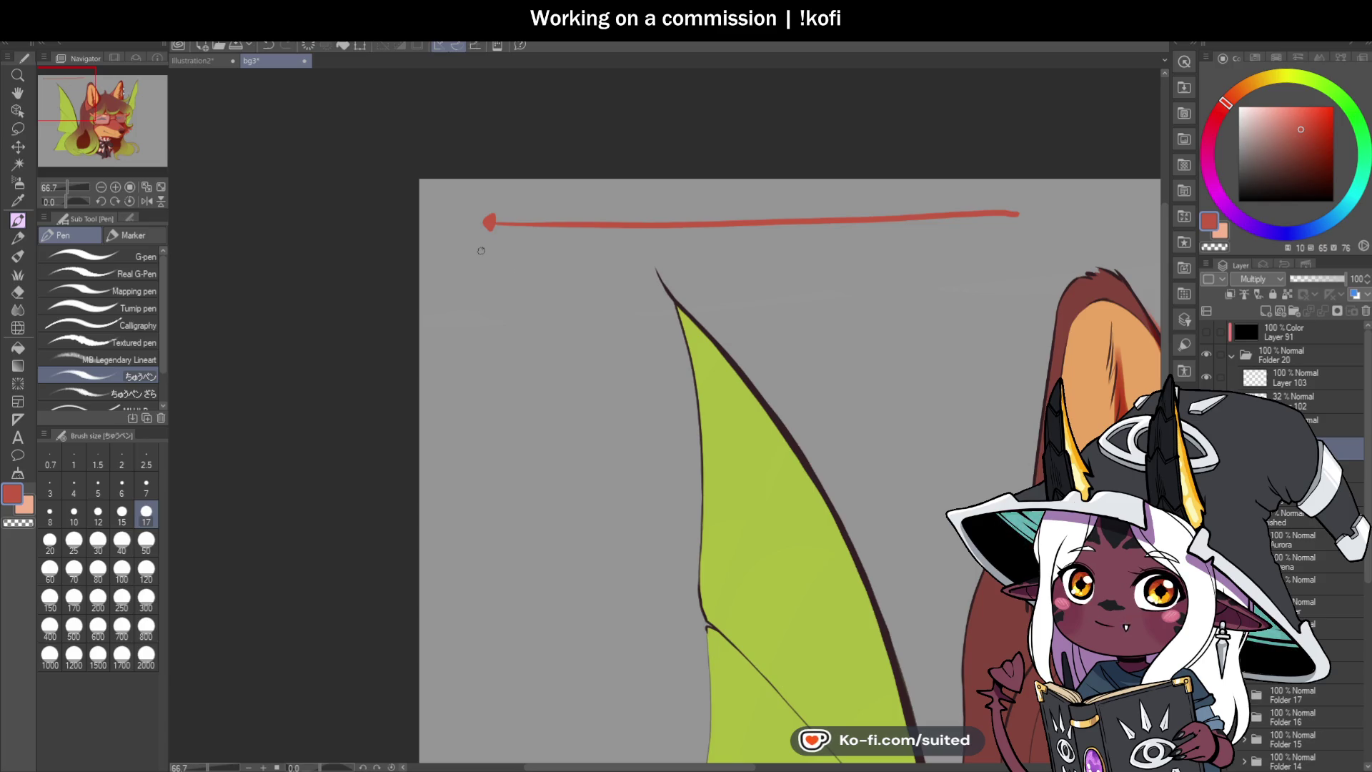
left_click_drag(492, 245, 483, 252)
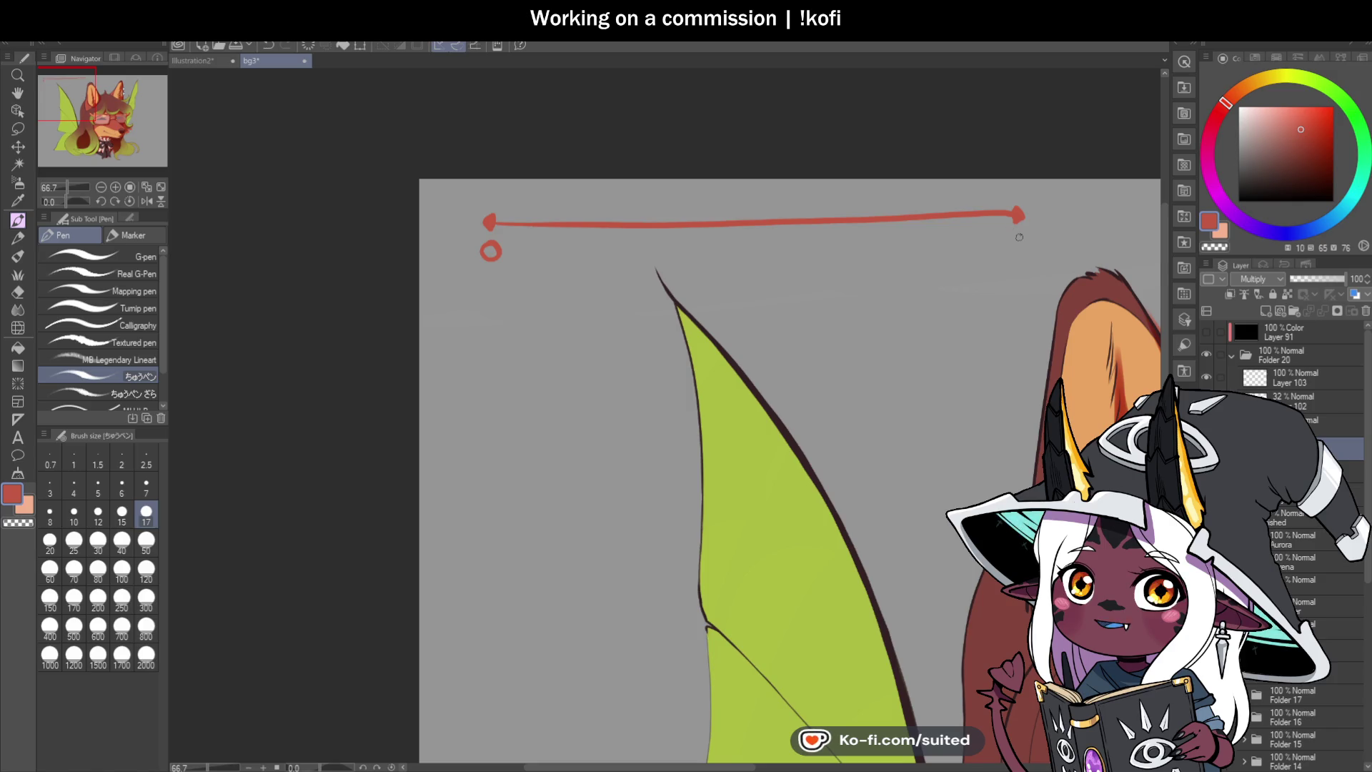
mouse_move(1015, 238)
left_mouse_down()
mouse_move(1006, 256)
mouse_move(1016, 239)
left_mouse_up()
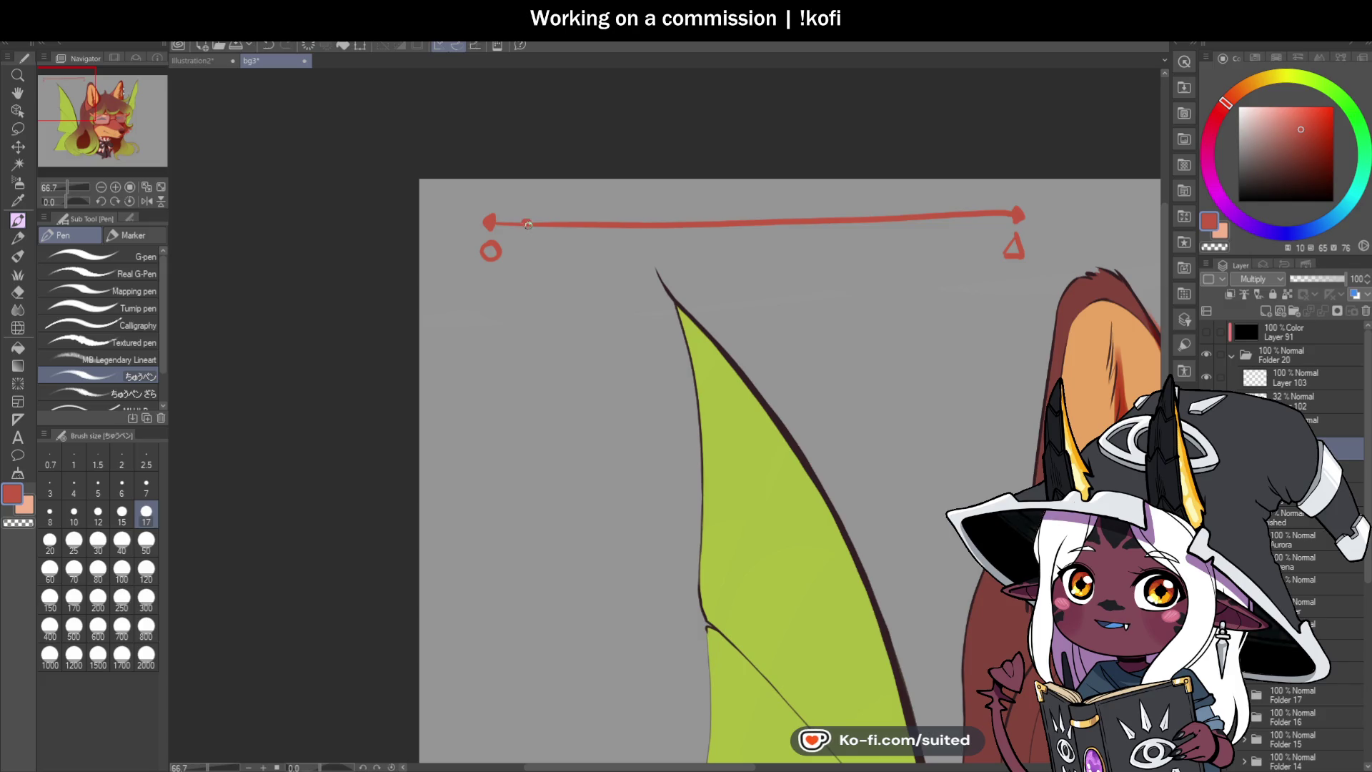
left_click(573, 222)
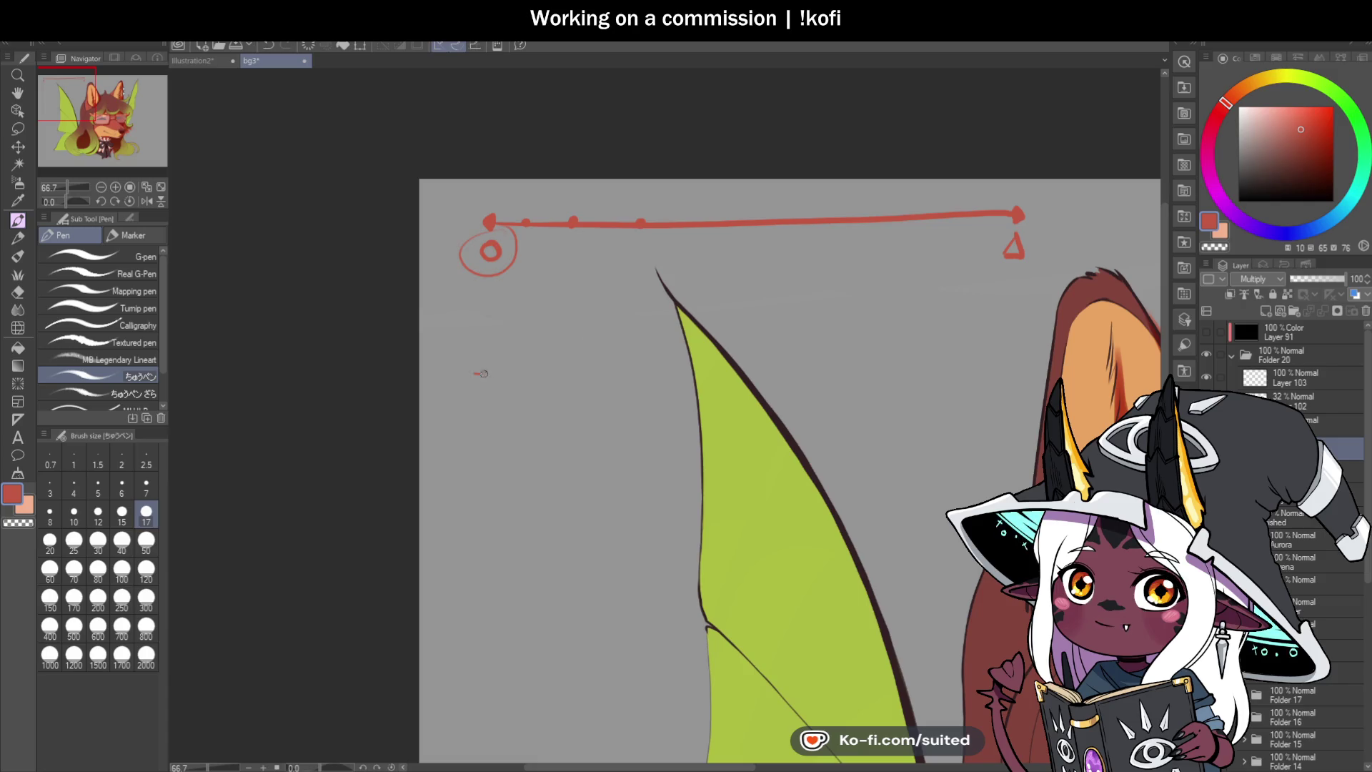
left_click(519, 372)
left_click_drag(565, 373, 577, 373)
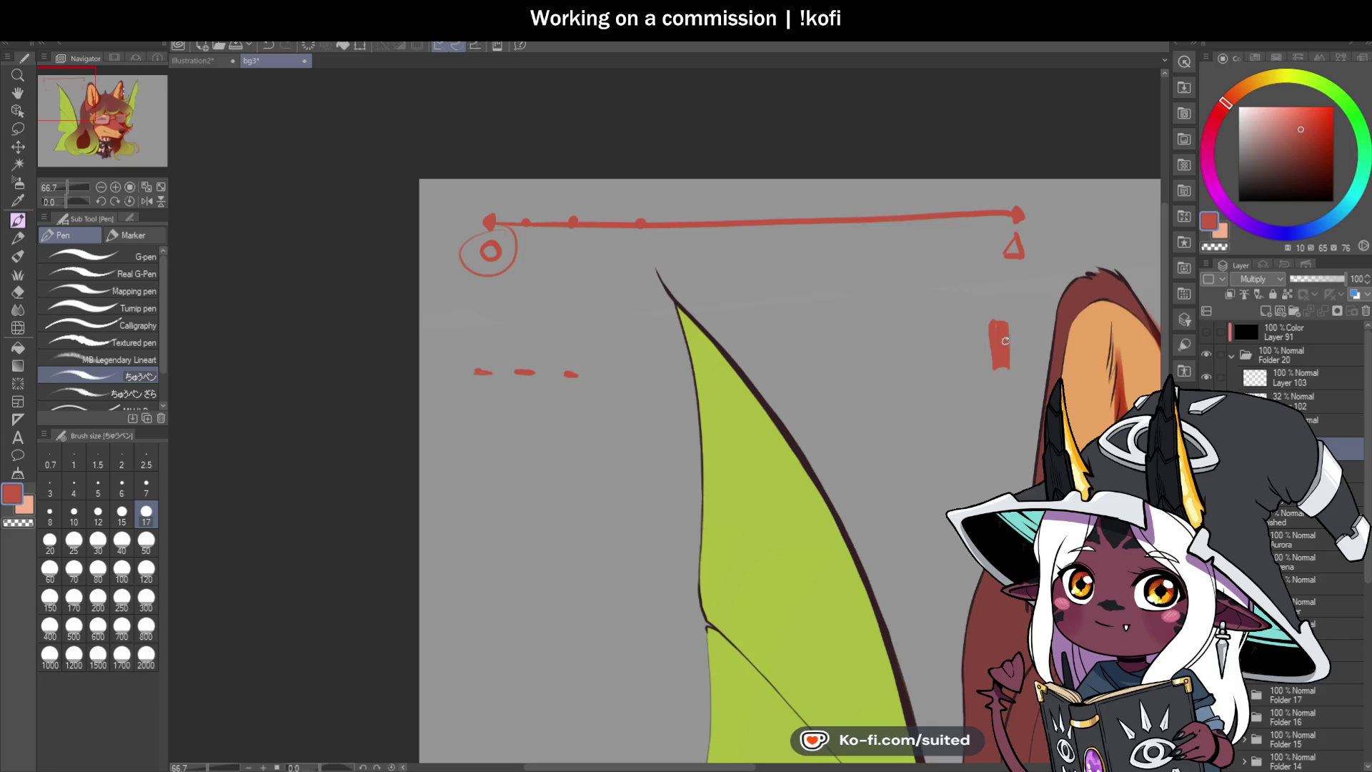
mouse_move(973, 326)
left_mouse_down()
mouse_move(956, 371)
mouse_move(967, 362)
mouse_move(921, 380)
left_mouse_up()
mouse_move(897, 343)
left_mouse_down()
mouse_move(919, 340)
mouse_move(900, 382)
mouse_move(915, 369)
mouse_move(853, 380)
left_mouse_up()
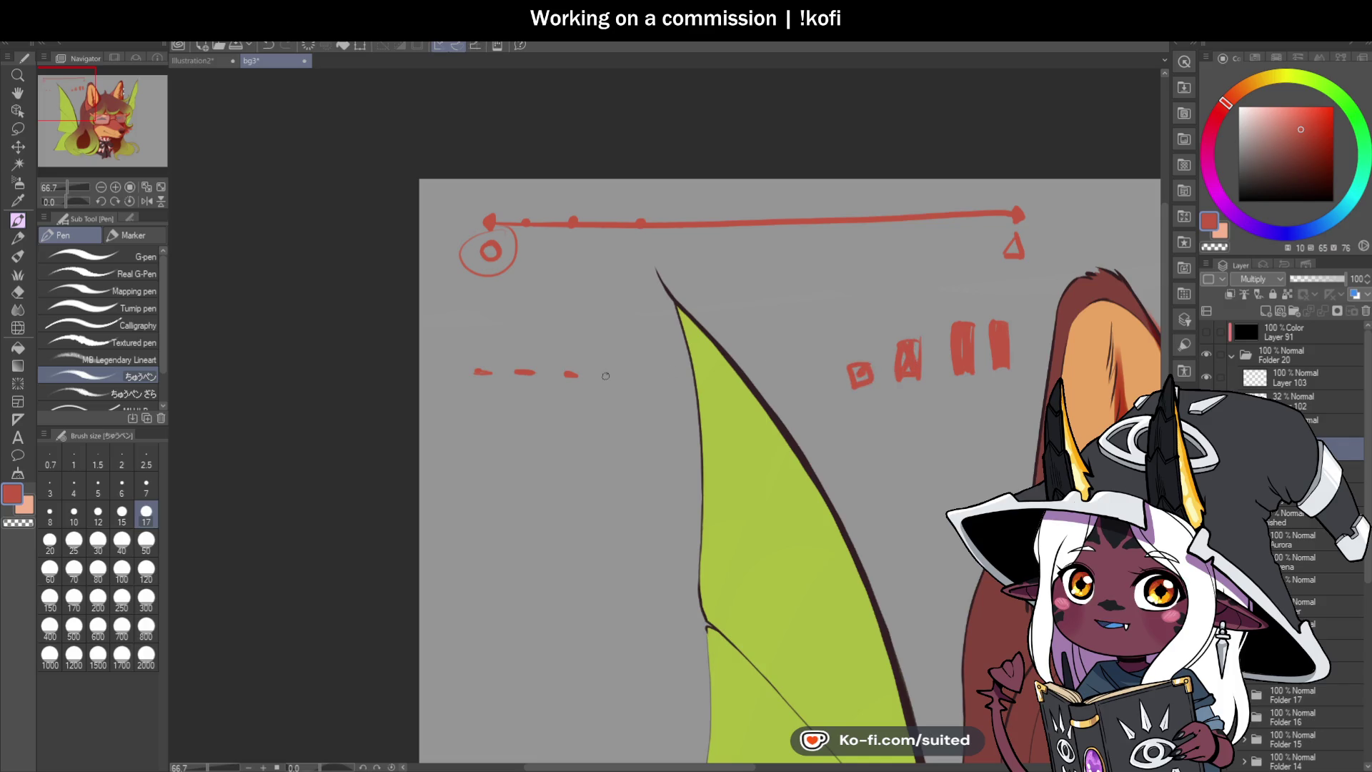
left_click_drag(649, 381, 668, 376)
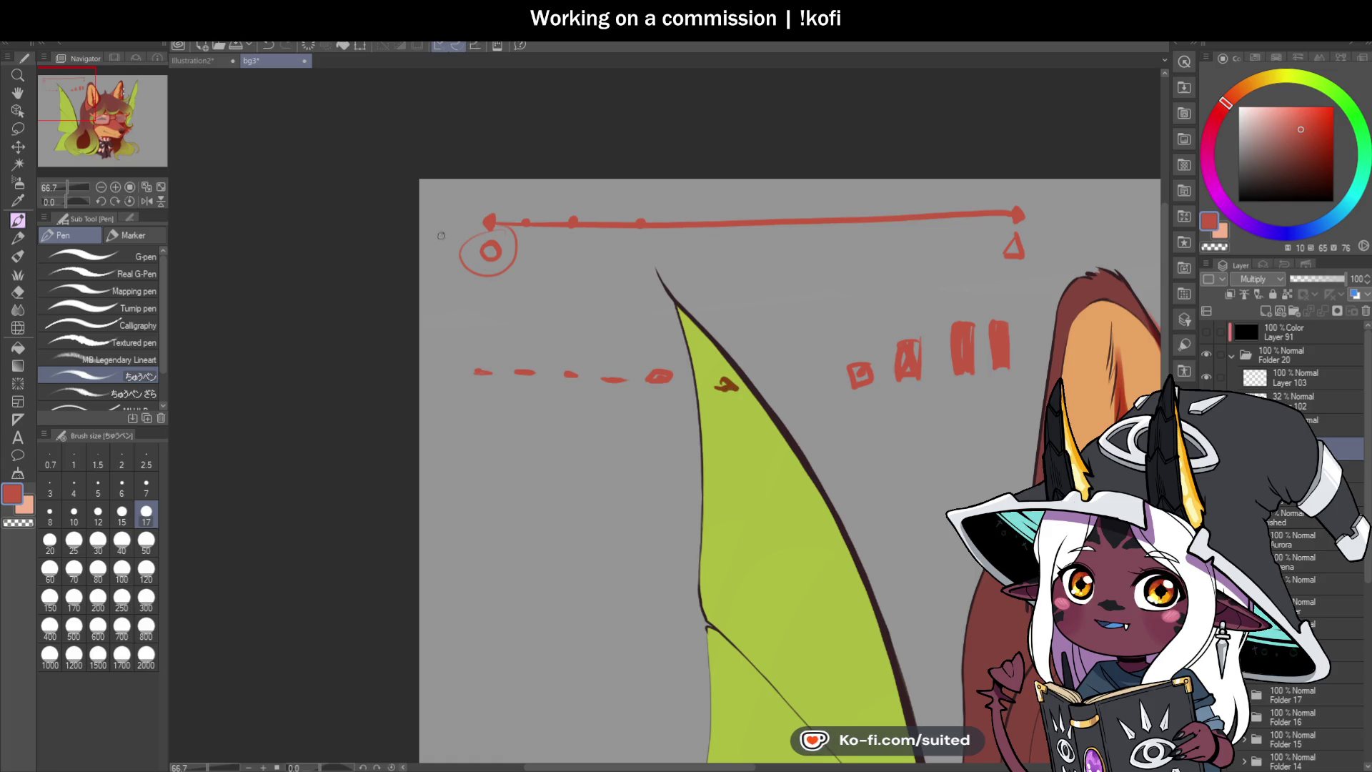
left_click_drag(448, 261, 1022, 254)
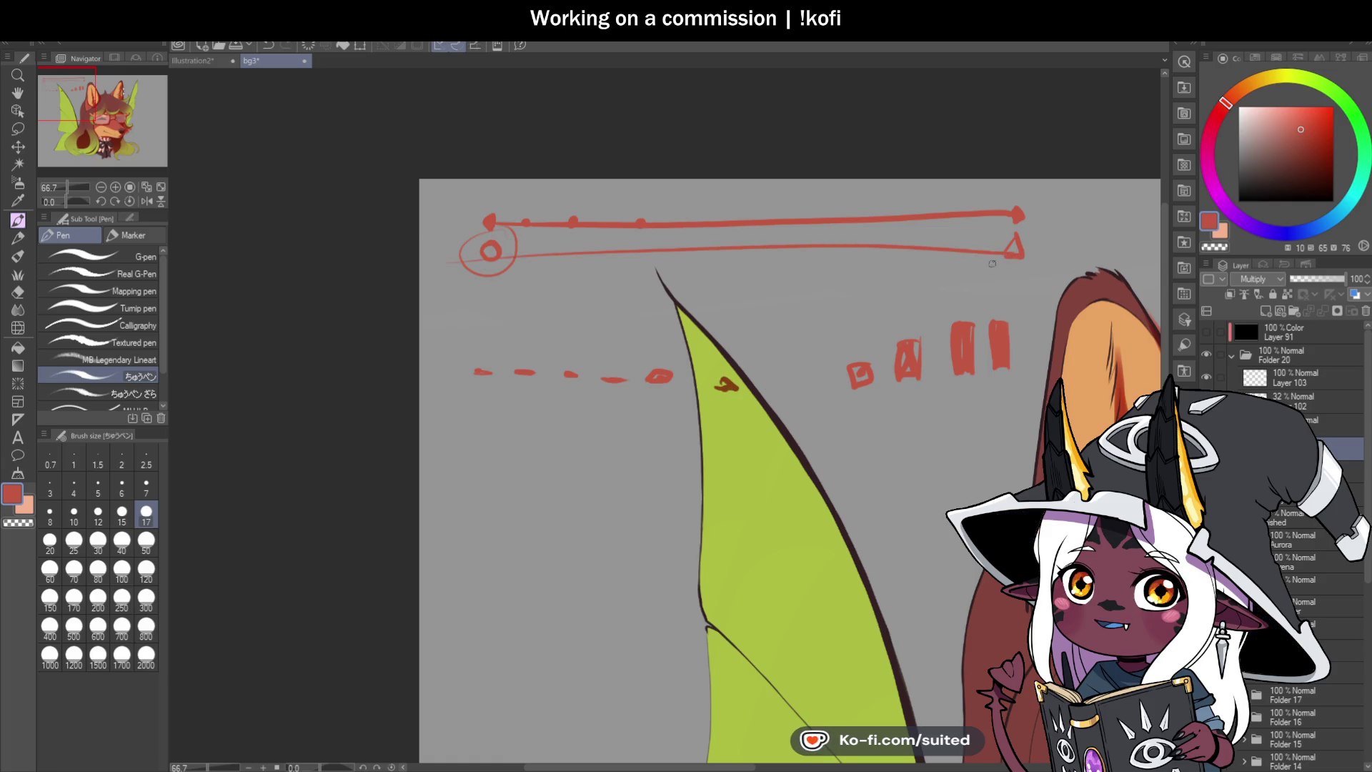
mouse_move(738, 240)
left_mouse_down()
mouse_move(740, 288)
mouse_move(853, 272)
mouse_move(839, 289)
left_mouse_up()
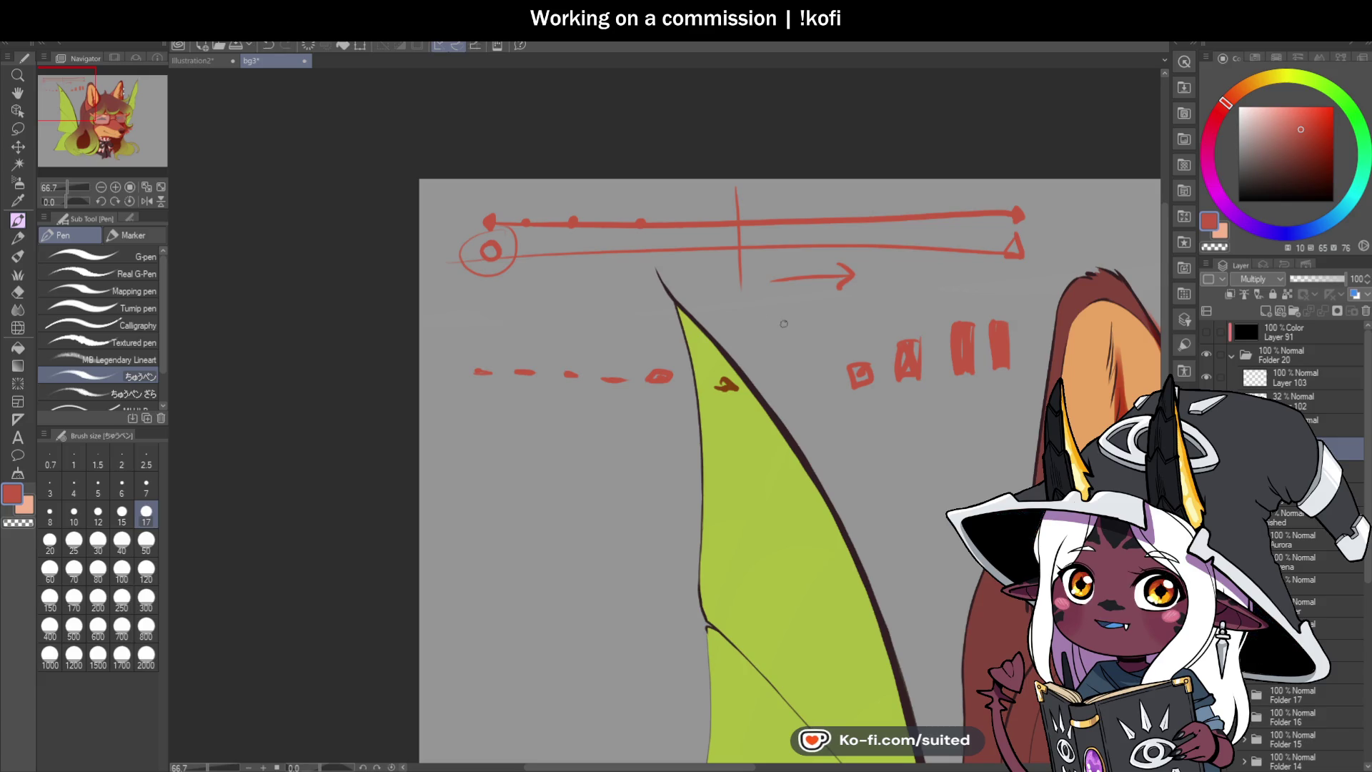
key("m")
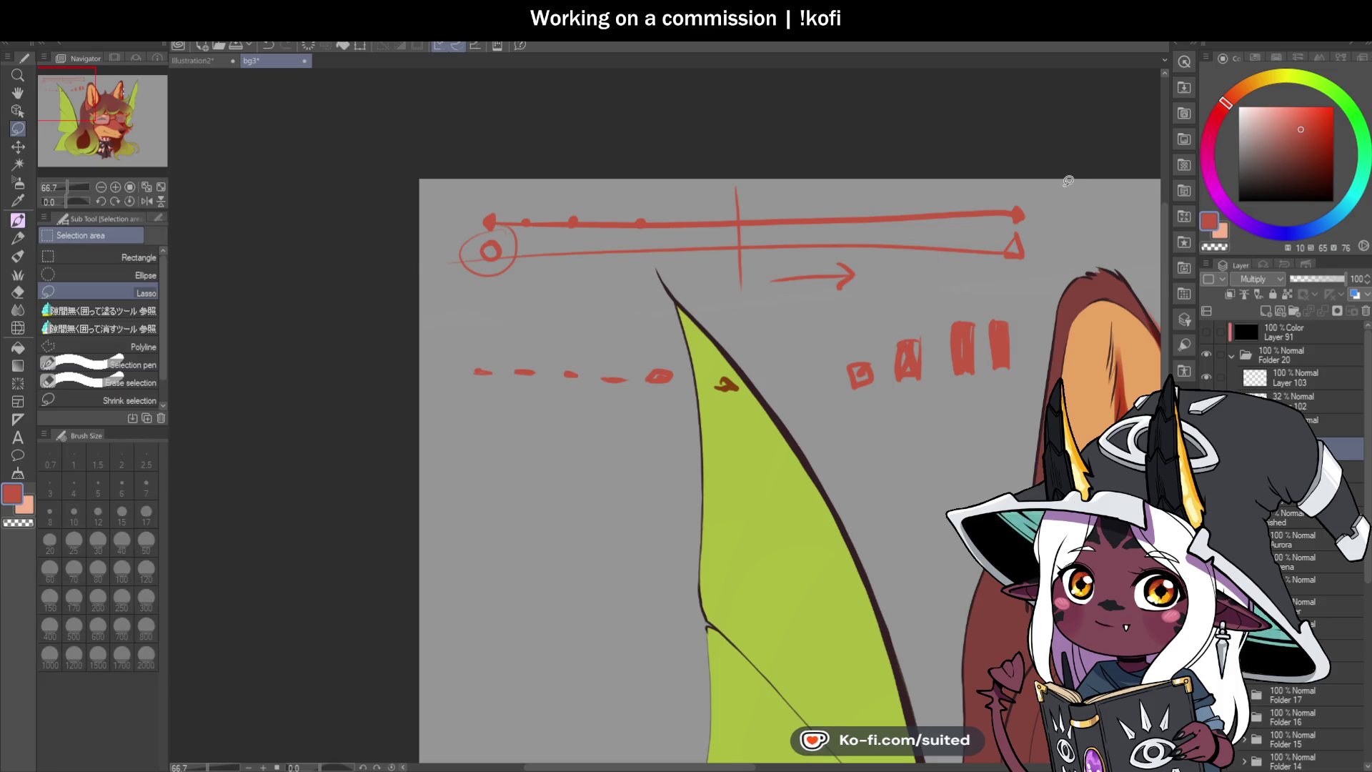
mouse_move(1043, 255)
left_mouse_down()
mouse_move(851, 456)
mouse_move(383, 303)
mouse_move(937, 114)
mouse_move(1015, 125)
left_mouse_up()
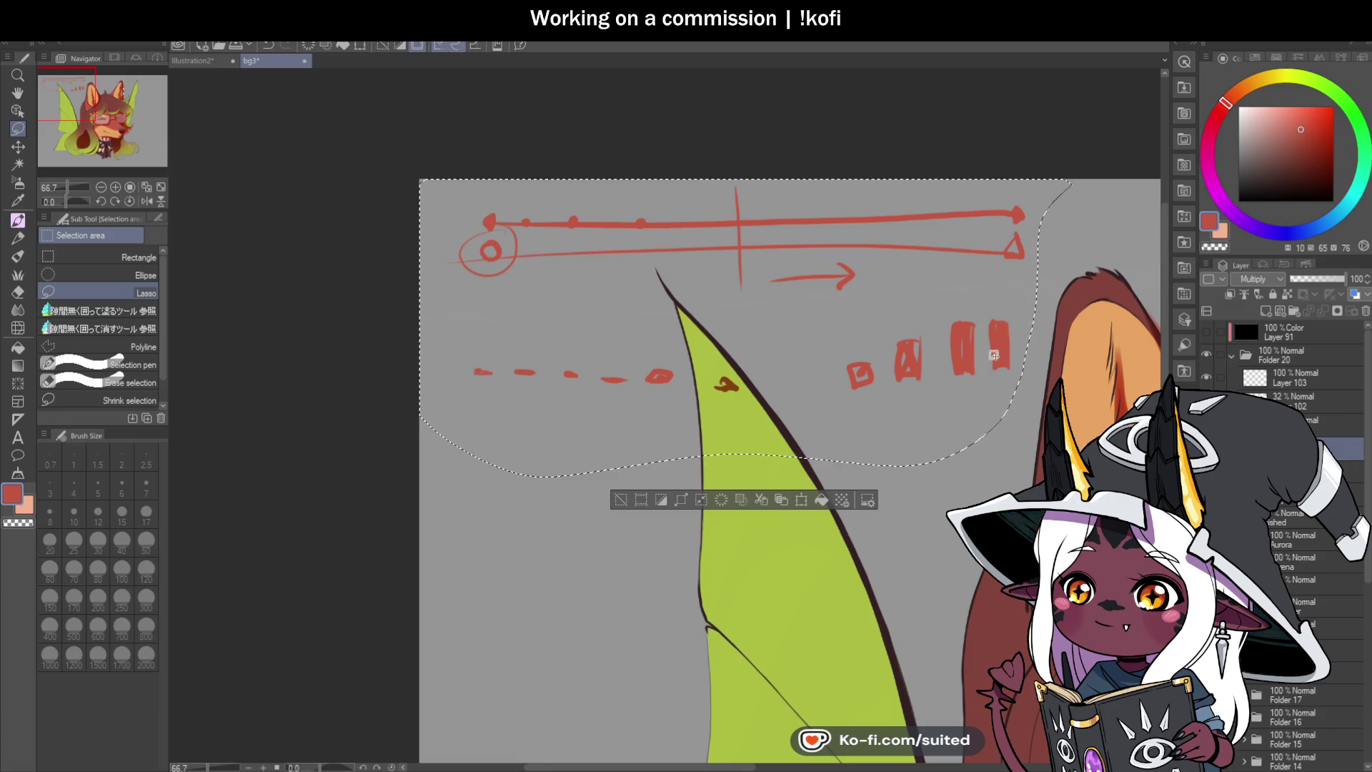
key("Delete")
key("ctrl+d")
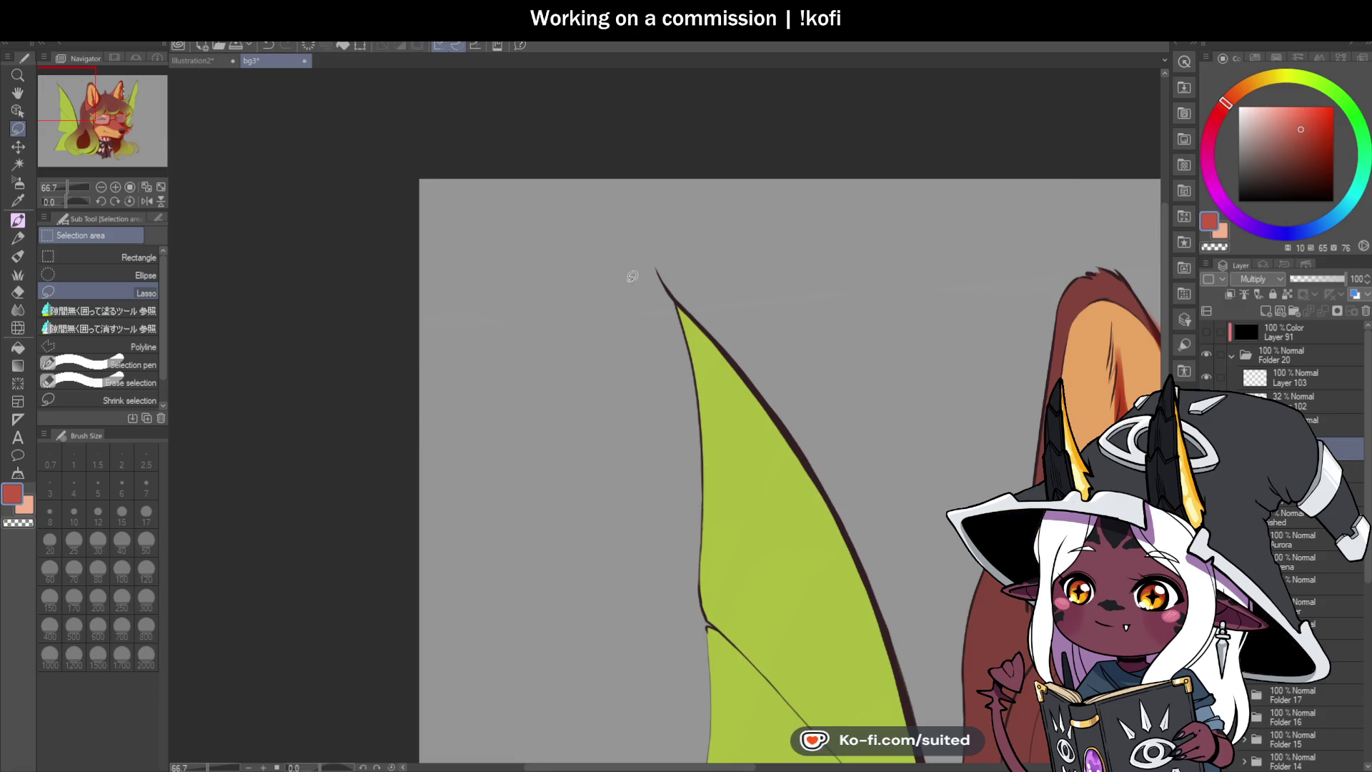
Step: Switch back to the Pen and shade two pale ruffle folds with red
scroll(645, 299, "down", 5)
scroll(1084, 360, "up", 1)
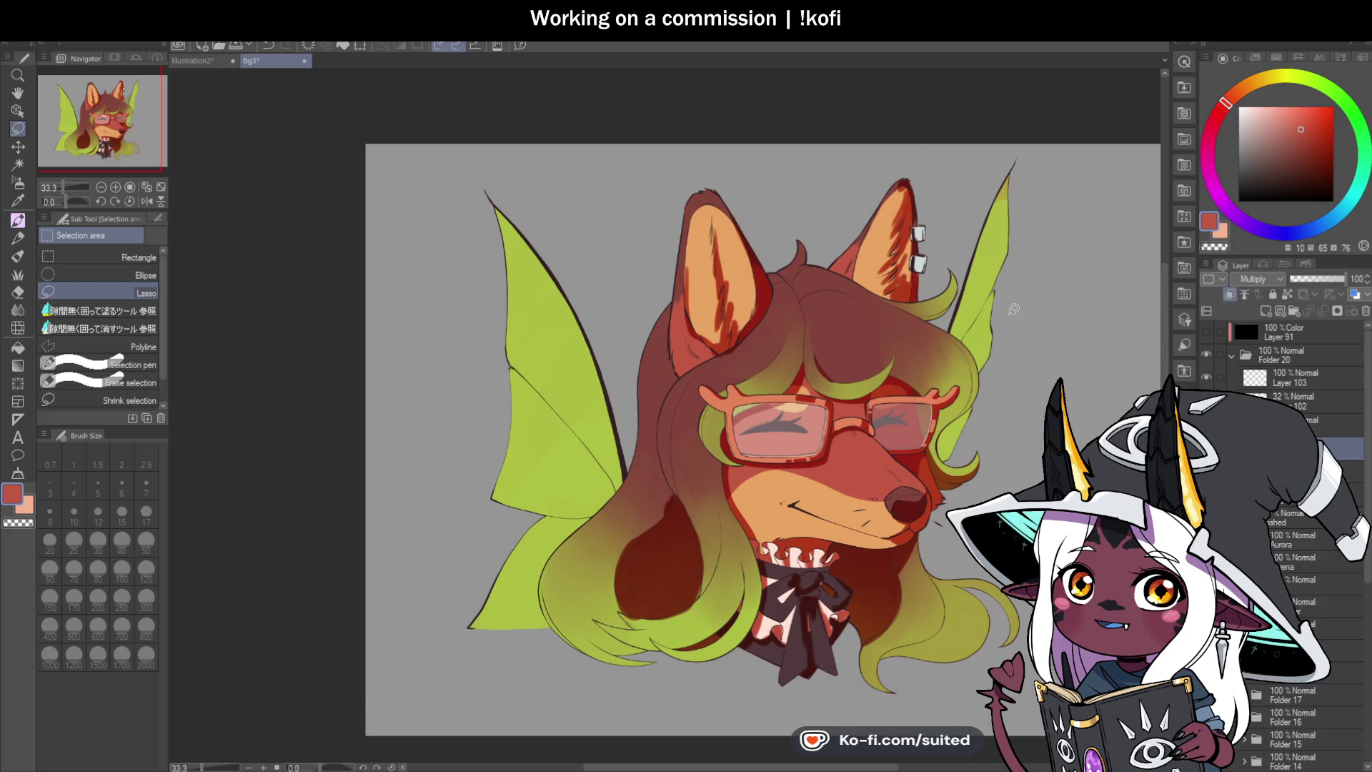
scroll(950, 427, "up", 1)
key("p")
scroll(771, 415, "up", 2)
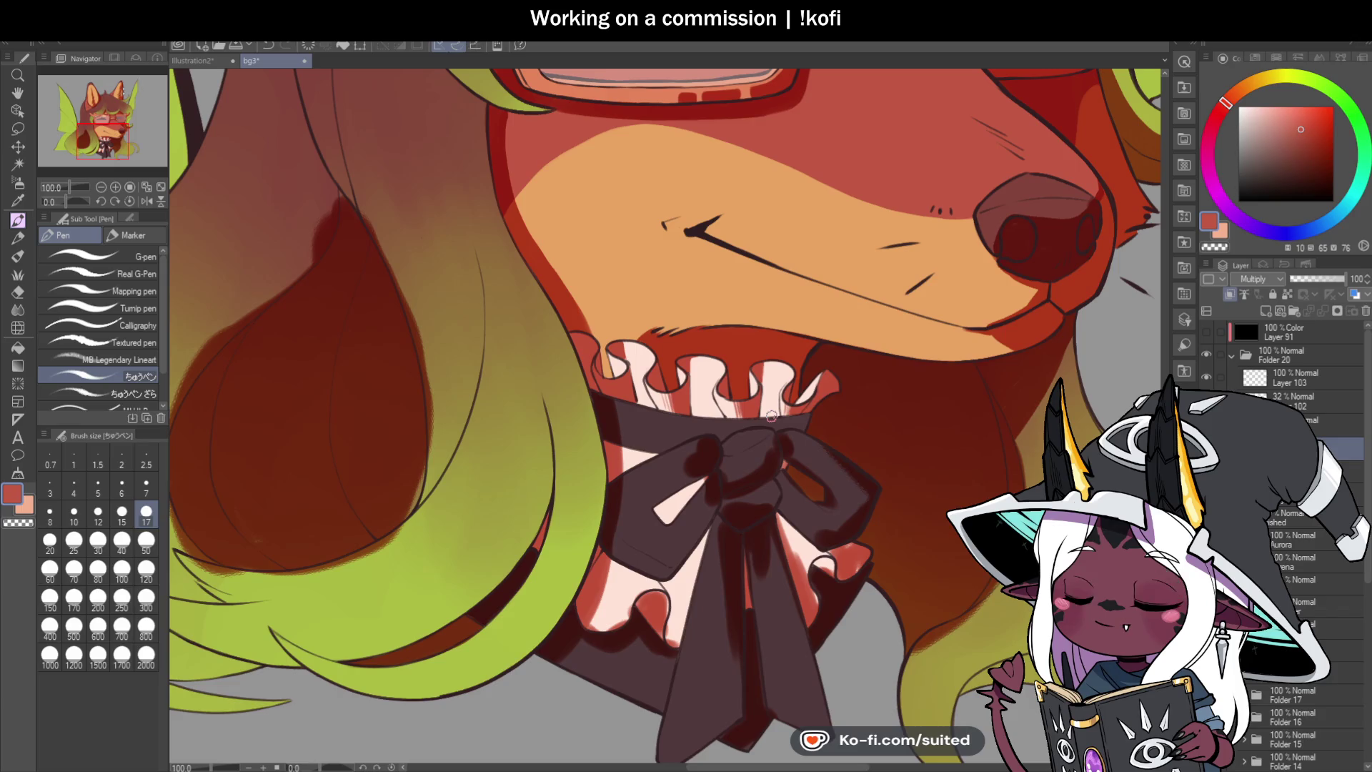
scroll(652, 457, "up", 4)
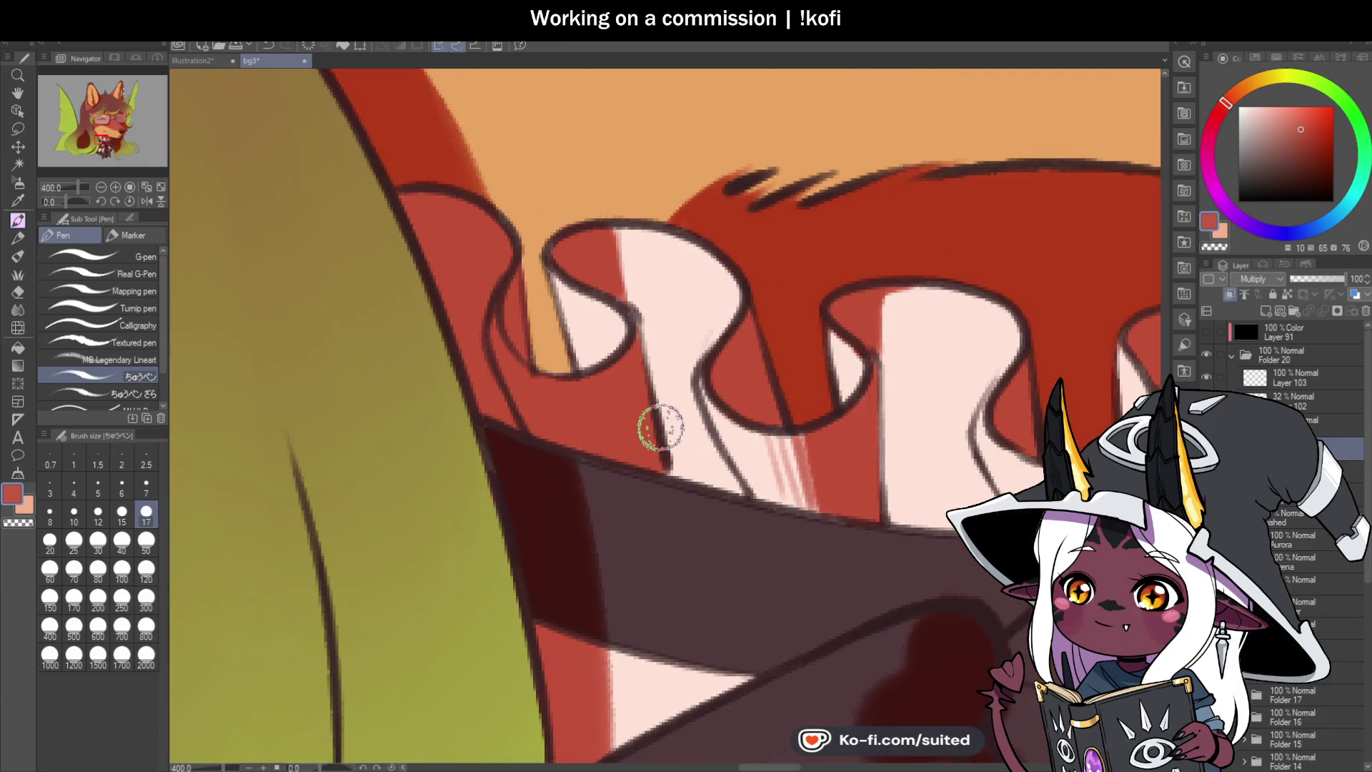
scroll(663, 409, "down", 2)
scroll(721, 456, "down", 1)
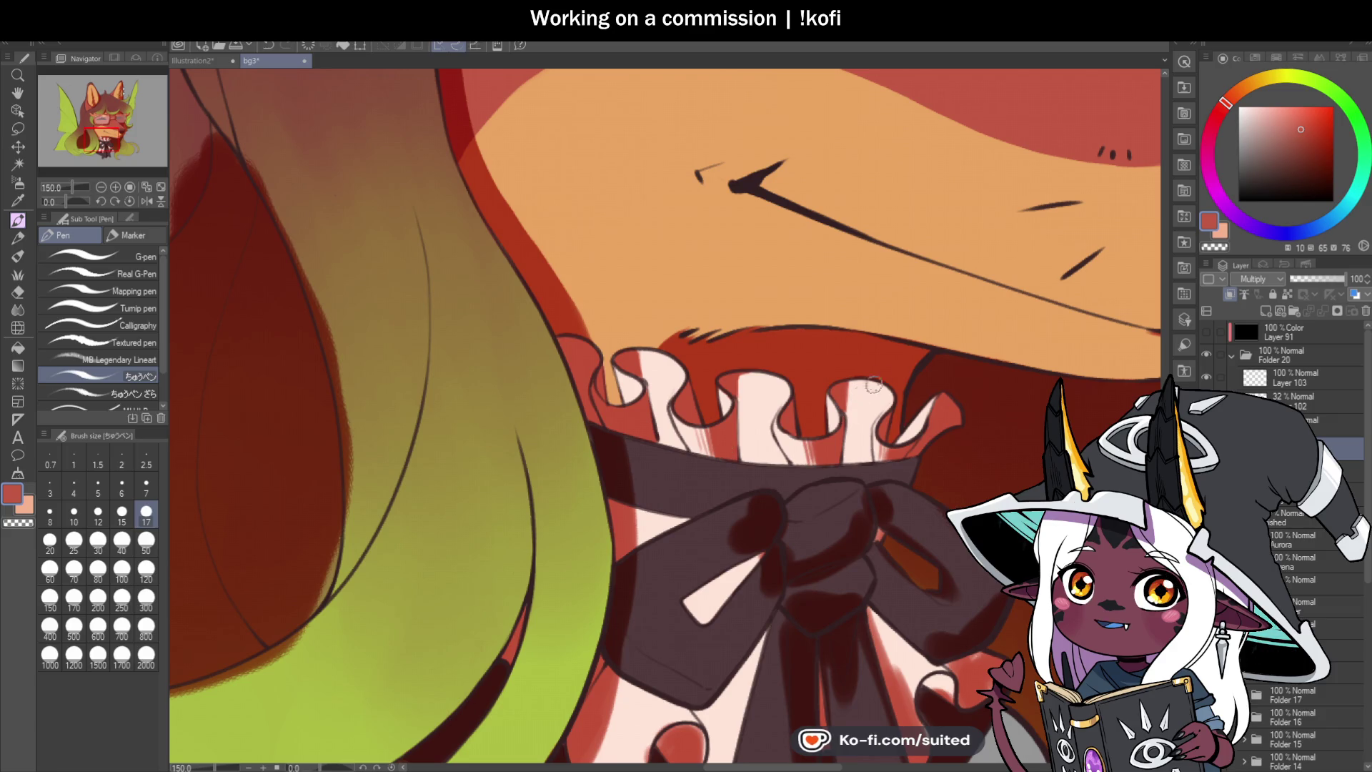
scroll(873, 386, "down", 1)
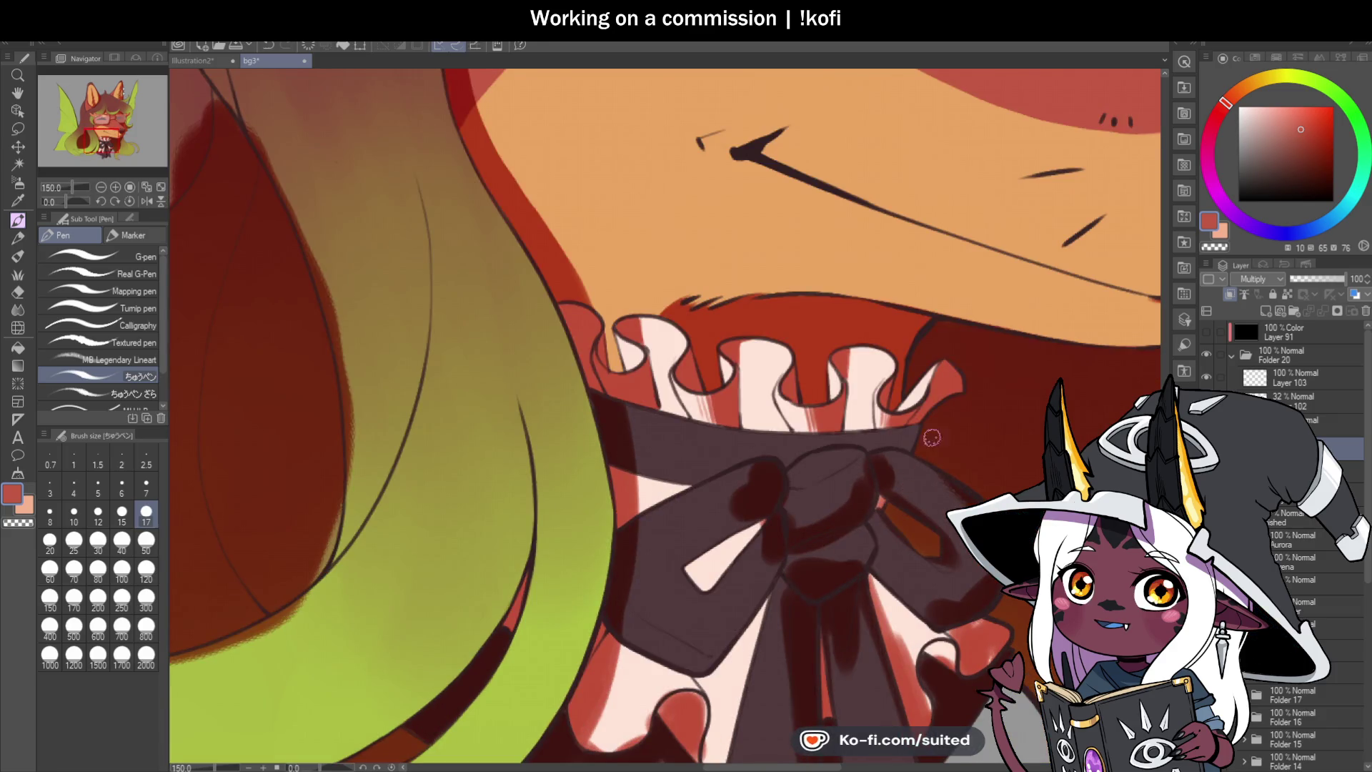
scroll(931, 437, "up", 3)
mouse_move(891, 391)
left_mouse_down()
mouse_move(889, 374)
mouse_move(833, 402)
mouse_move(851, 402)
mouse_move(791, 368)
mouse_move(846, 269)
left_mouse_up()
mouse_move(746, 342)
left_mouse_down()
mouse_move(729, 389)
mouse_move(772, 374)
mouse_move(790, 392)
mouse_move(781, 343)
mouse_move(729, 376)
mouse_move(766, 352)
mouse_move(792, 355)
mouse_move(738, 269)
mouse_move(759, 386)
left_mouse_up()
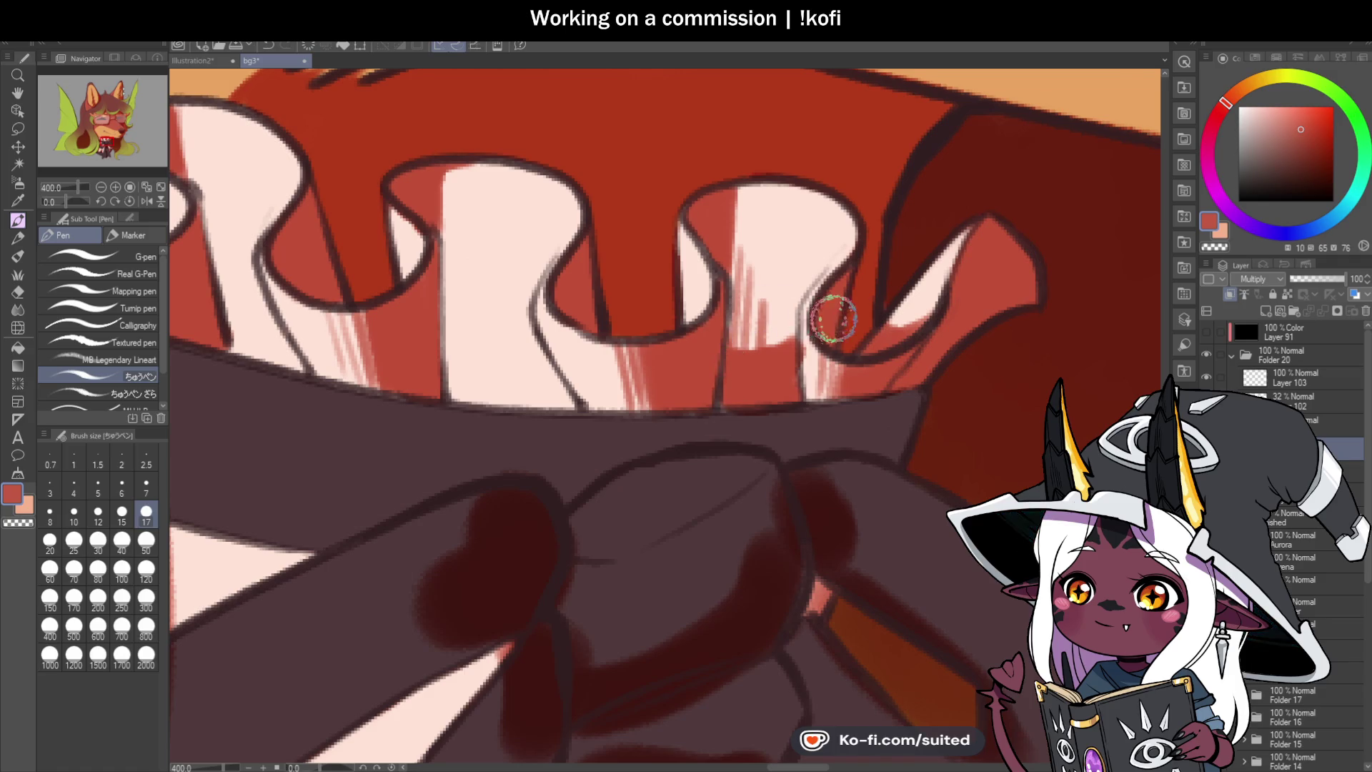
Step: Add red along the ruffle's lower edge and hatch darker red lines down the folds
scroll(833, 319, "down", 4)
scroll(769, 368, "up", 2)
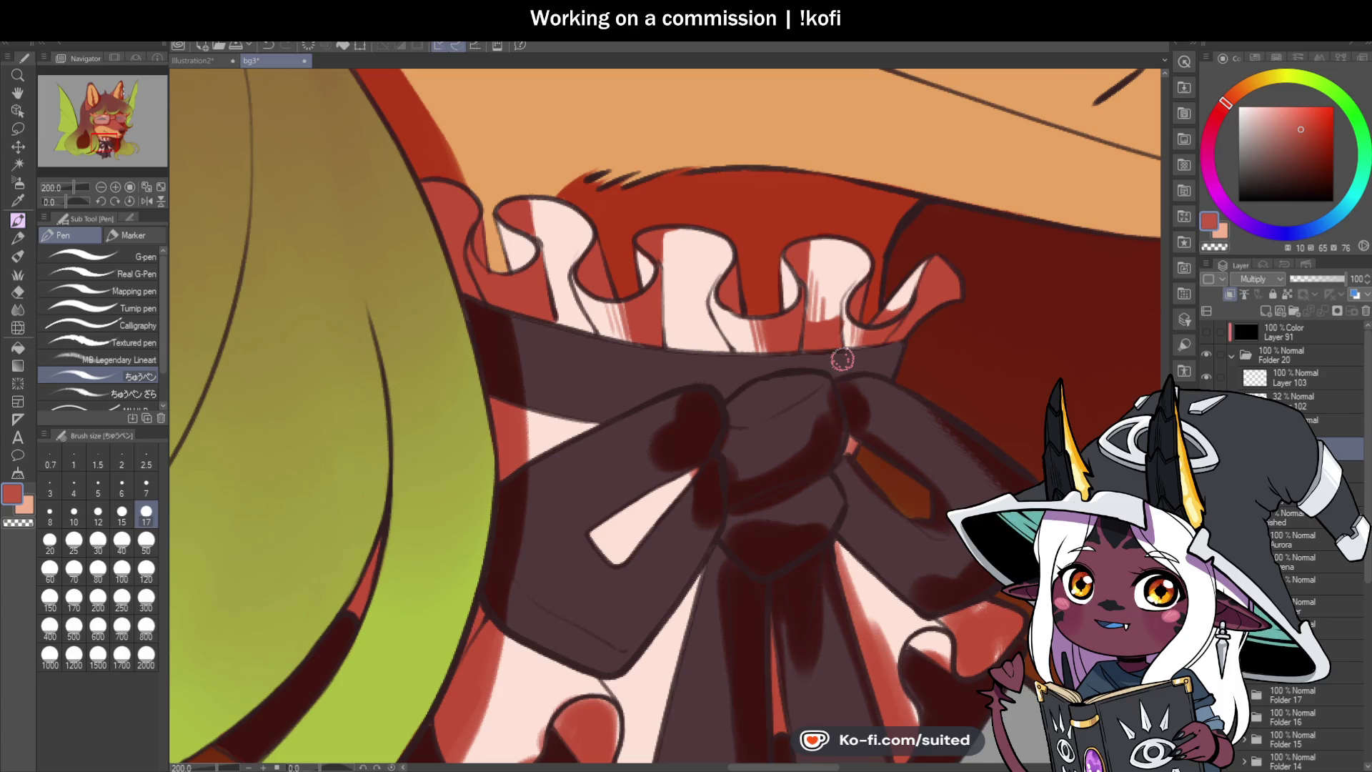
scroll(778, 362, "up", 2)
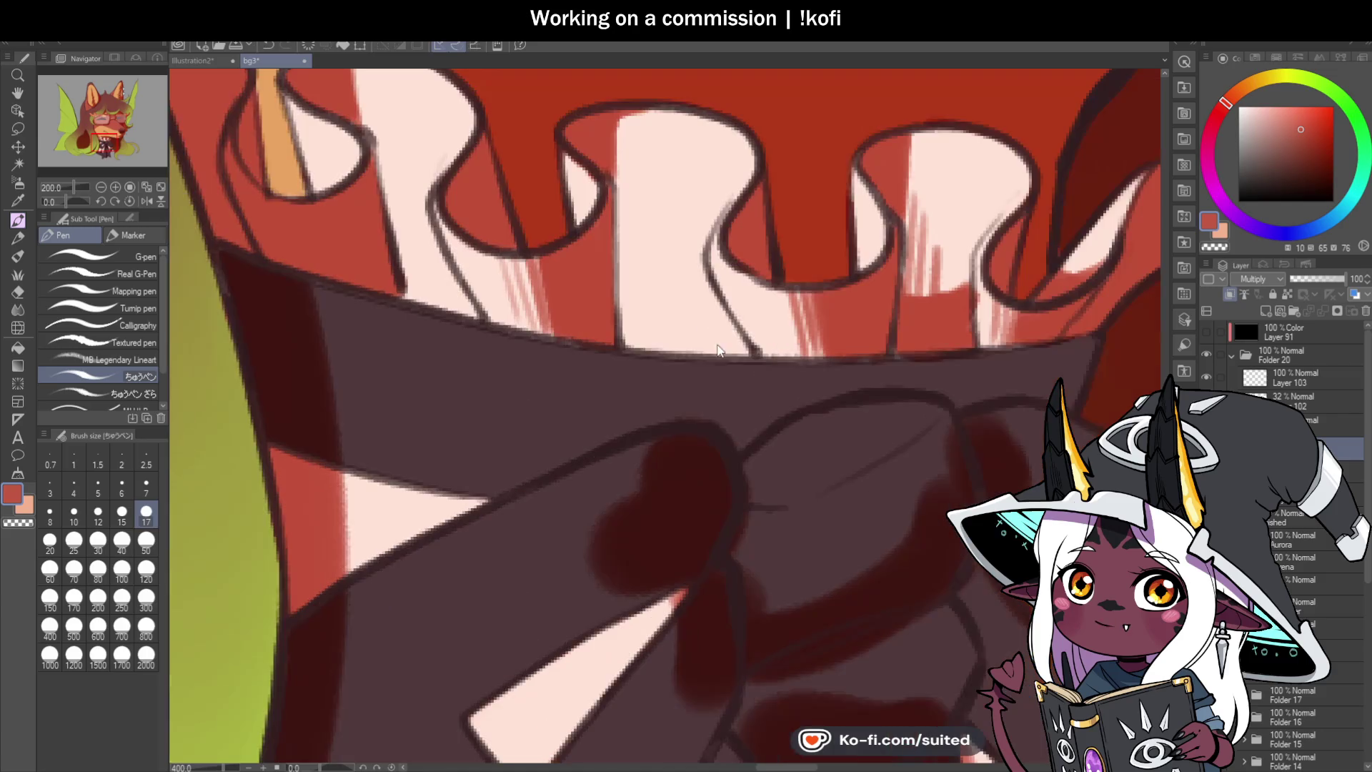
mouse_move(709, 317)
left_mouse_down()
mouse_move(707, 297)
mouse_move(738, 352)
mouse_move(731, 337)
mouse_move(805, 276)
left_mouse_up()
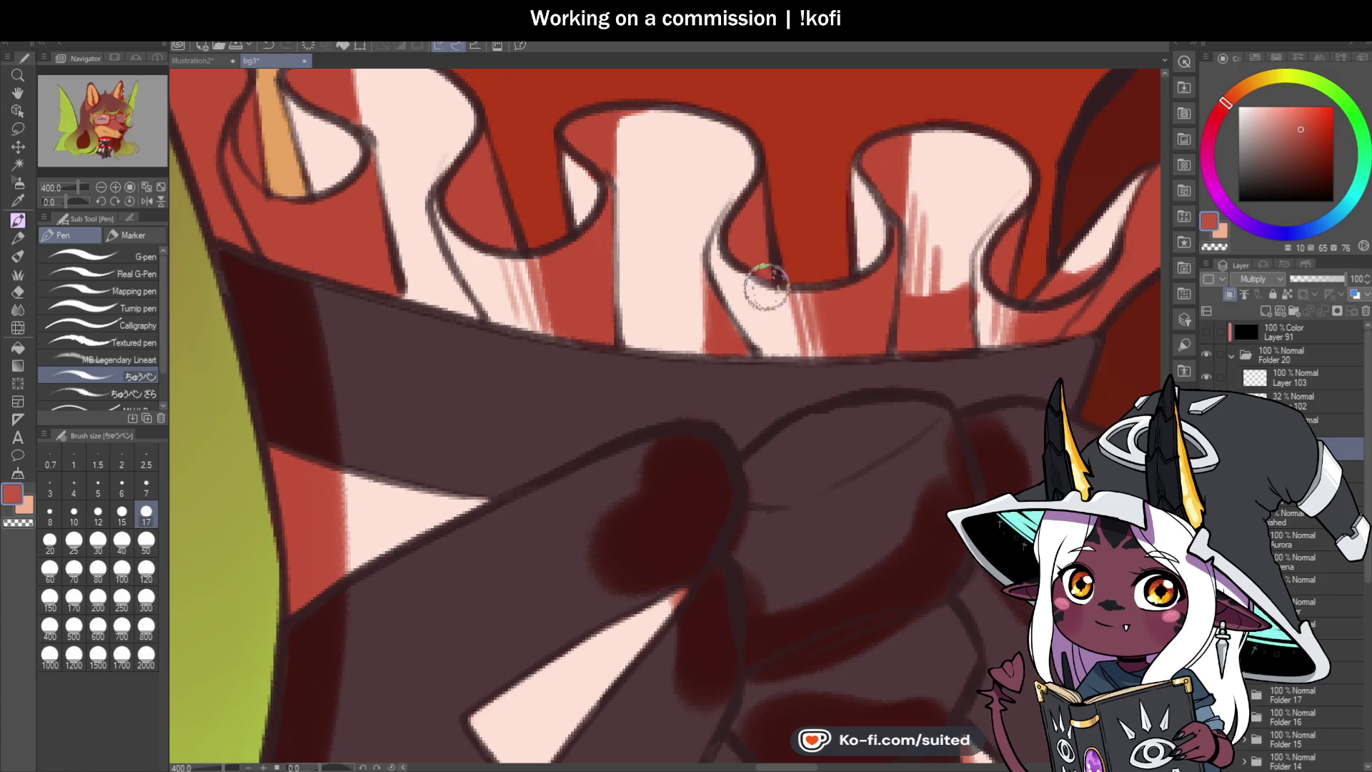
scroll(720, 306, "down", 2)
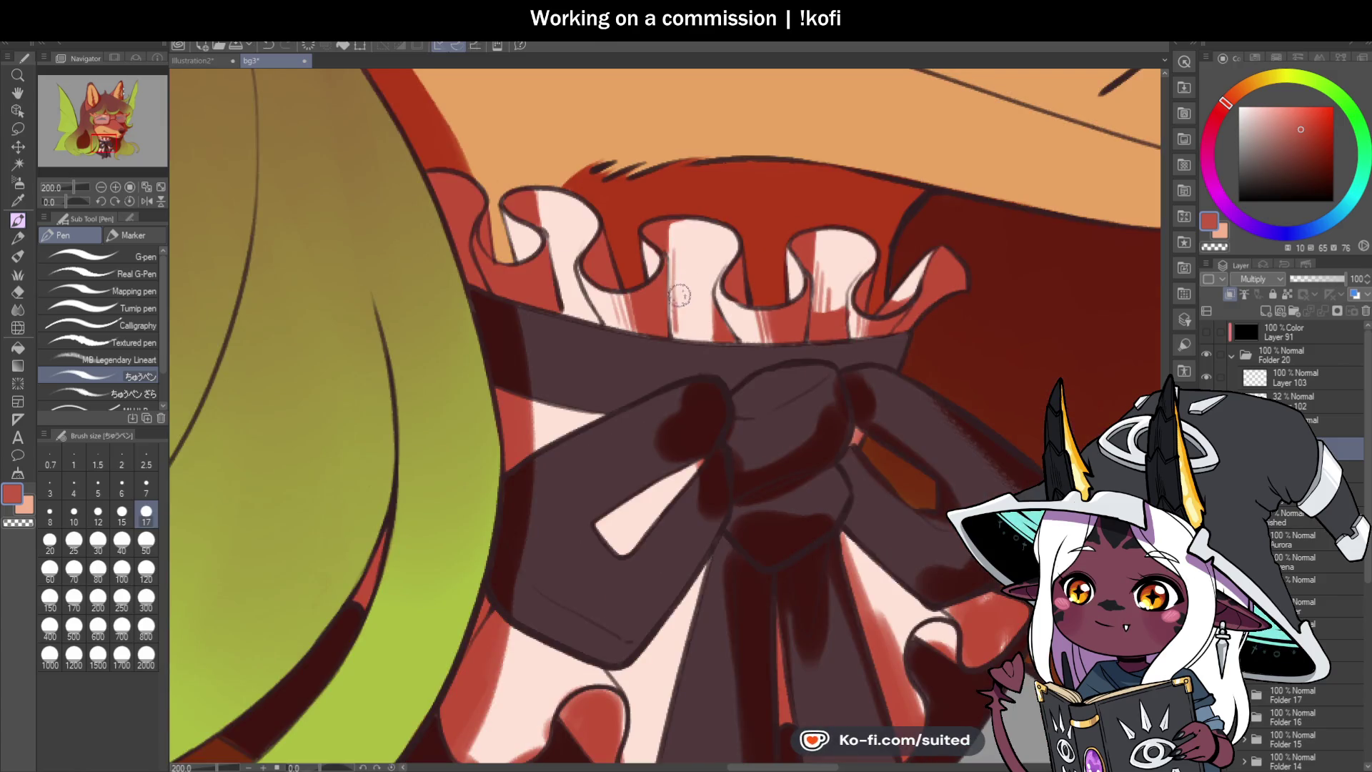
left_click_drag(691, 301, 685, 337)
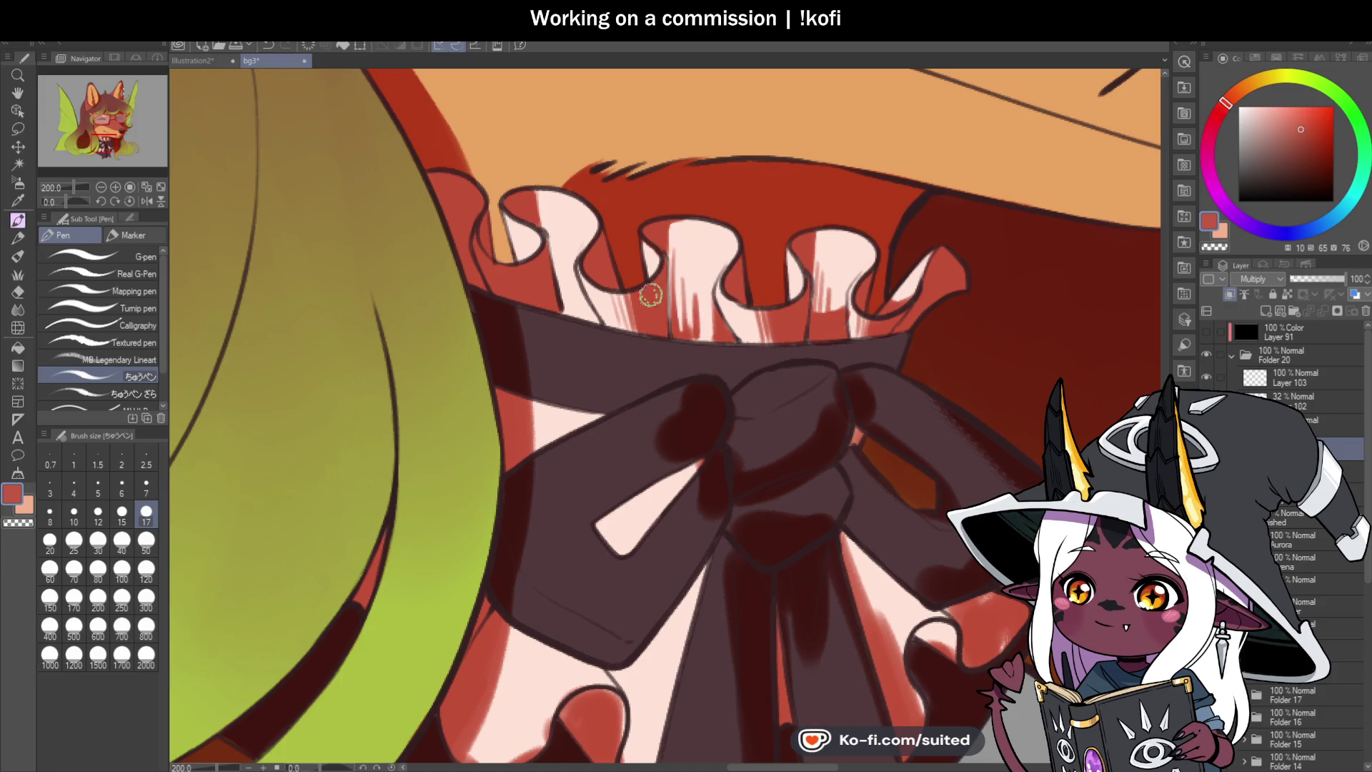
scroll(643, 300, "up", 2)
left_click_drag(554, 225, 570, 361)
left_click_drag(576, 282, 582, 361)
mouse_move(590, 315)
left_mouse_down()
mouse_move(599, 375)
mouse_move(636, 386)
left_mouse_up()
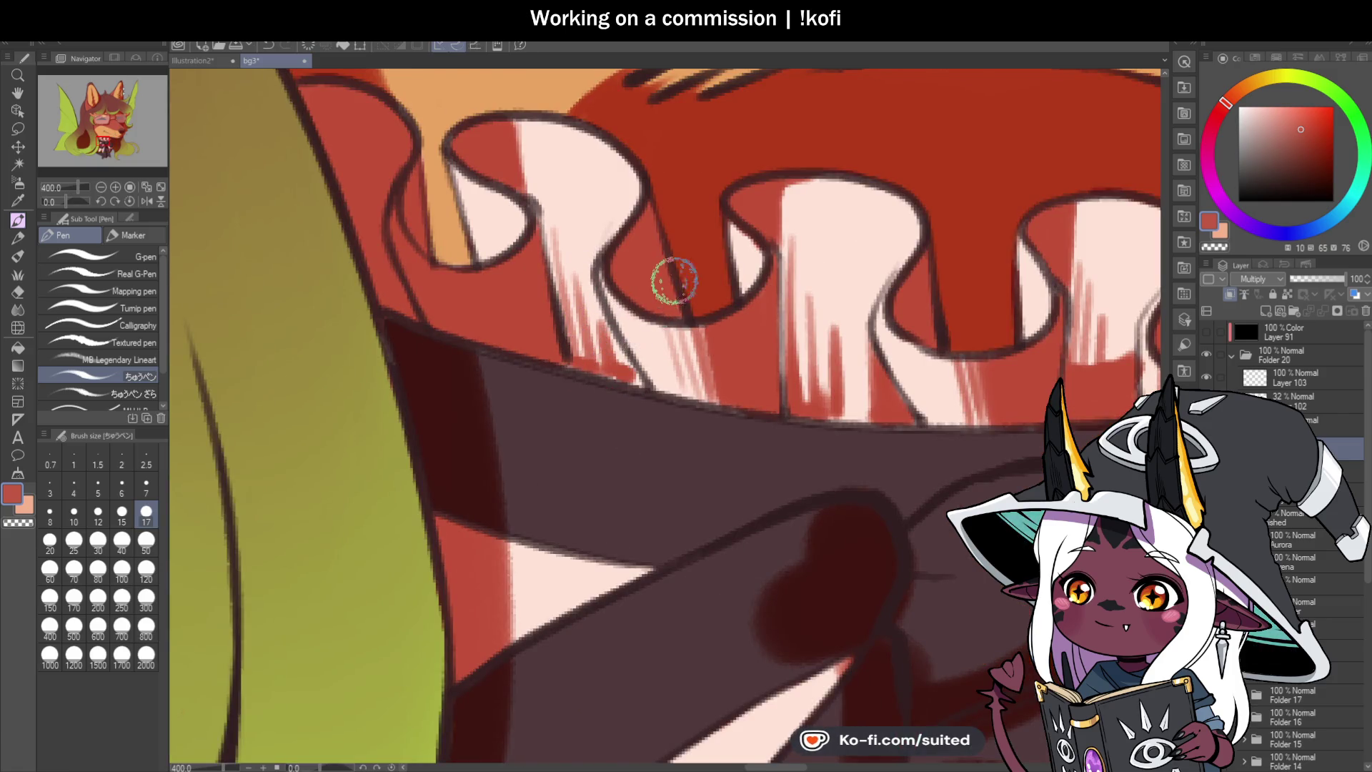
scroll(689, 292, "down", 3)
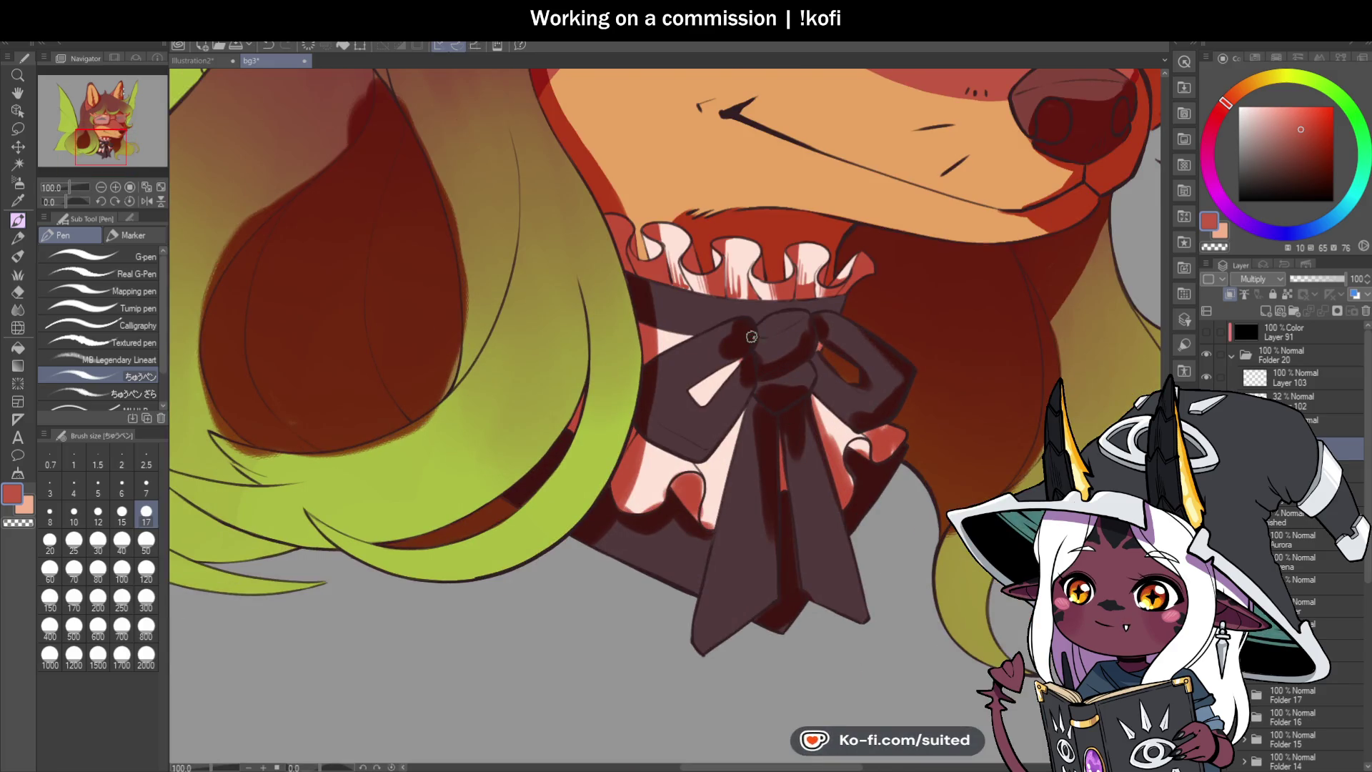
scroll(751, 336, "up", 4)
mouse_move(770, 318)
left_mouse_down()
mouse_move(775, 297)
mouse_move(898, 276)
mouse_move(879, 322)
mouse_move(865, 307)
left_mouse_up()
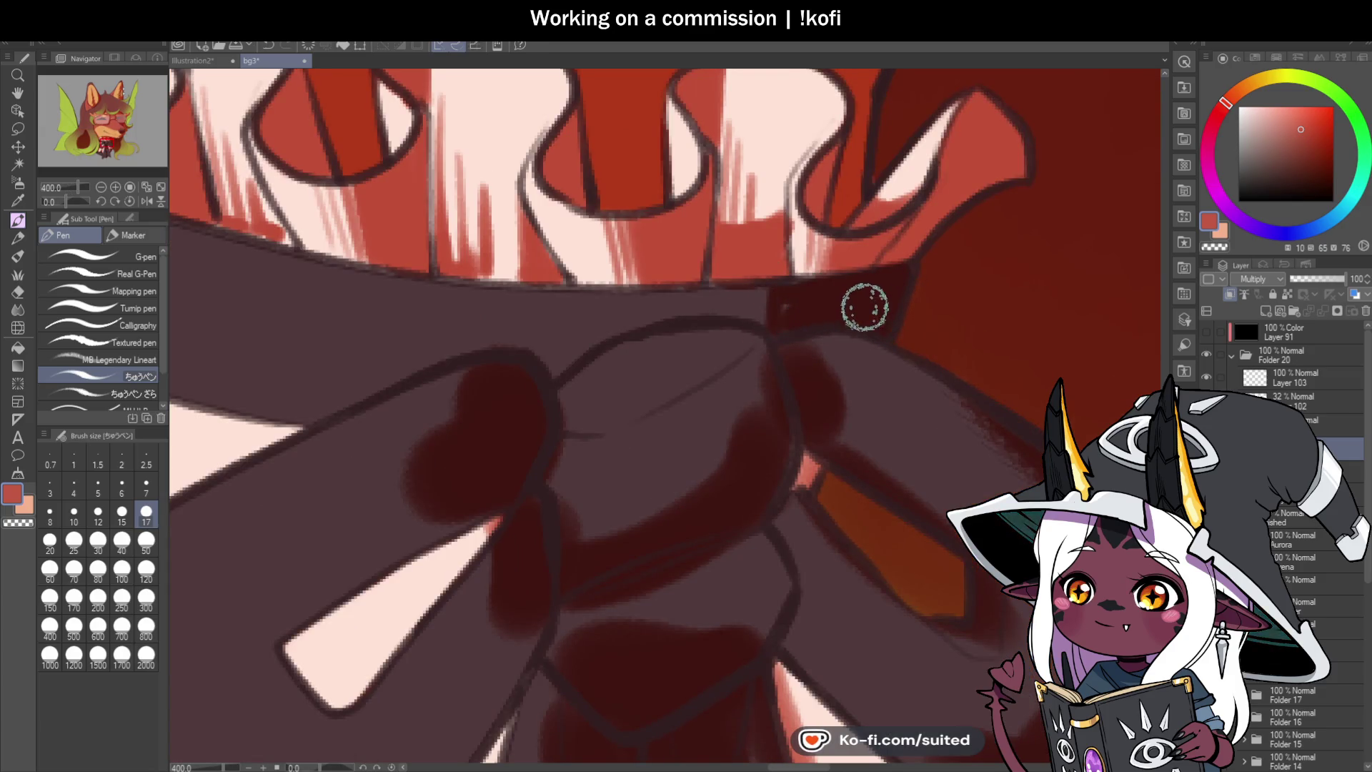
mouse_move(769, 288)
left_mouse_down()
mouse_move(737, 286)
mouse_move(717, 314)
mouse_move(692, 306)
mouse_move(750, 298)
mouse_move(780, 321)
left_mouse_up()
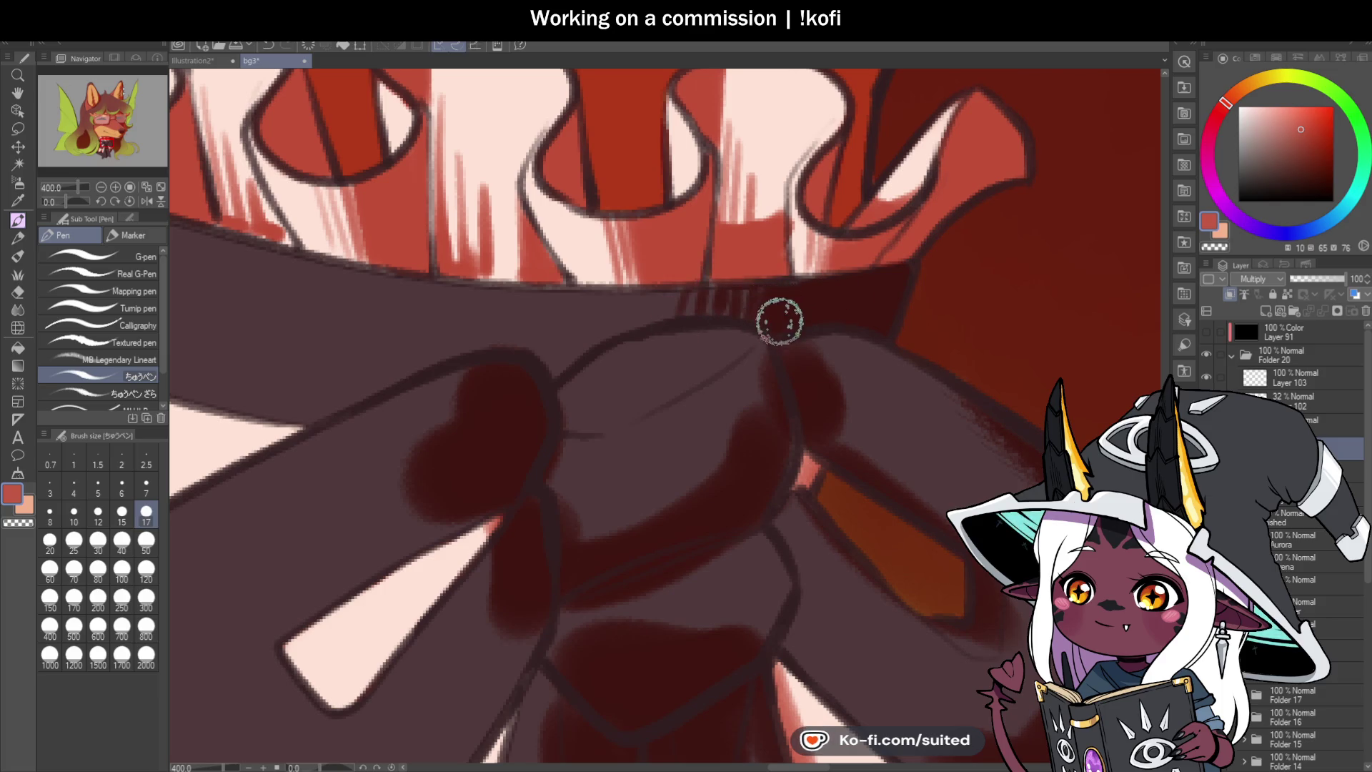
mouse_move(802, 453)
left_mouse_down()
mouse_move(814, 468)
mouse_move(793, 465)
mouse_move(784, 438)
left_mouse_up()
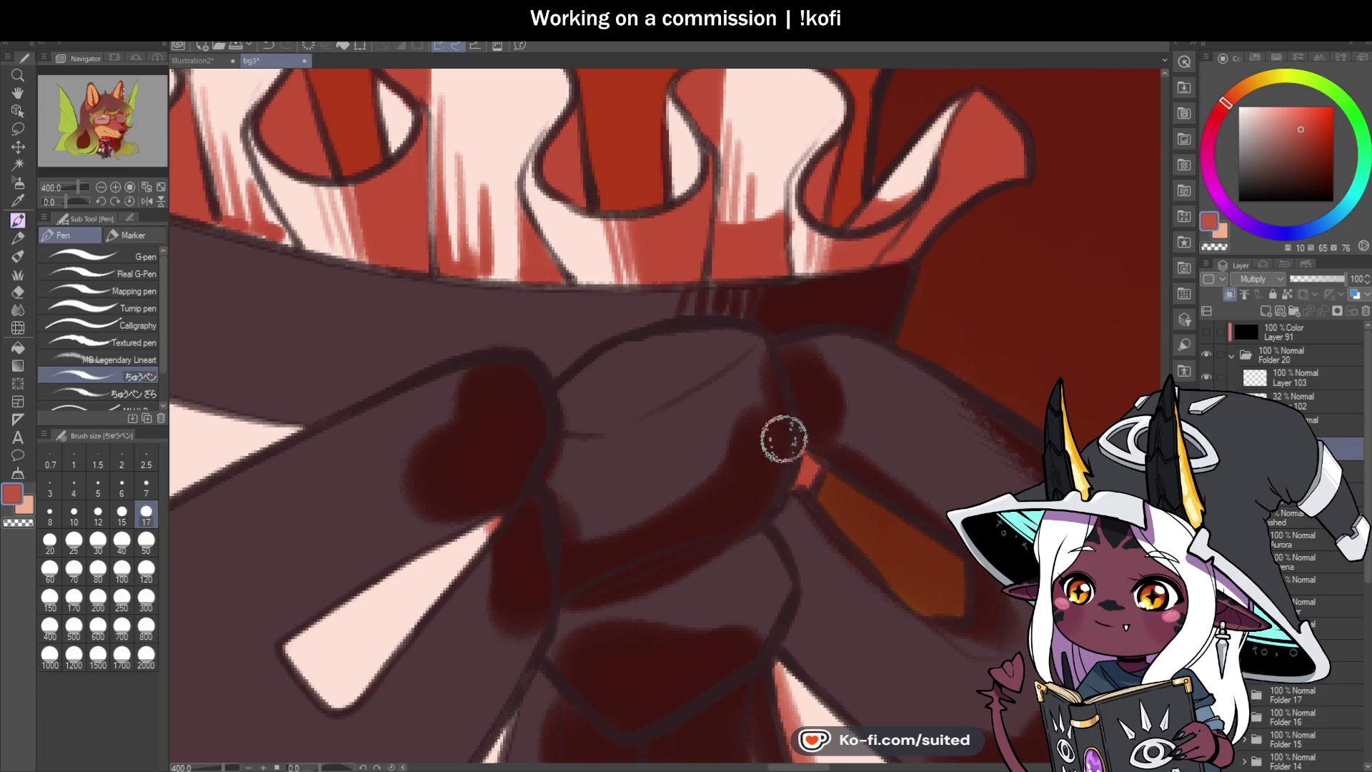
scroll(784, 438, "down", 4)
scroll(789, 437, "up", 1)
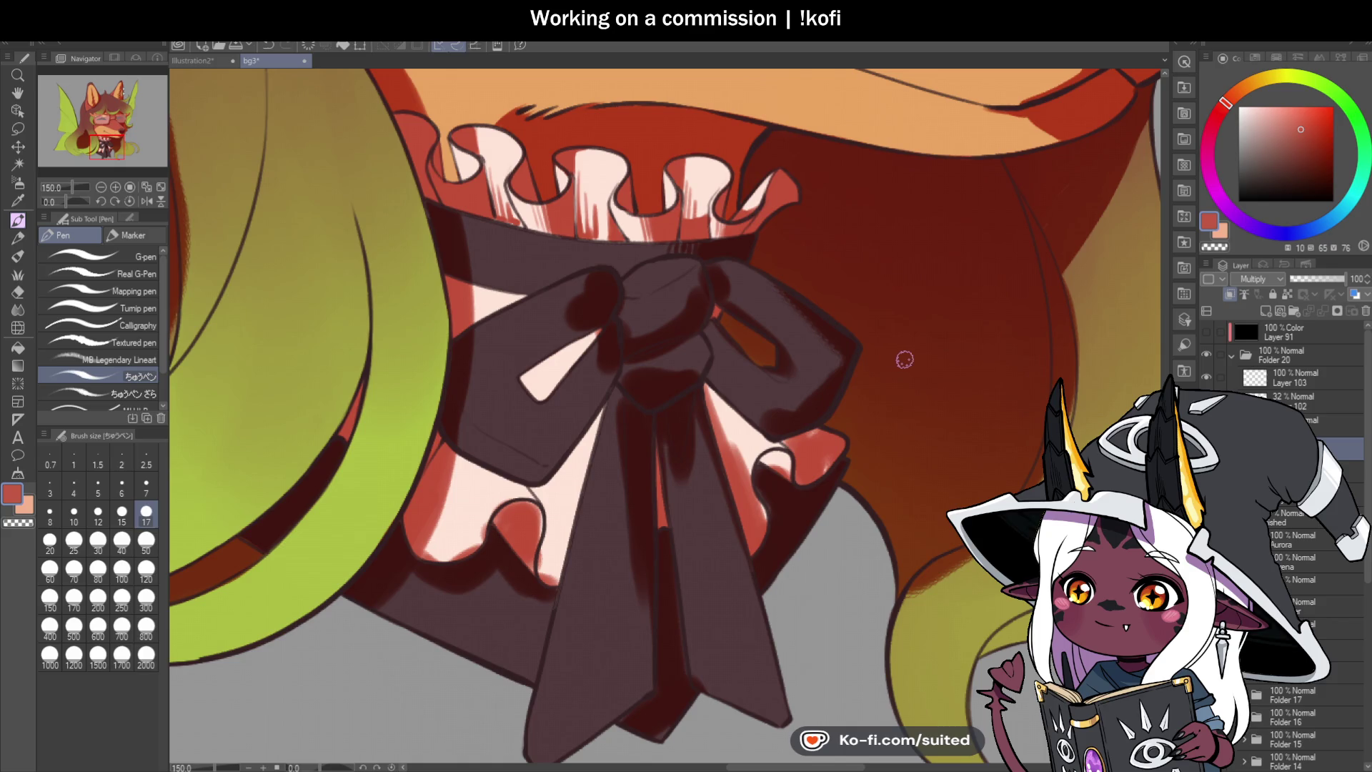
left_click_drag(90, 194, 53, 207)
scroll(539, 377, "up", 2)
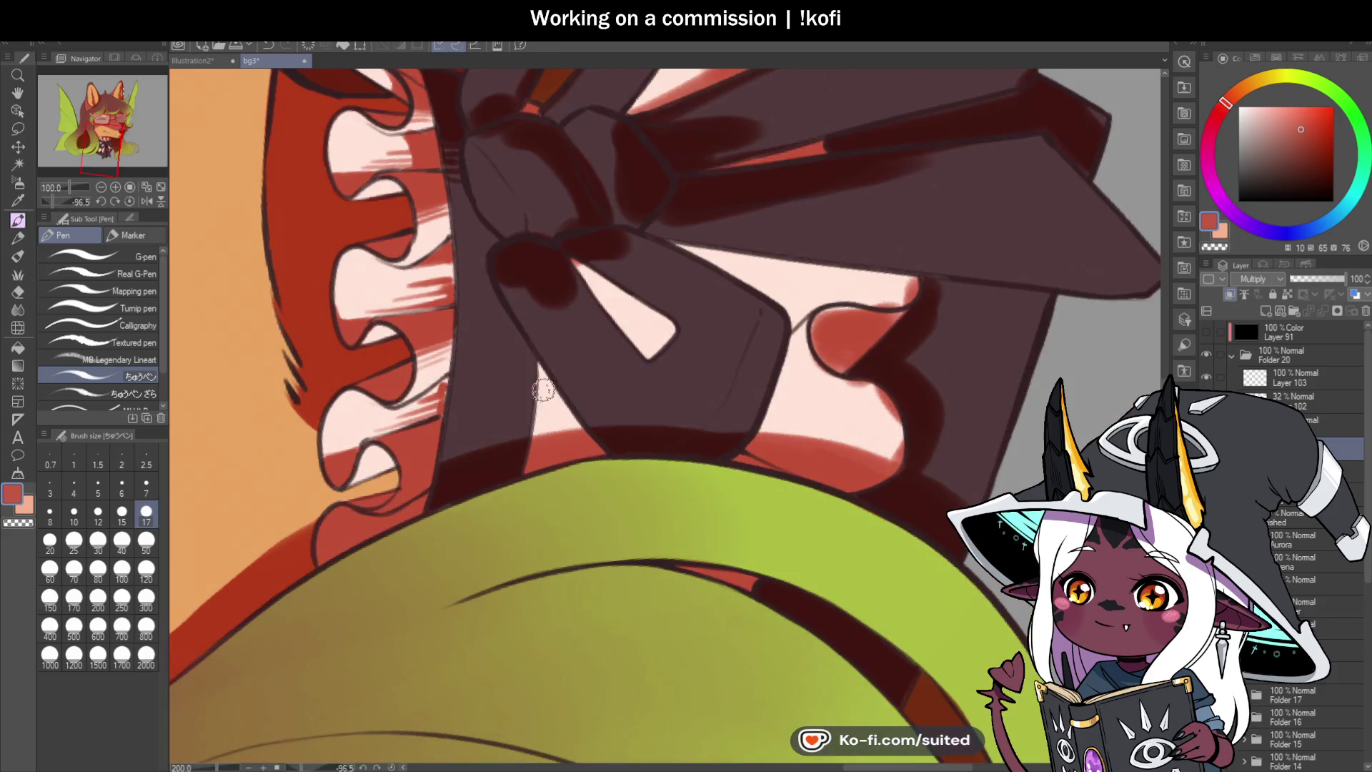
left_click_drag(541, 363, 536, 439)
key("ctrl+z")
left_click(134, 201)
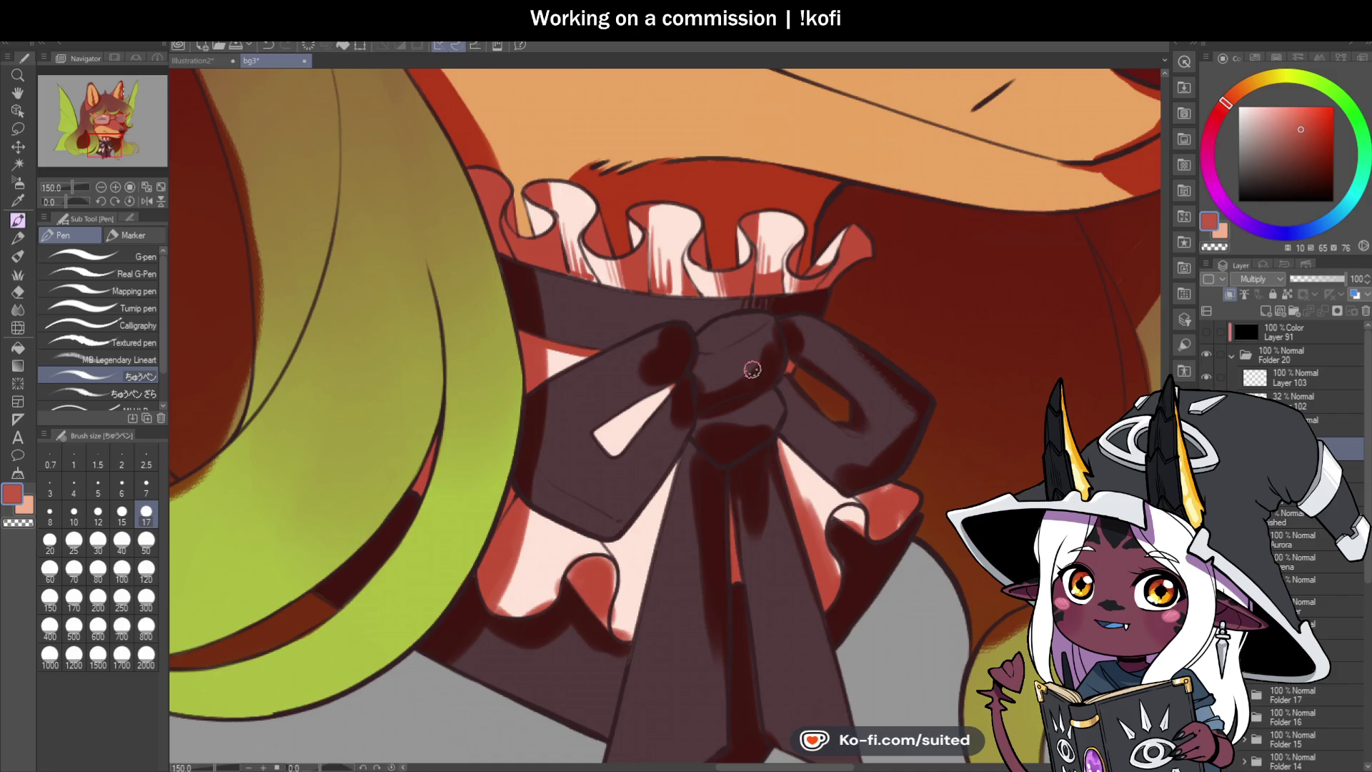
Step: Darken the bow knot and its lower right with dark red shading, then save
scroll(751, 361, "down", 2)
scroll(759, 306, "up", 4)
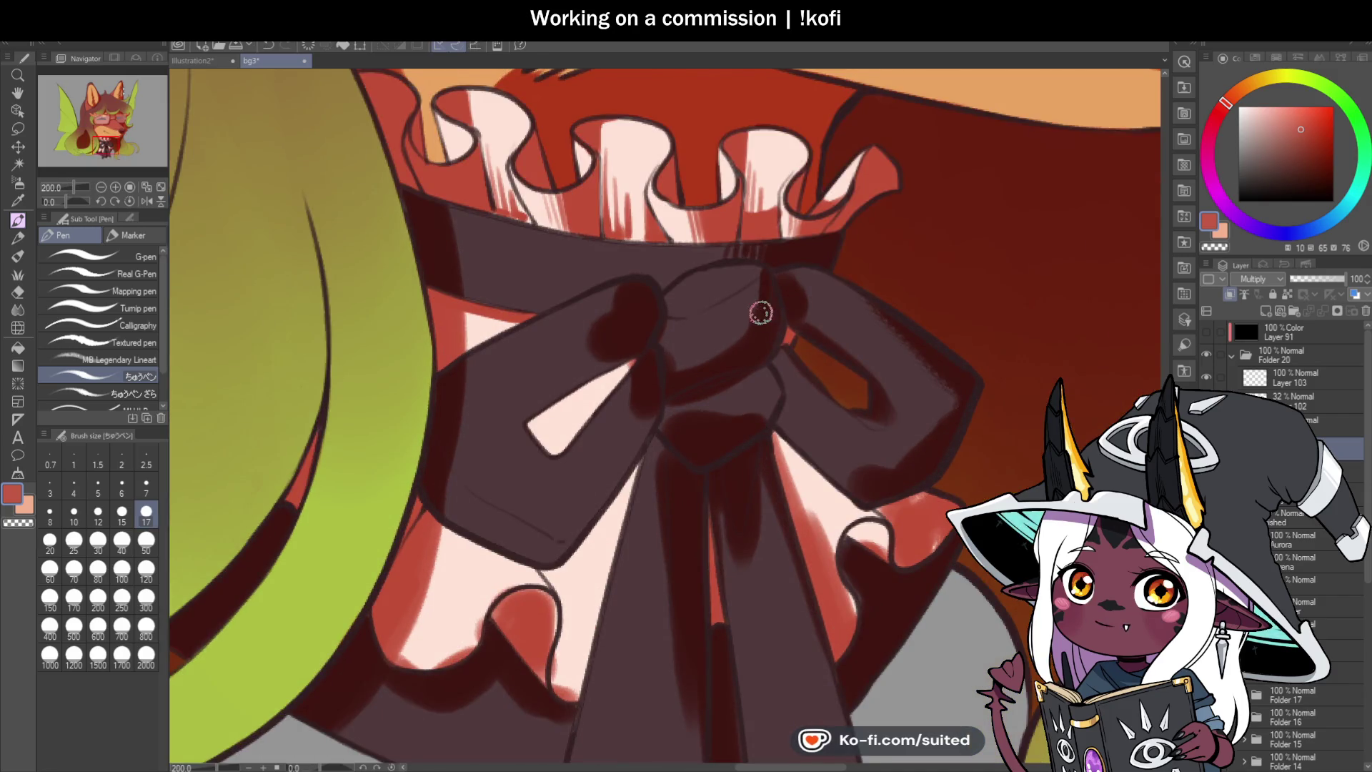
scroll(760, 310, "up", 2)
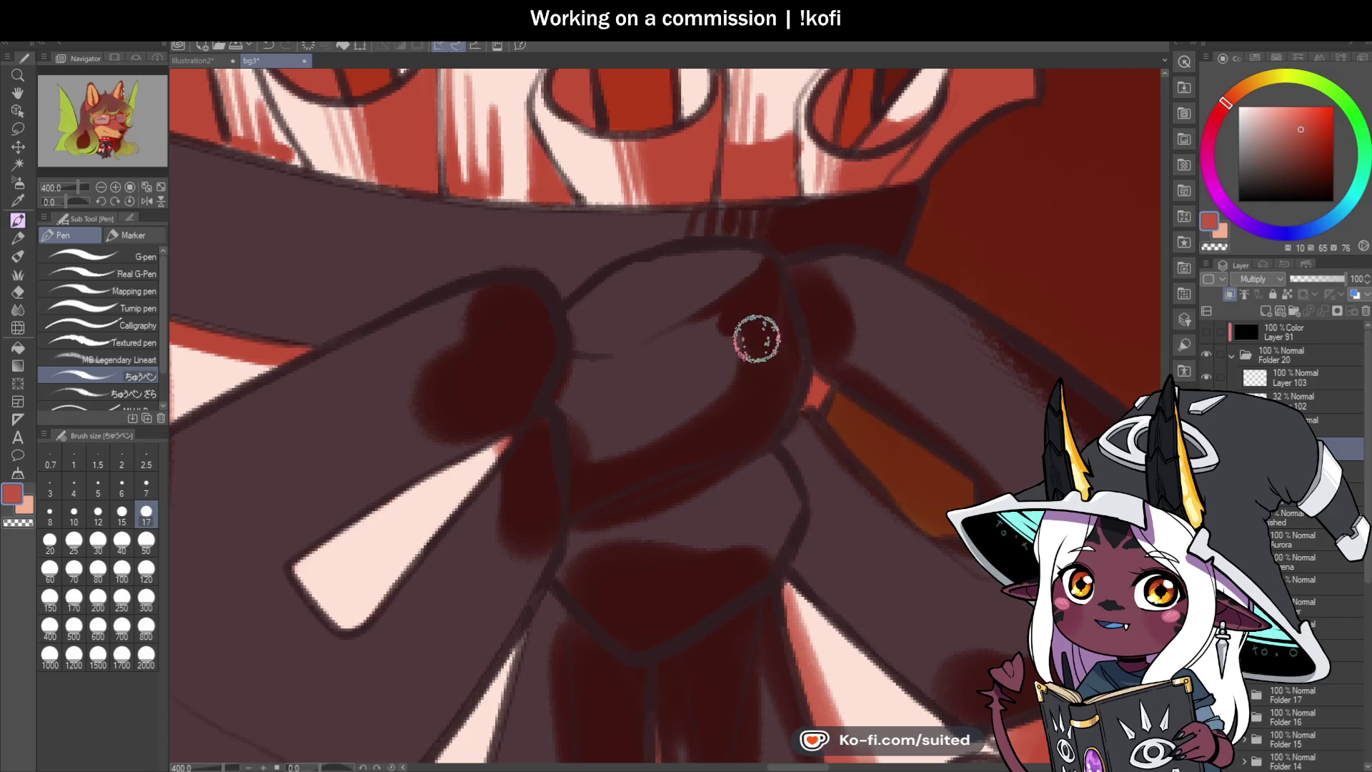
mouse_move(736, 313)
left_mouse_down()
mouse_move(726, 303)
mouse_move(744, 380)
mouse_move(587, 471)
mouse_move(597, 386)
mouse_move(606, 459)
mouse_move(579, 335)
left_mouse_up()
scroll(578, 334, "down", 2)
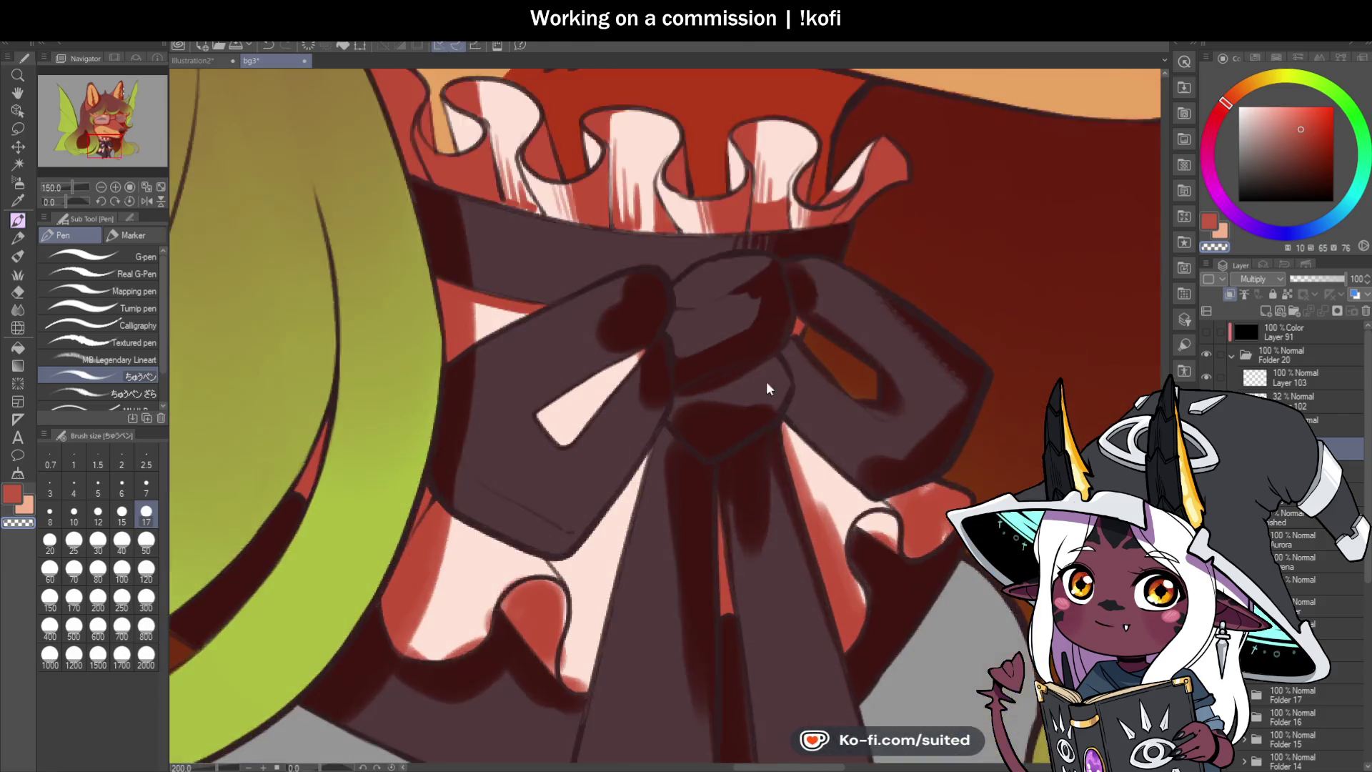
scroll(768, 389, "up", 2)
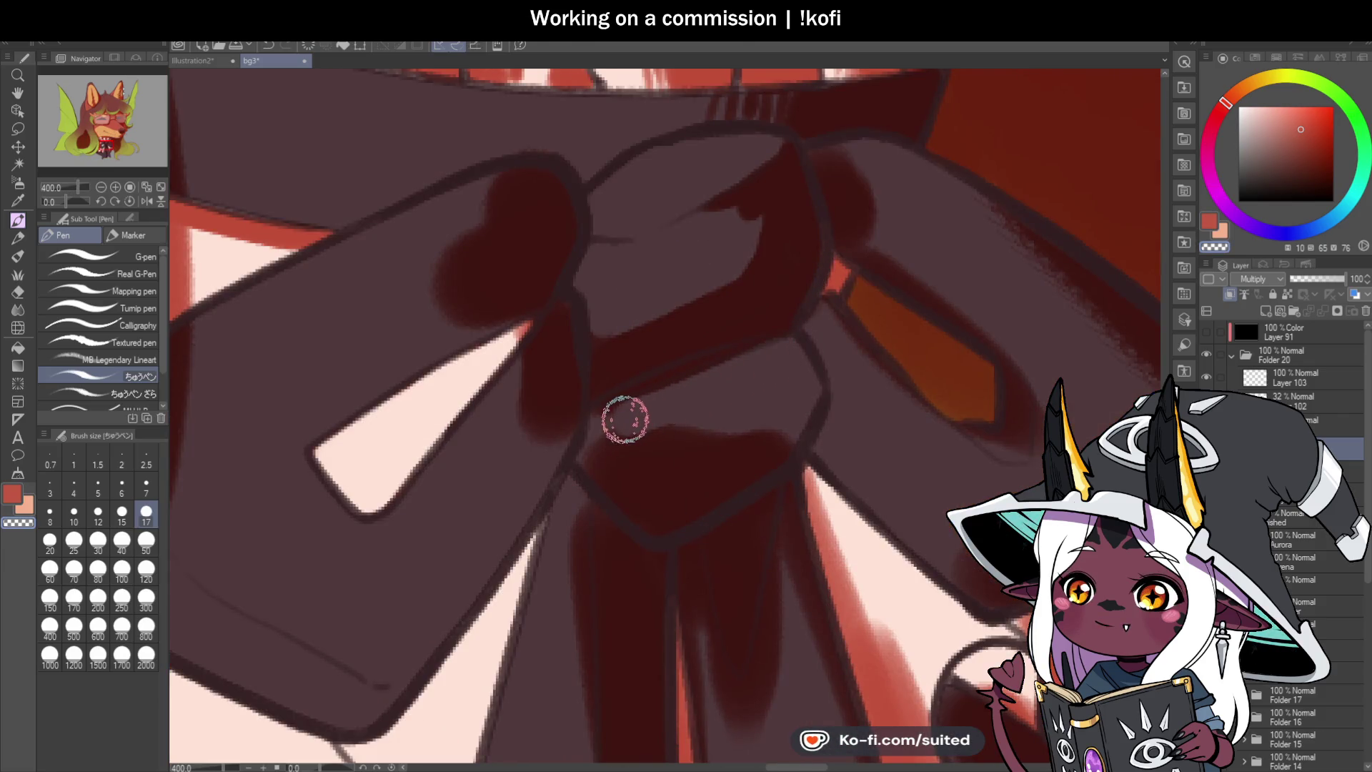
mouse_move(759, 373)
left_mouse_down()
mouse_move(731, 453)
mouse_move(803, 377)
mouse_move(778, 353)
mouse_move(778, 376)
left_mouse_up()
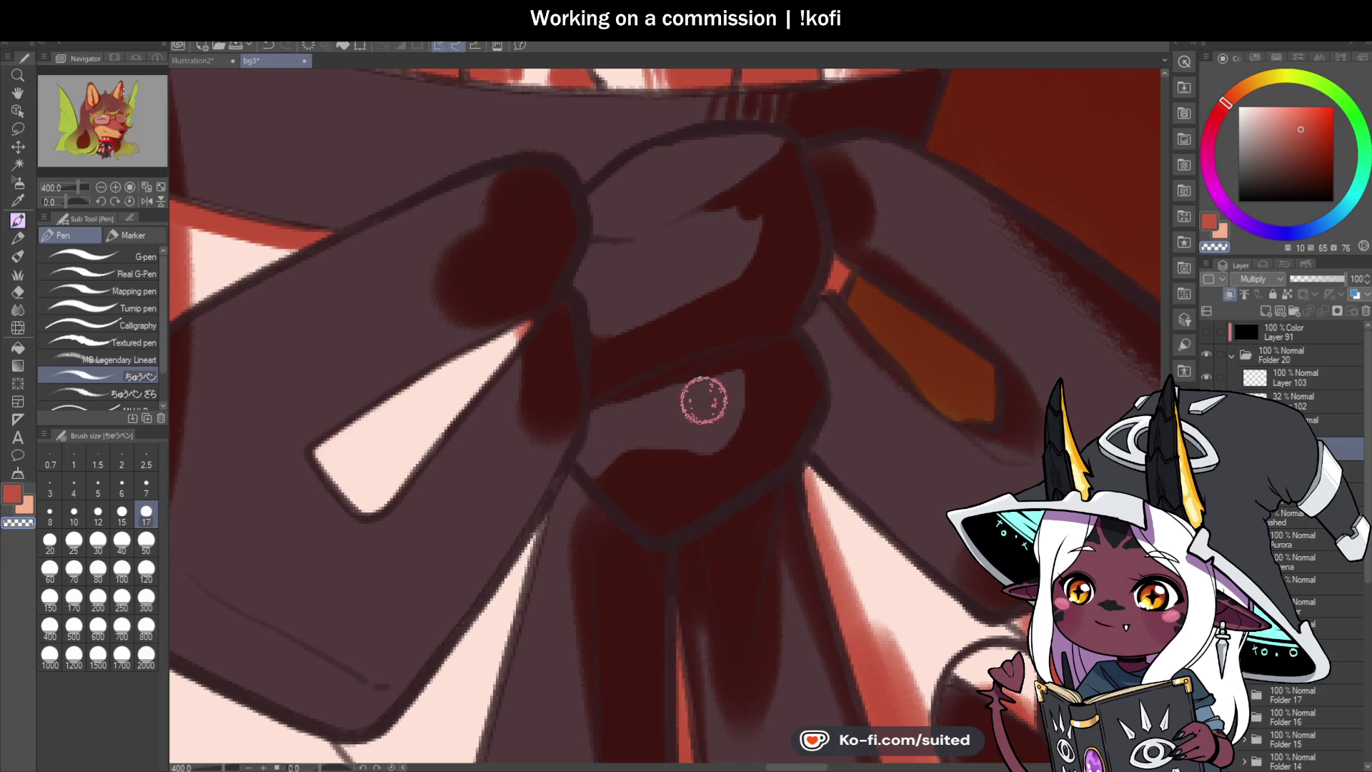
scroll(755, 382, "down", 3)
key("ctrl+s")
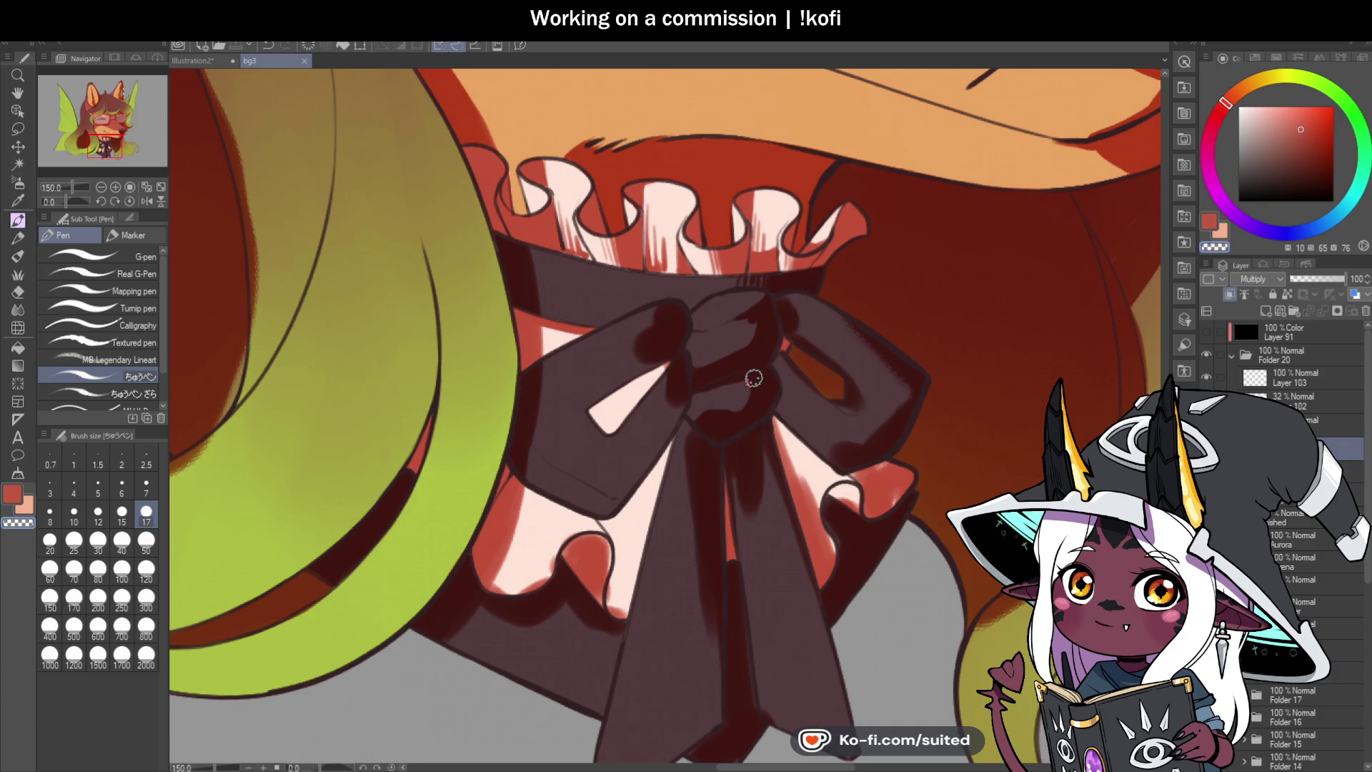
Step: Add another dark red shading stroke across the knot area
scroll(756, 379, "up", 3)
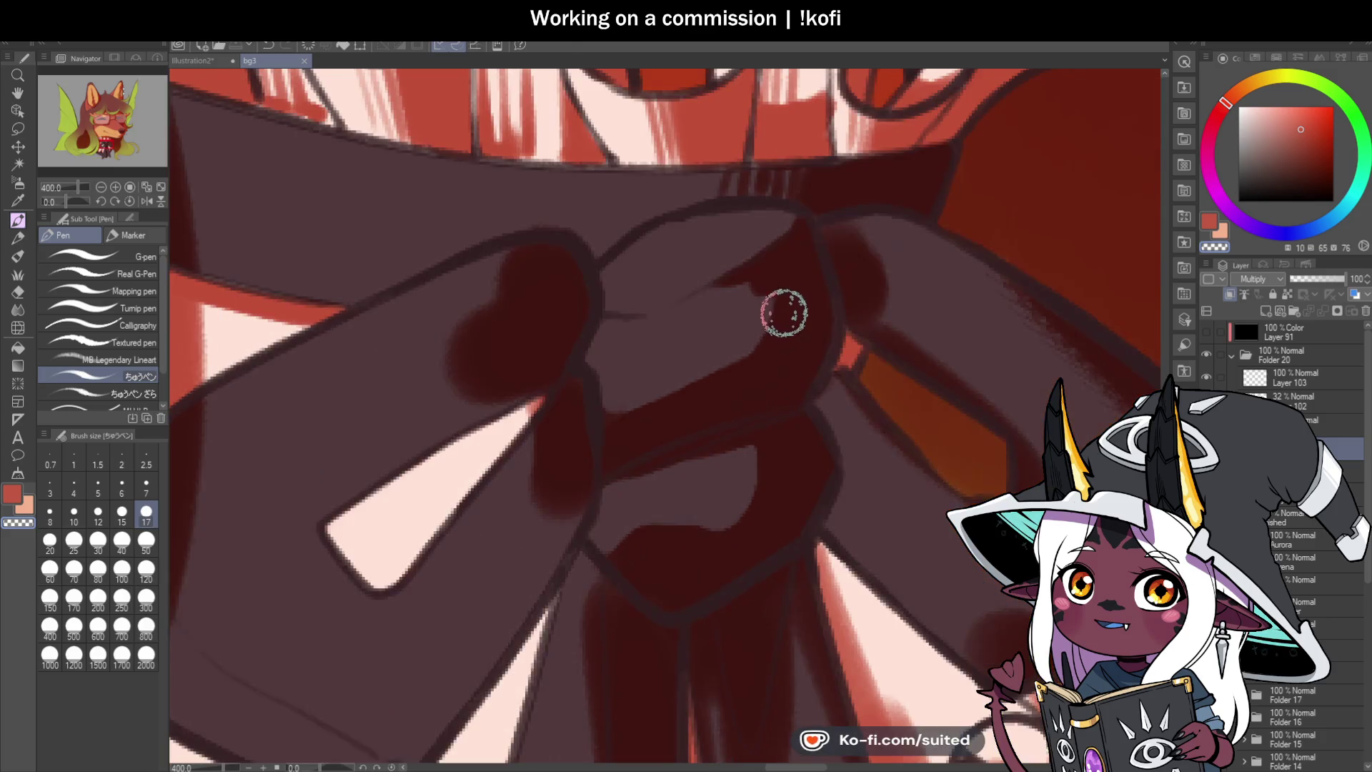
left_click_drag(753, 384, 798, 240)
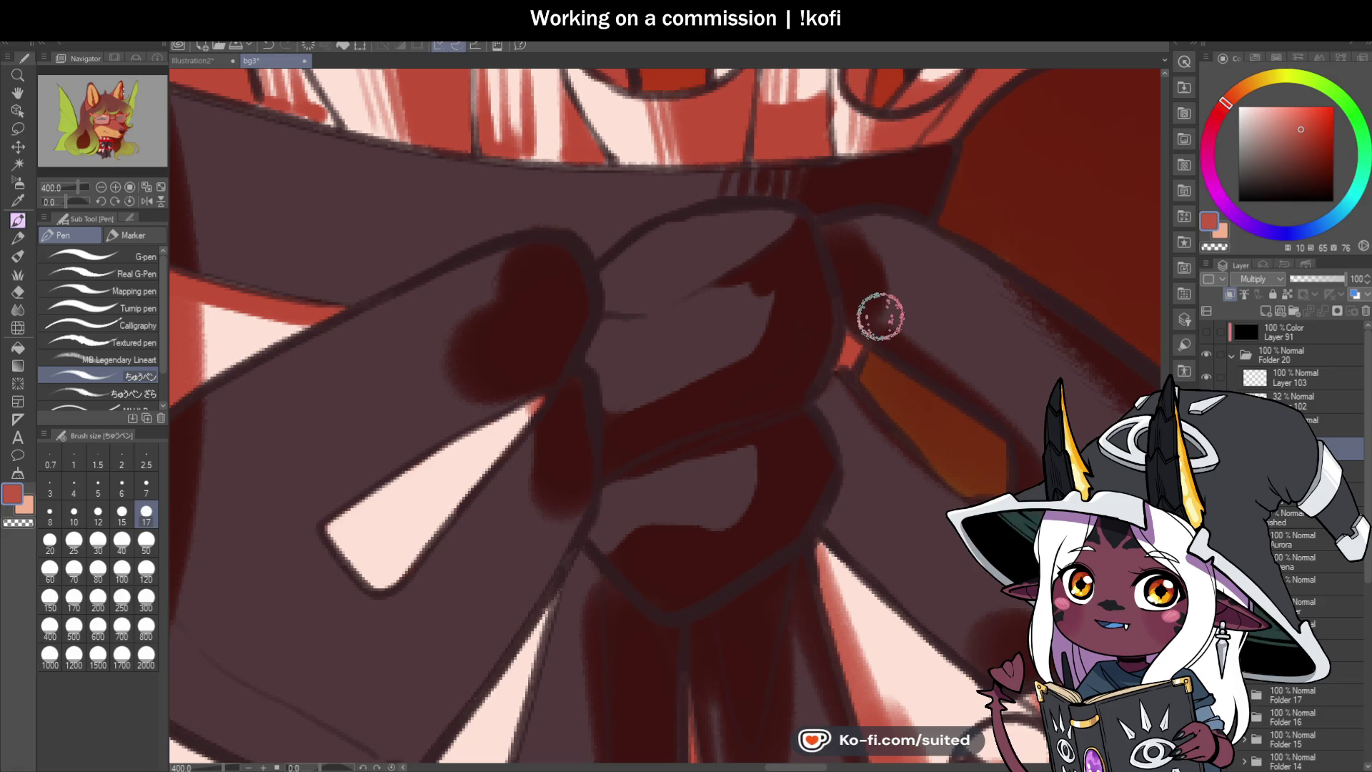
scroll(802, 217, "down", 3)
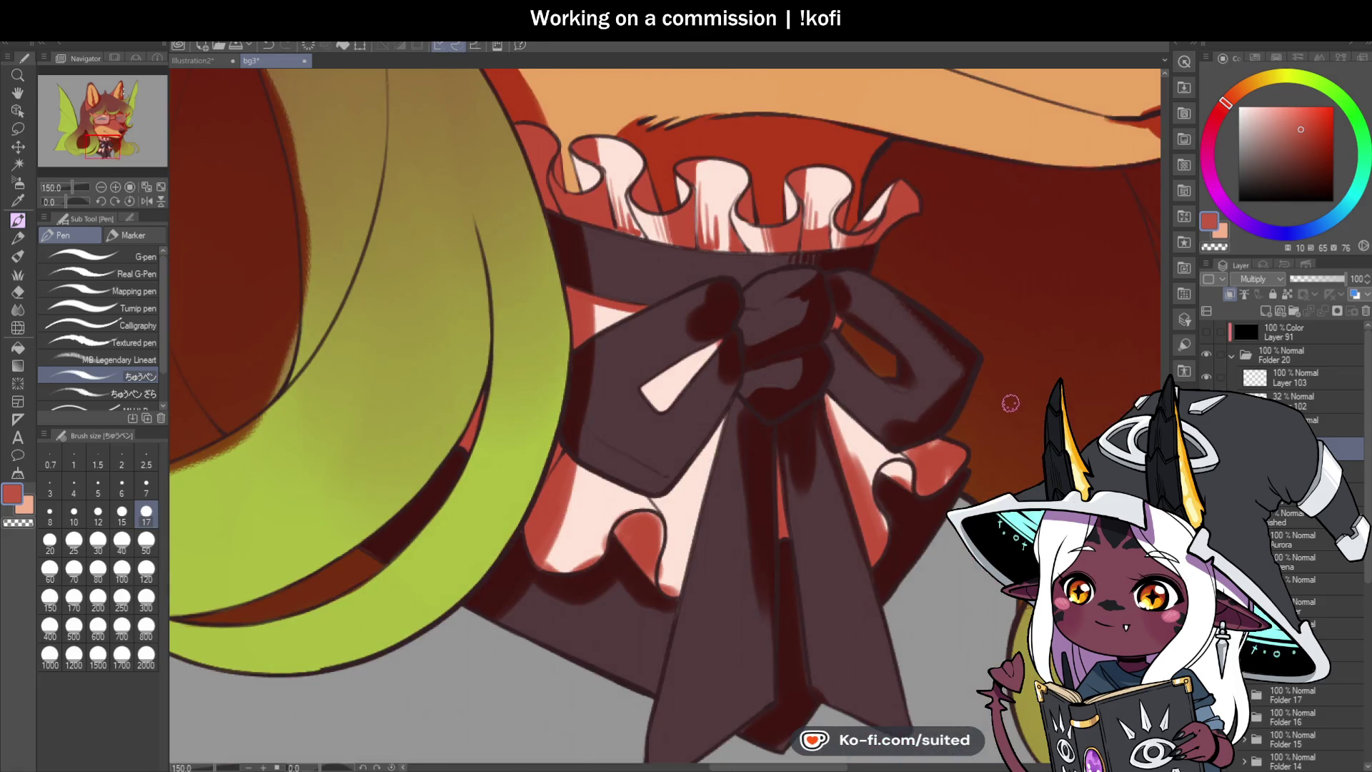
scroll(1010, 403, "up", 3)
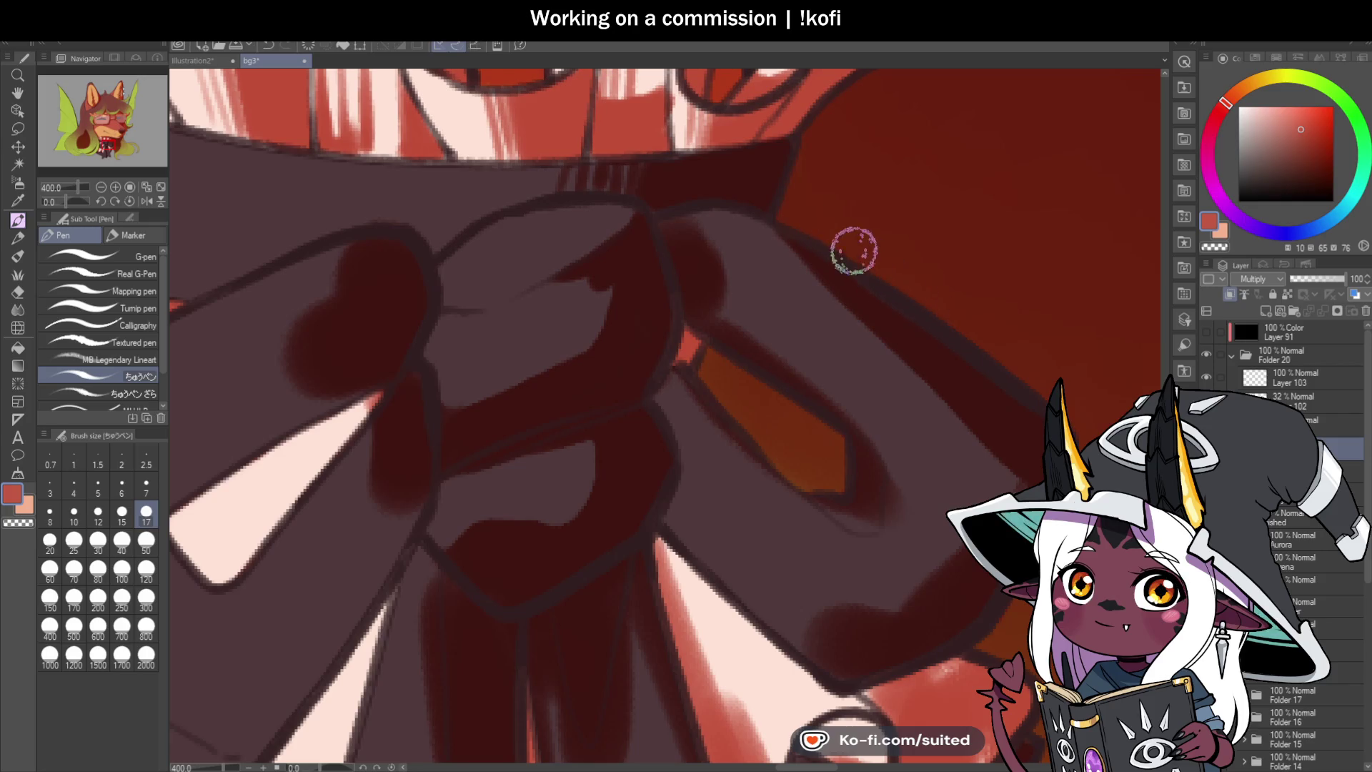
scroll(978, 386, "down", 3)
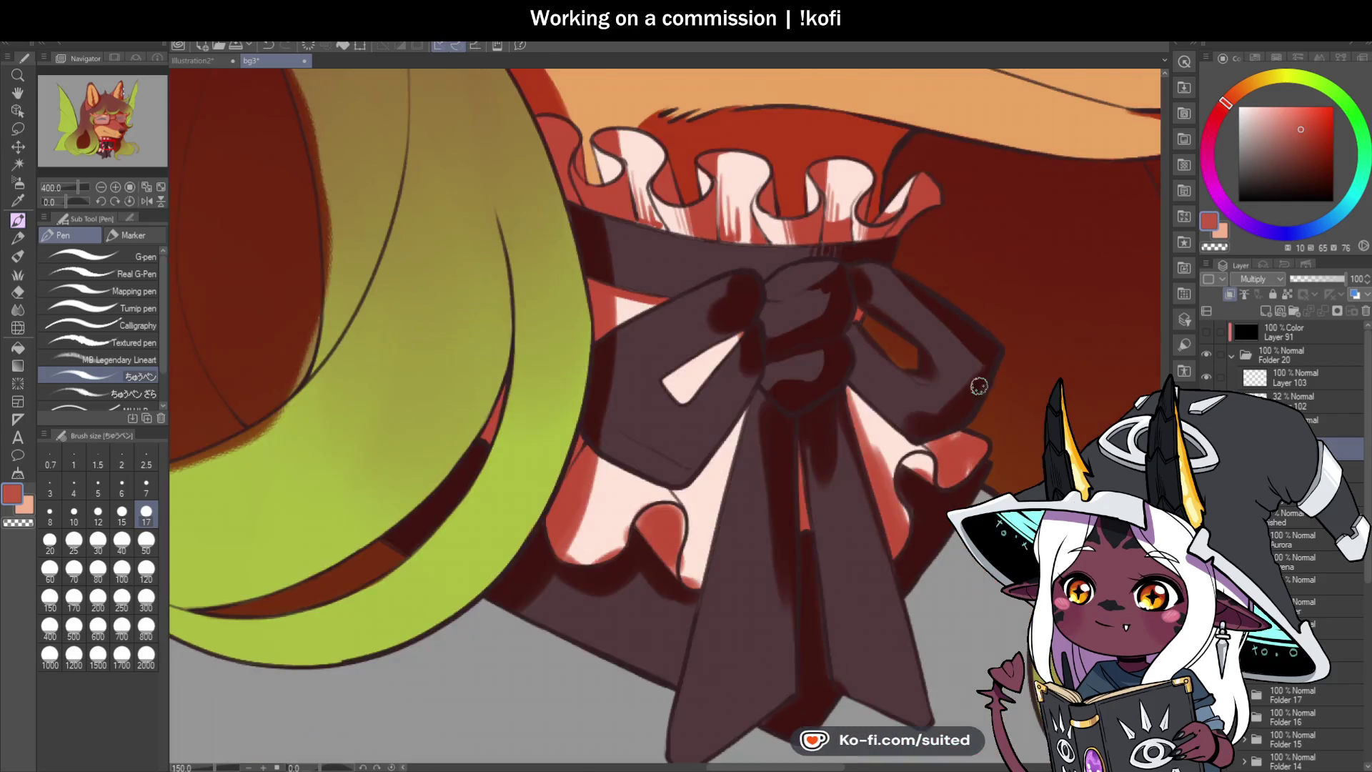
scroll(979, 386, "up", 3)
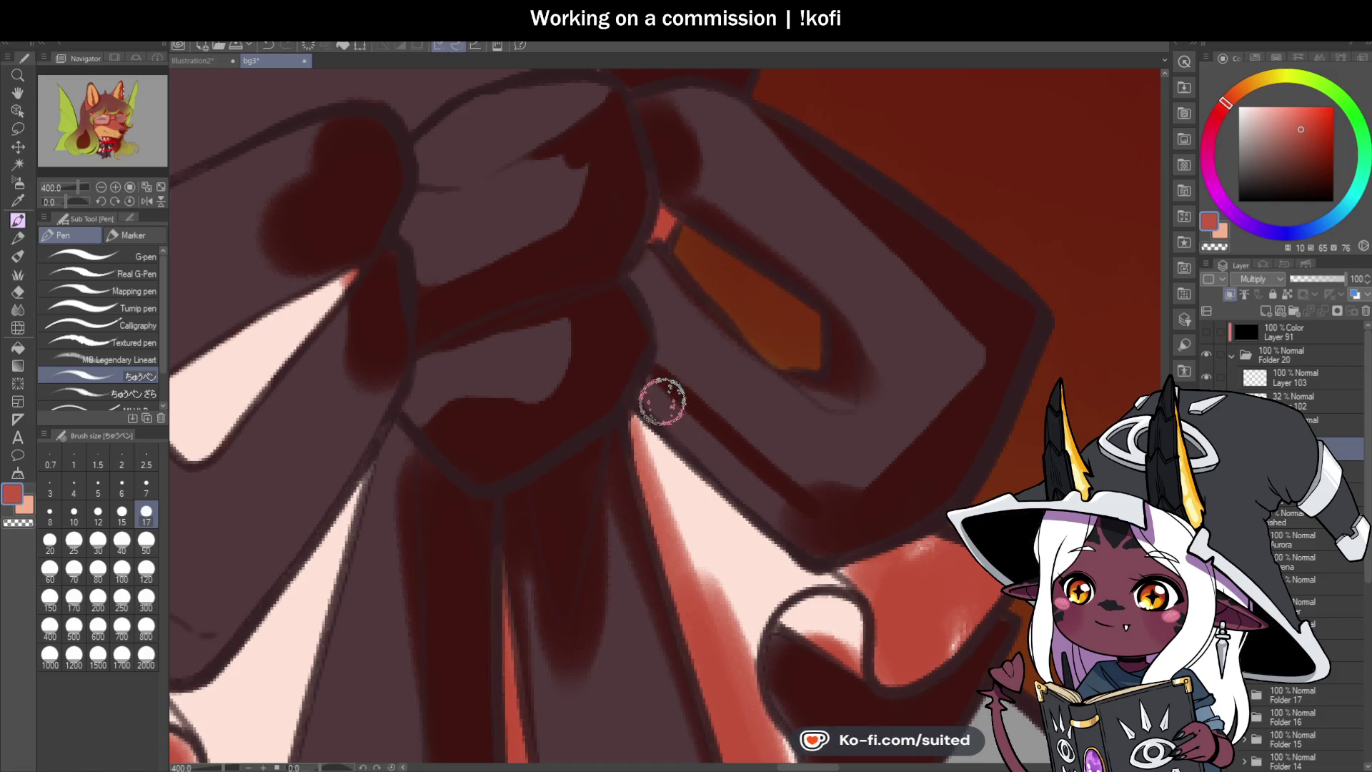
Step: Shade darker red along the lower edge of the bow strap
left_click_drag(636, 383, 822, 548)
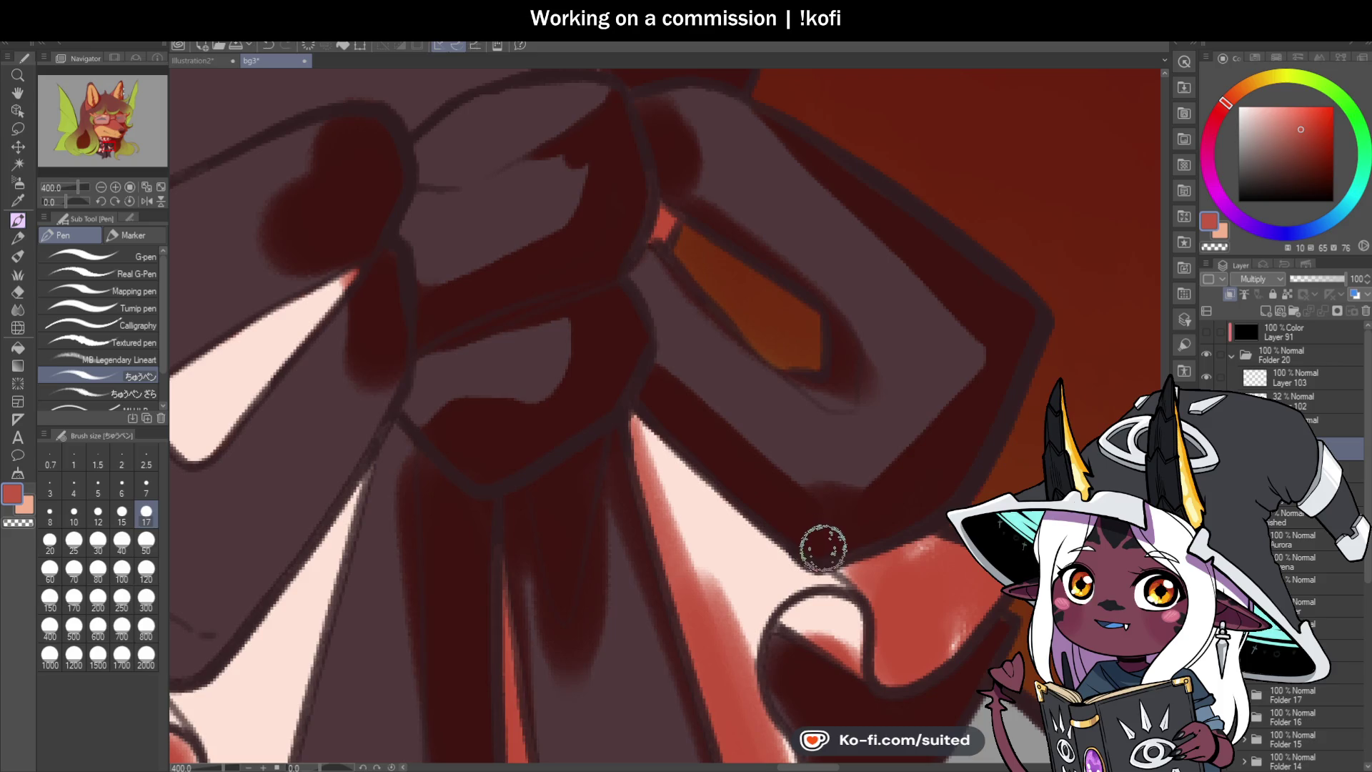
left_click_drag(815, 481, 871, 511)
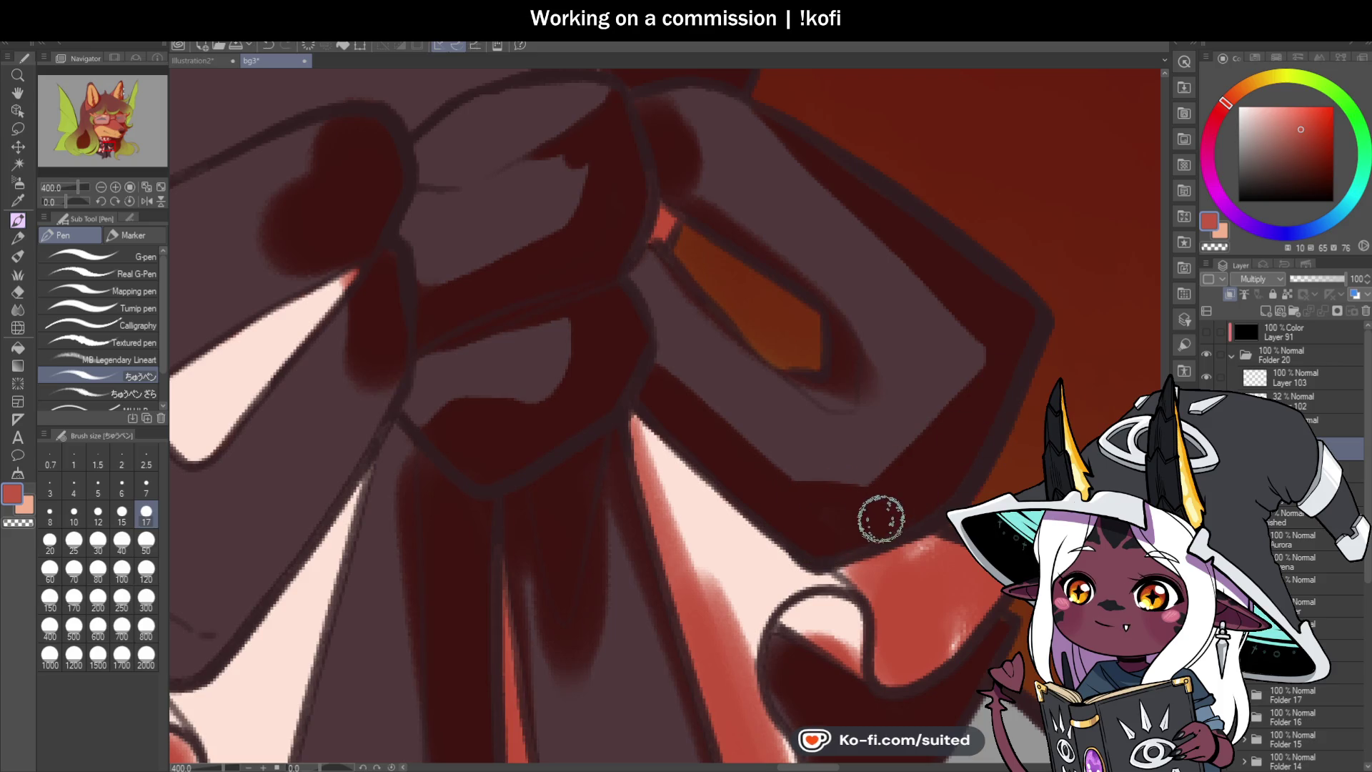
scroll(861, 493, "down", 3)
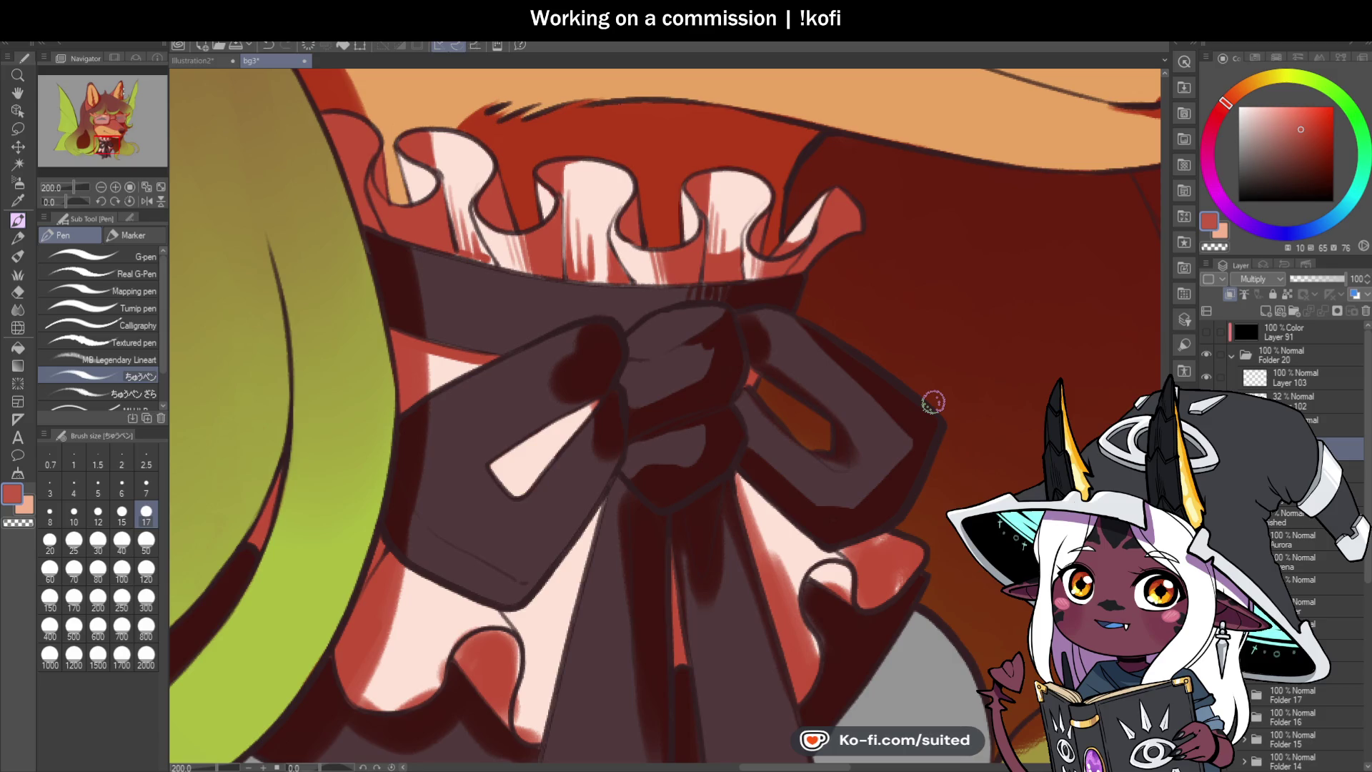
Step: Paint the loop's band dark red and darken the outline along its orange inner edge
scroll(822, 336, "up", 3)
scroll(587, 235, "down", 1)
mouse_move(587, 234)
left_mouse_down()
mouse_move(527, 190)
mouse_move(572, 251)
mouse_move(539, 199)
mouse_move(567, 283)
mouse_move(554, 272)
mouse_move(726, 414)
mouse_move(733, 441)
mouse_move(726, 490)
mouse_move(679, 474)
mouse_move(566, 374)
mouse_move(612, 456)
left_mouse_up()
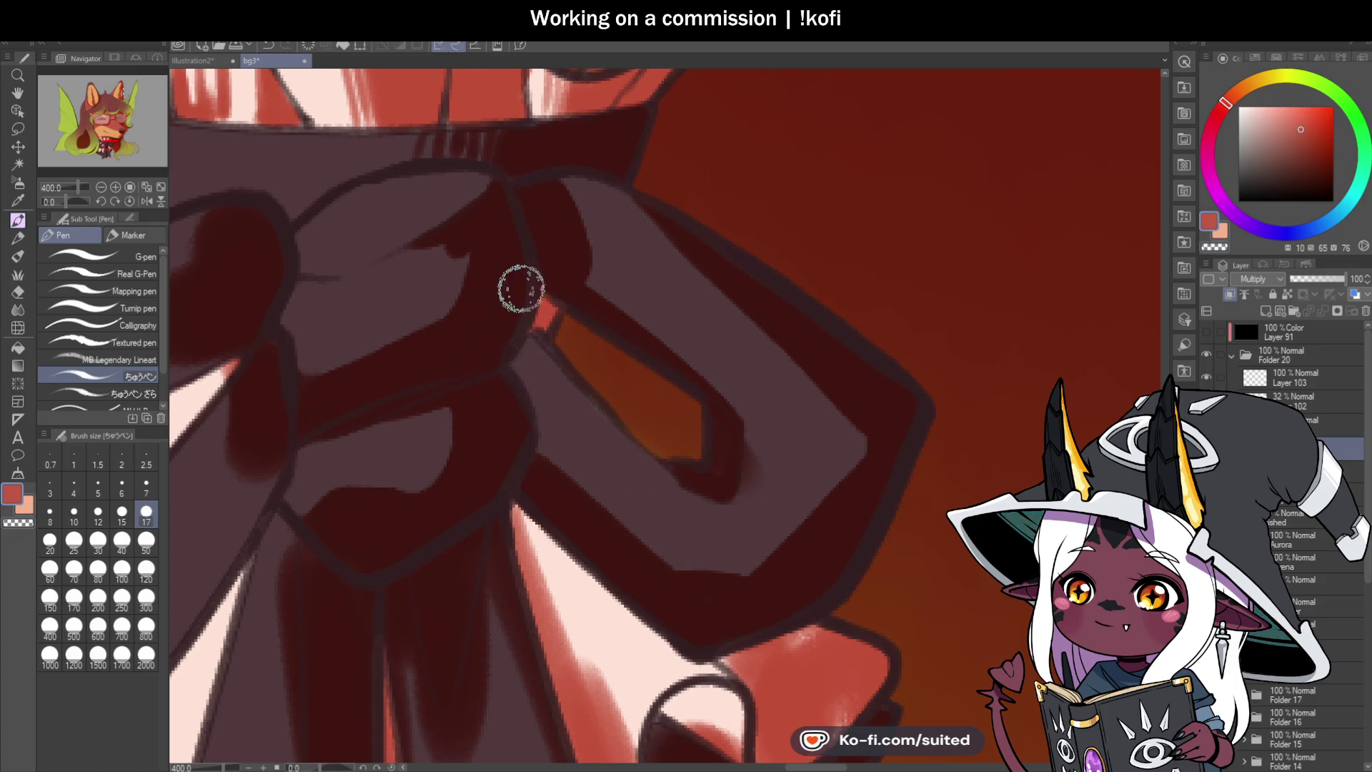
mouse_move(508, 358)
left_mouse_down()
mouse_move(524, 361)
mouse_move(529, 401)
mouse_move(538, 382)
left_mouse_up()
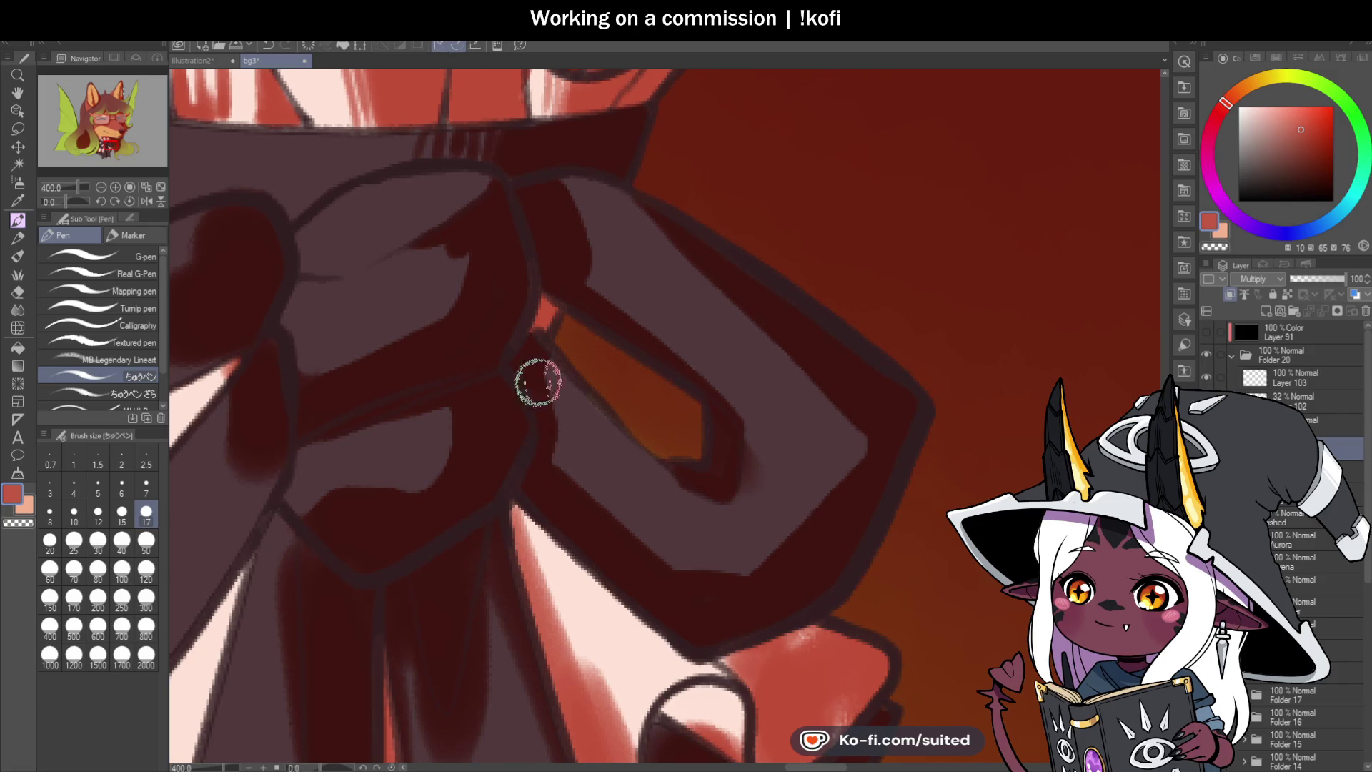
scroll(807, 393, "down", 3)
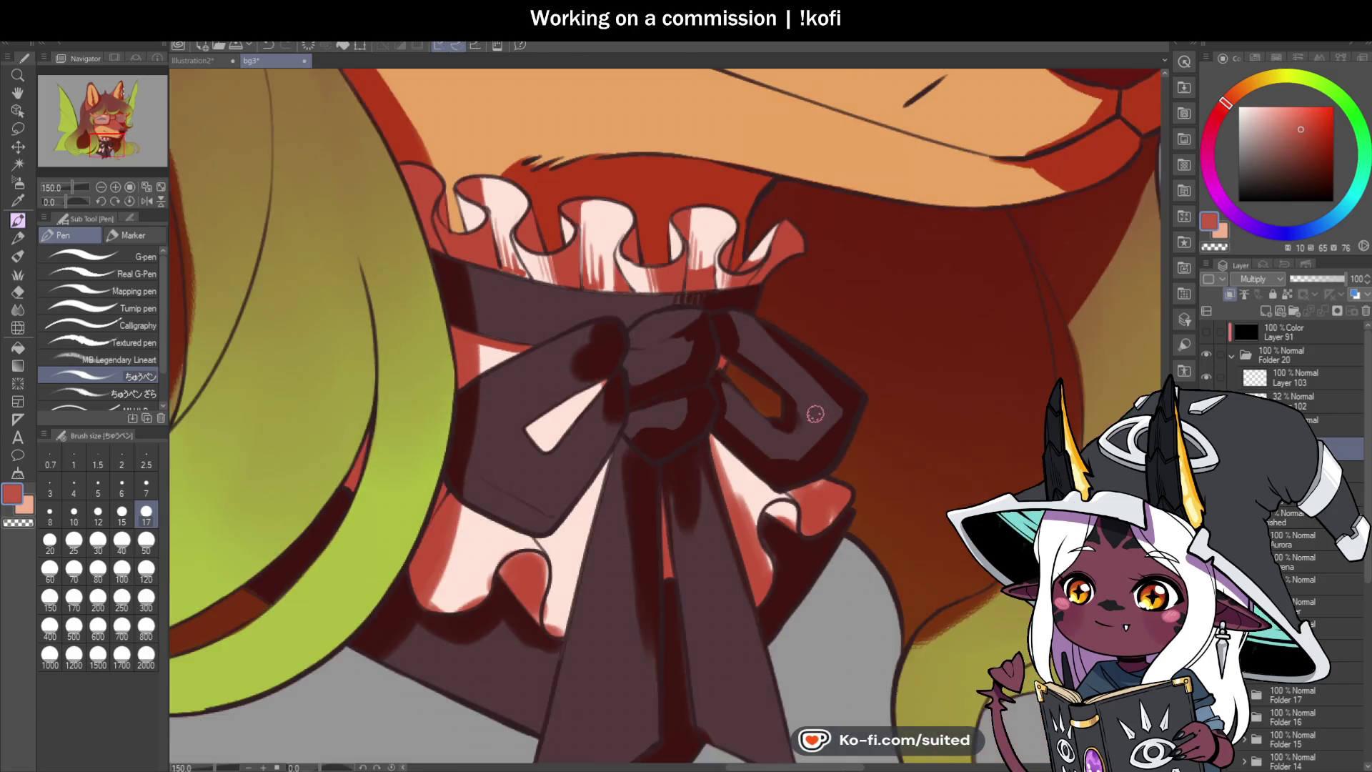
Step: Zoom out and bring up the Illustration2 tab with the blue character sketch strip
scroll(815, 414, "up", 3)
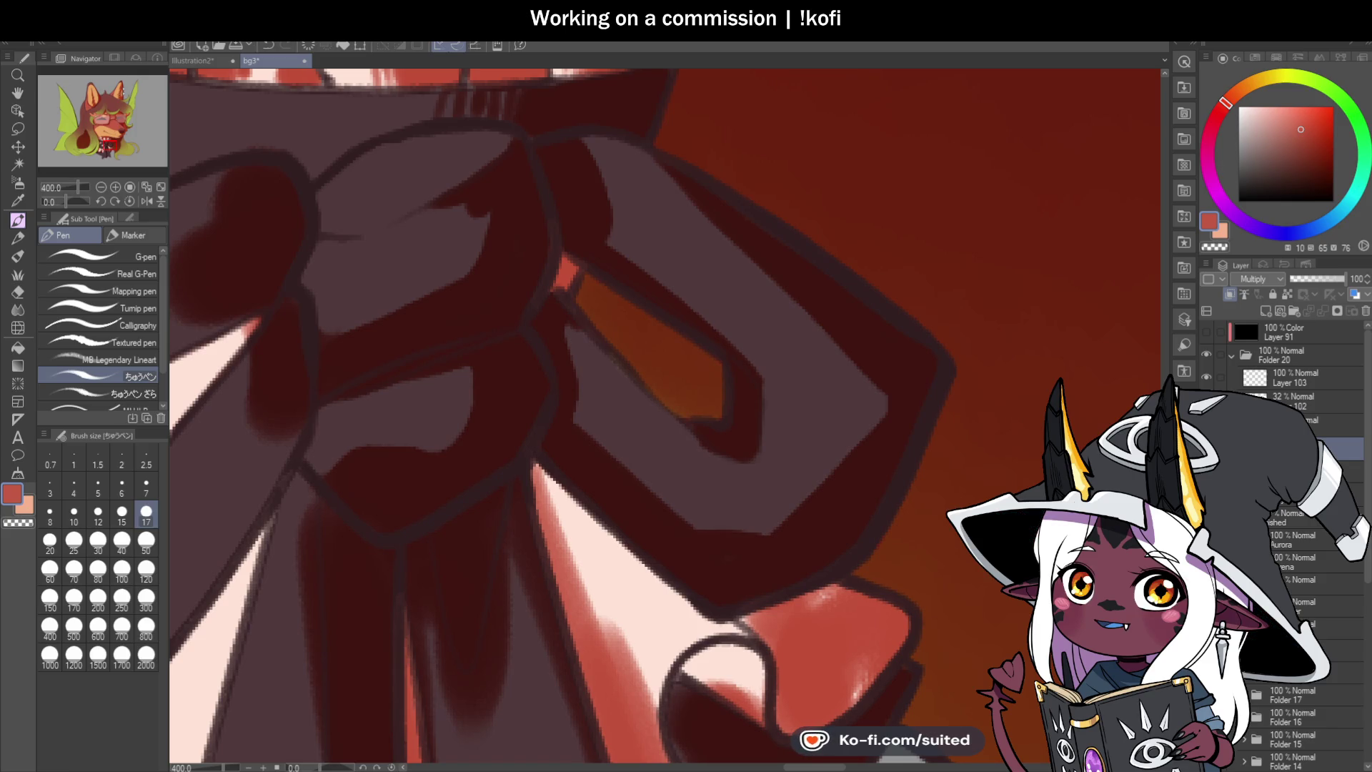
scroll(781, 526, "down", 6)
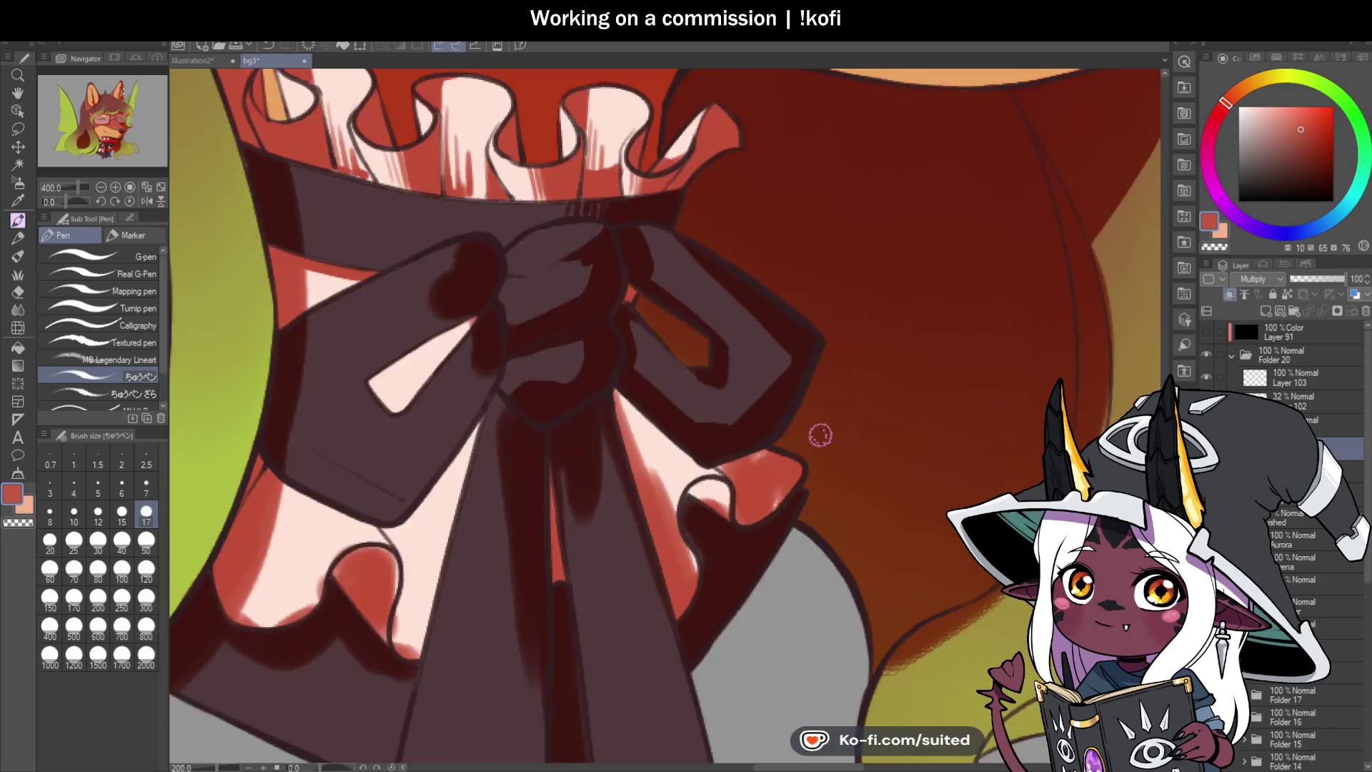
scroll(781, 526, "down", 1)
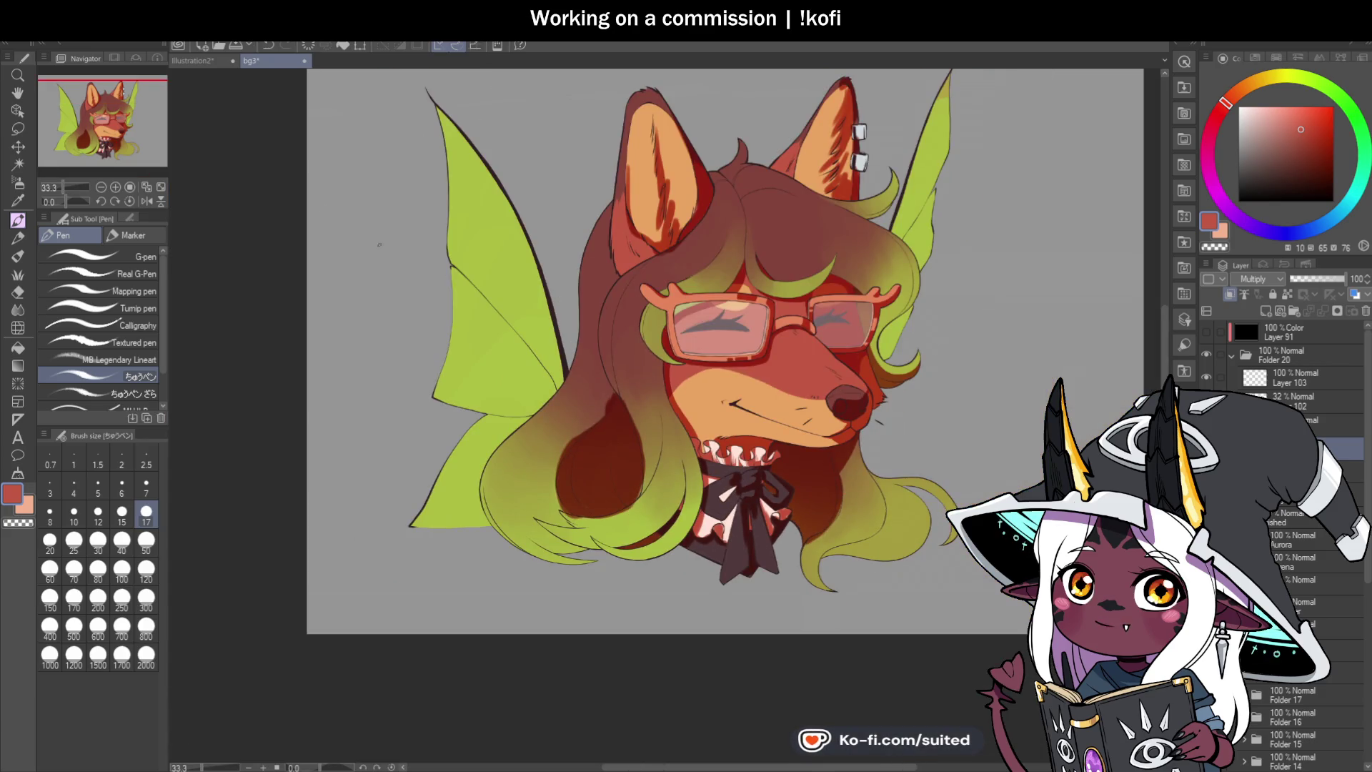
left_click(193, 61)
scroll(978, 442, "down", 5)
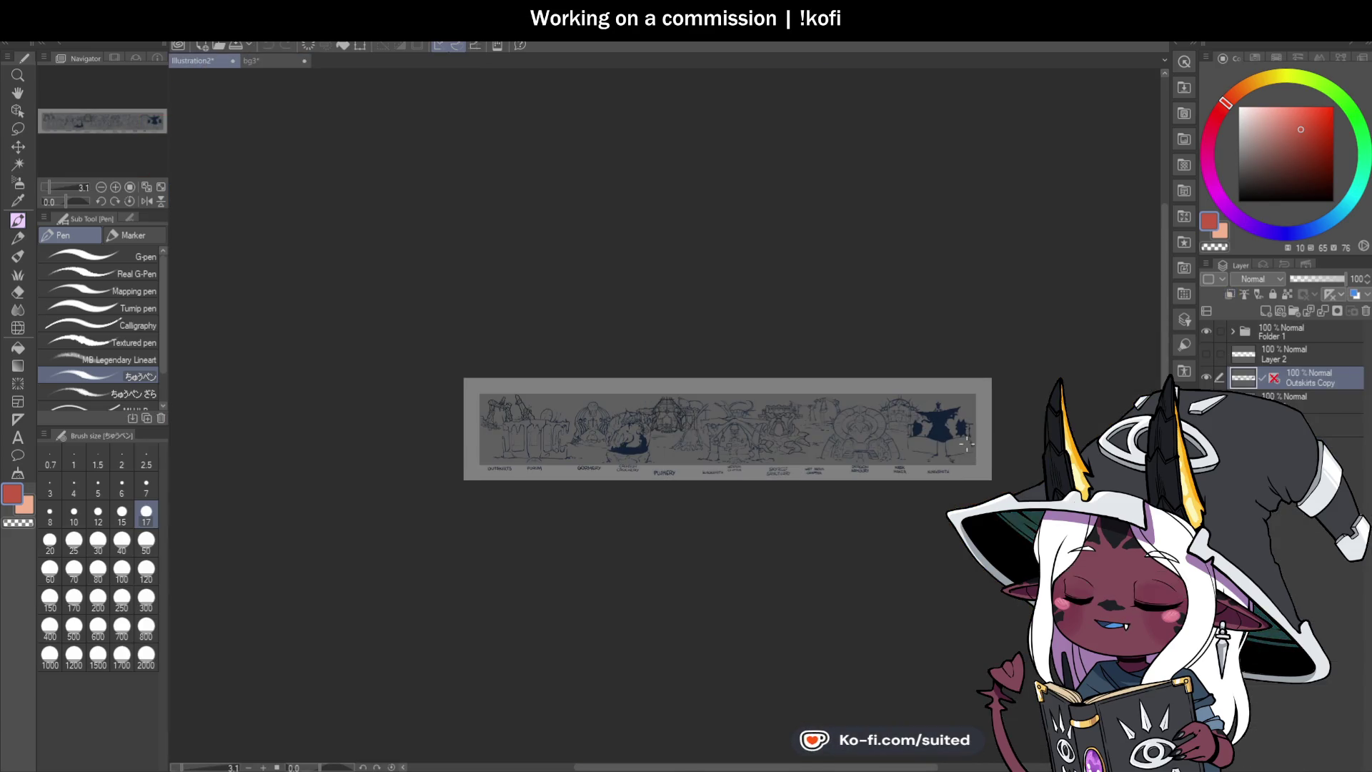
Step: Return to the bg3 fox portrait tab and fit the whole canvas to the window
scroll(966, 444, "up", 1)
scroll(972, 445, "up", 1)
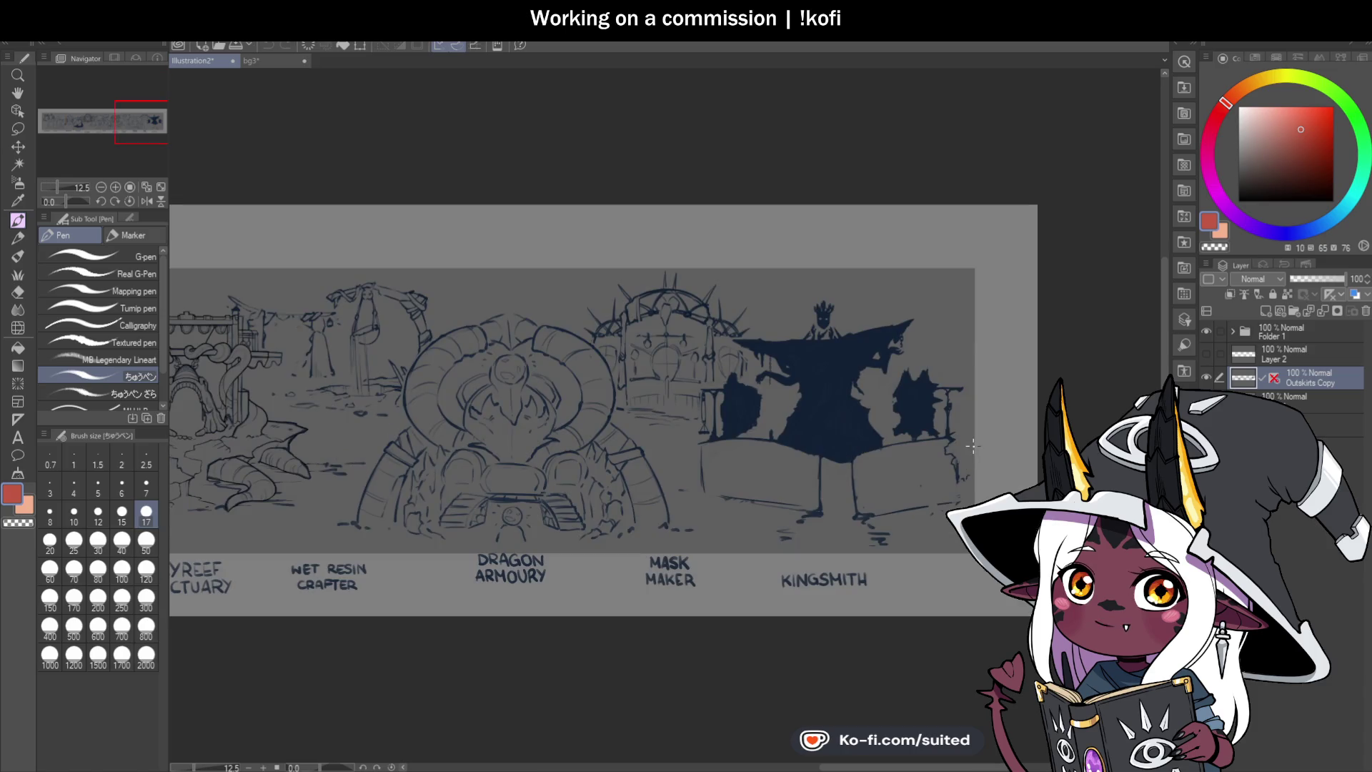
left_click(265, 60)
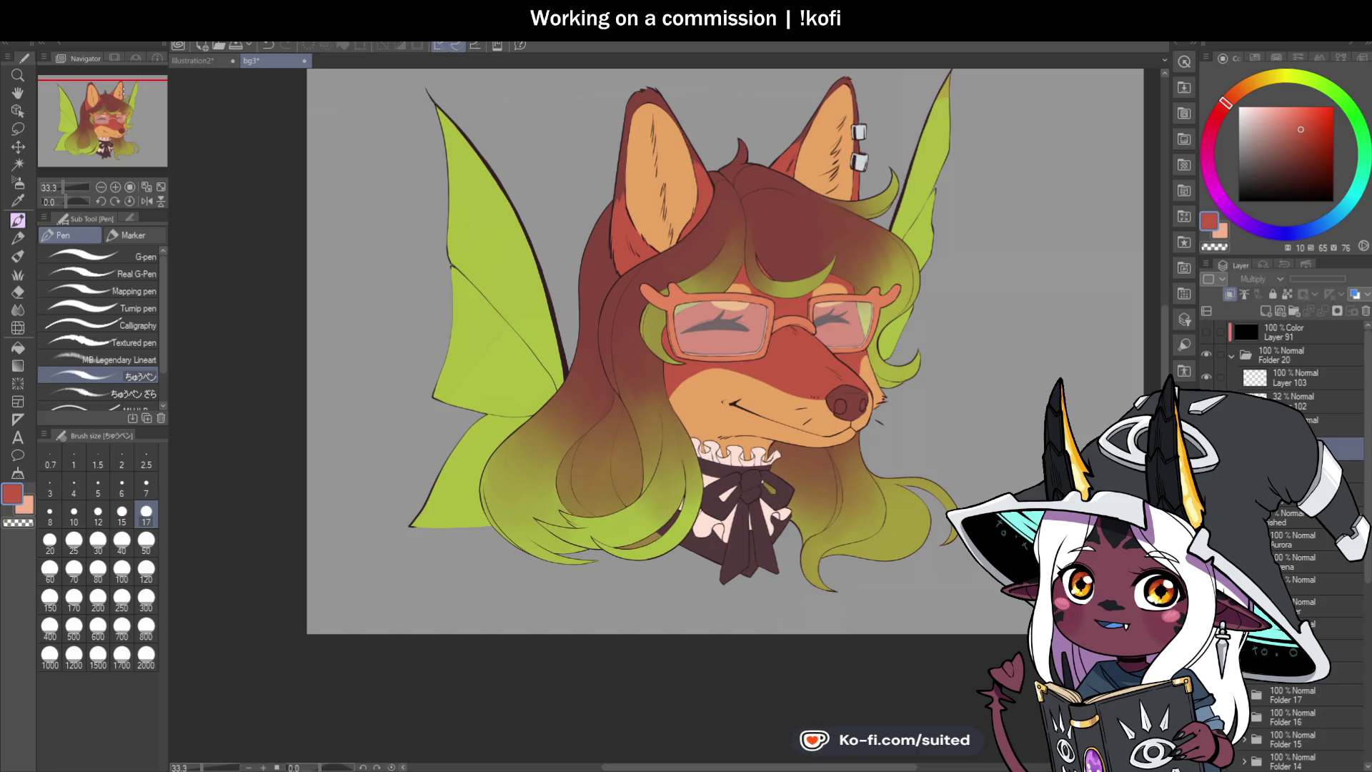
scroll(757, 446, "up", 1)
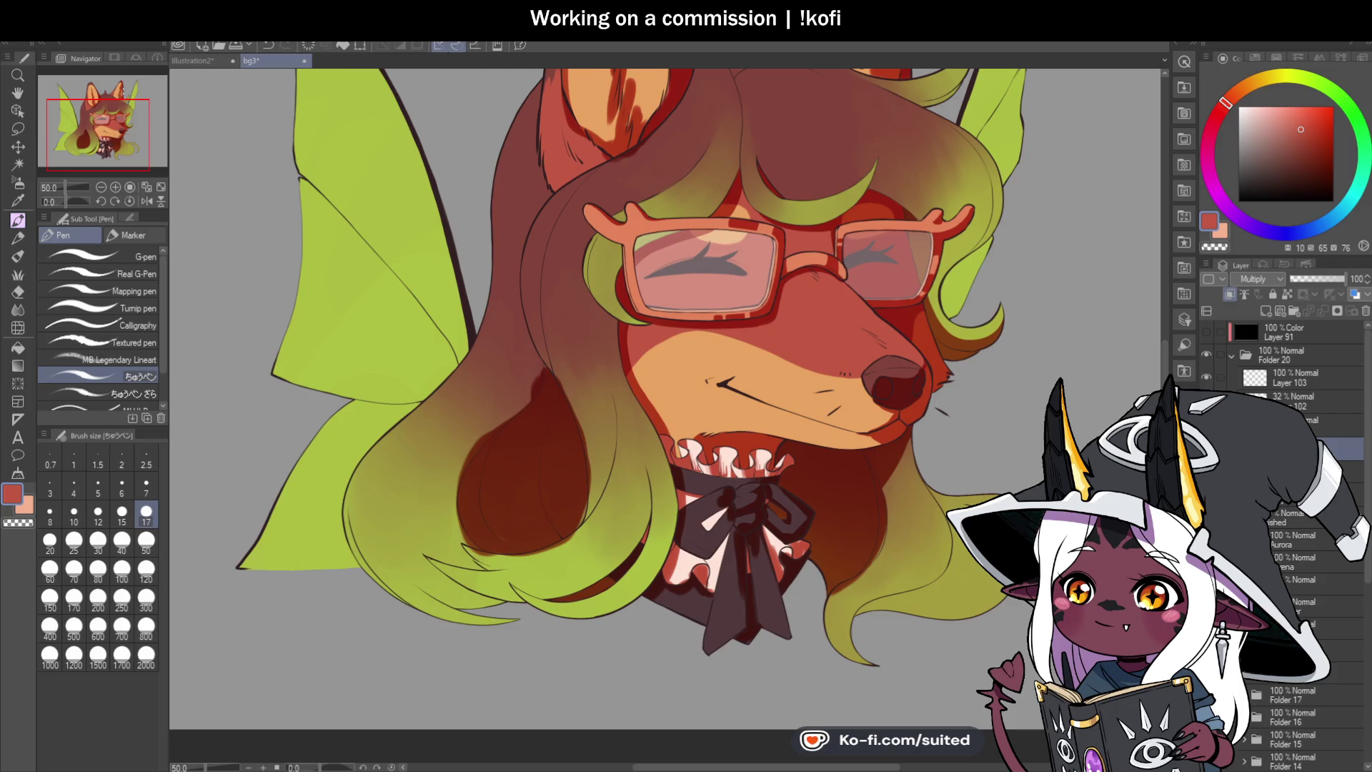
key("ctrl+0")
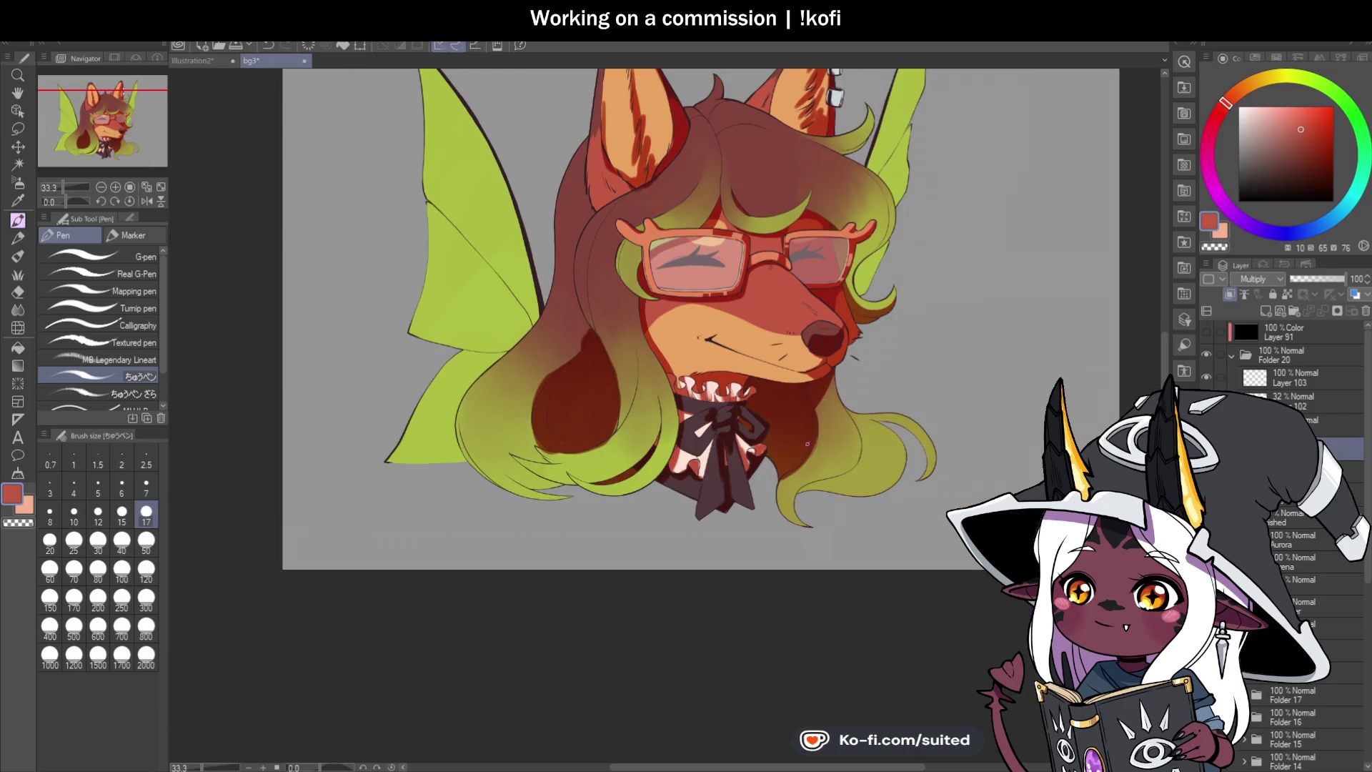
Step: Paint dark strokes along the ruffle's edges, then erase them back with transparent colour along the pink fold
scroll(784, 457, "up", 2)
scroll(773, 481, "up", 4)
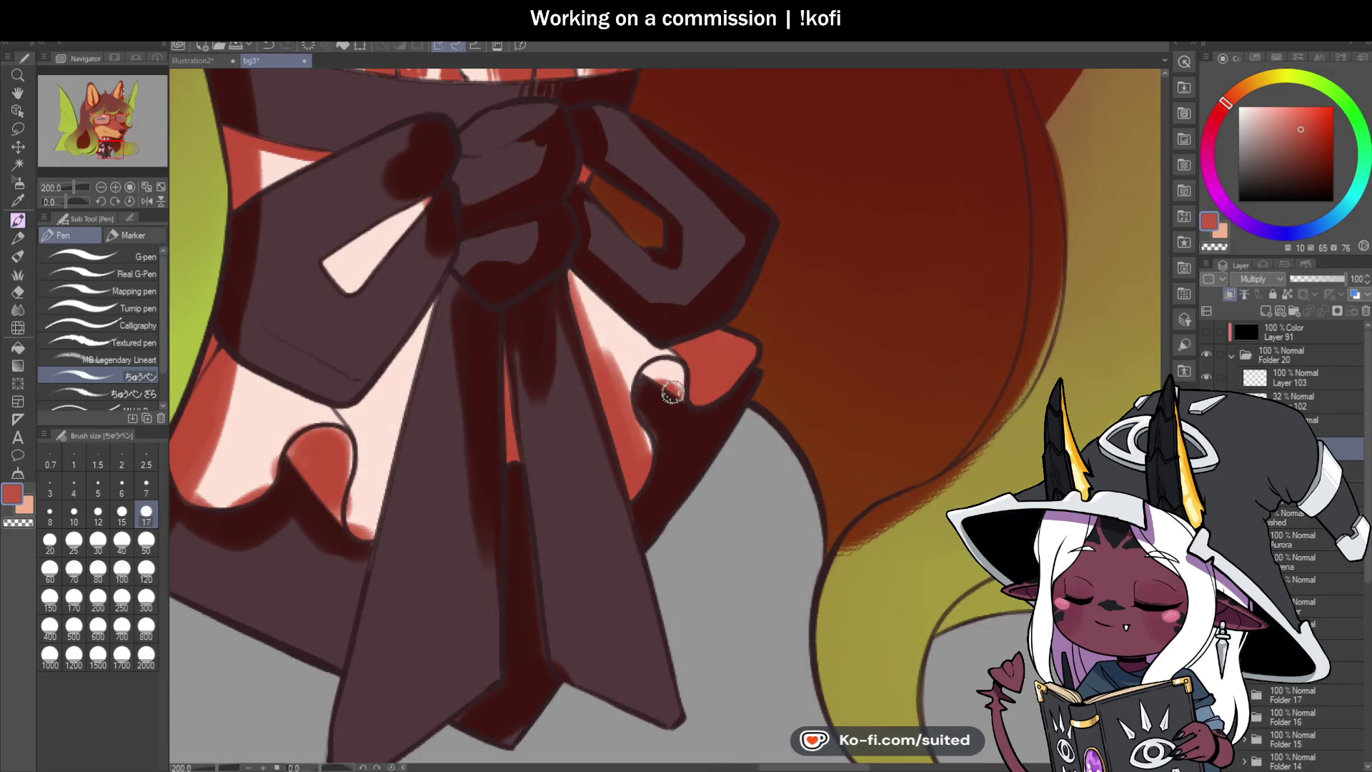
mouse_move(676, 393)
left_mouse_down()
mouse_move(646, 401)
mouse_move(647, 454)
left_mouse_up()
left_click_drag(571, 285, 642, 403)
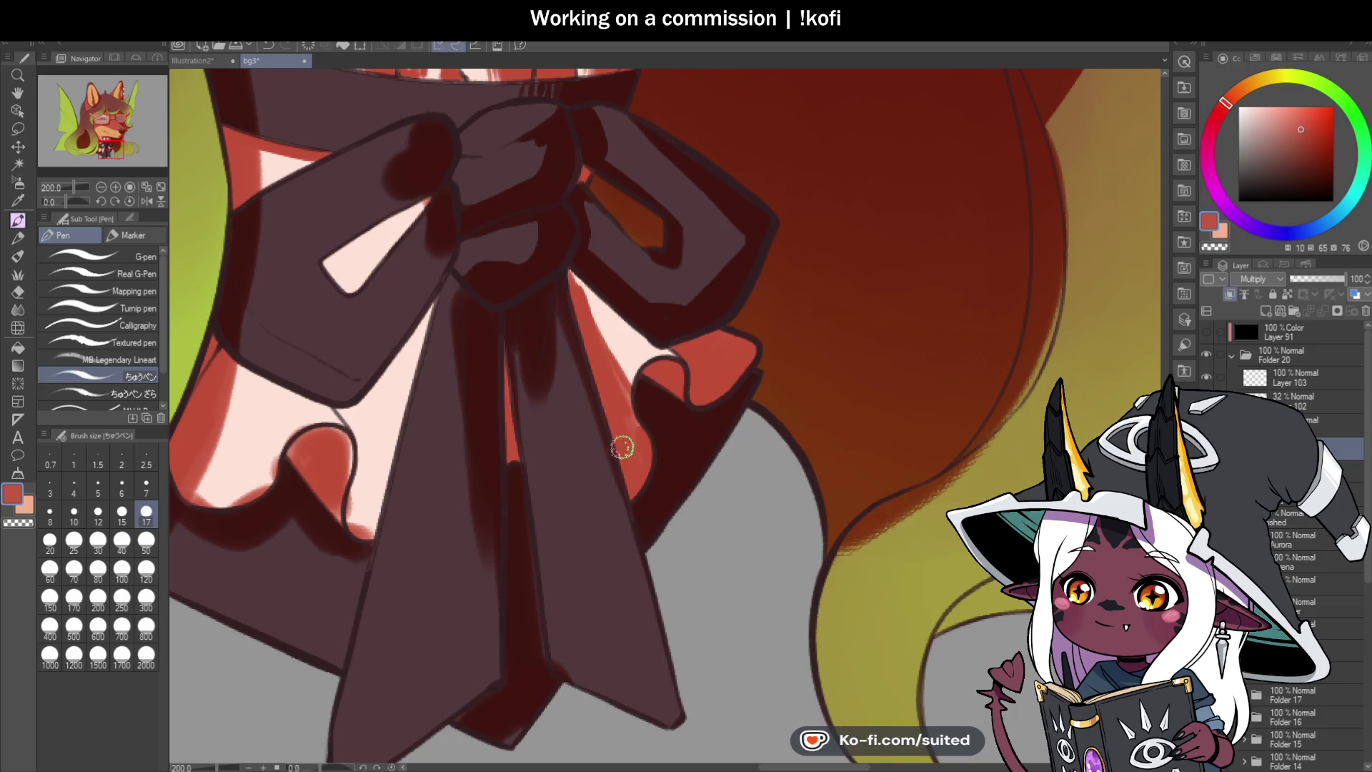
key("c")
mouse_move(584, 295)
left_mouse_down()
mouse_move(568, 271)
mouse_move(628, 379)
mouse_move(572, 272)
mouse_move(592, 328)
left_mouse_up()
left_click_drag(570, 278, 646, 458)
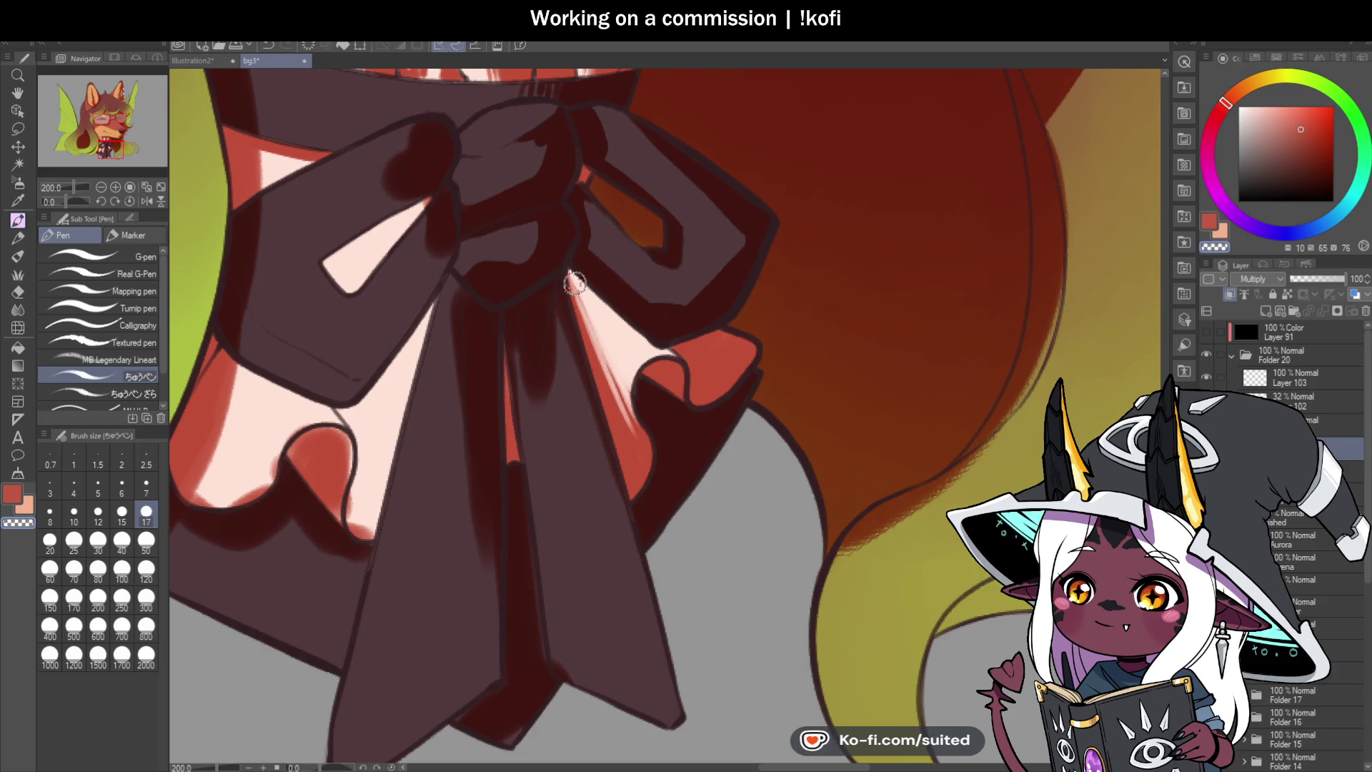
left_click_drag(569, 272, 662, 353)
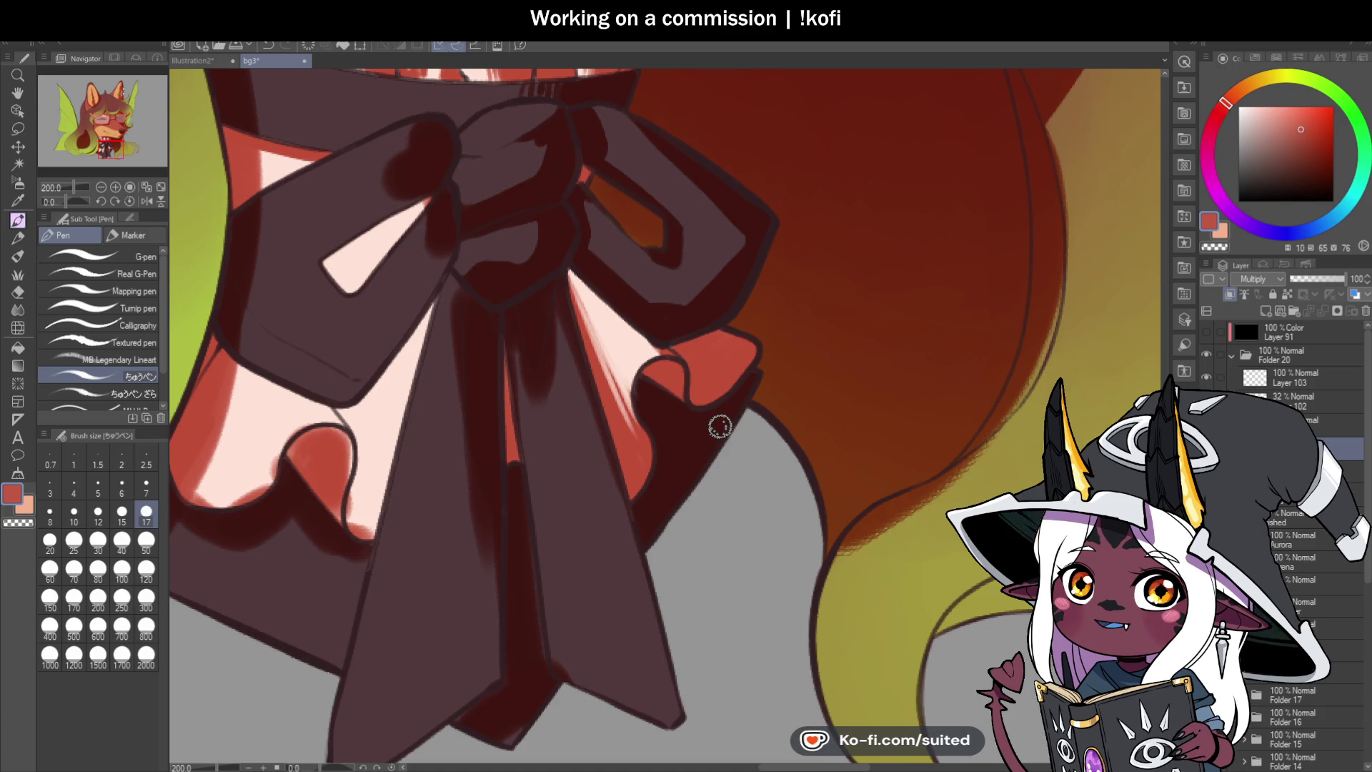
Step: Shade dark red along the light streak edges and loop edge, sharpening the pale pink wedge tip
key("ctrl+minus")
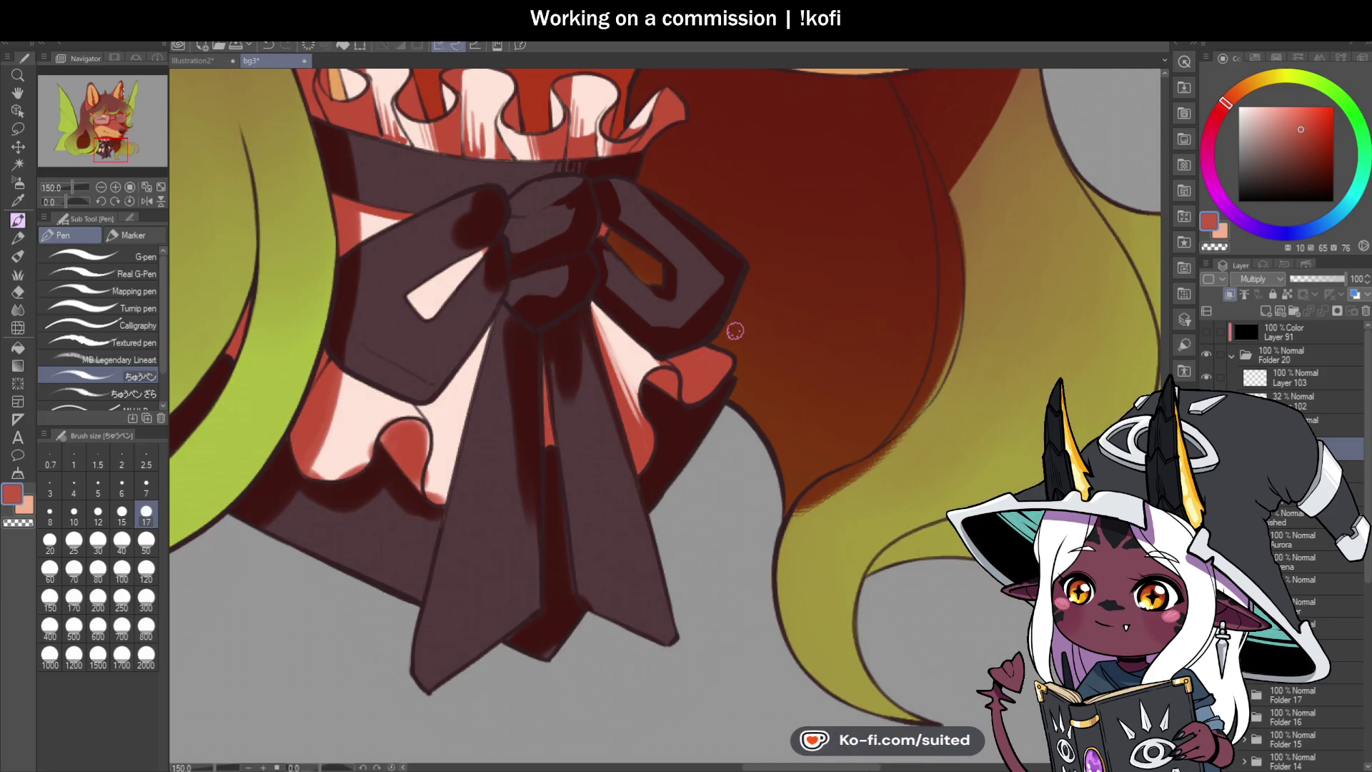
scroll(471, 228, "up", 1)
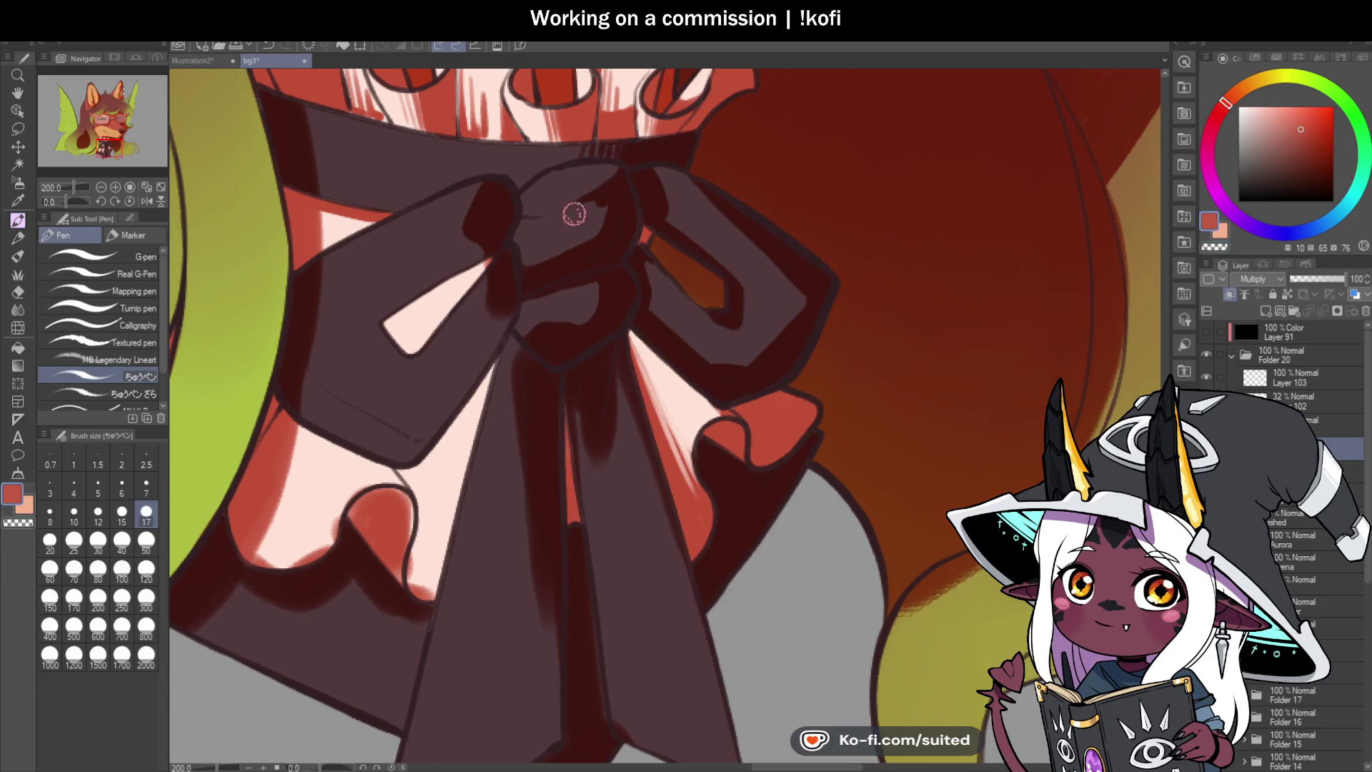
scroll(600, 182, "up", 2)
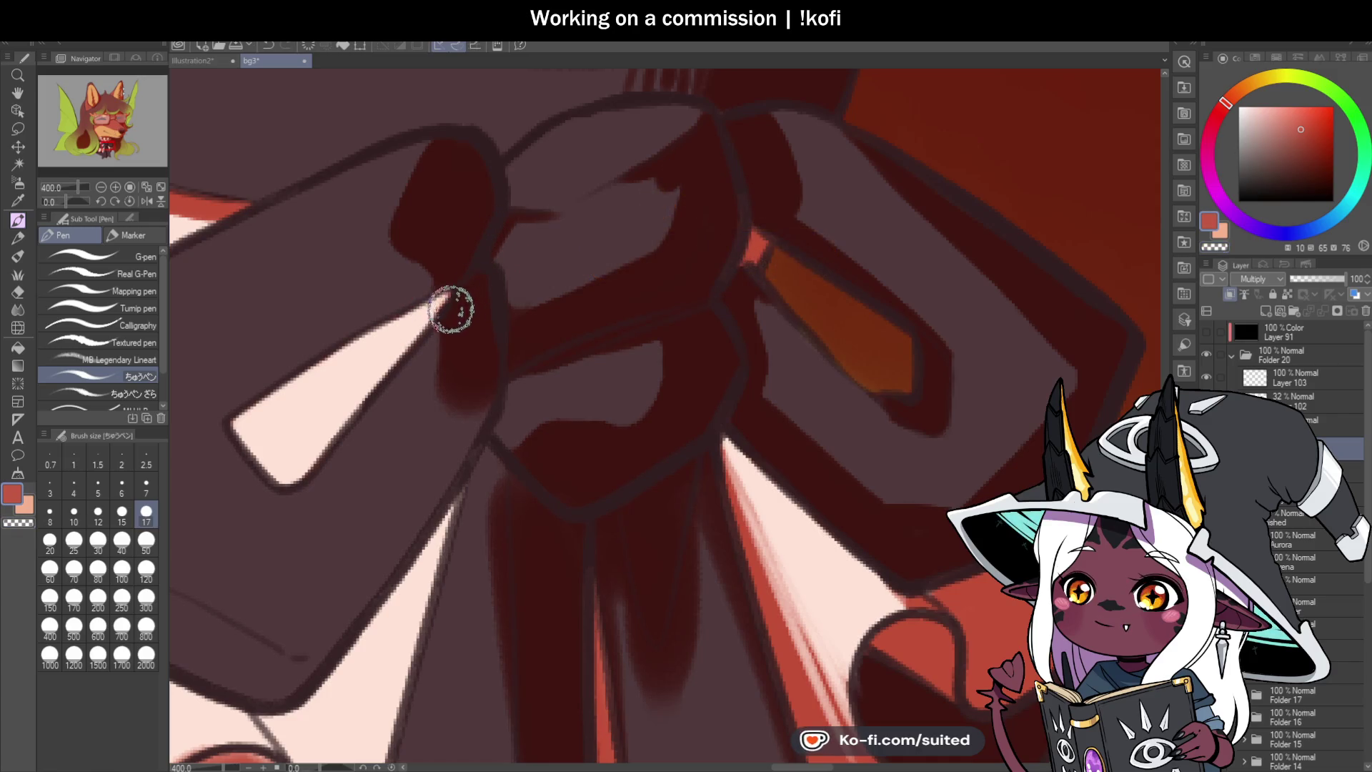
scroll(773, 293, "down", 3)
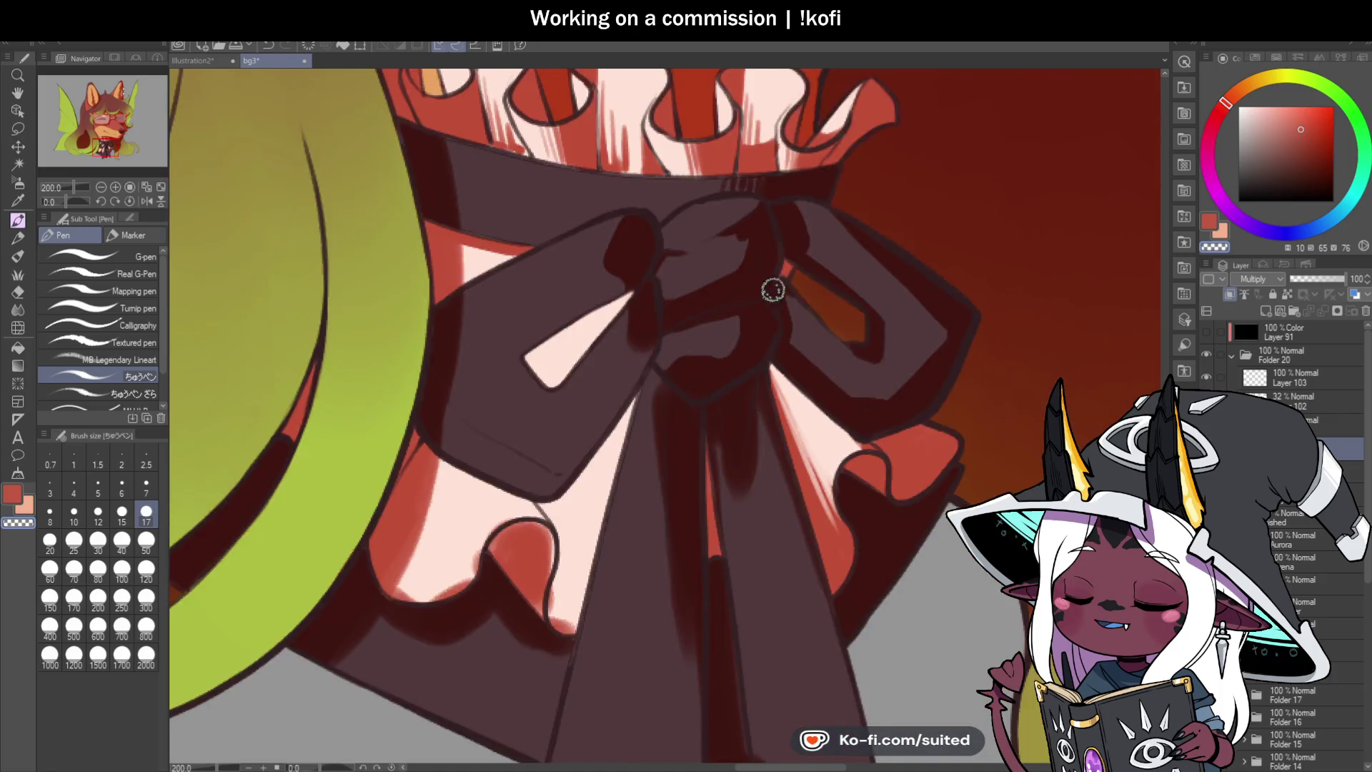
scroll(636, 353, "up", 3)
left_click_drag(685, 212, 458, 328)
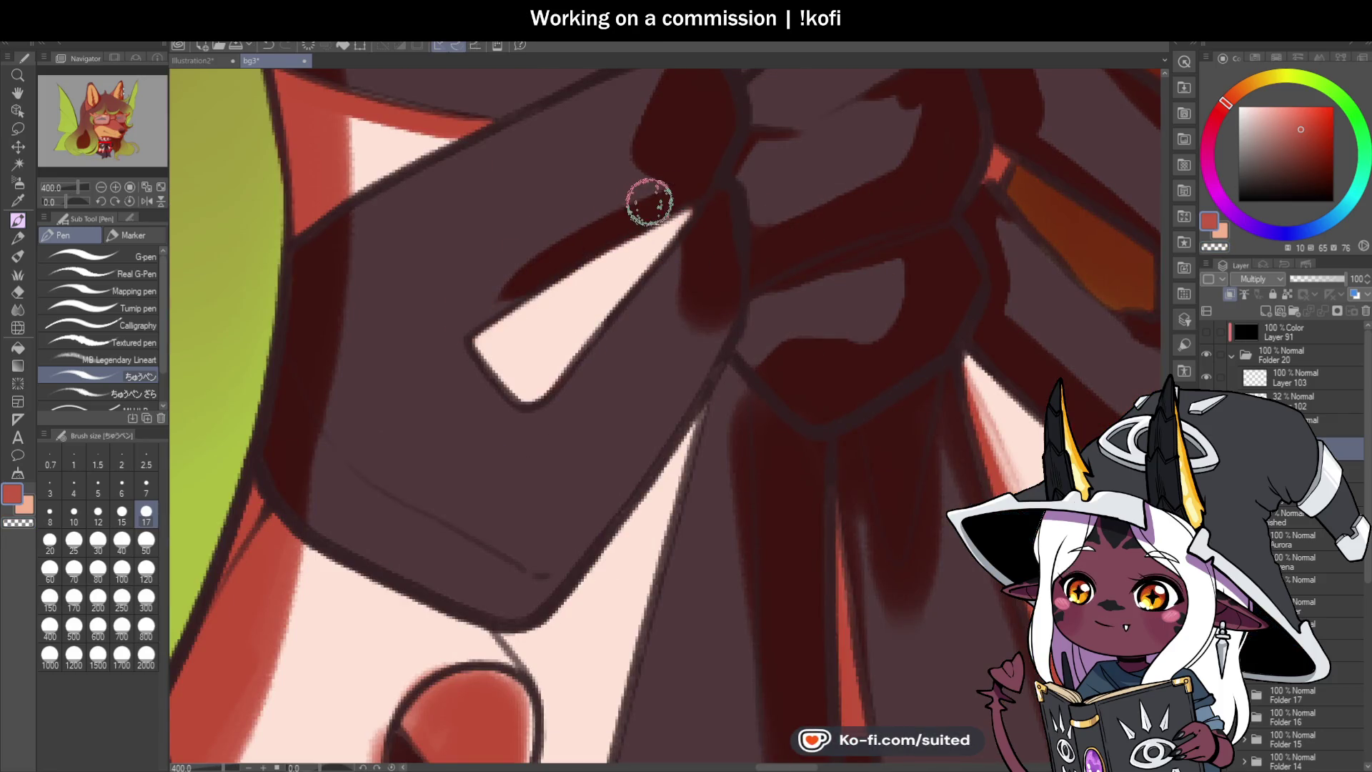
left_click_drag(543, 257, 469, 309)
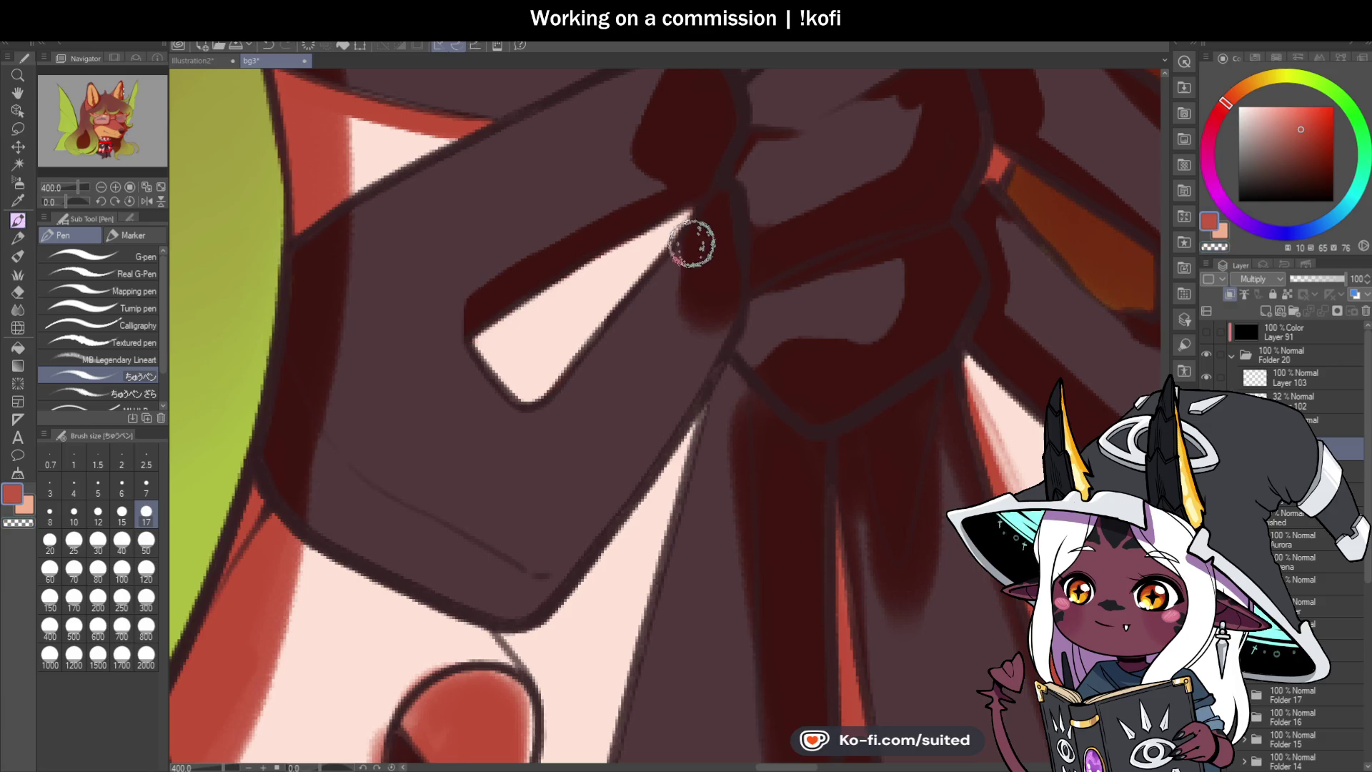
left_click_drag(707, 336, 533, 612)
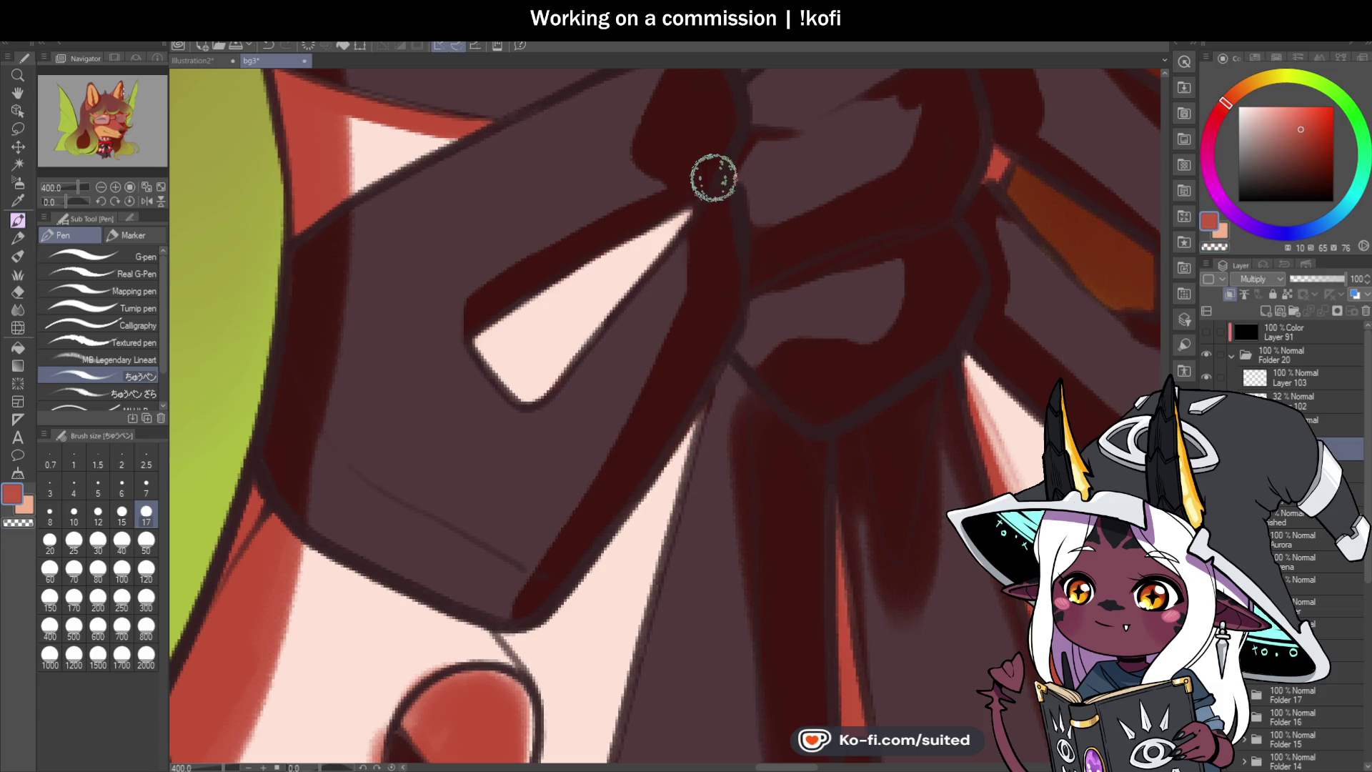
left_click_drag(707, 190, 694, 205)
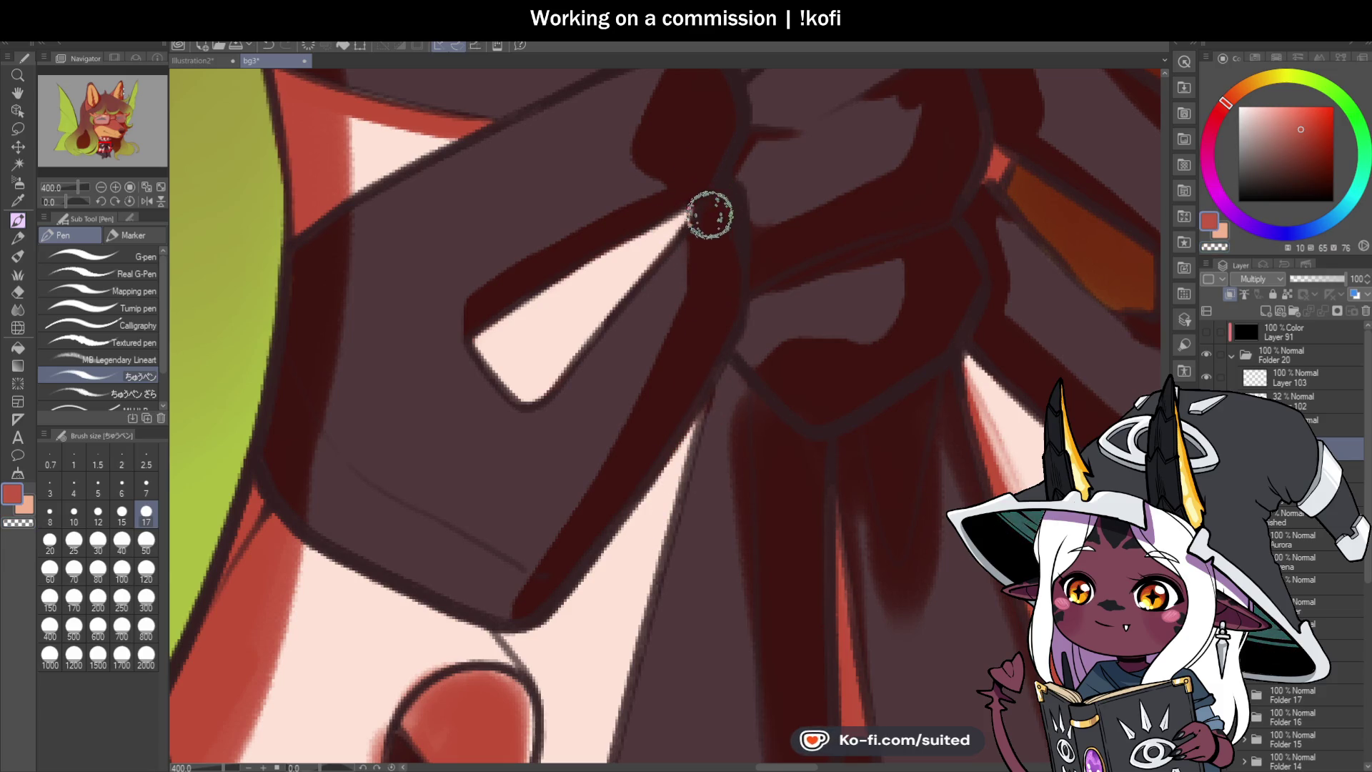
Step: Save the illustration
scroll(639, 272, "down", 3)
scroll(574, 266, "up", 1)
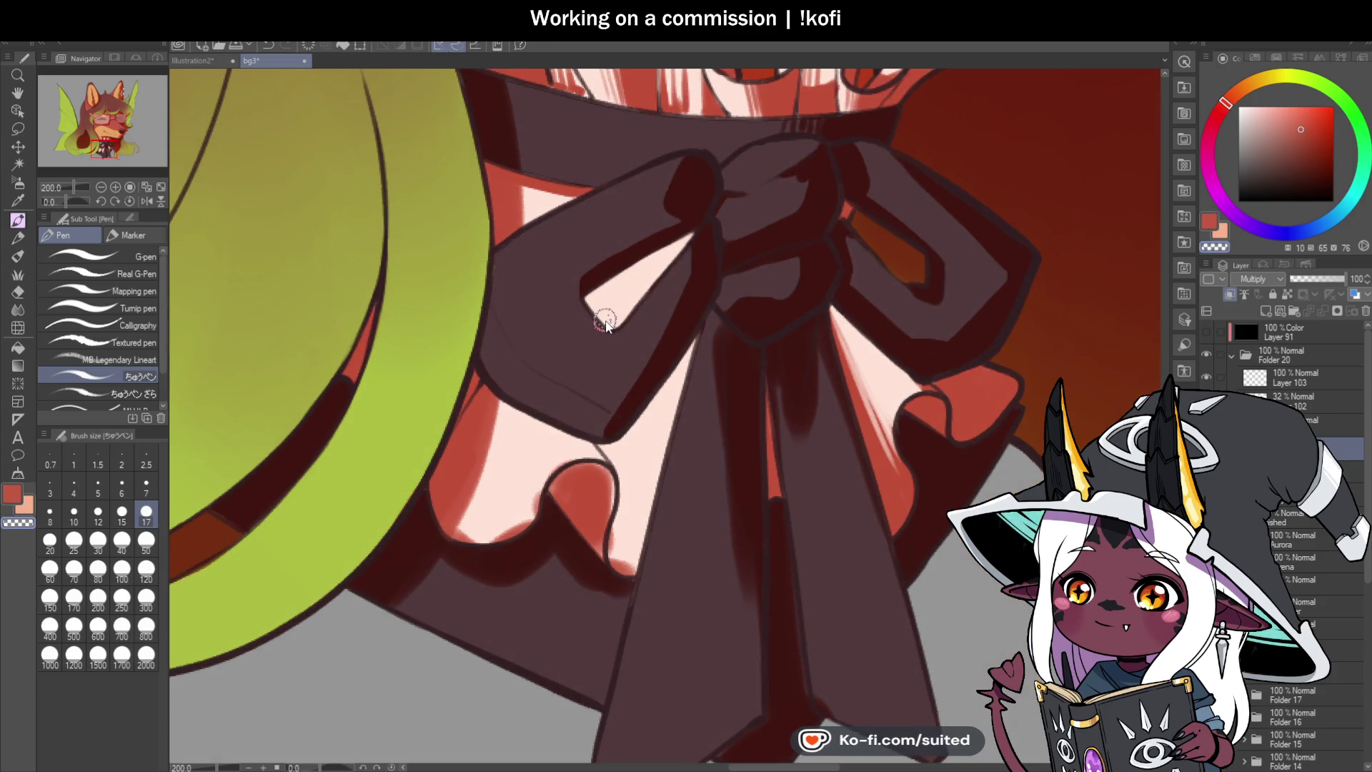
key("ctrl+s")
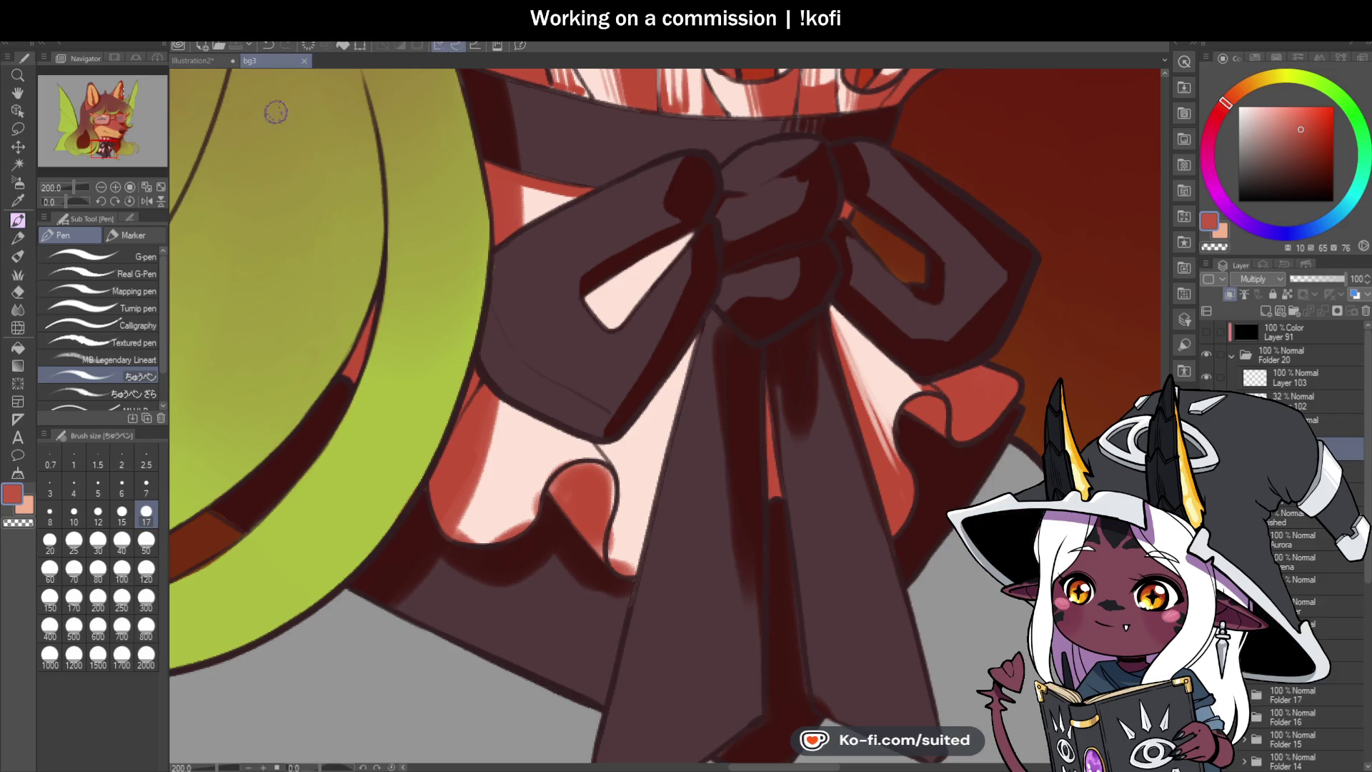
Step: Shade around the ruffle bump in red, save, and erase the red overflow with transparent colour
scroll(625, 600, "up", 2)
mouse_move(501, 371)
left_mouse_down()
mouse_move(536, 337)
mouse_move(582, 371)
mouse_move(572, 407)
mouse_move(491, 354)
mouse_move(336, 462)
mouse_move(345, 455)
left_mouse_up()
key("c")
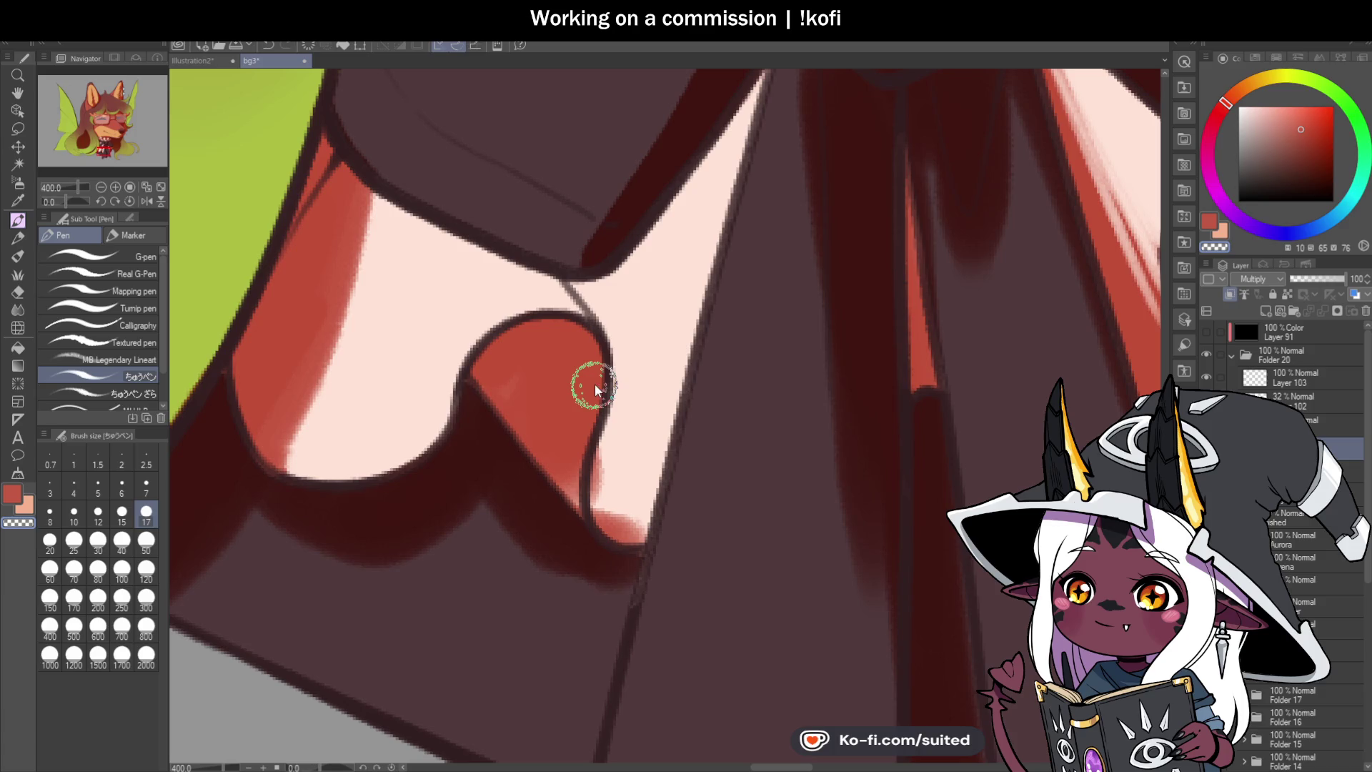
key("ctrl+s")
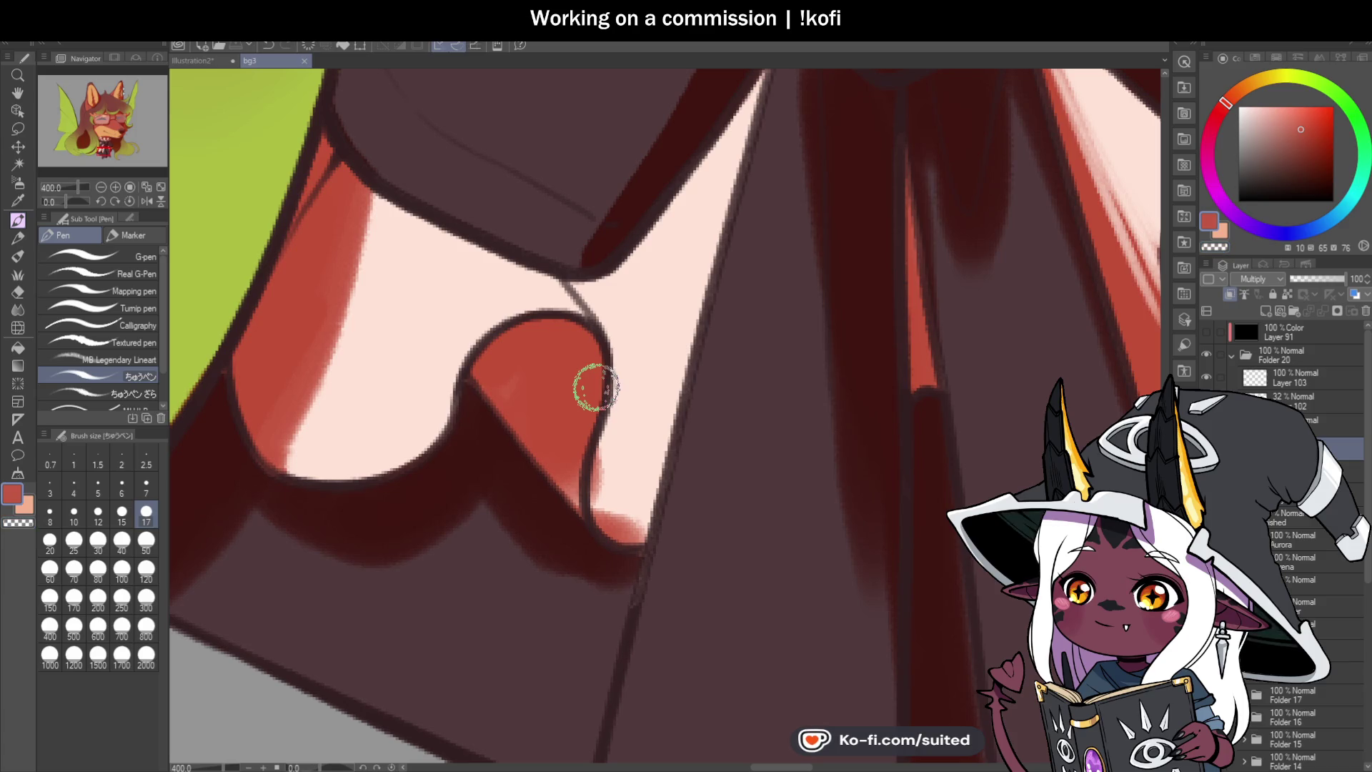
scroll(608, 303, "down", 3)
key("c")
mouse_move(612, 300)
left_mouse_down()
mouse_move(609, 371)
mouse_move(589, 325)
mouse_move(594, 376)
left_mouse_up()
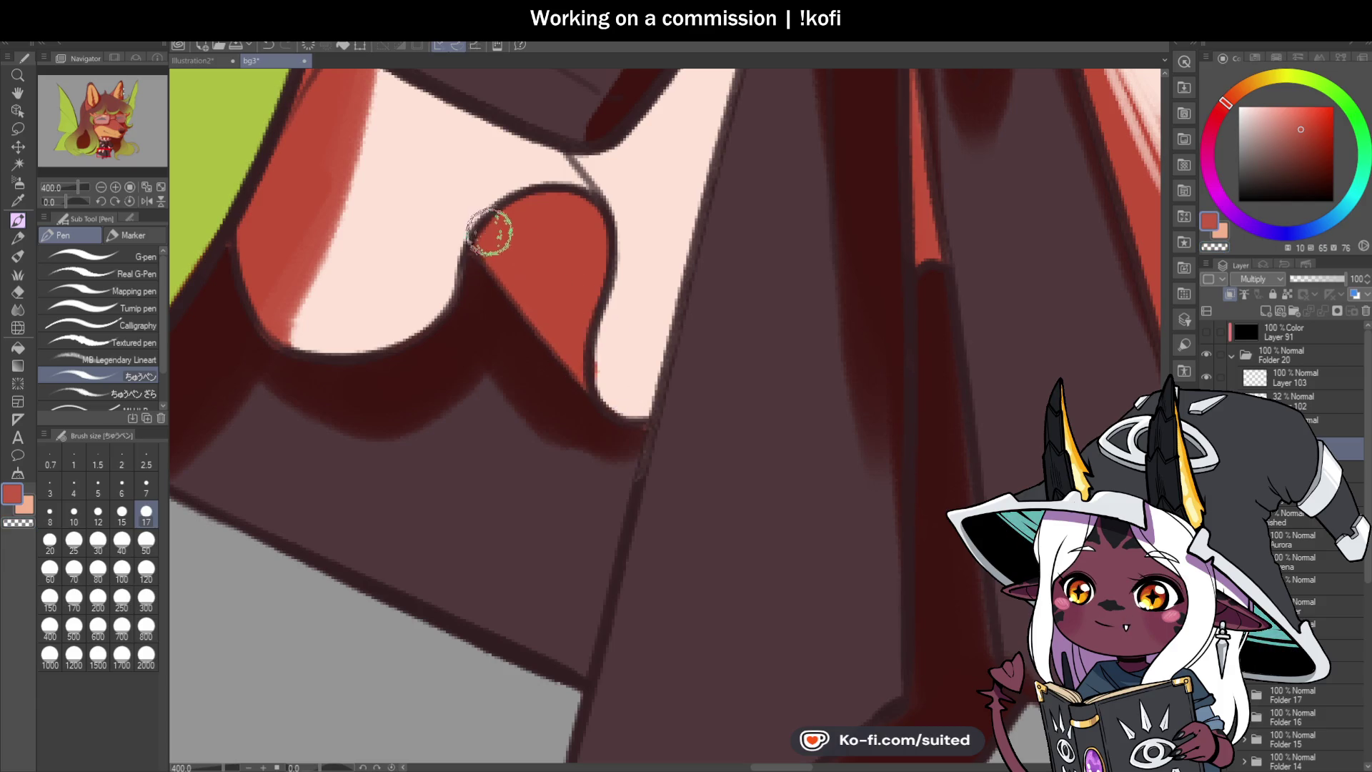
Step: Add small red strokes in the bow's light triangle, below the bow, and on the pink ruffle
scroll(514, 260, "down", 6)
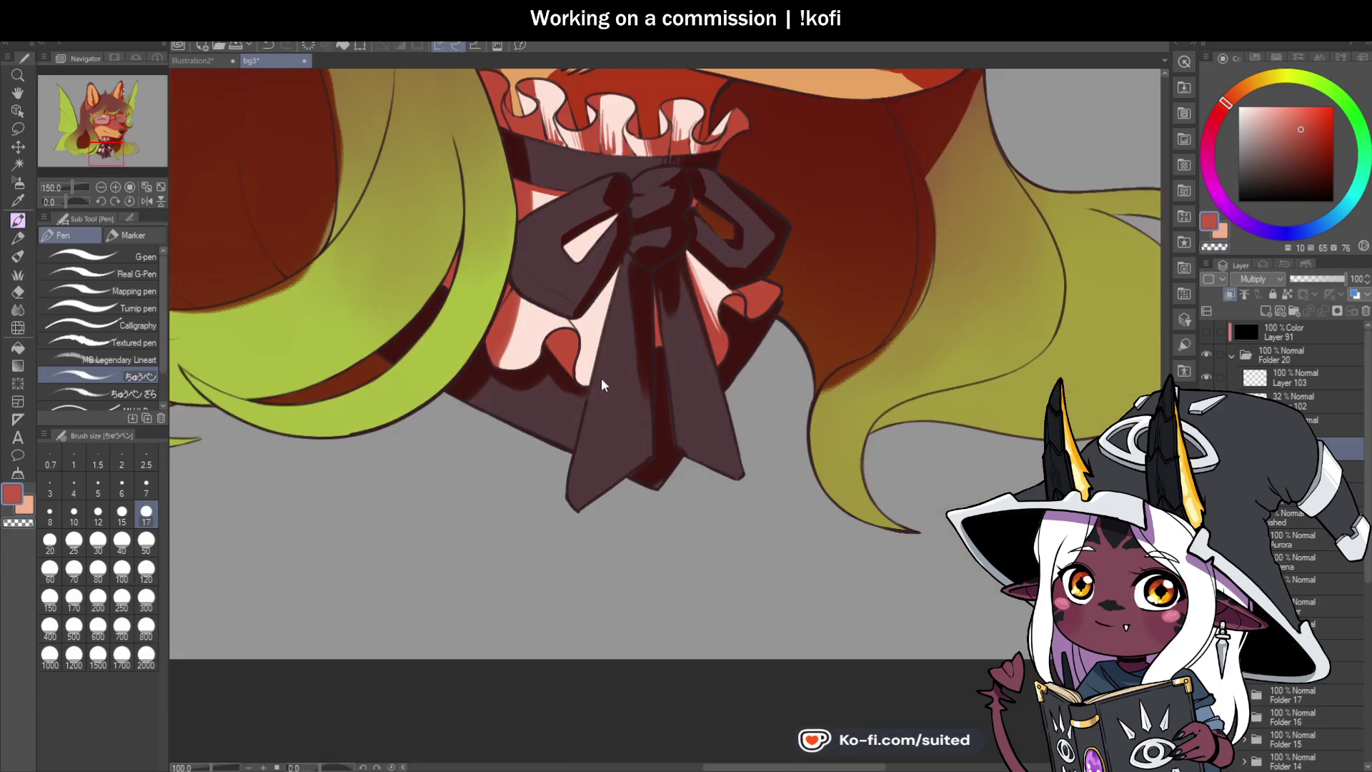
scroll(740, 351, "up", 2)
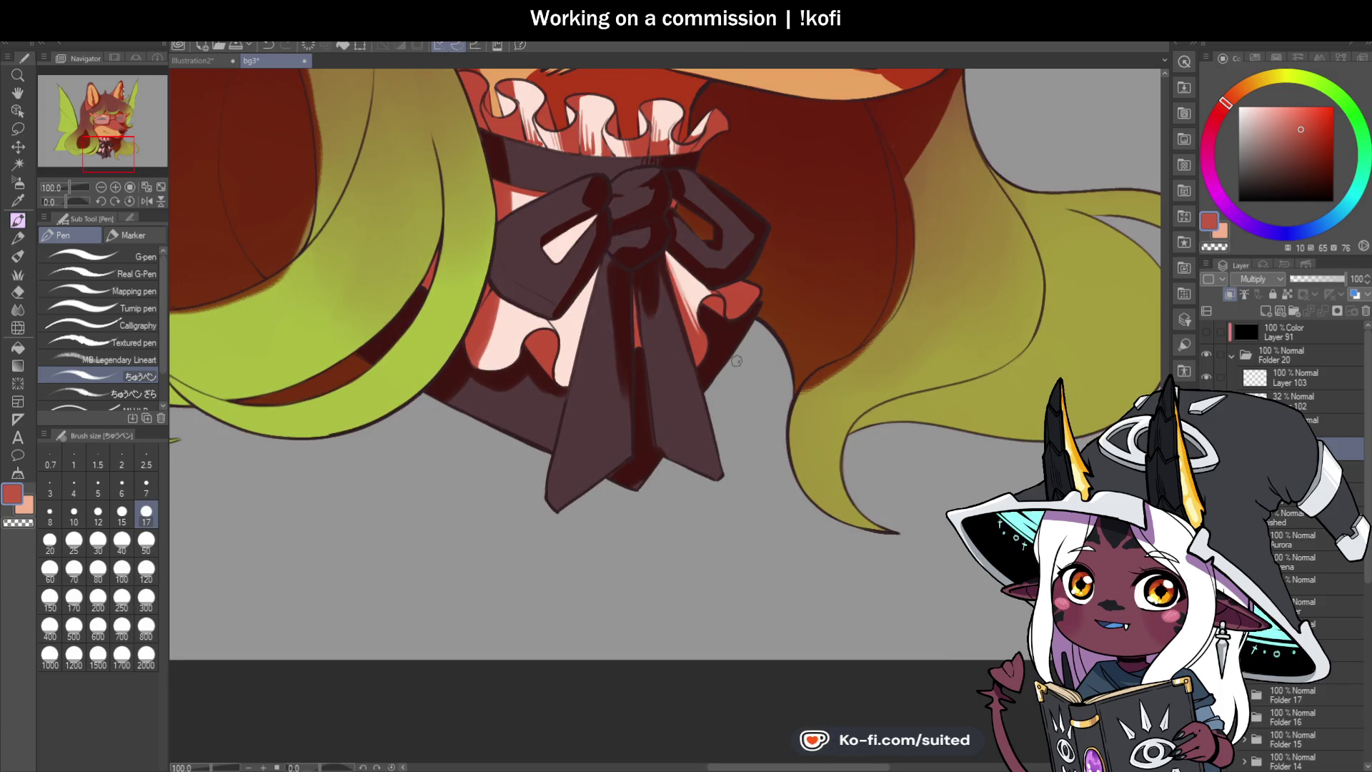
scroll(561, 363, "up", 2)
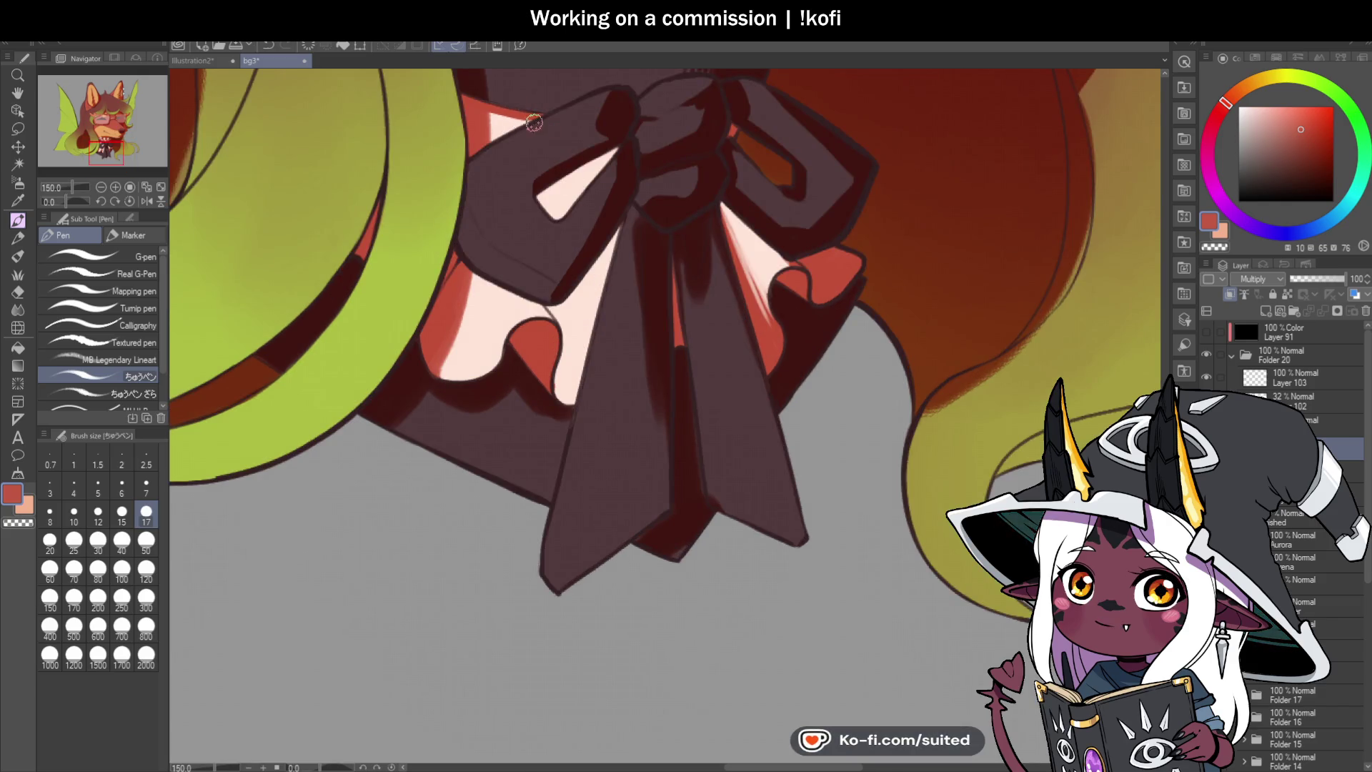
scroll(615, 202, "up", 1)
mouse_move(534, 214)
left_mouse_down()
mouse_move(612, 134)
mouse_move(521, 196)
mouse_move(579, 152)
mouse_move(532, 209)
left_mouse_up()
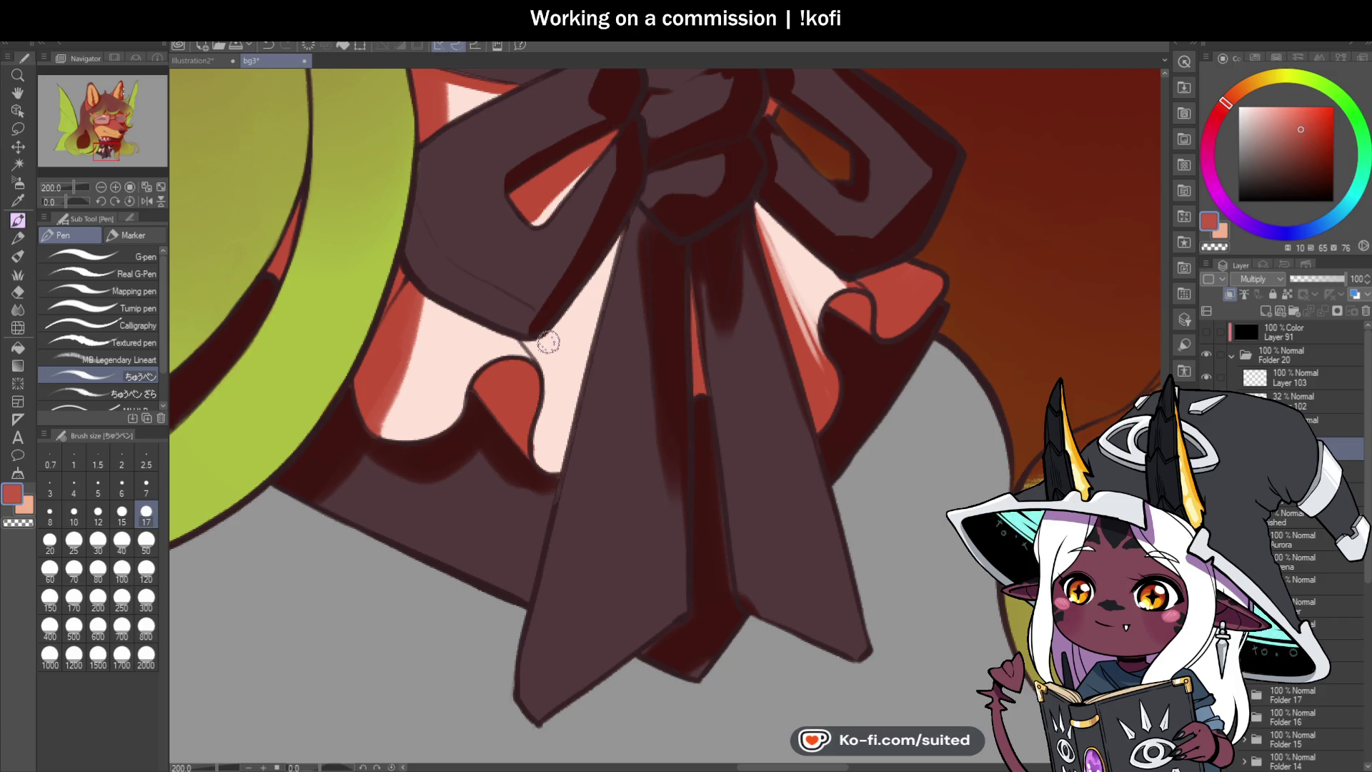
mouse_move(534, 349)
left_mouse_down()
mouse_move(552, 361)
mouse_move(590, 345)
left_mouse_up()
mouse_move(621, 232)
left_mouse_down()
mouse_move(544, 353)
mouse_move(606, 265)
left_mouse_up()
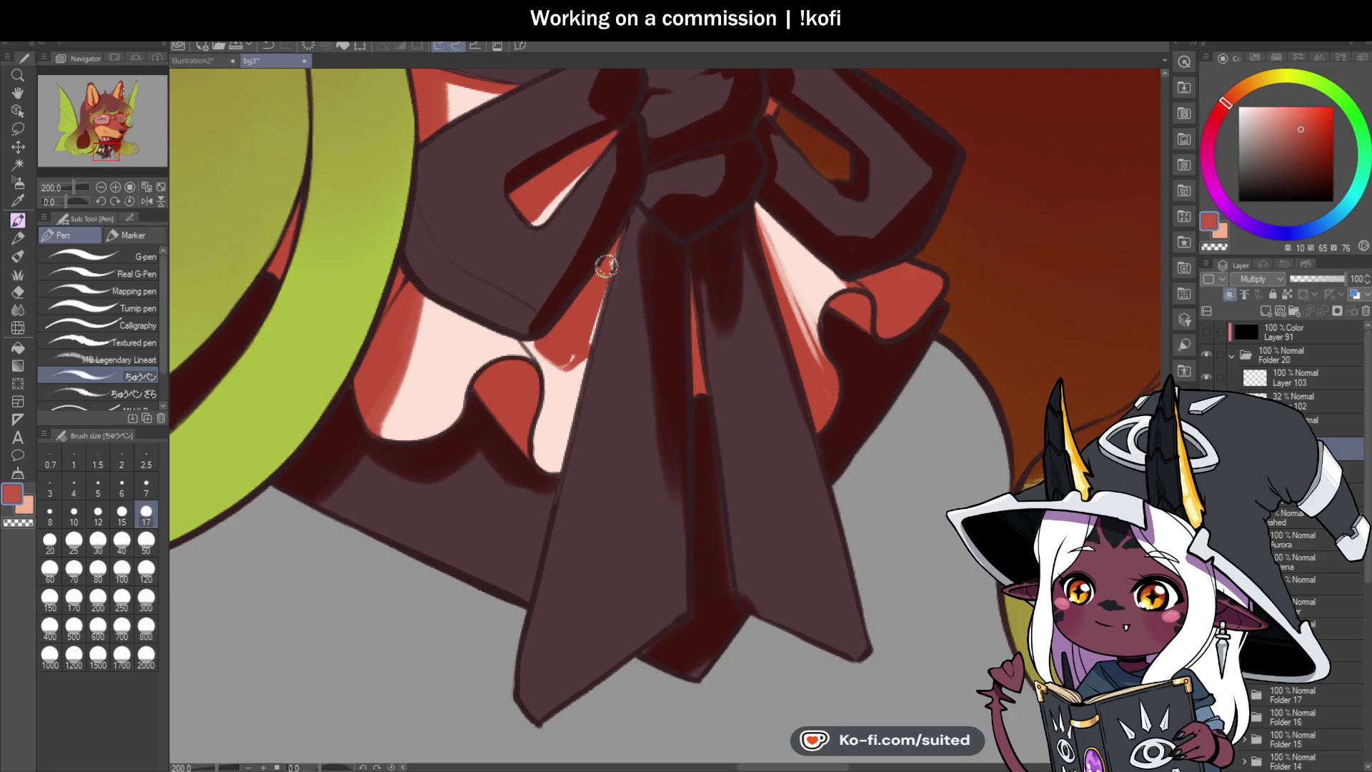
Step: Paint a red shadow down the pink ruffle and along its left edge
scroll(548, 409, "down", 1)
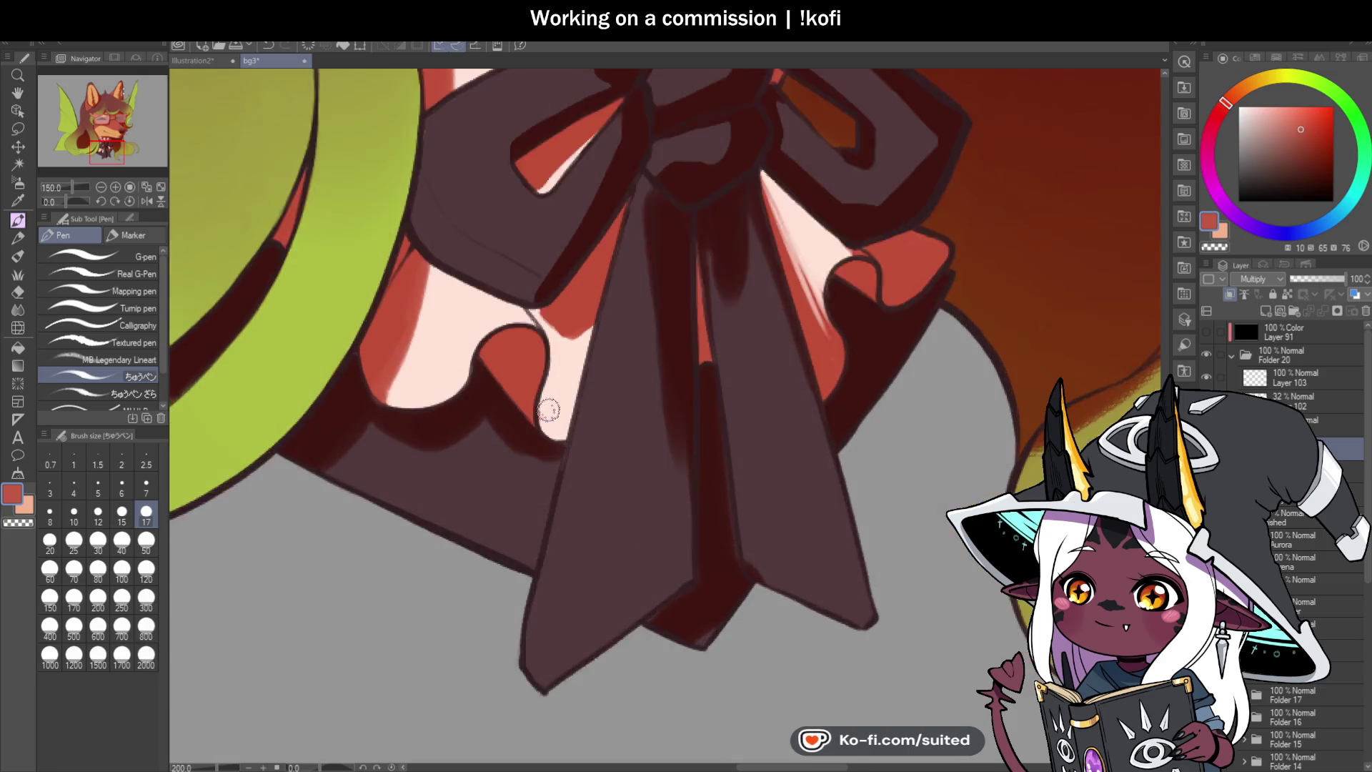
scroll(549, 410, "up", 4)
mouse_move(306, 114)
left_mouse_down()
mouse_move(303, 383)
mouse_move(214, 315)
mouse_move(298, 379)
left_mouse_up()
scroll(298, 379, "down", 3)
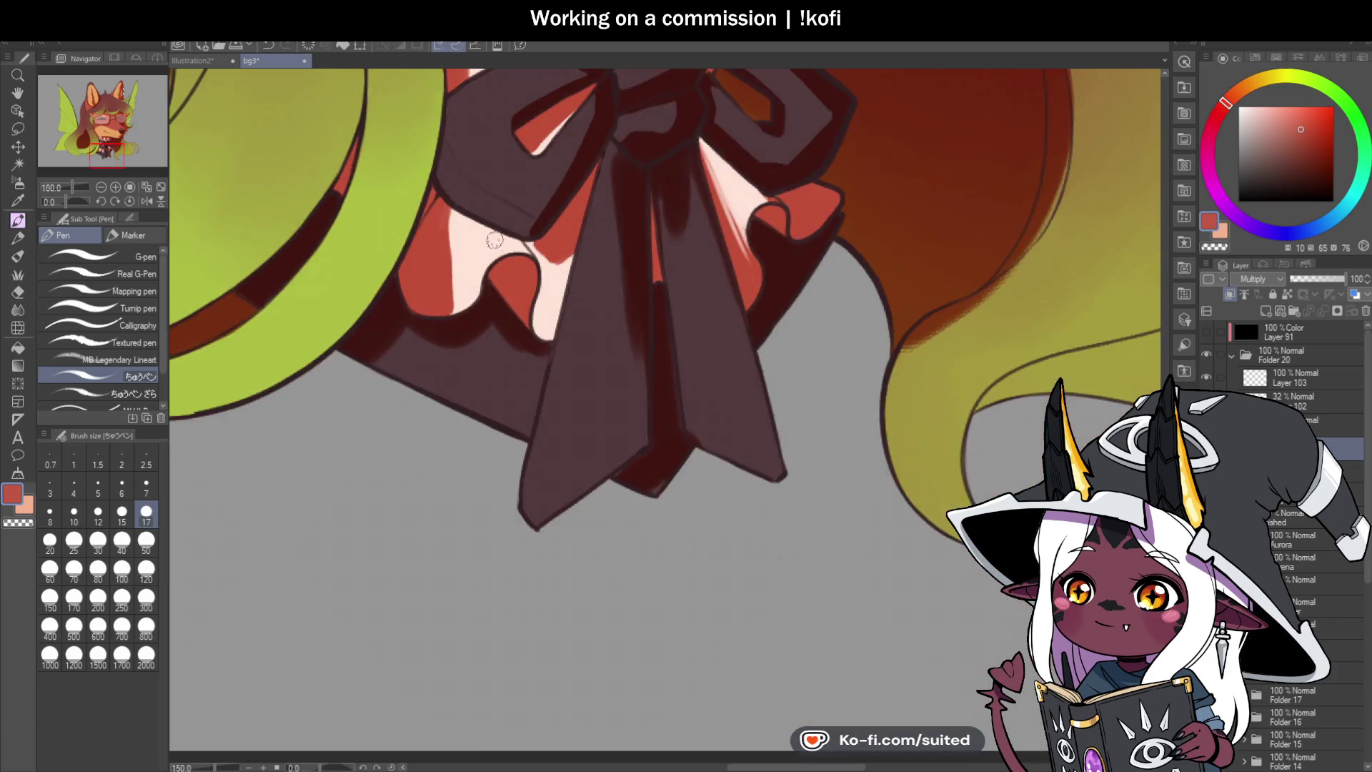
scroll(494, 240, "up", 1)
mouse_move(432, 182)
left_mouse_down()
mouse_move(439, 329)
mouse_move(403, 331)
mouse_move(423, 220)
mouse_move(414, 297)
mouse_move(405, 201)
mouse_move(407, 315)
mouse_move(383, 309)
mouse_move(398, 319)
mouse_move(436, 298)
left_mouse_up()
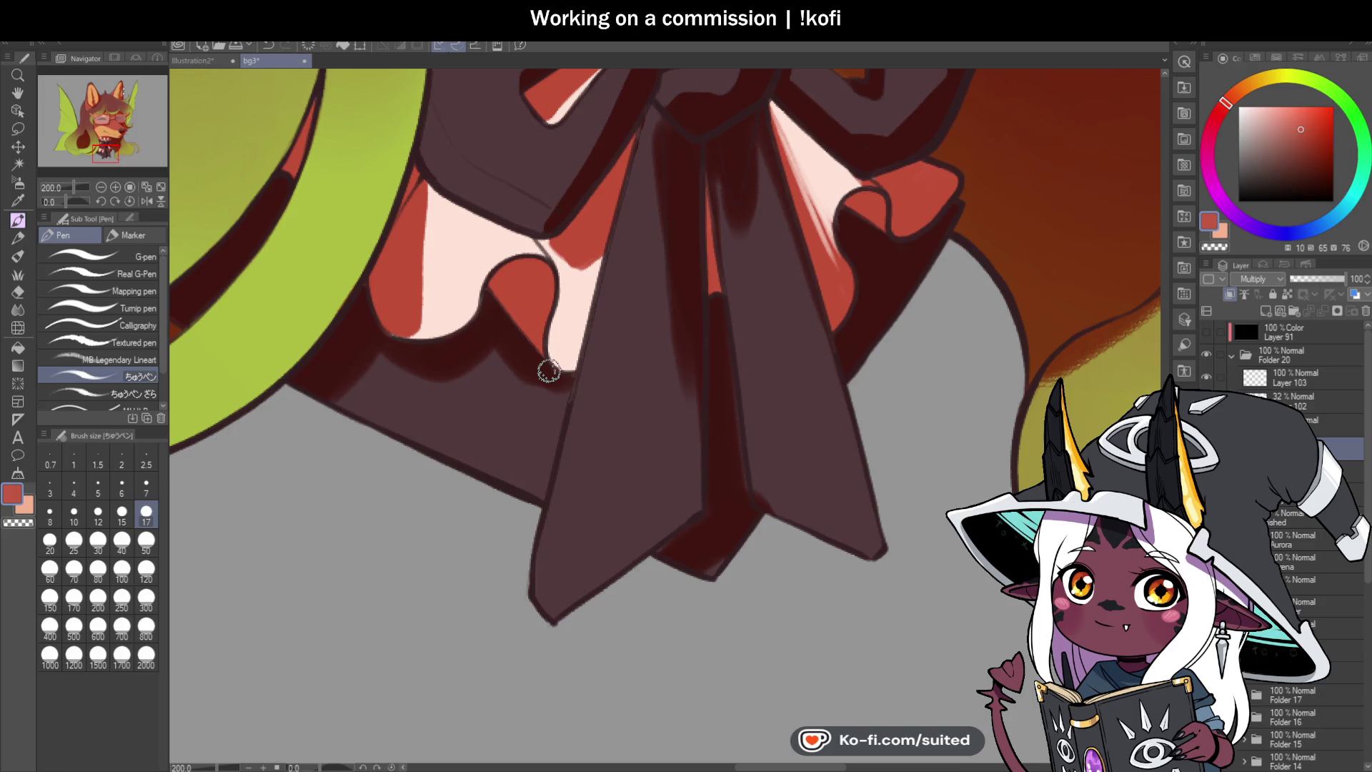
Step: Erase the dark line down the bow's streamer with transparent colour
scroll(603, 361, "down", 1)
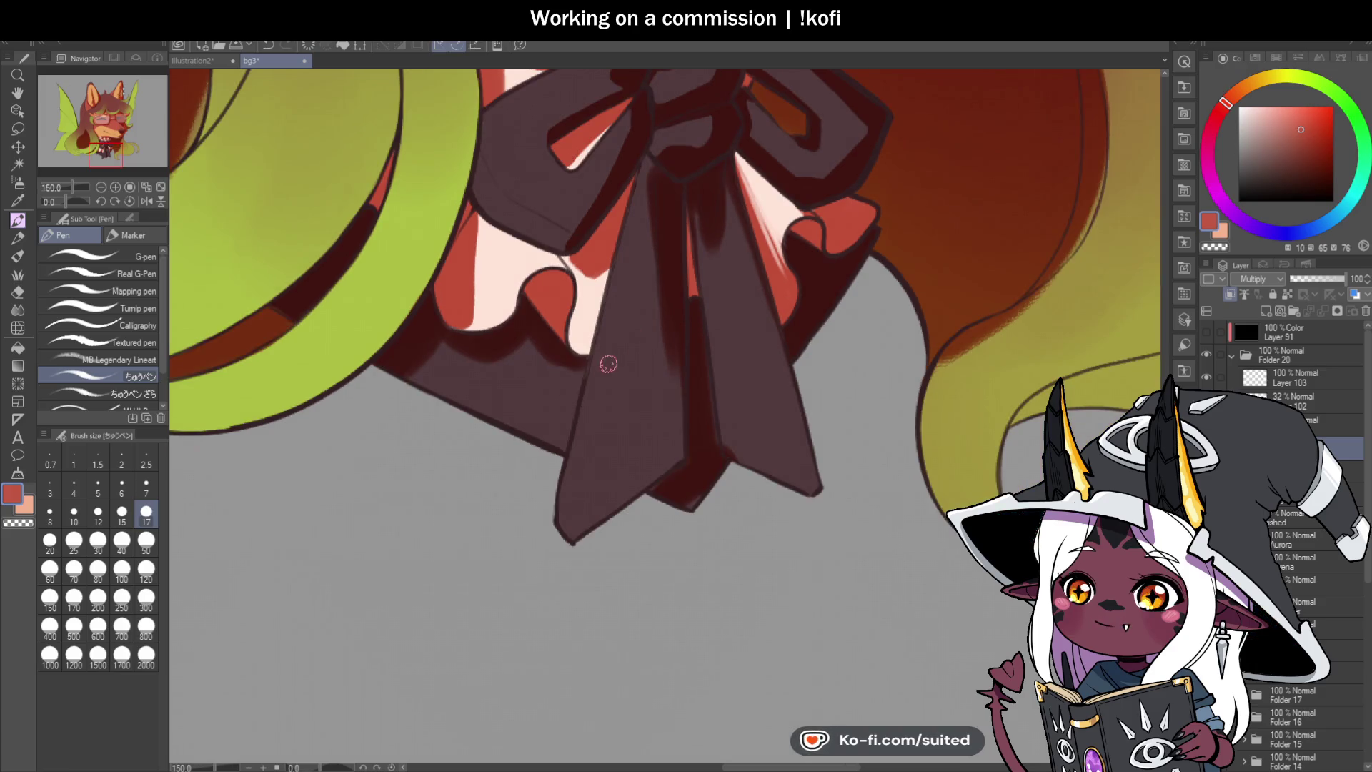
scroll(538, 504, "down", 1)
scroll(664, 337, "up", 2)
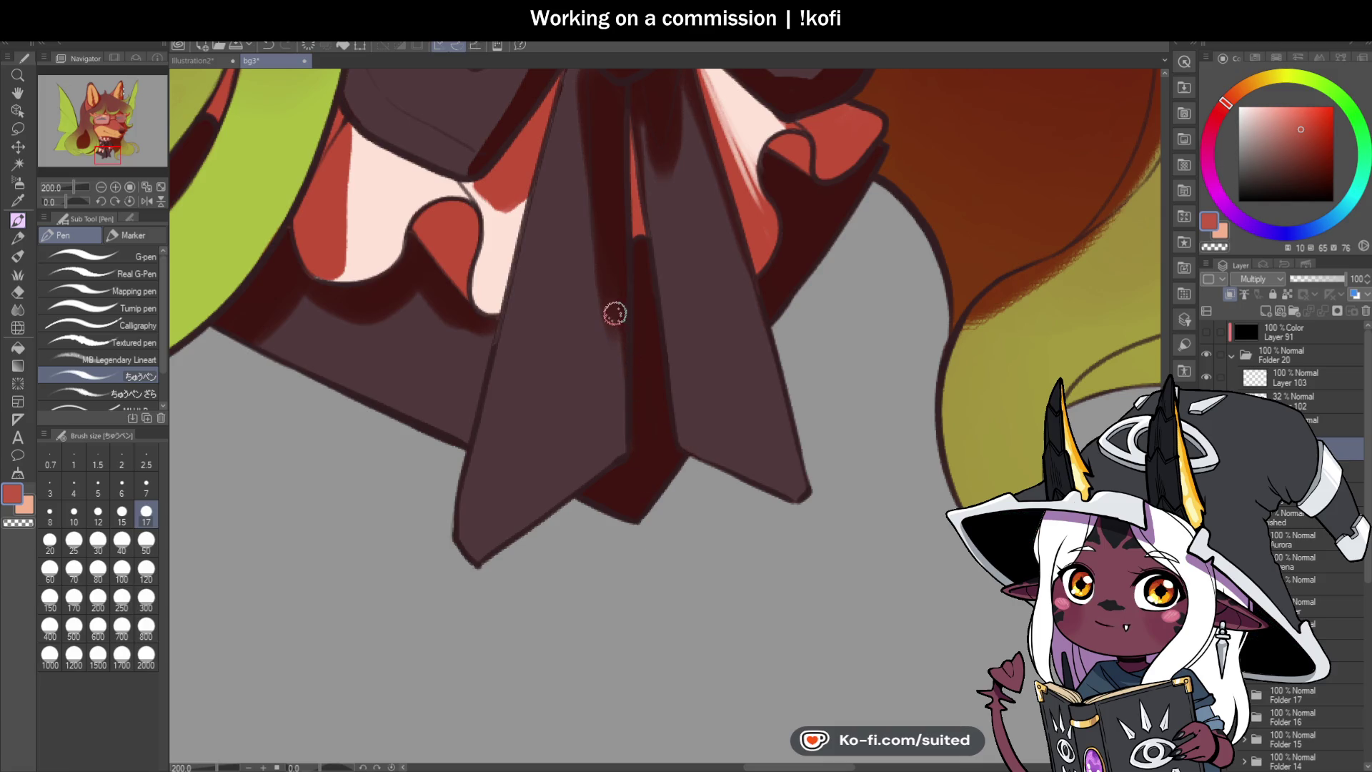
scroll(534, 383, "down", 3)
scroll(566, 202, "up", 2)
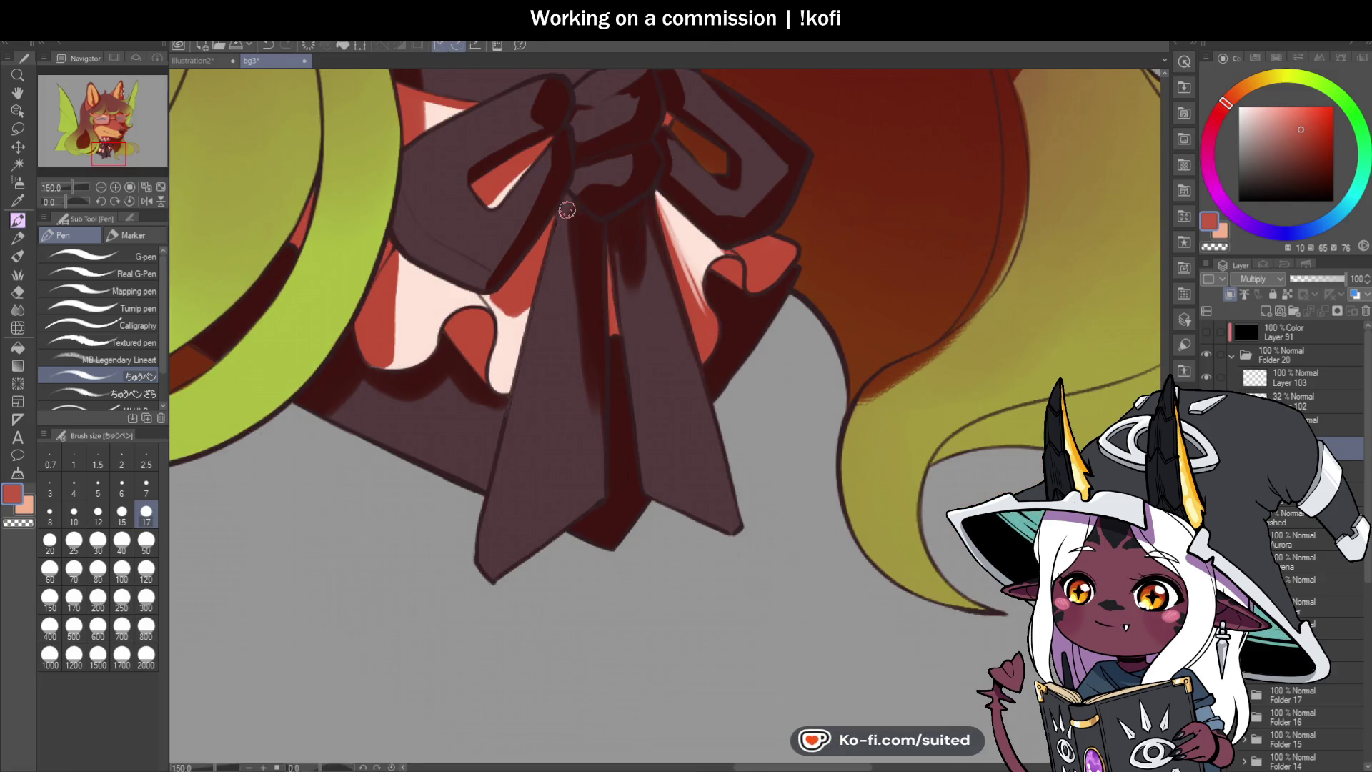
key("c")
left_click_drag(568, 206, 582, 397)
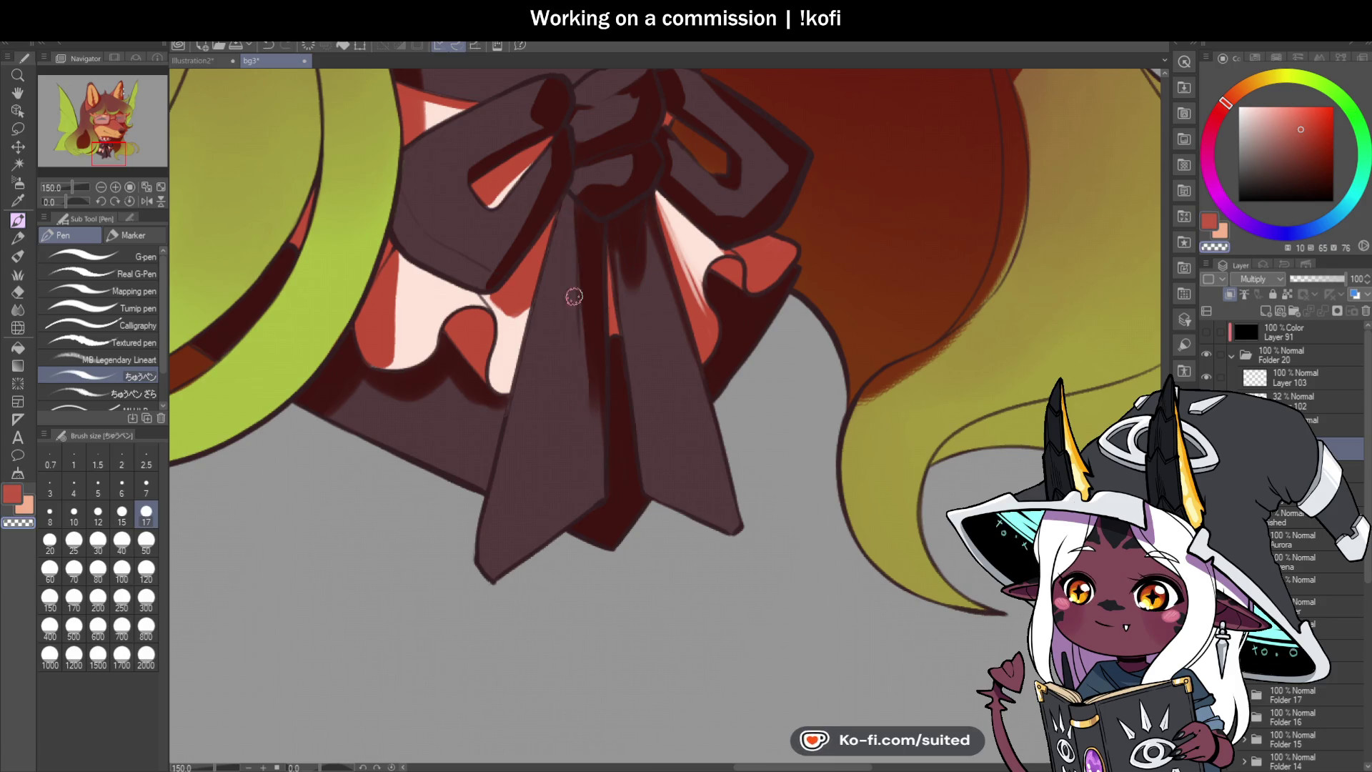
Step: Paint dark red vertical shading down the streamer toward its tip
key("c")
left_click_drag(579, 255, 583, 411)
left_click_drag(582, 233, 602, 516)
mouse_move(612, 236)
left_mouse_down()
mouse_move(619, 308)
mouse_move(650, 211)
left_mouse_up()
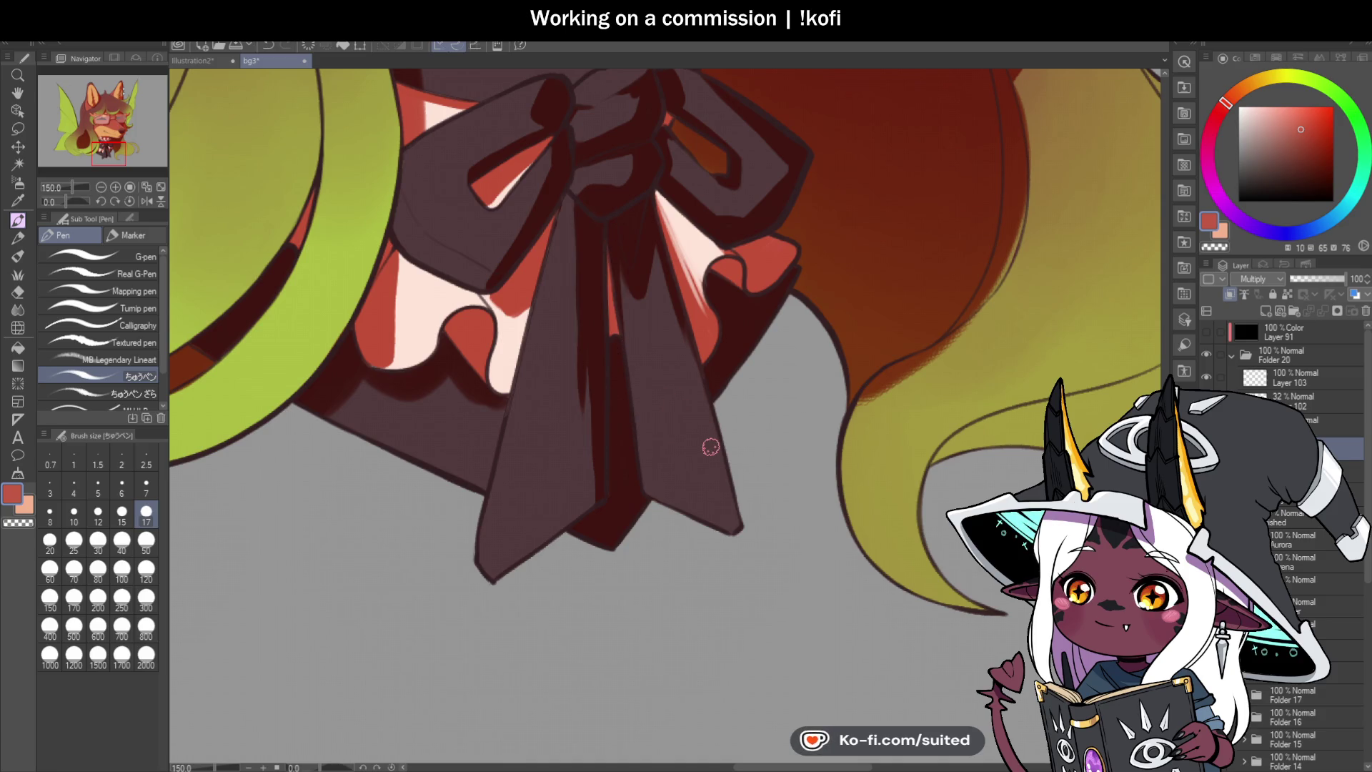
scroll(714, 442, "down", 4)
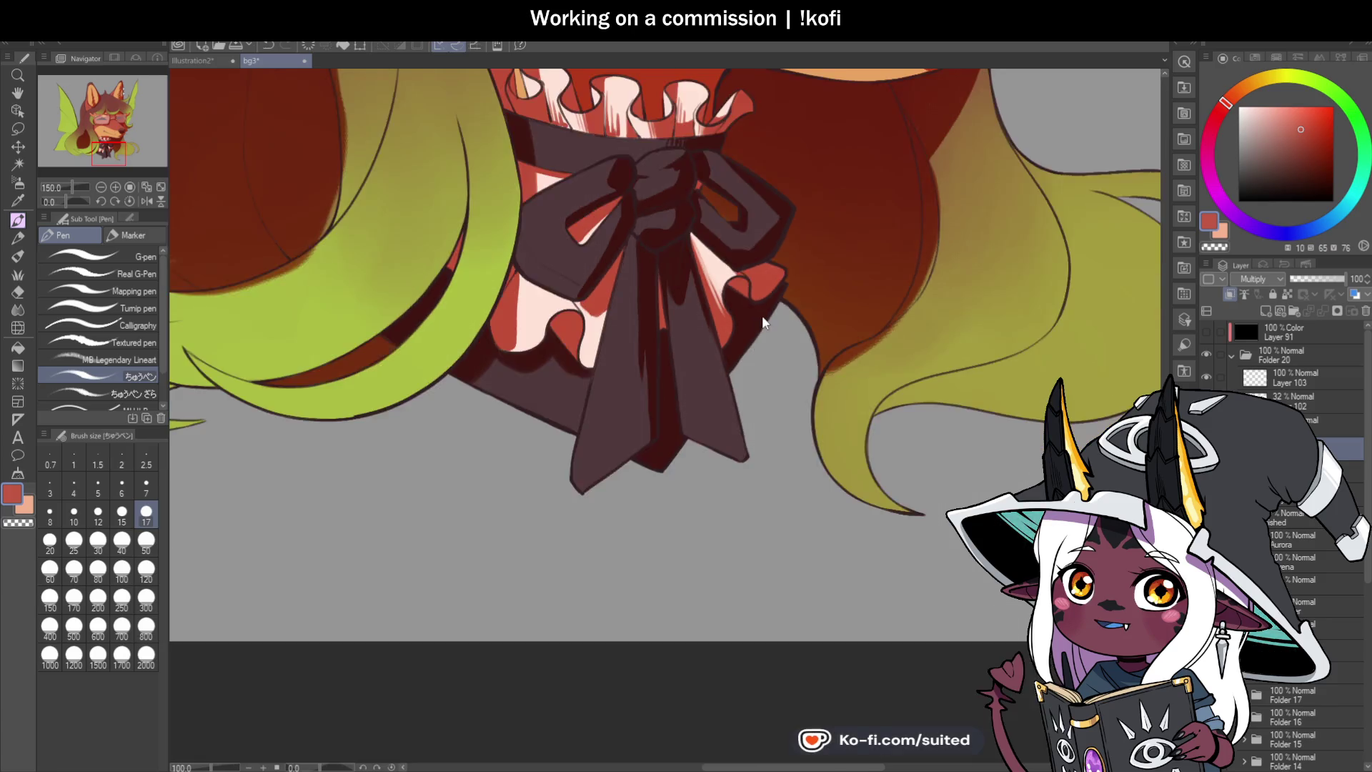
scroll(615, 408, "up", 5)
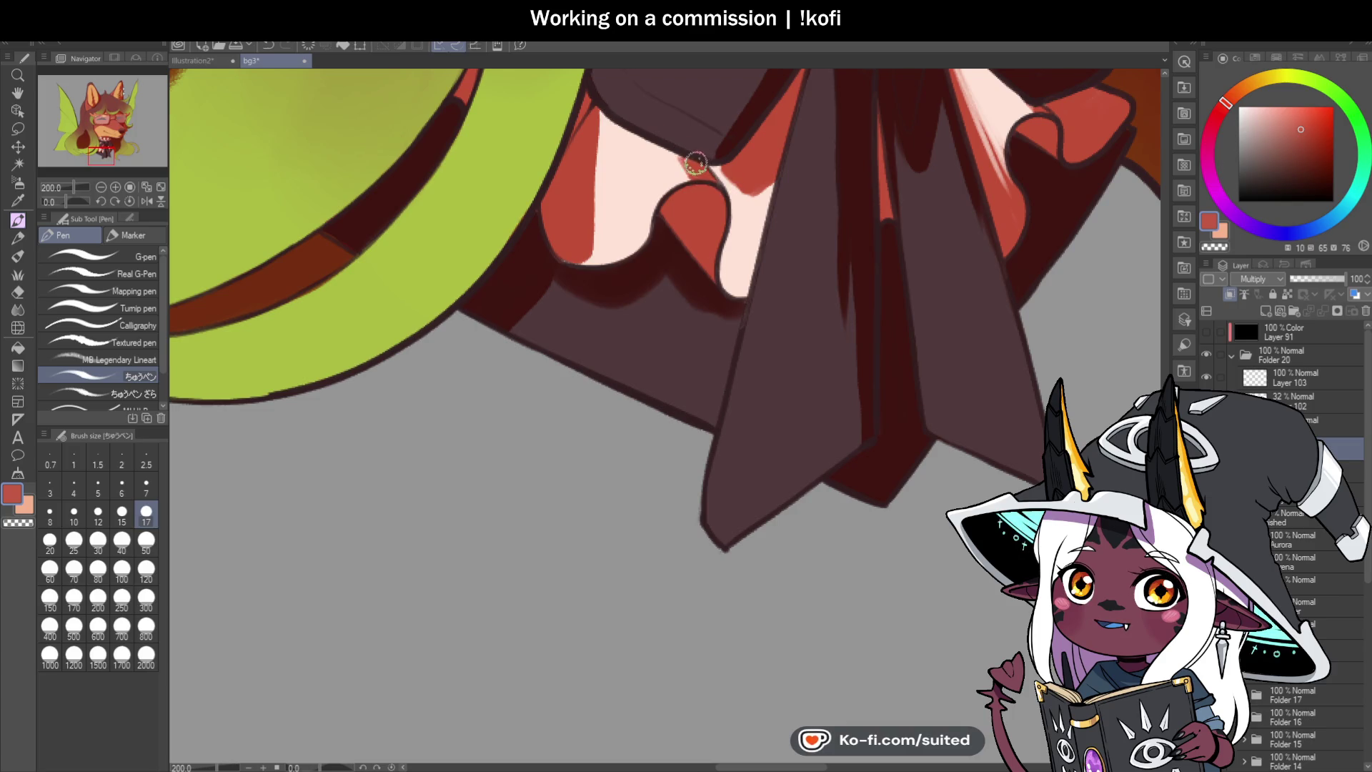
scroll(450, 500, "down", 3)
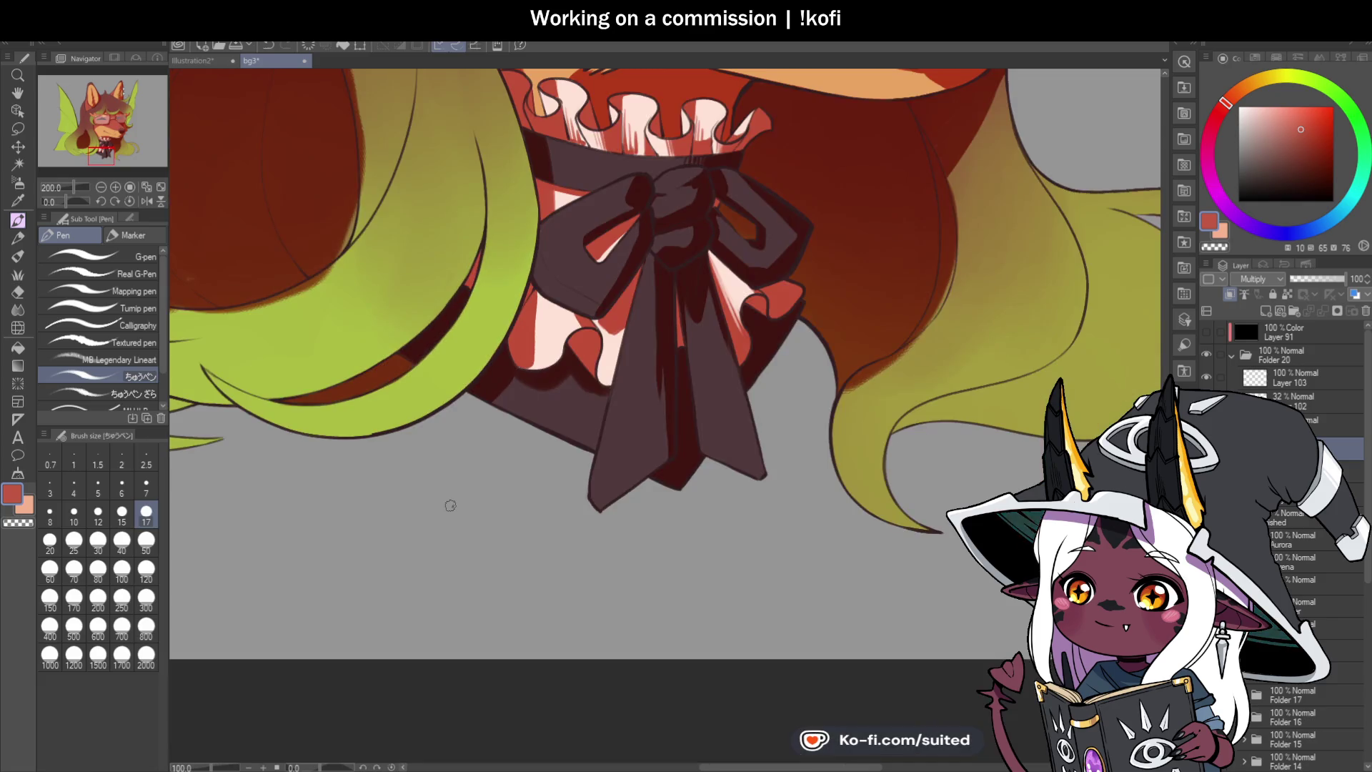
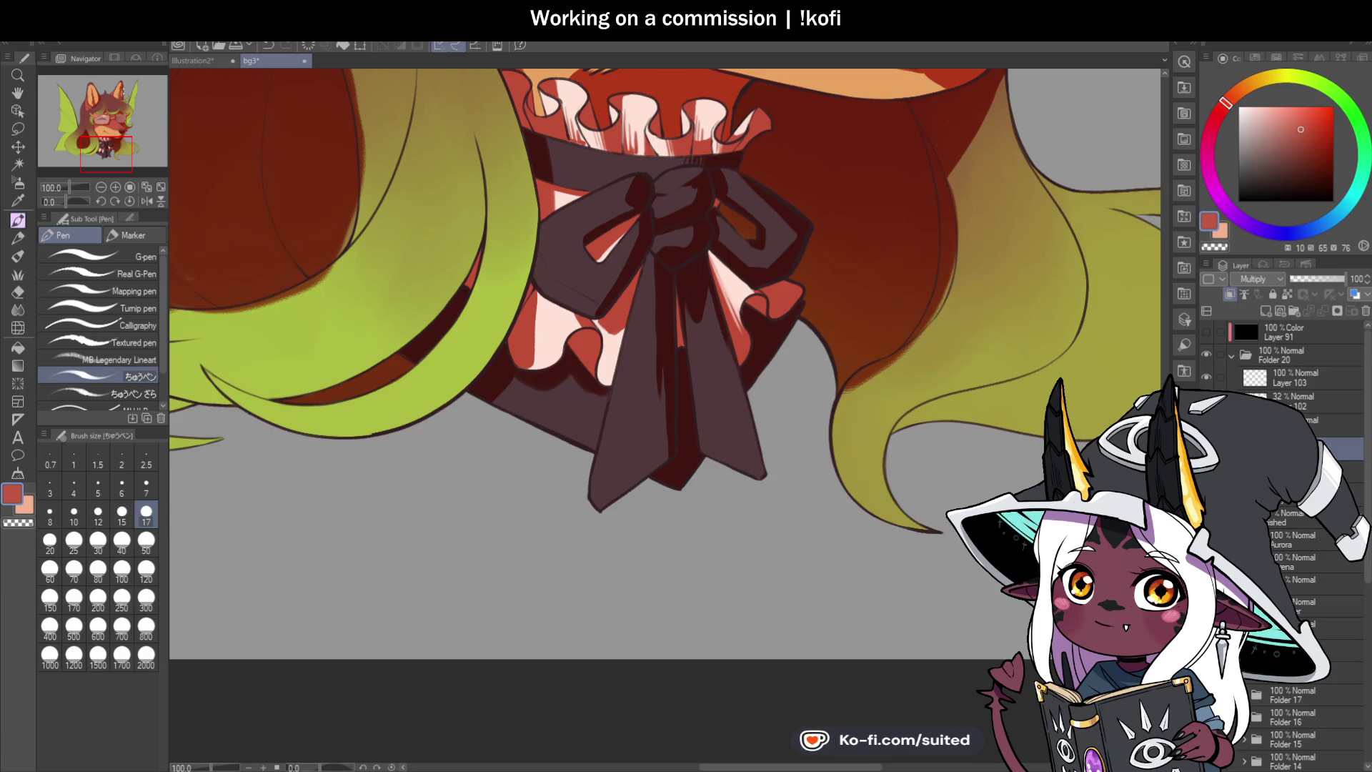
Step: Paint over the red edge on the lower hair strand's outline
scroll(520, 289, "down", 2)
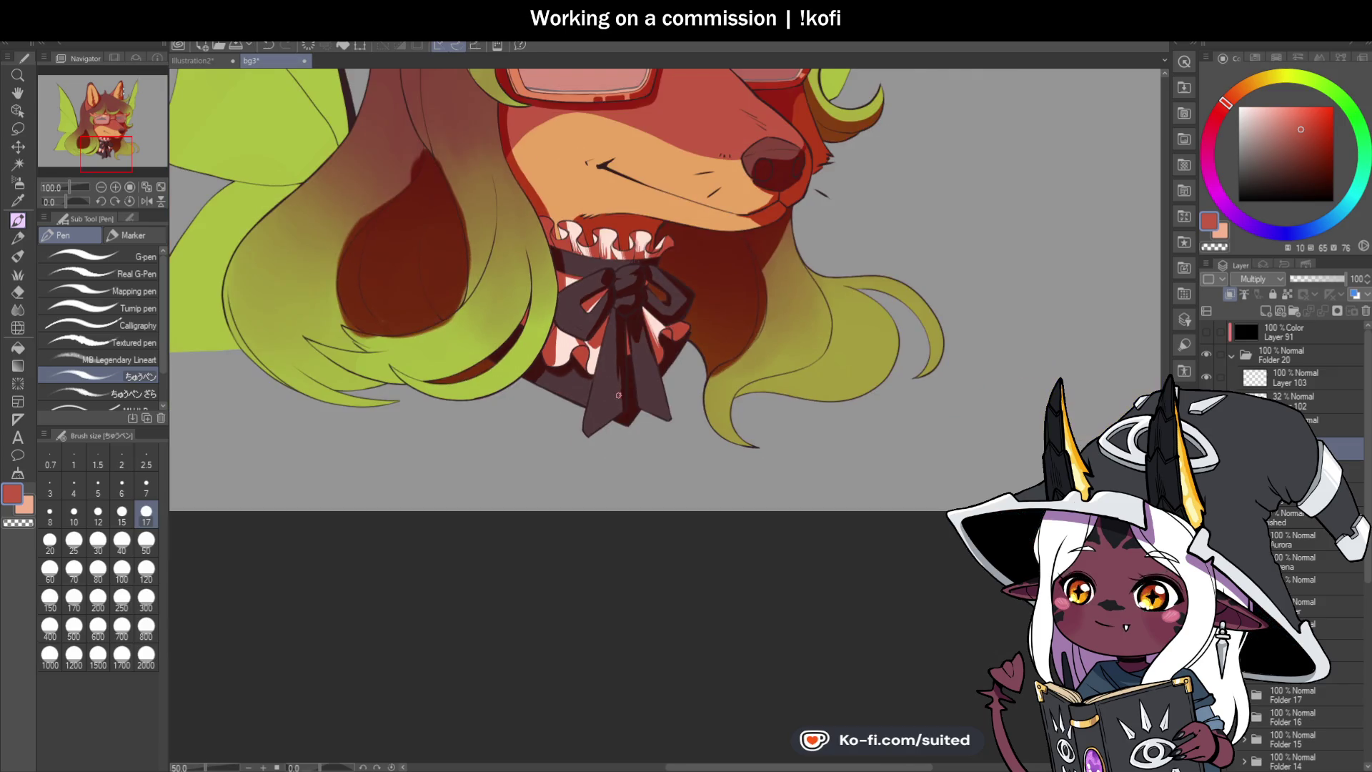
scroll(622, 390, "down", 2)
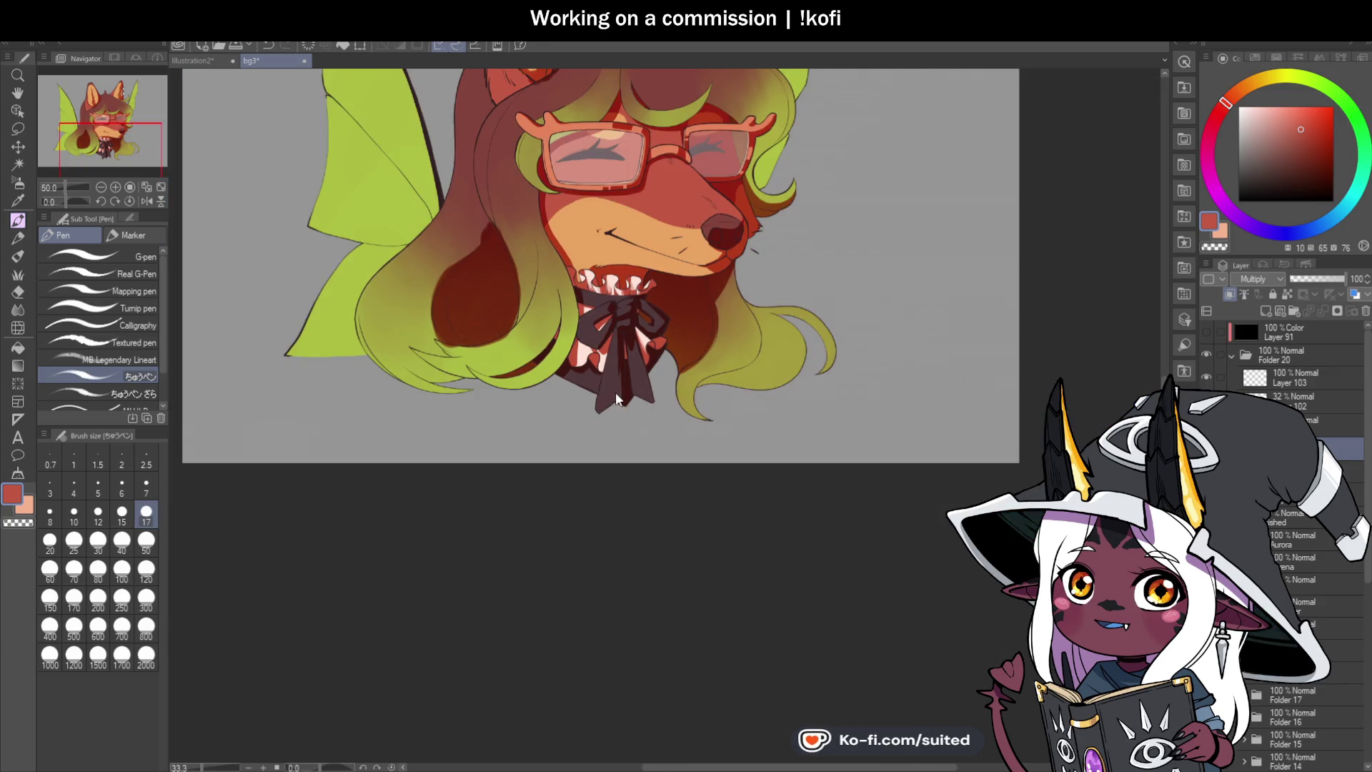
scroll(587, 378, "up", 4)
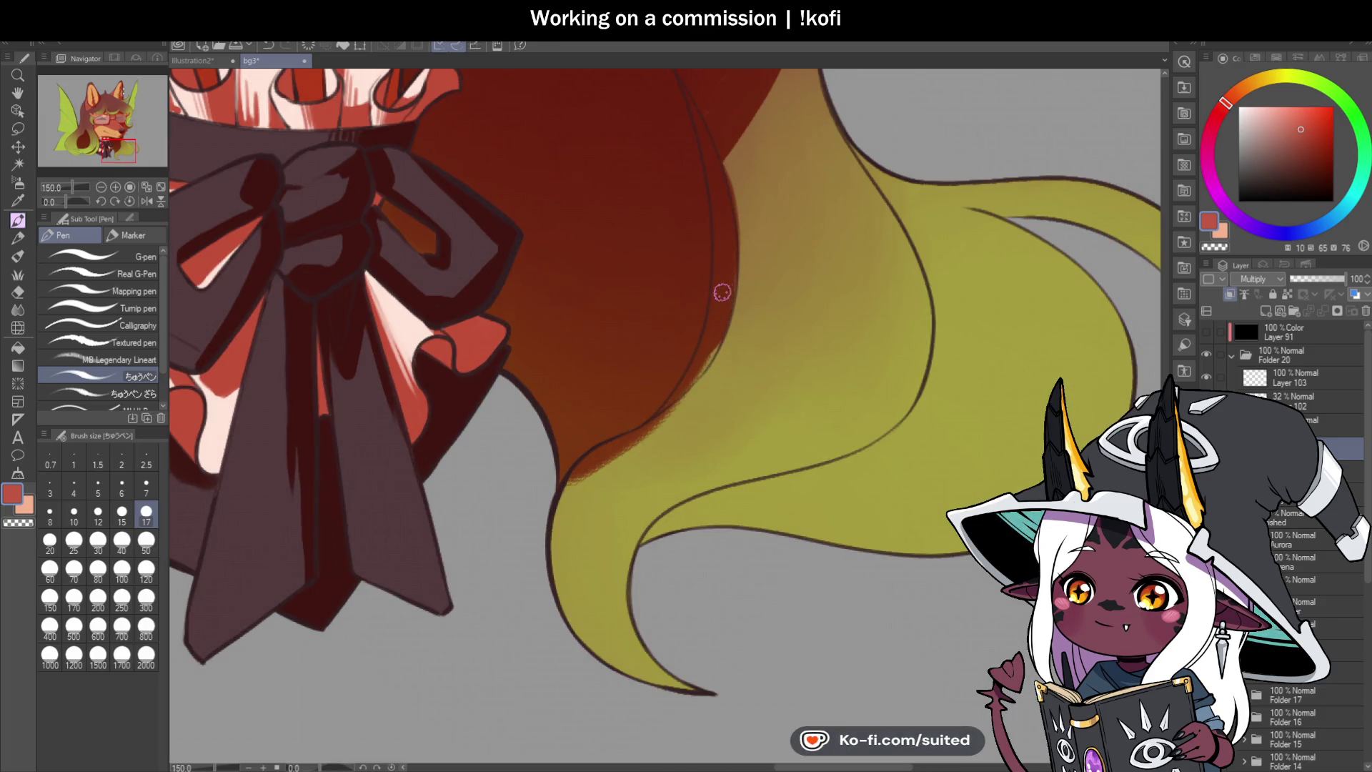
mouse_move(679, 402)
left_mouse_down()
mouse_move(582, 474)
mouse_move(593, 463)
left_mouse_up()
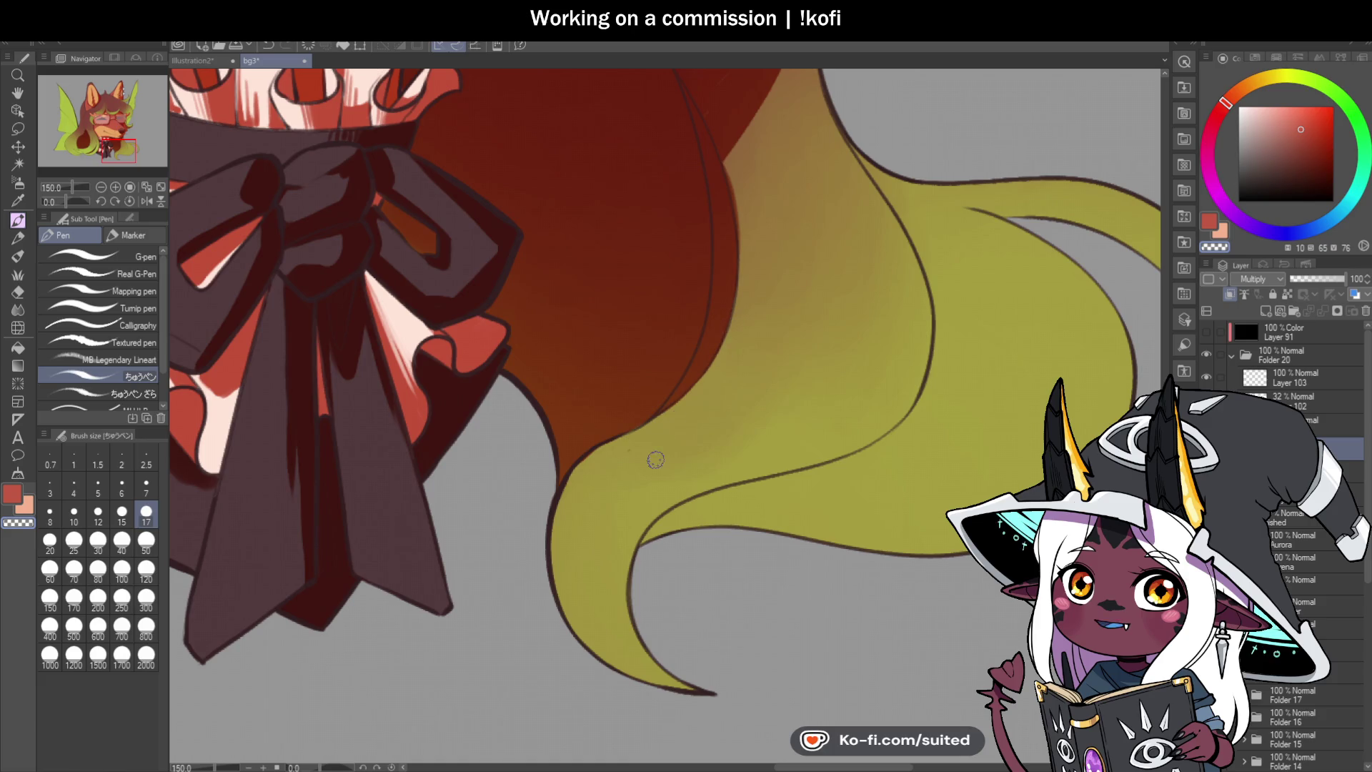
Step: Draw a dark line along the collar edge under the mouth
key("ctrl+minus")
scroll(724, 301, "up", 1)
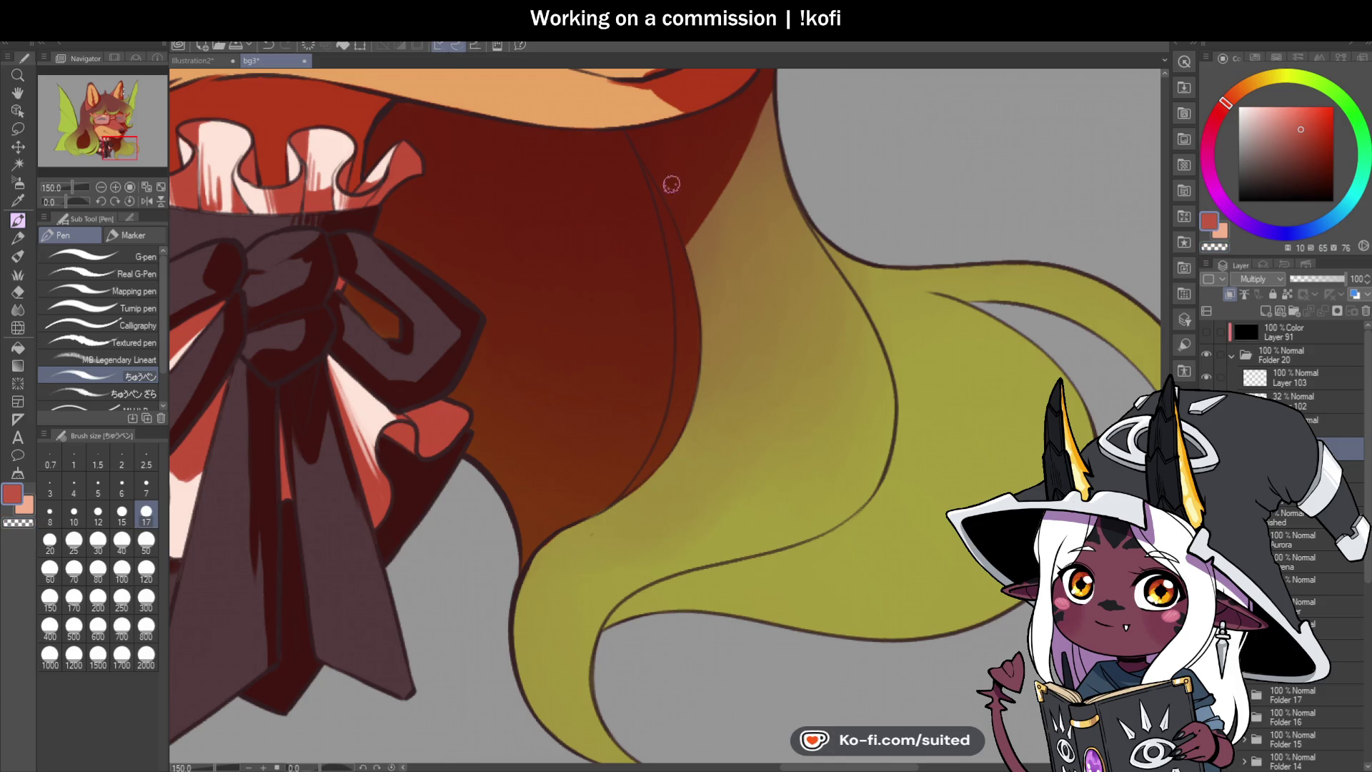
scroll(604, 264, "down", 3)
scroll(564, 216, "up", 4)
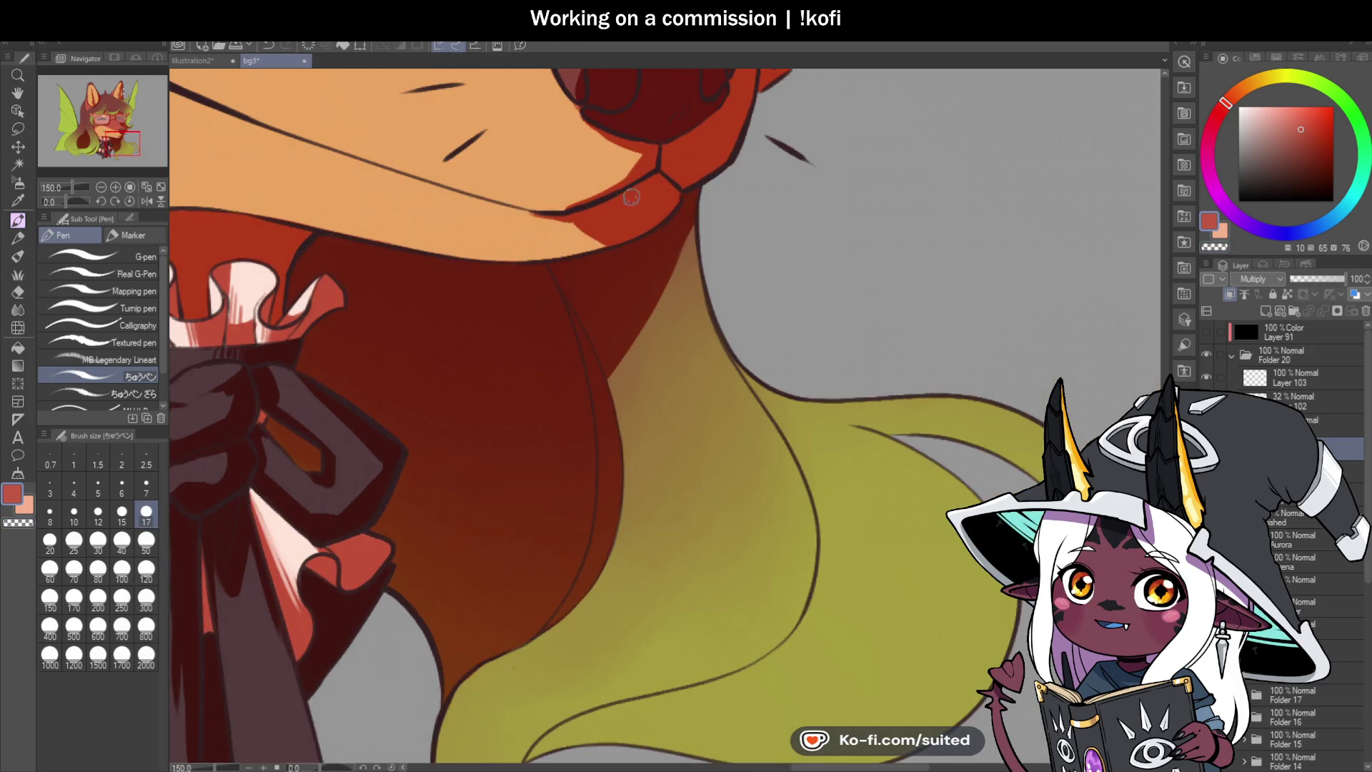
left_click_drag(672, 146, 576, 214)
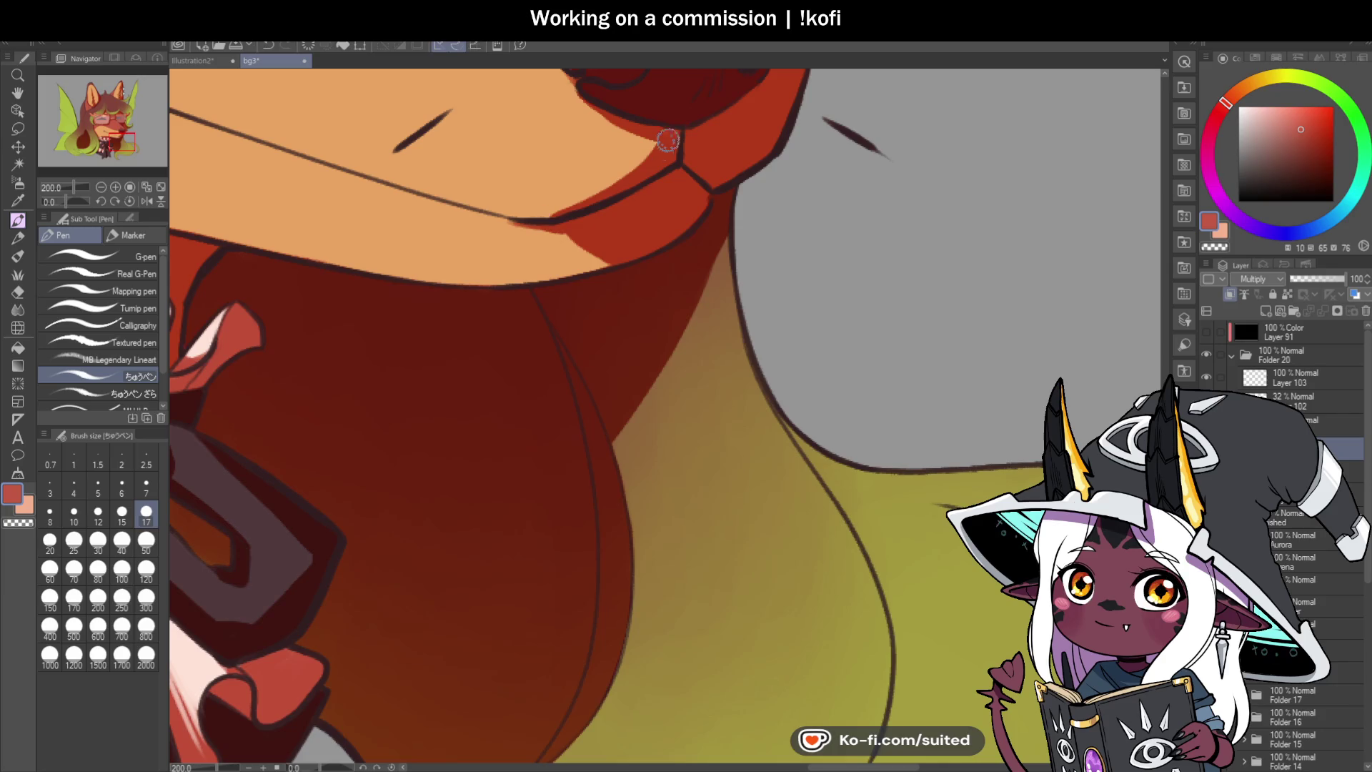
Step: Trim the pink highlight beneath the collar to make it narrower
scroll(691, 212, "down", 4)
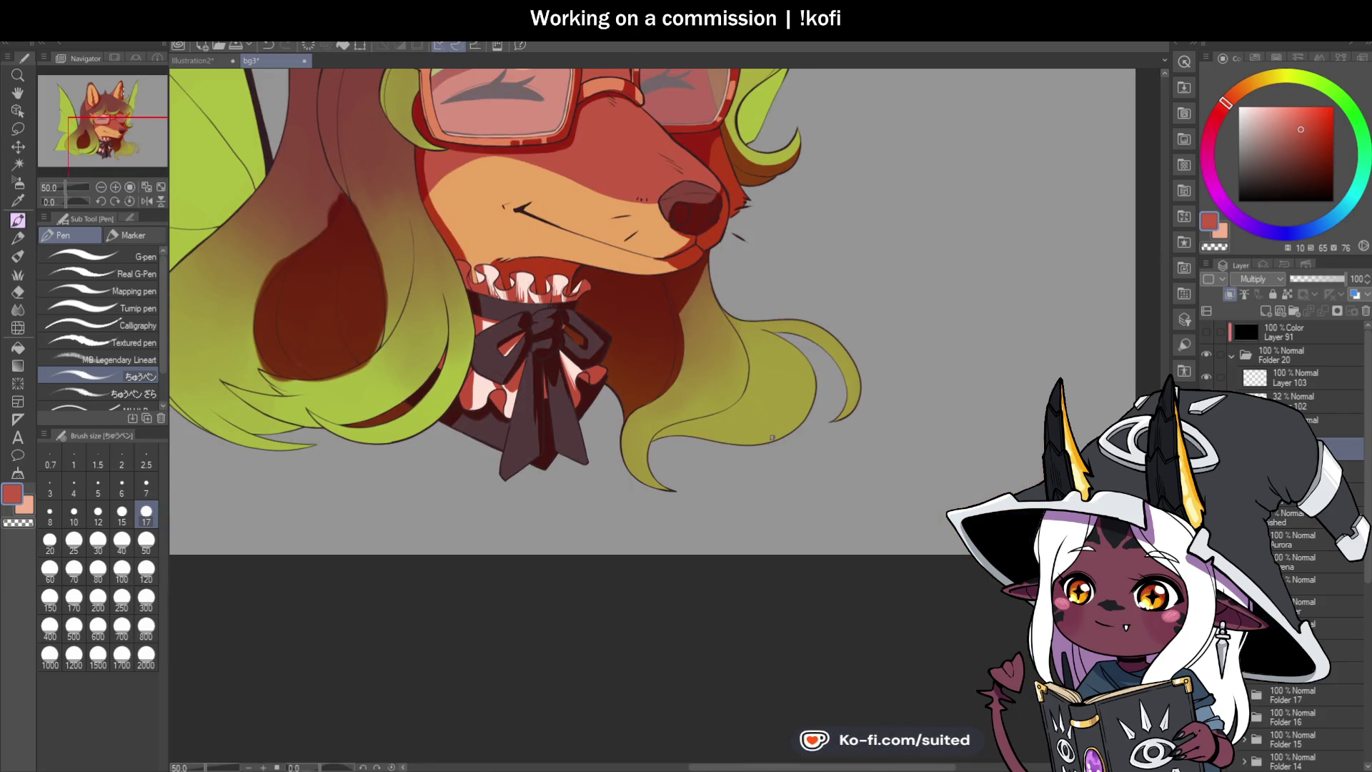
scroll(733, 516, "down", 1)
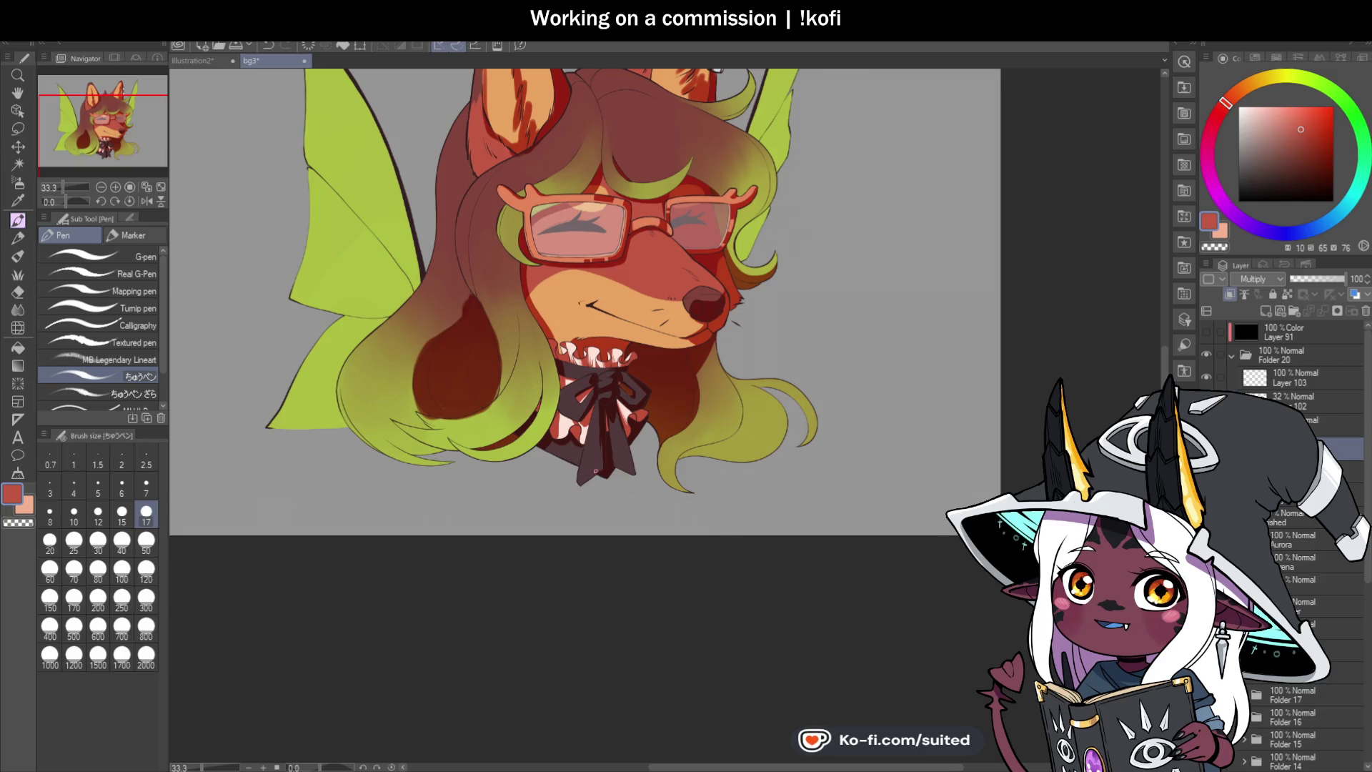
scroll(595, 476, "up", 2)
scroll(595, 477, "up", 3)
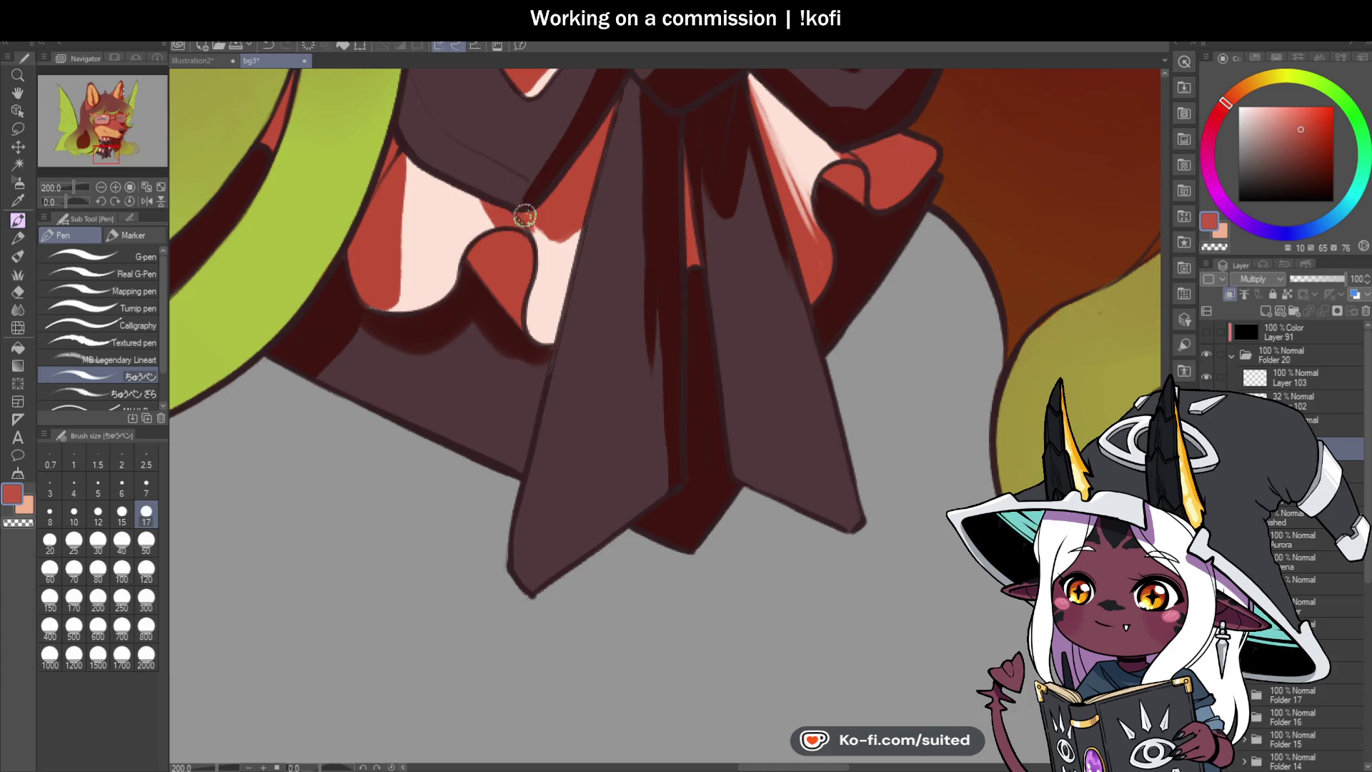
mouse_move(536, 252)
left_mouse_down()
mouse_move(544, 318)
mouse_move(536, 305)
mouse_move(586, 187)
left_mouse_up()
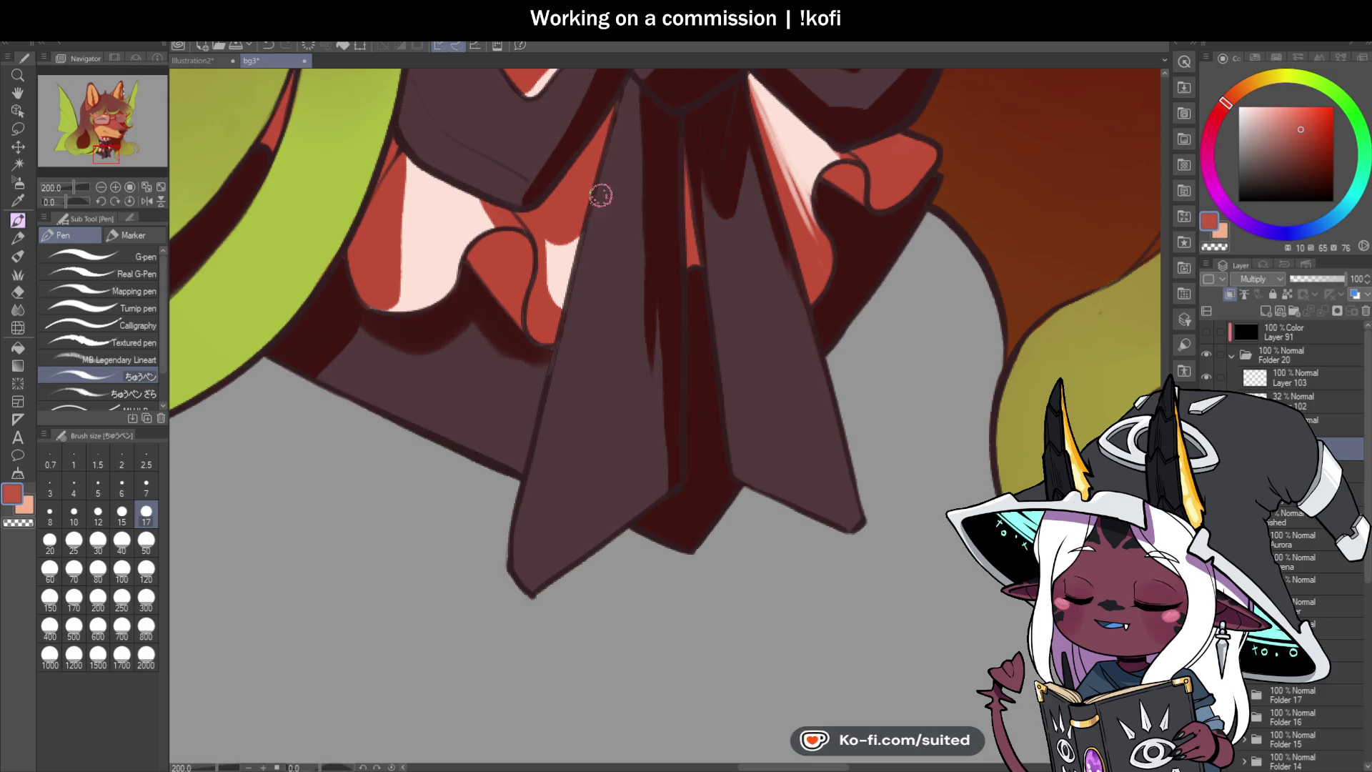
scroll(661, 429, "down", 3)
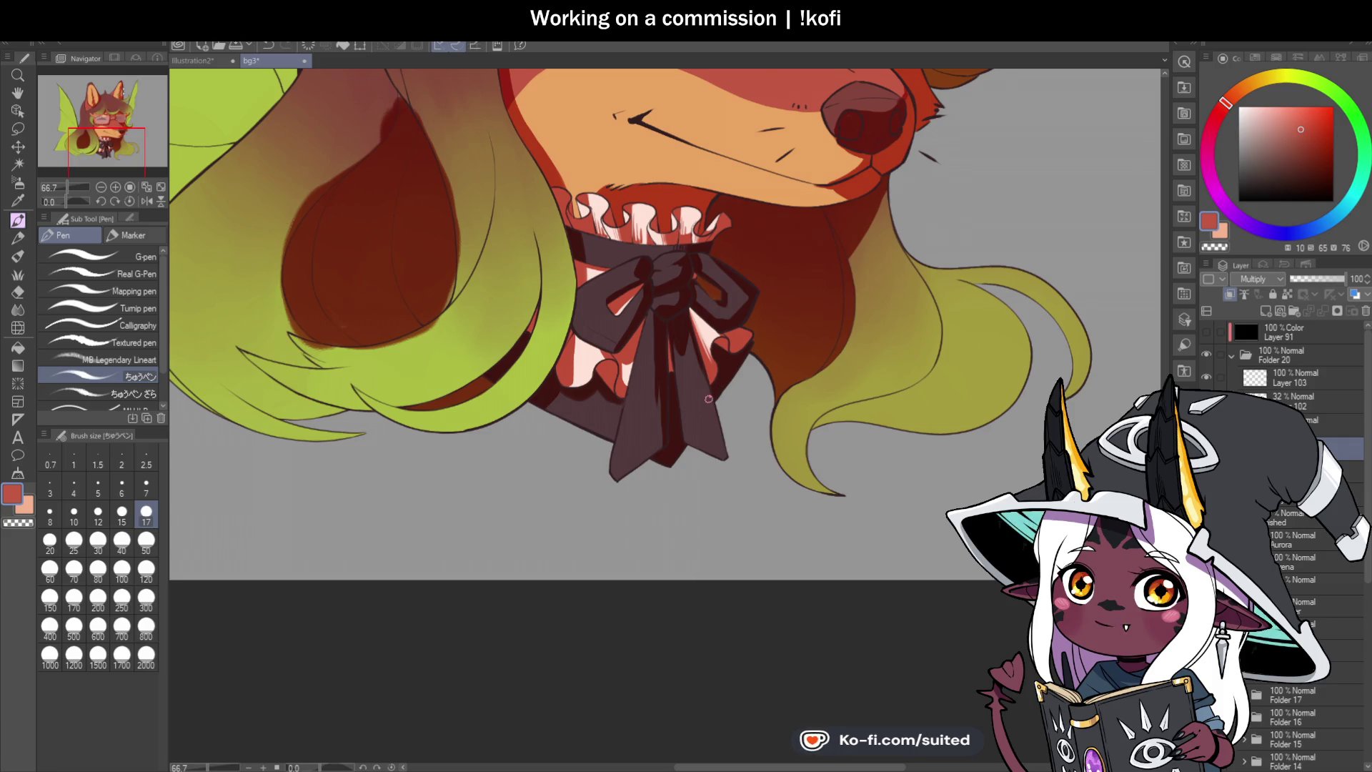
scroll(671, 452, "down", 3)
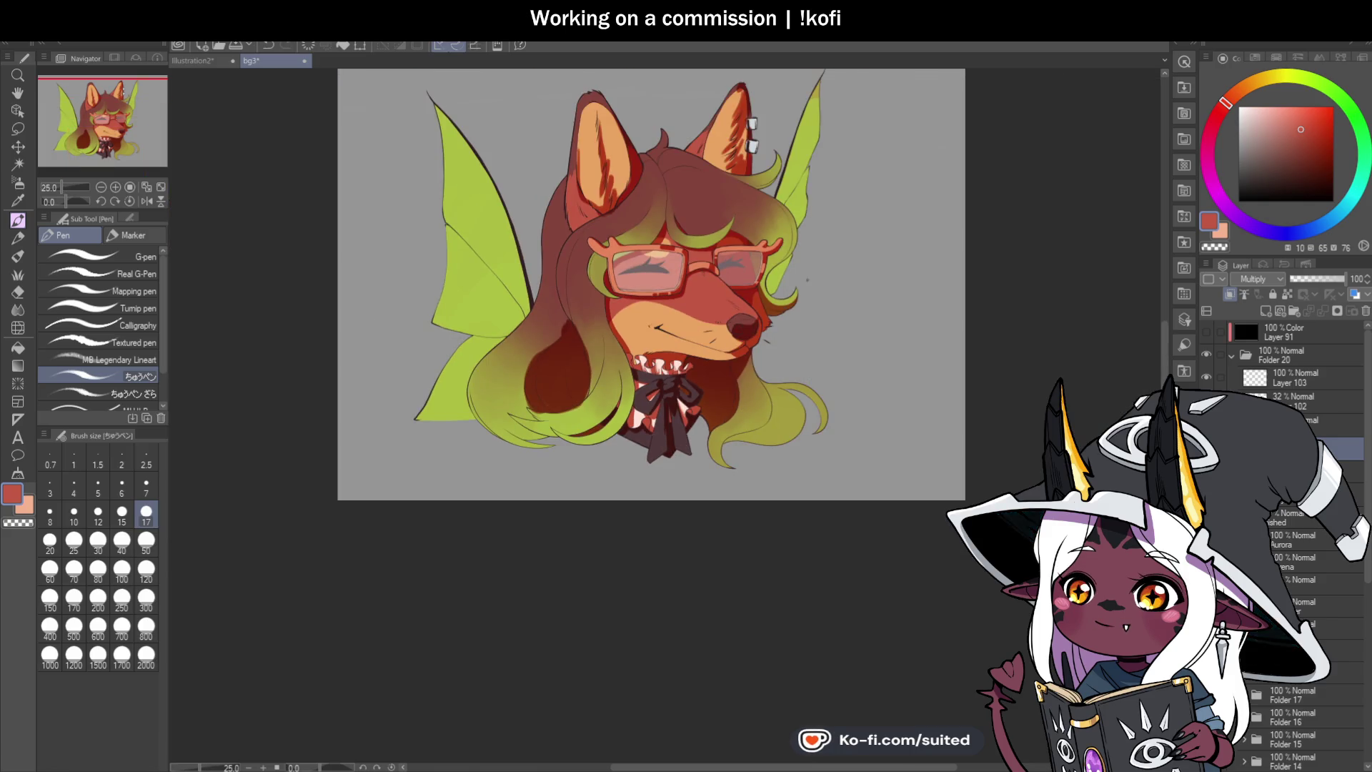
scroll(770, 265, "up", 1)
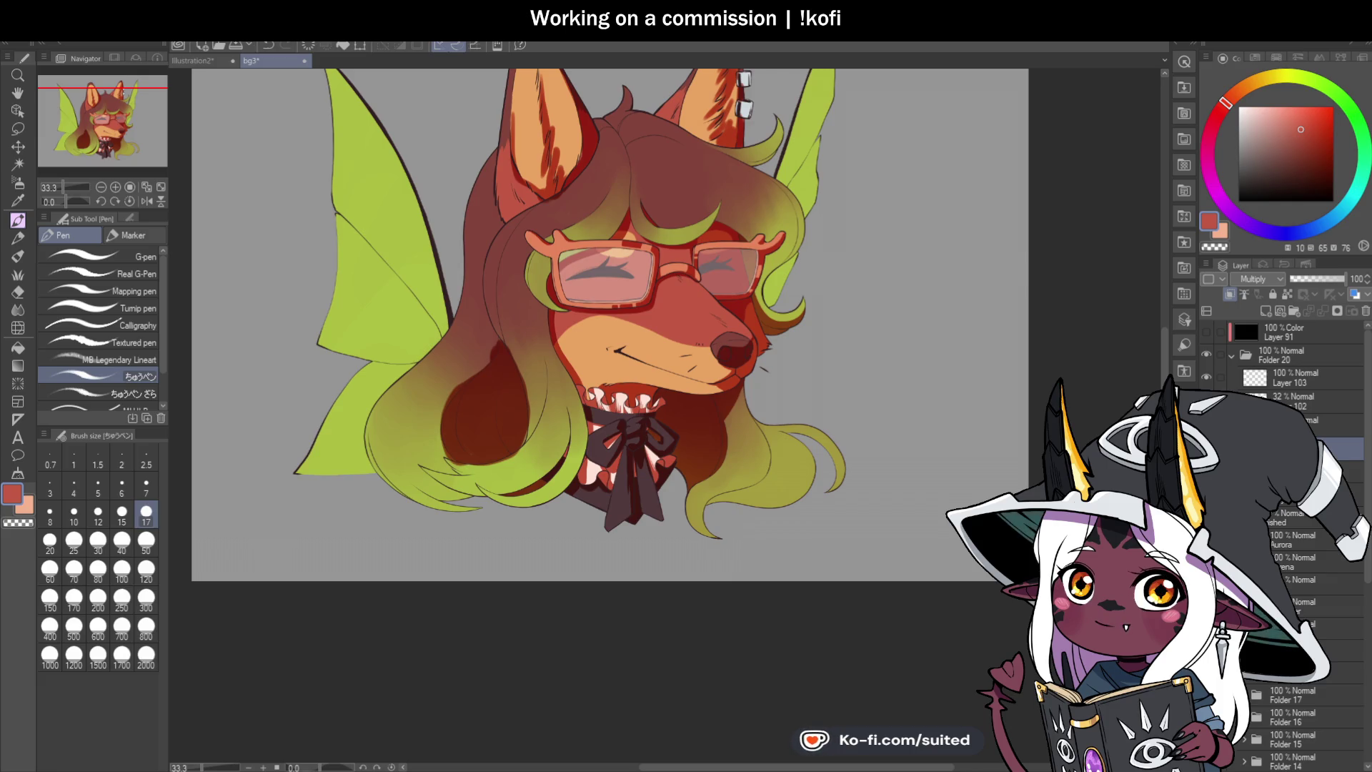
scroll(726, 227, "down", 1)
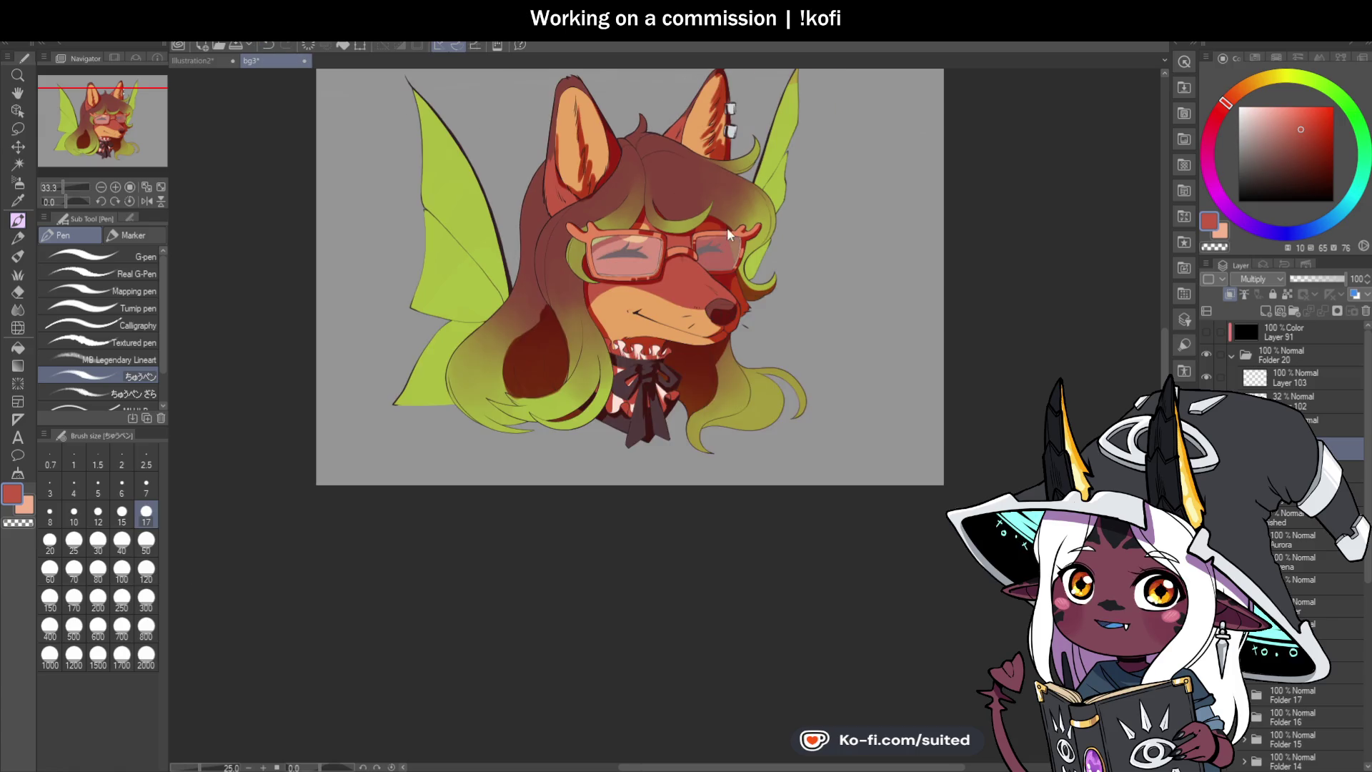
scroll(723, 433, "up", 1)
scroll(723, 433, "up", 1)
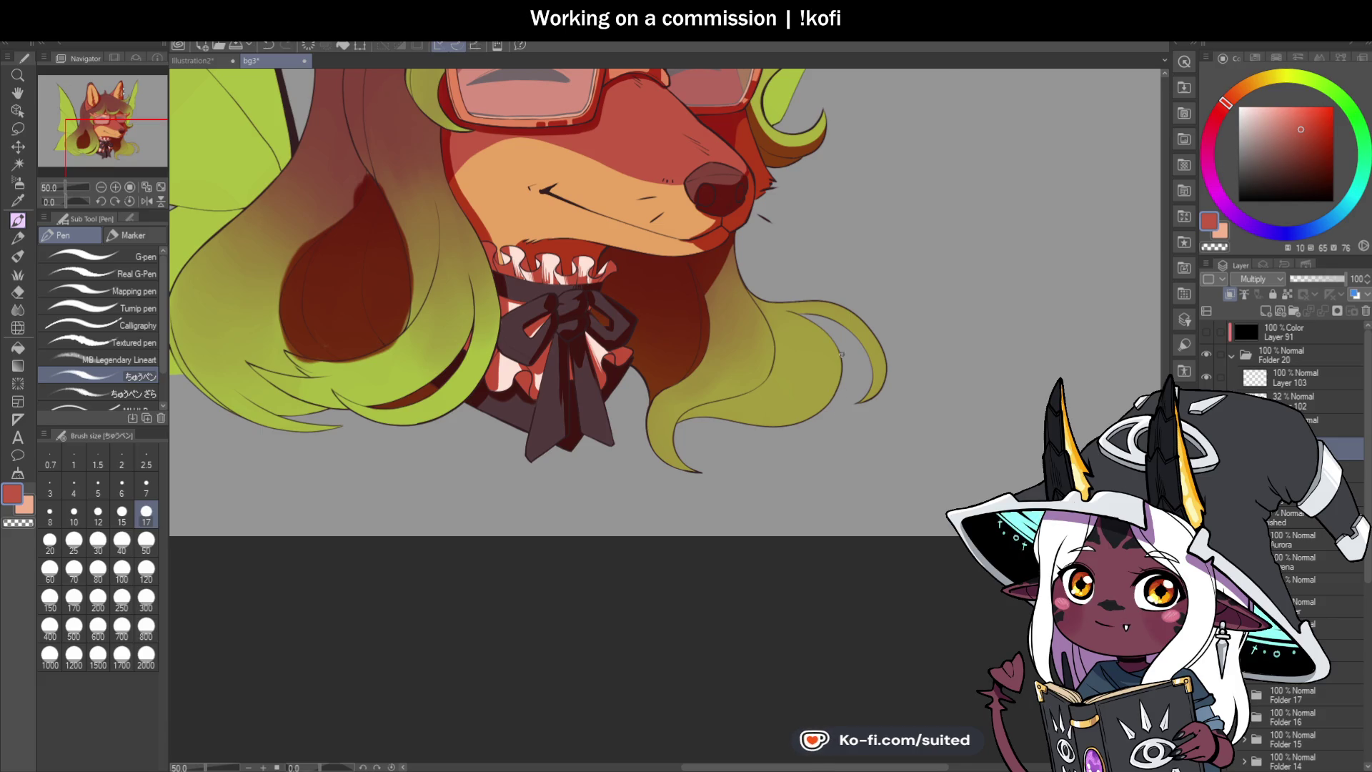
Step: Smooth the dark-red hair shape's right edge from top to bottom
scroll(841, 355, "down", 4)
scroll(618, 312, "up", 4)
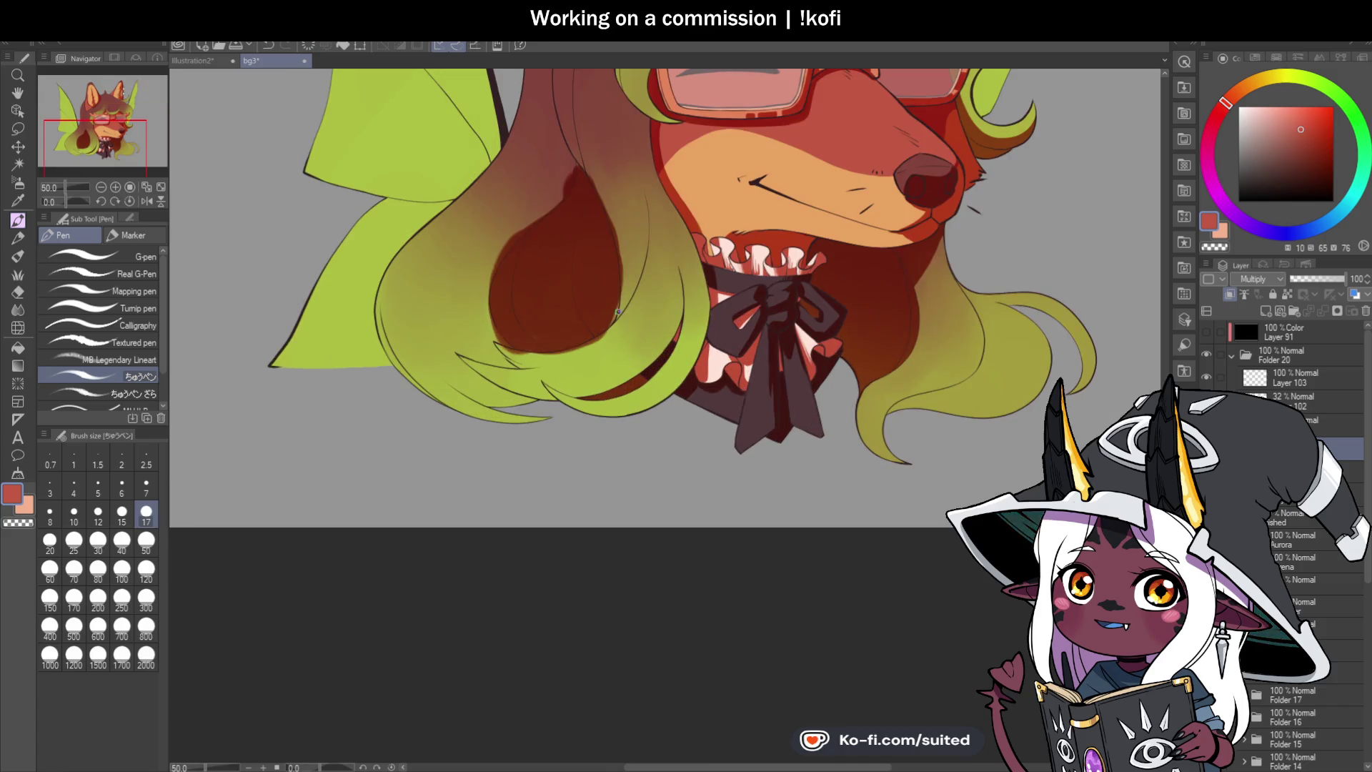
scroll(580, 150, "up", 3)
scroll(570, 170, "up", 2)
scroll(570, 170, "up", 1)
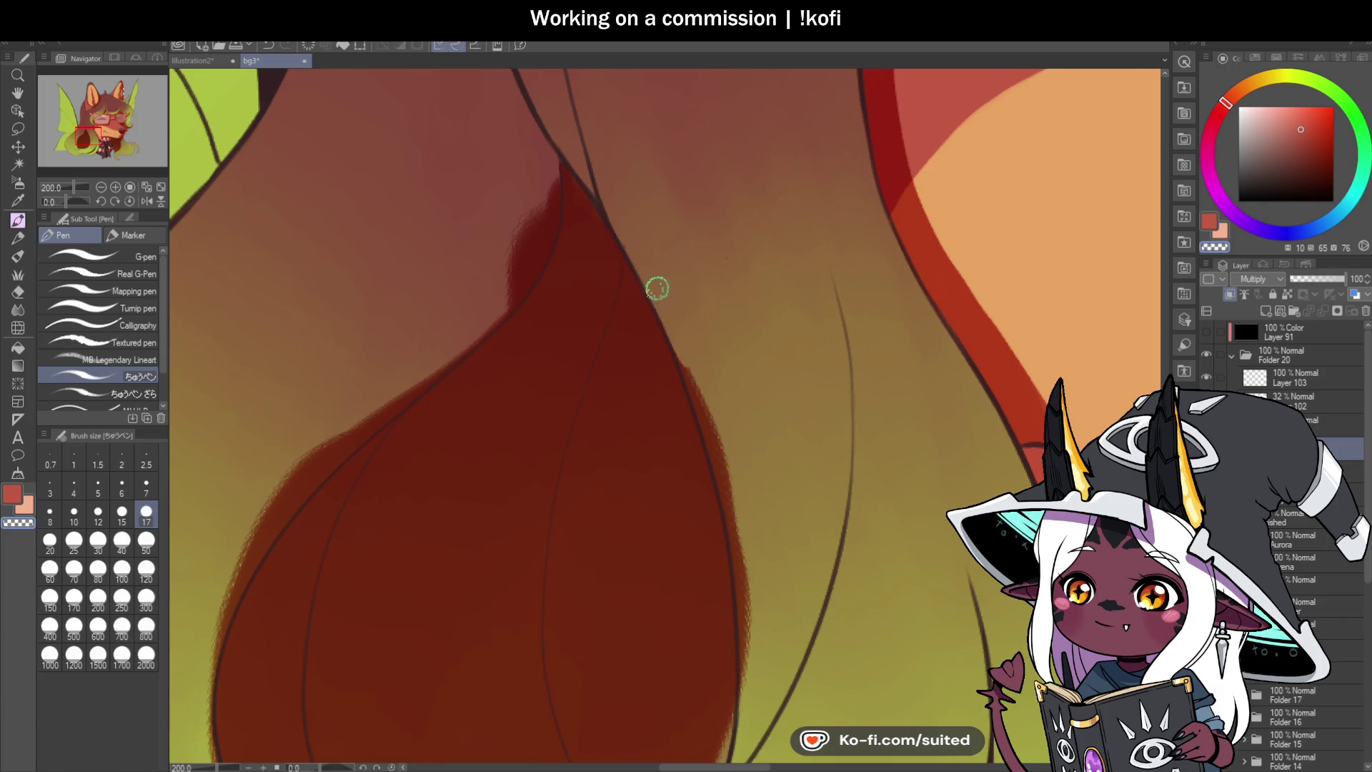
scroll(692, 347, "down", 5)
scroll(751, 511, "up", 2)
mouse_move(670, 284)
left_mouse_down()
mouse_move(686, 368)
mouse_move(688, 343)
left_mouse_up()
left_click_drag(689, 397, 680, 456)
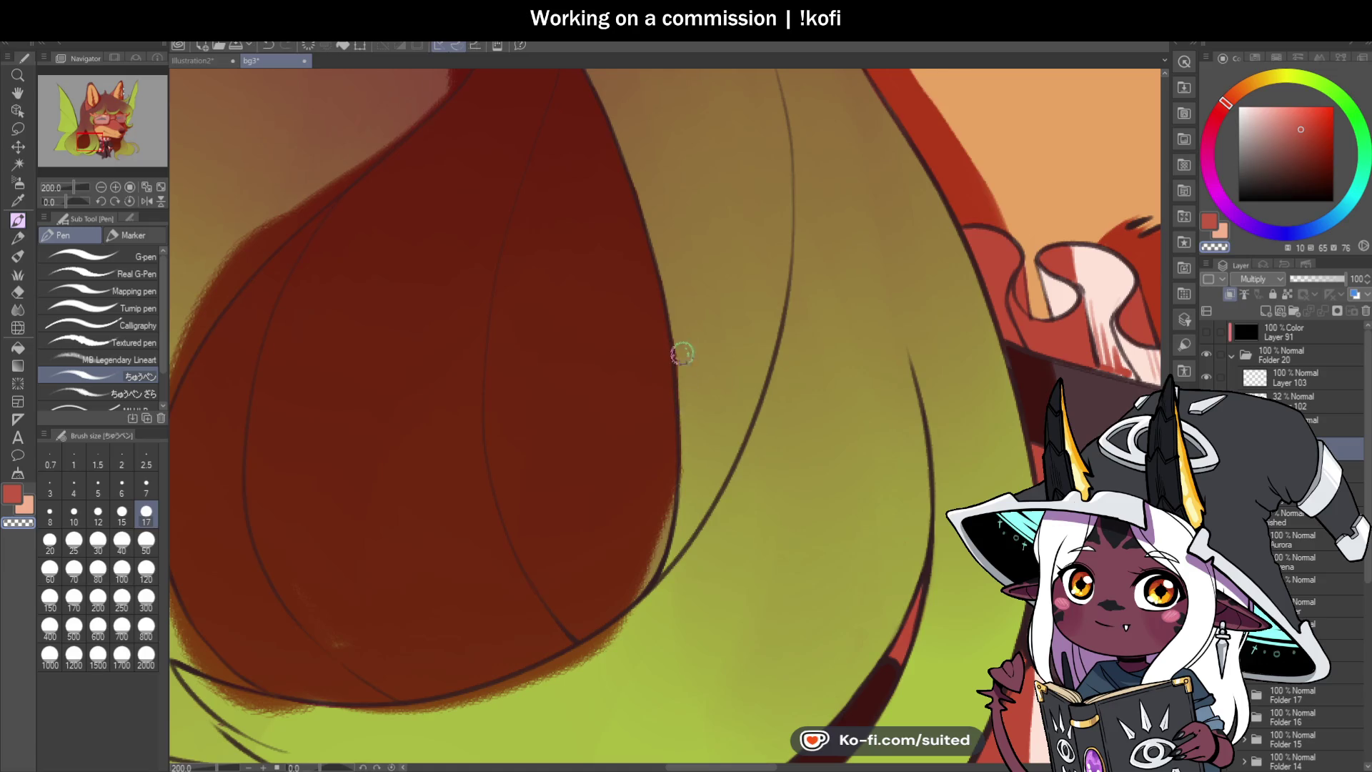
scroll(685, 460, "down", 3)
scroll(684, 457, "up", 3)
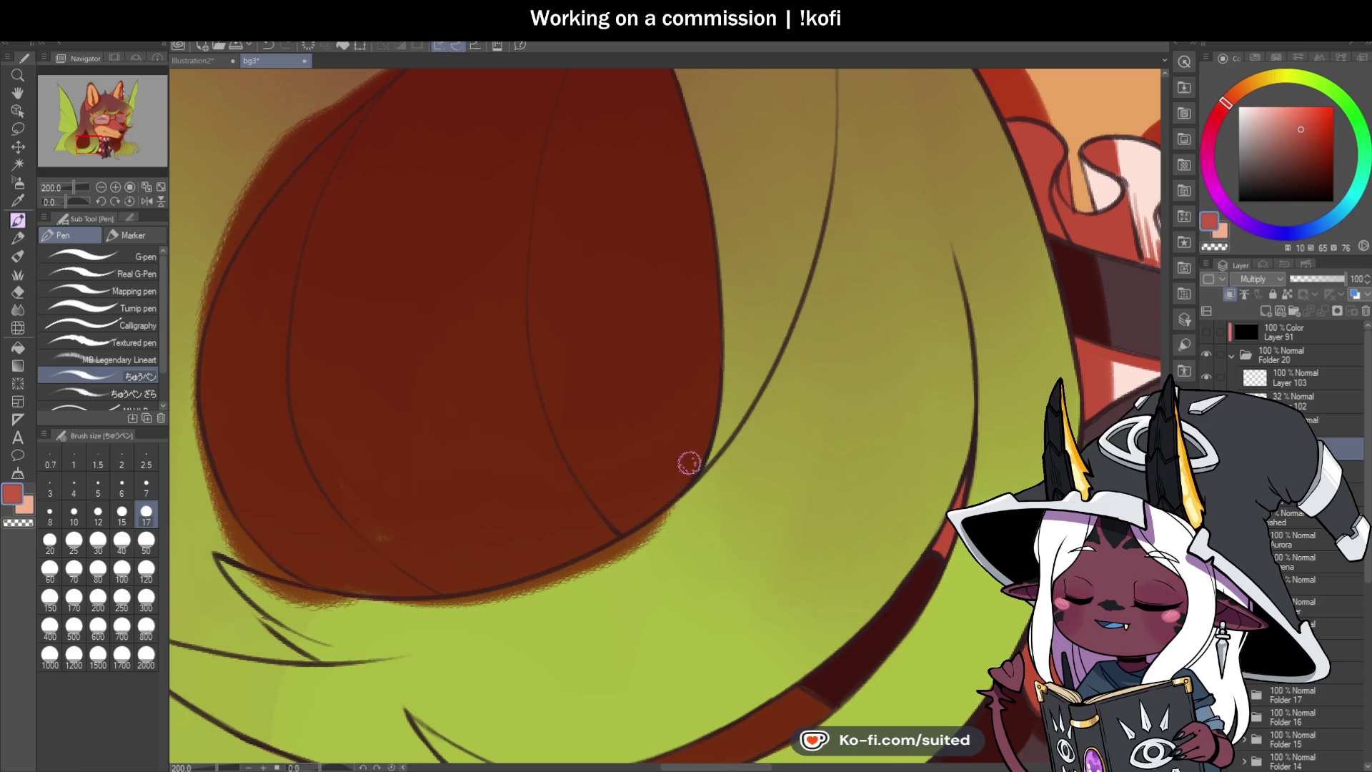
Step: Paint a light pink highlight near the collar frill
key("ctrl+alt+0")
scroll(571, 157, "up", 3)
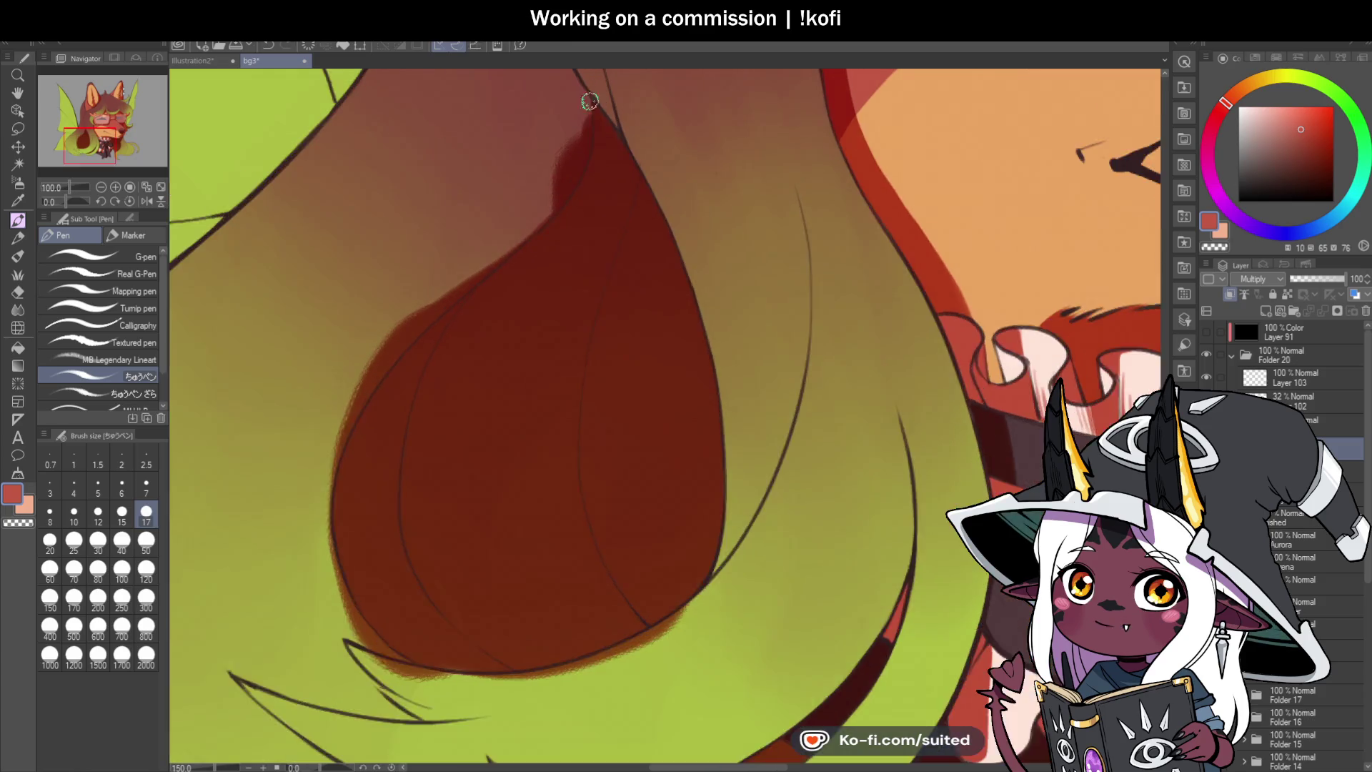
mouse_move(580, 114)
left_mouse_down()
mouse_move(574, 180)
mouse_move(558, 159)
mouse_move(526, 233)
mouse_move(581, 141)
mouse_move(638, 188)
left_mouse_up()
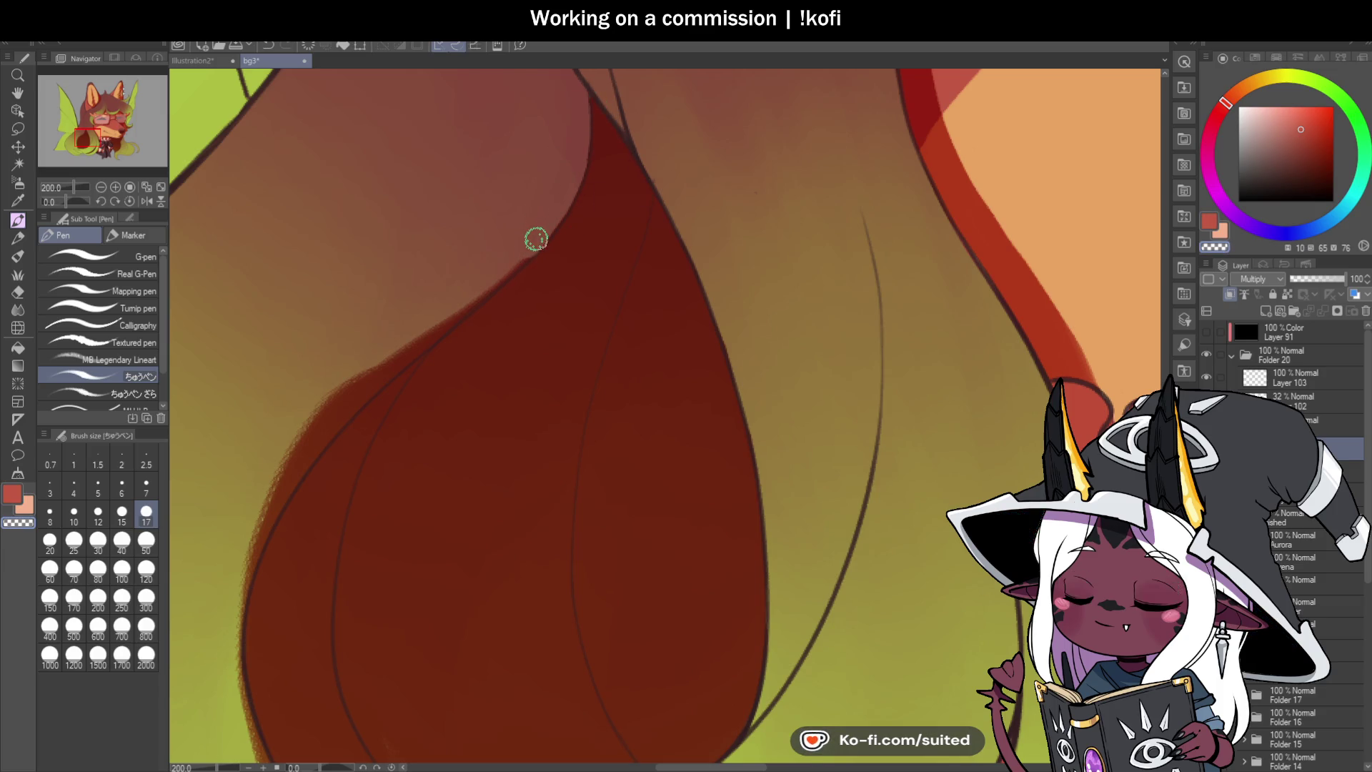
Step: Repaint the red shape's upper-left and left edges, undoing one stray thin stroke
mouse_move(505, 270)
left_mouse_down()
mouse_move(340, 410)
mouse_move(296, 468)
left_mouse_up()
key("ctrl+z")
key("ctrl+z")
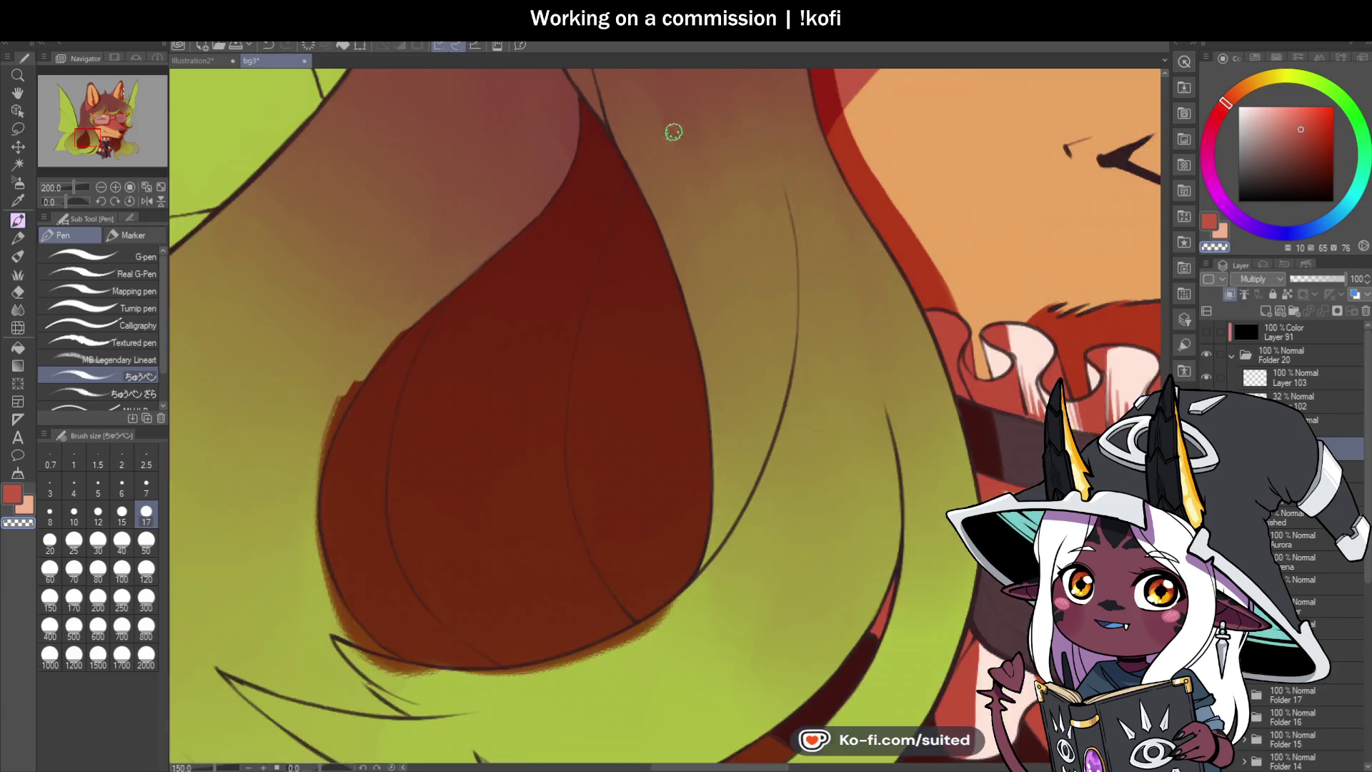
mouse_move(671, 129)
left_mouse_down()
mouse_move(484, 328)
mouse_move(490, 211)
mouse_move(379, 358)
mouse_move(370, 408)
left_mouse_up()
mouse_move(378, 485)
left_mouse_down()
mouse_move(395, 386)
mouse_move(373, 483)
mouse_move(386, 538)
left_mouse_up()
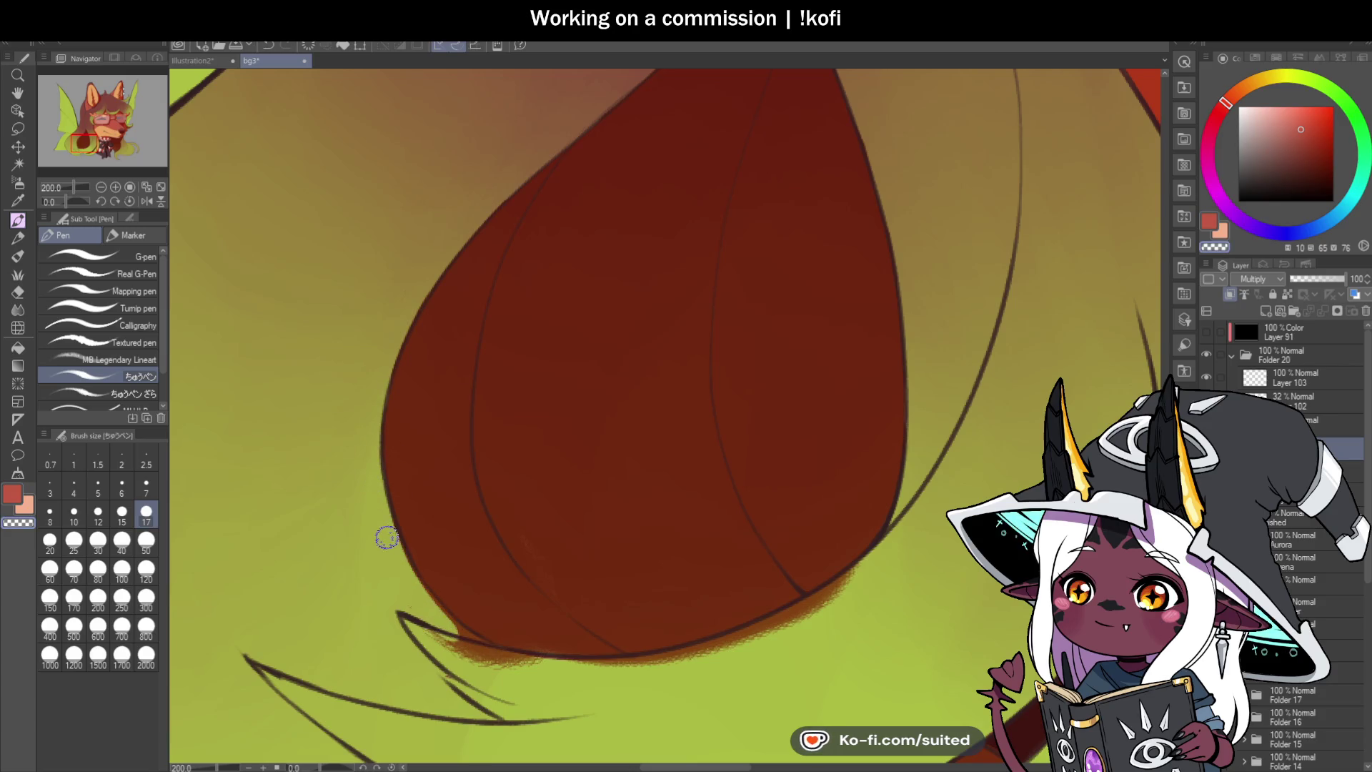
Step: With the canvas tilted, paint the orange fringe off the red shape's edge with green
scroll(619, 221, "down", 2)
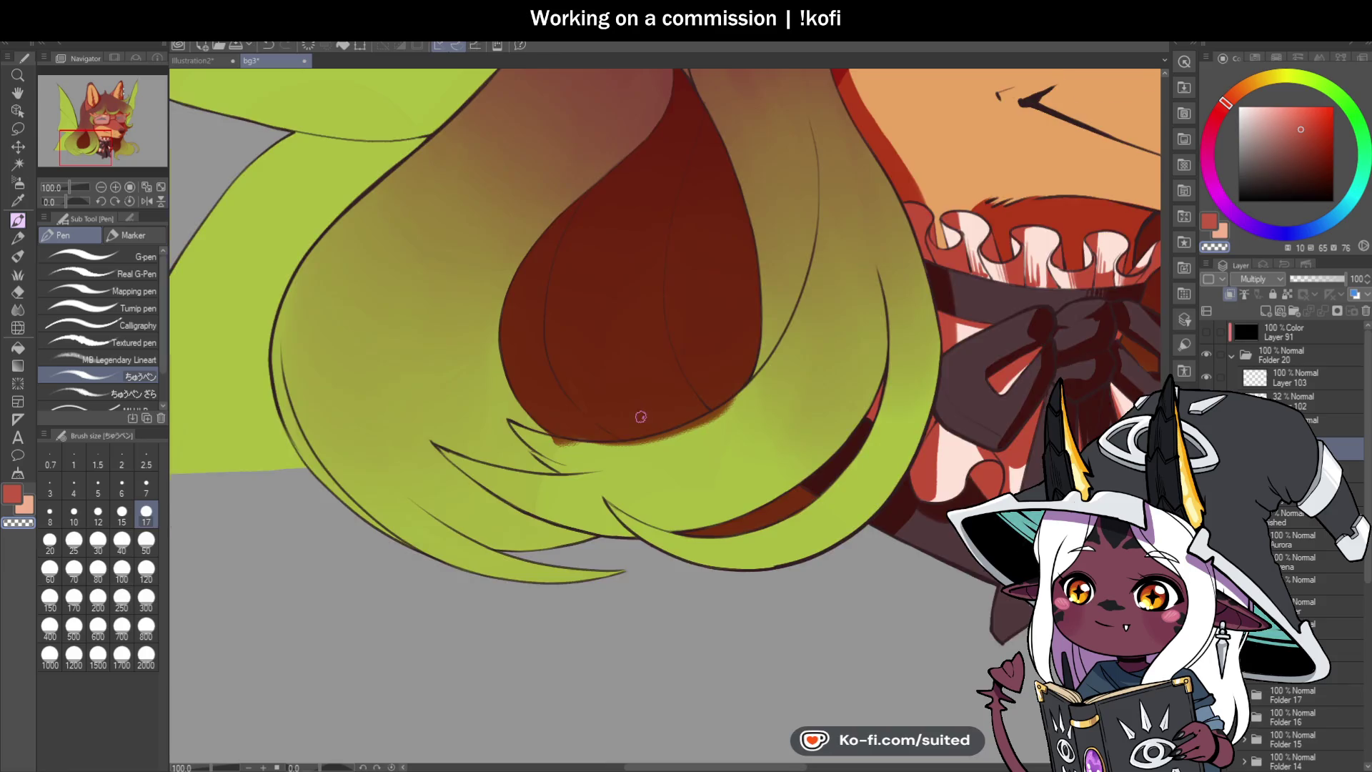
scroll(640, 417, "up", 2)
left_click_drag(63, 200, 50, 200)
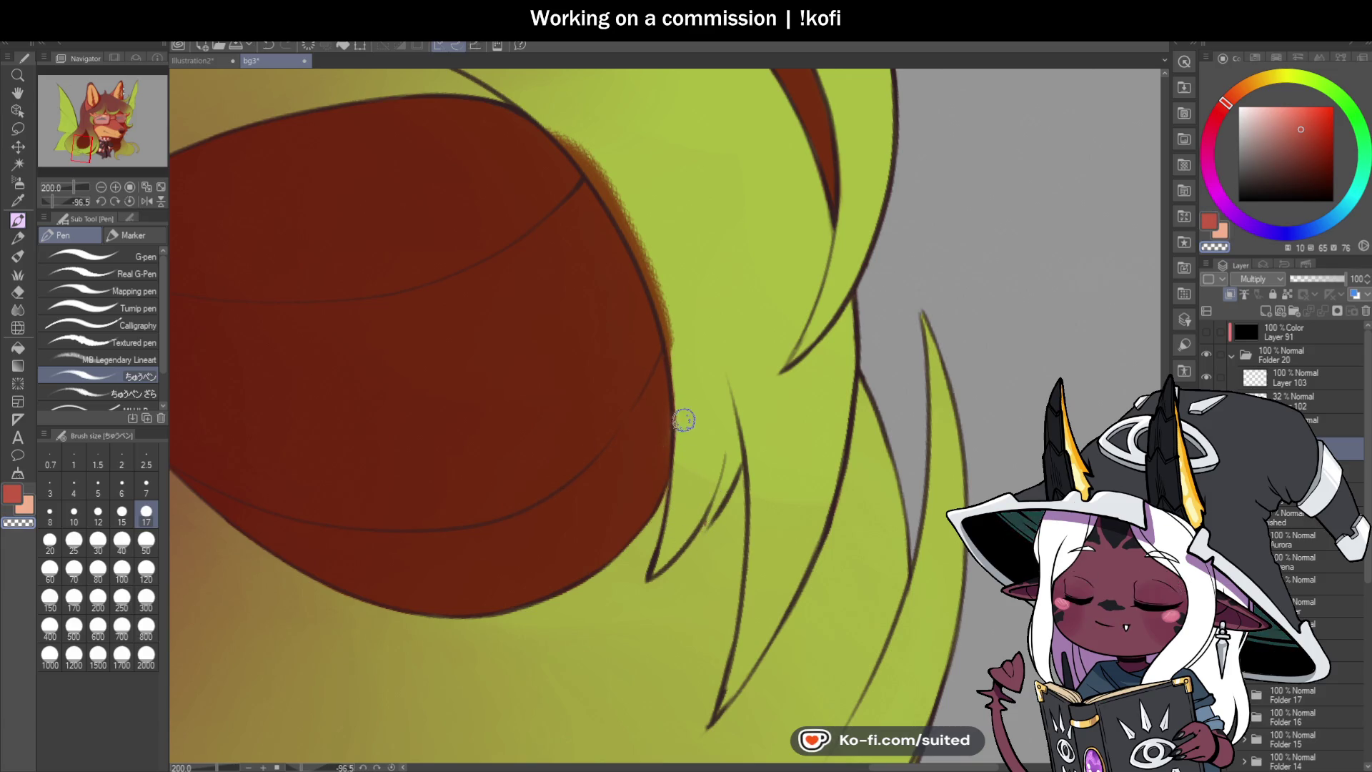
left_click_drag(671, 341, 647, 264)
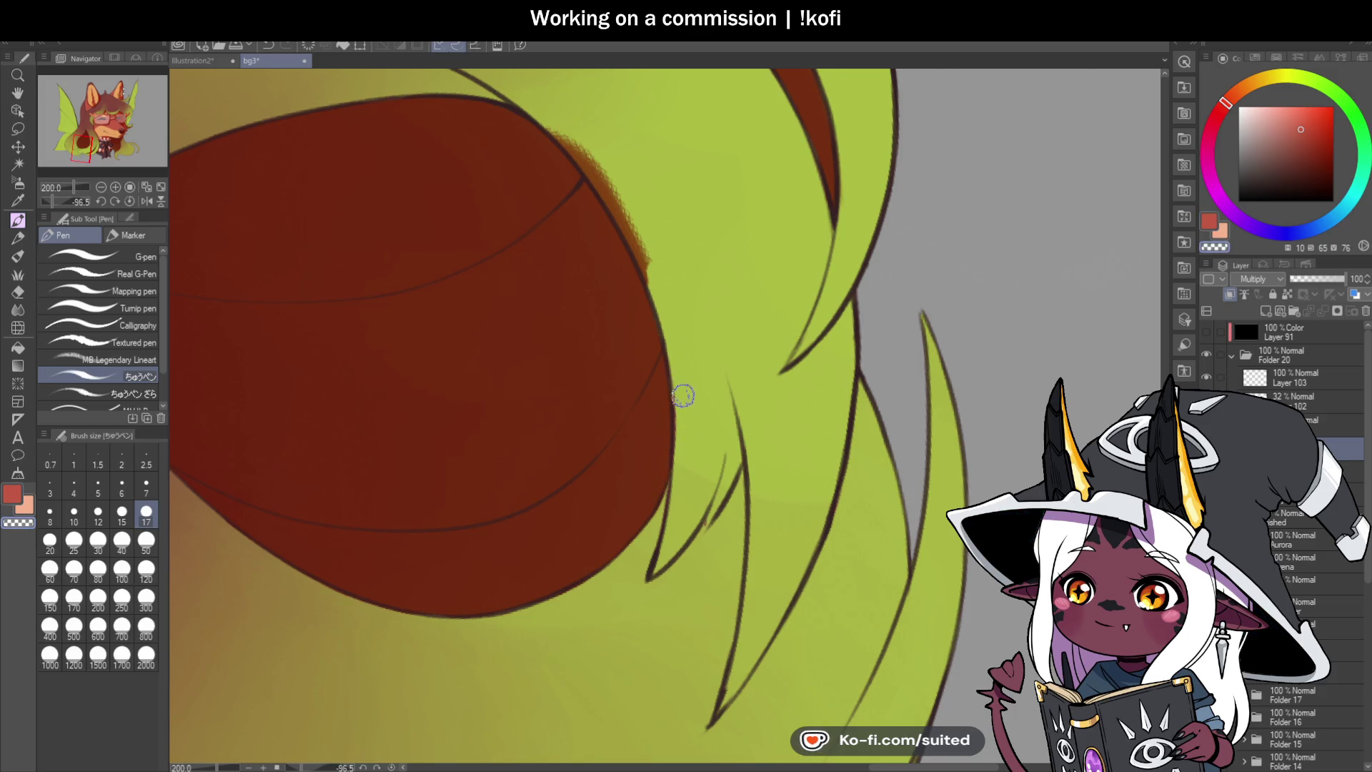
mouse_move(603, 190)
left_mouse_down()
mouse_move(613, 200)
mouse_move(576, 145)
left_mouse_up()
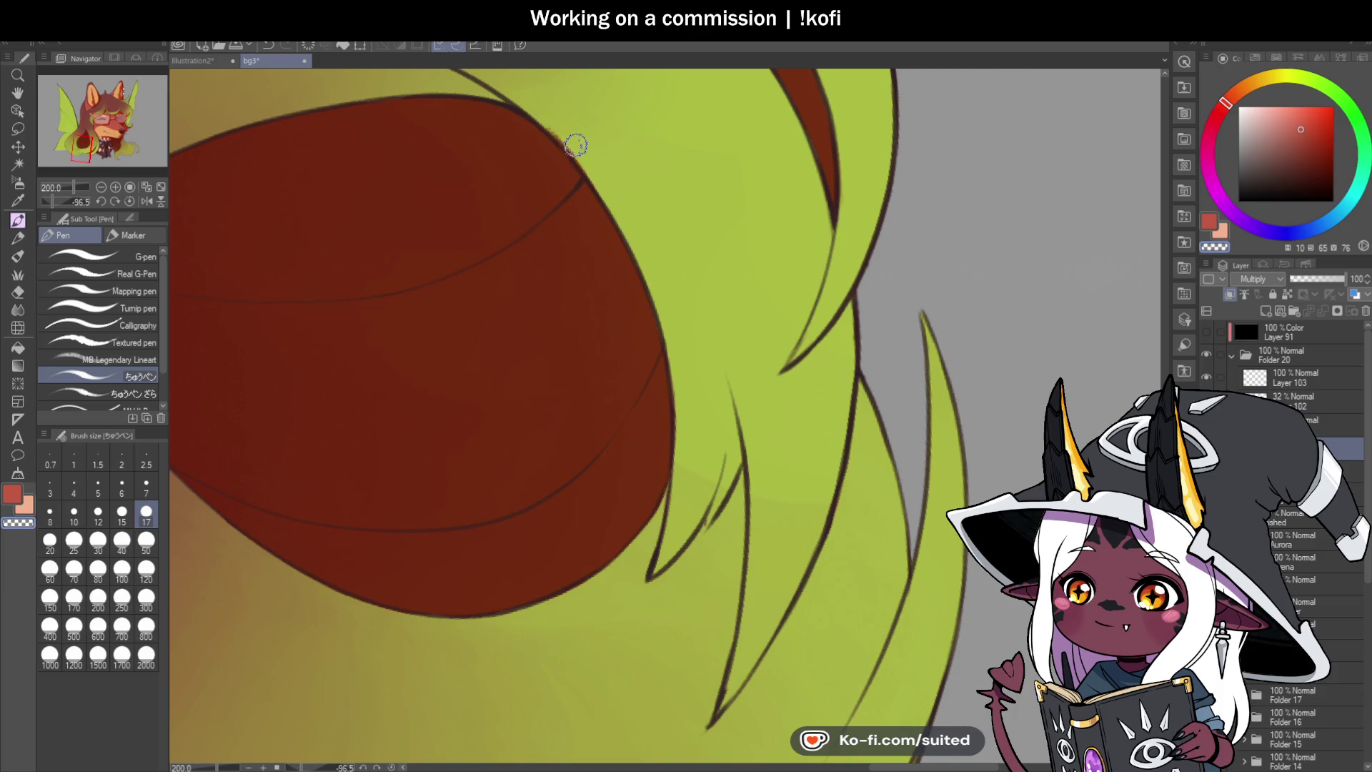
Step: Reset the canvas rotation to upright and save the illustration
left_click(130, 201)
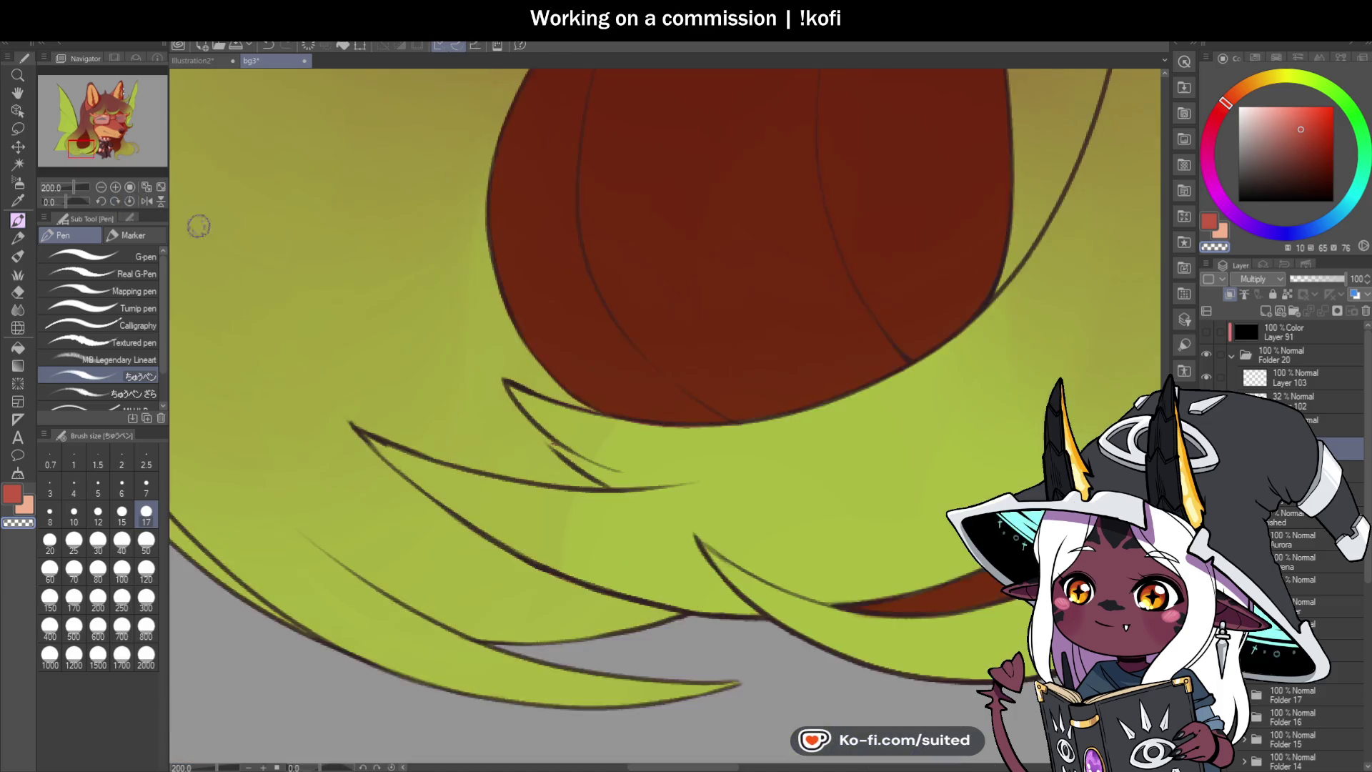
scroll(621, 406, "down", 3)
scroll(621, 406, "up", 2)
scroll(621, 406, "up", 1)
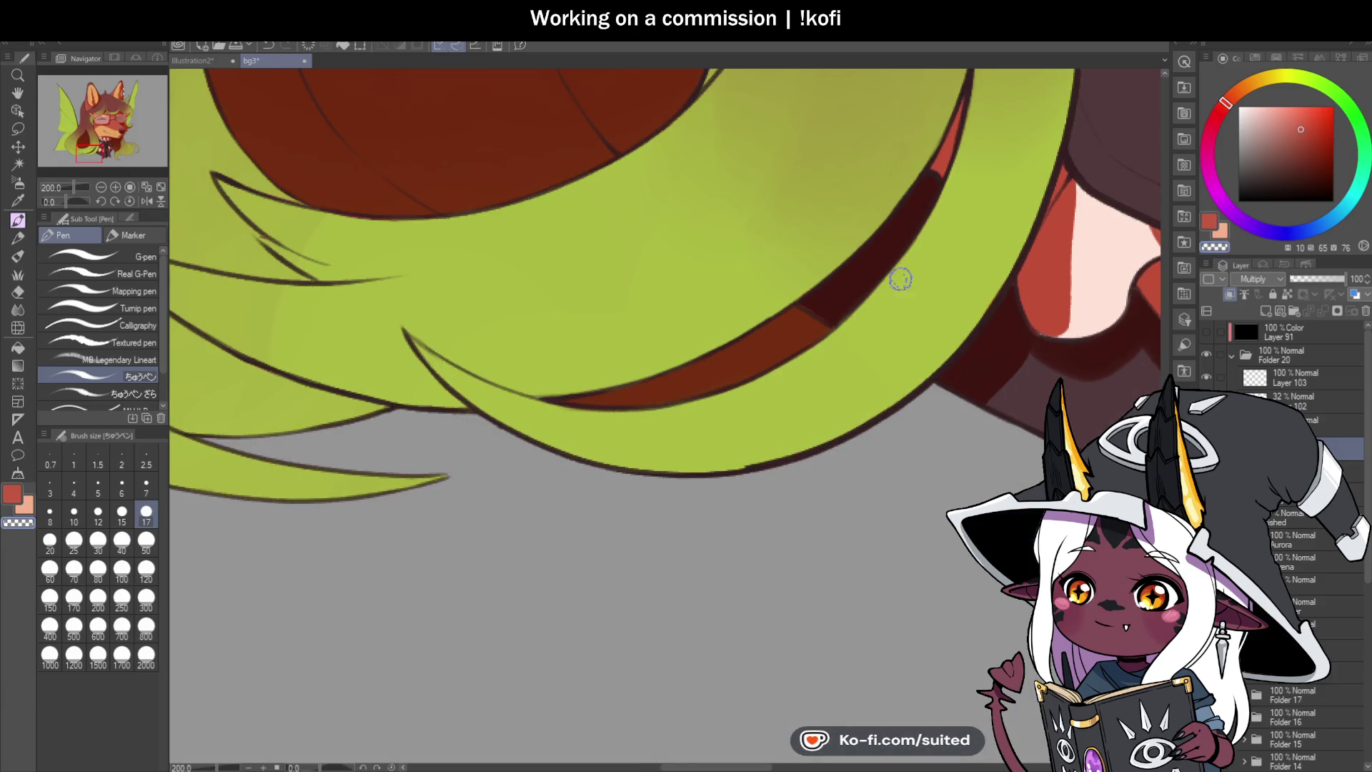
key("ctrl+s")
scroll(658, 461, "down", 1)
scroll(658, 461, "down", 4)
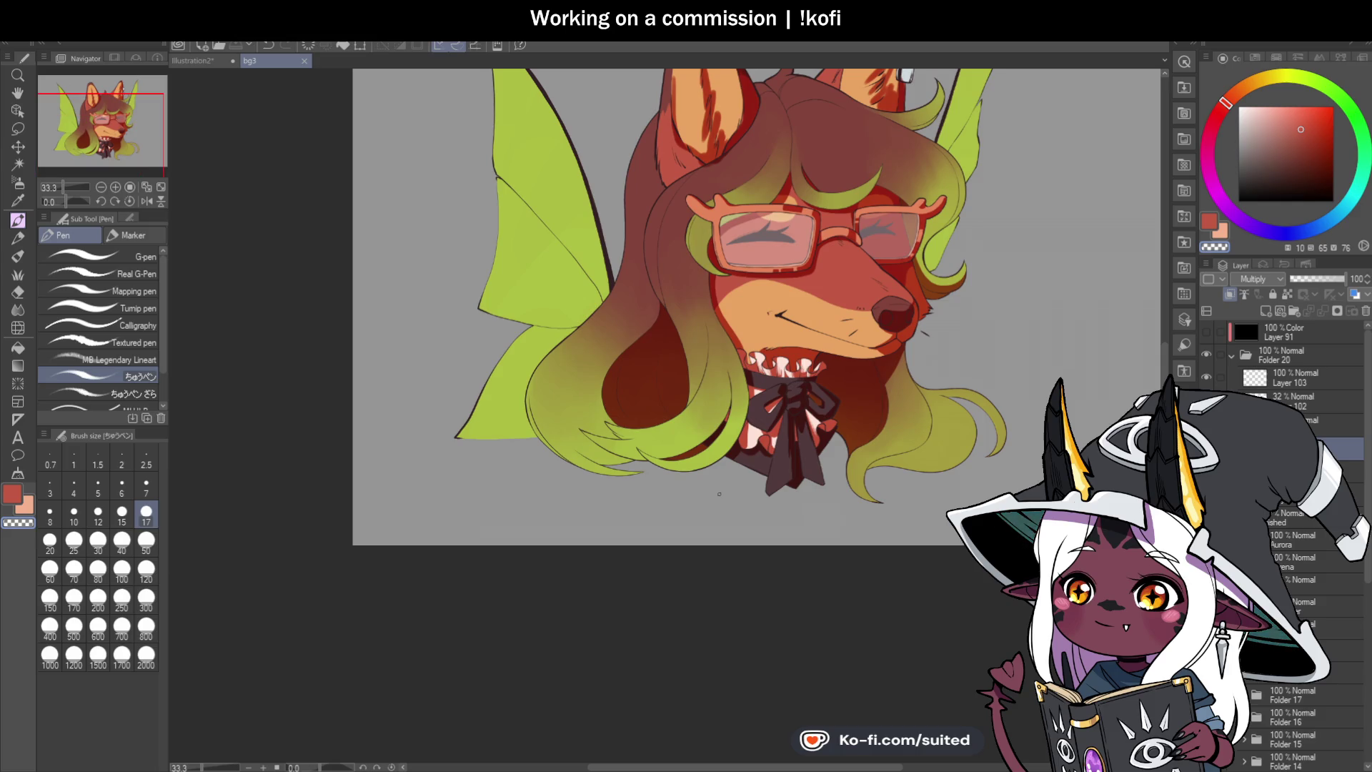
Step: Paint a darker fur stroke near the left ear tip, then return to the main colour
scroll(673, 357, "up", 3)
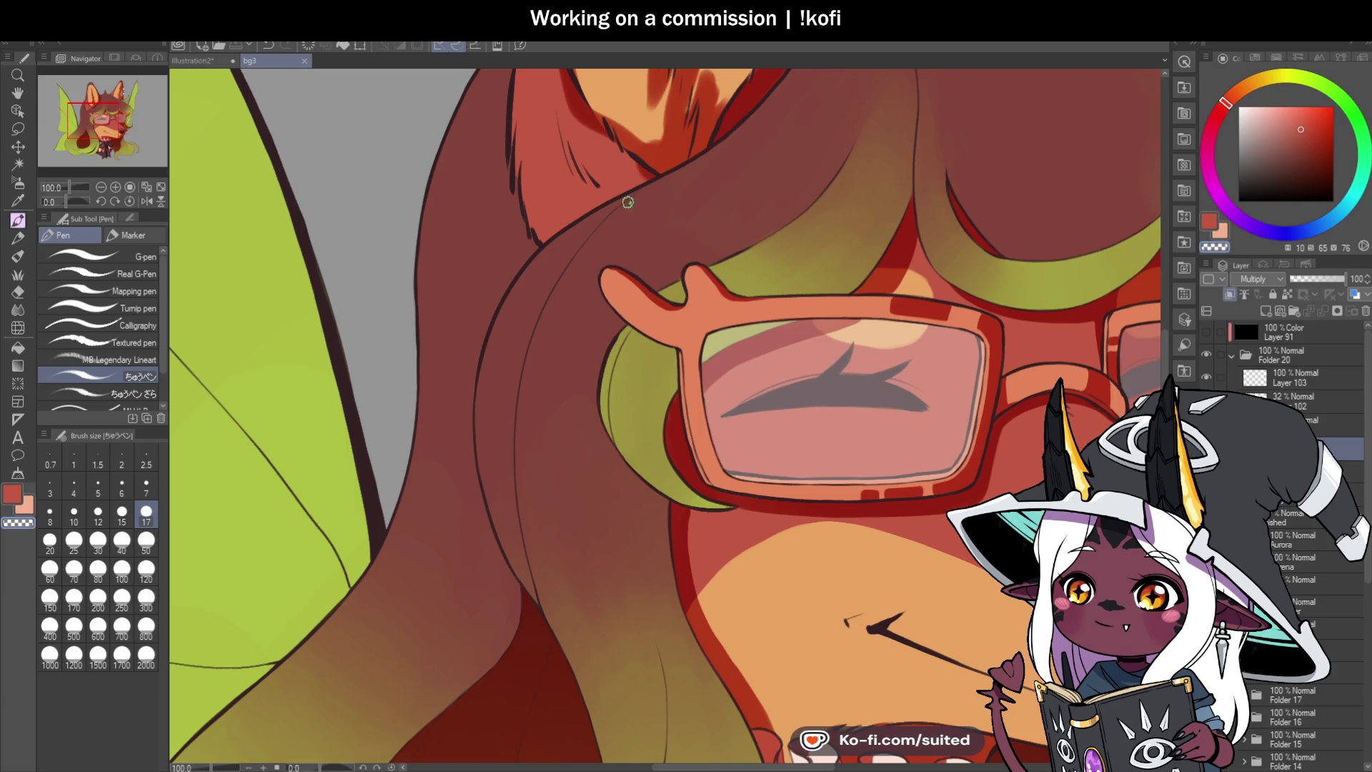
scroll(627, 202, "down", 3)
scroll(565, 161, "up", 3)
left_click_drag(560, 110, 617, 184)
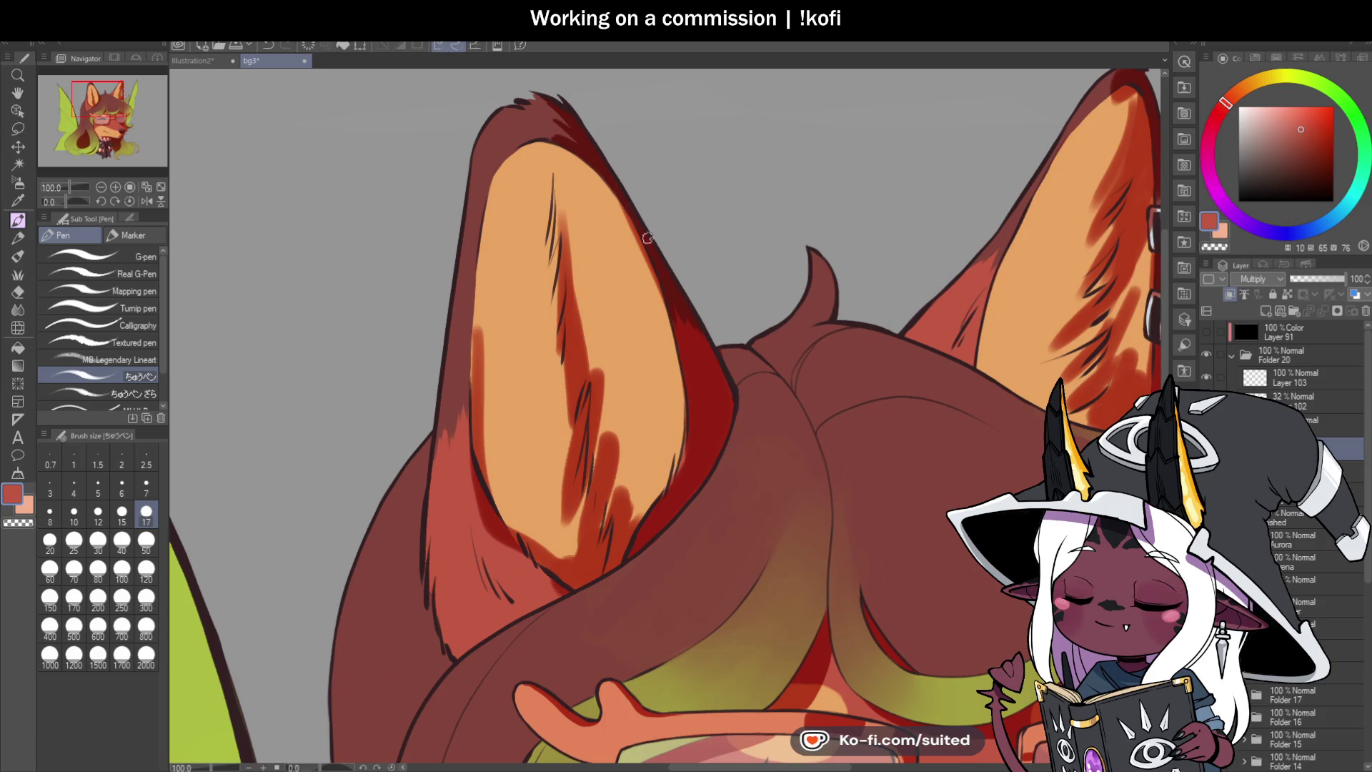
key("c")
scroll(615, 188, "down", 1)
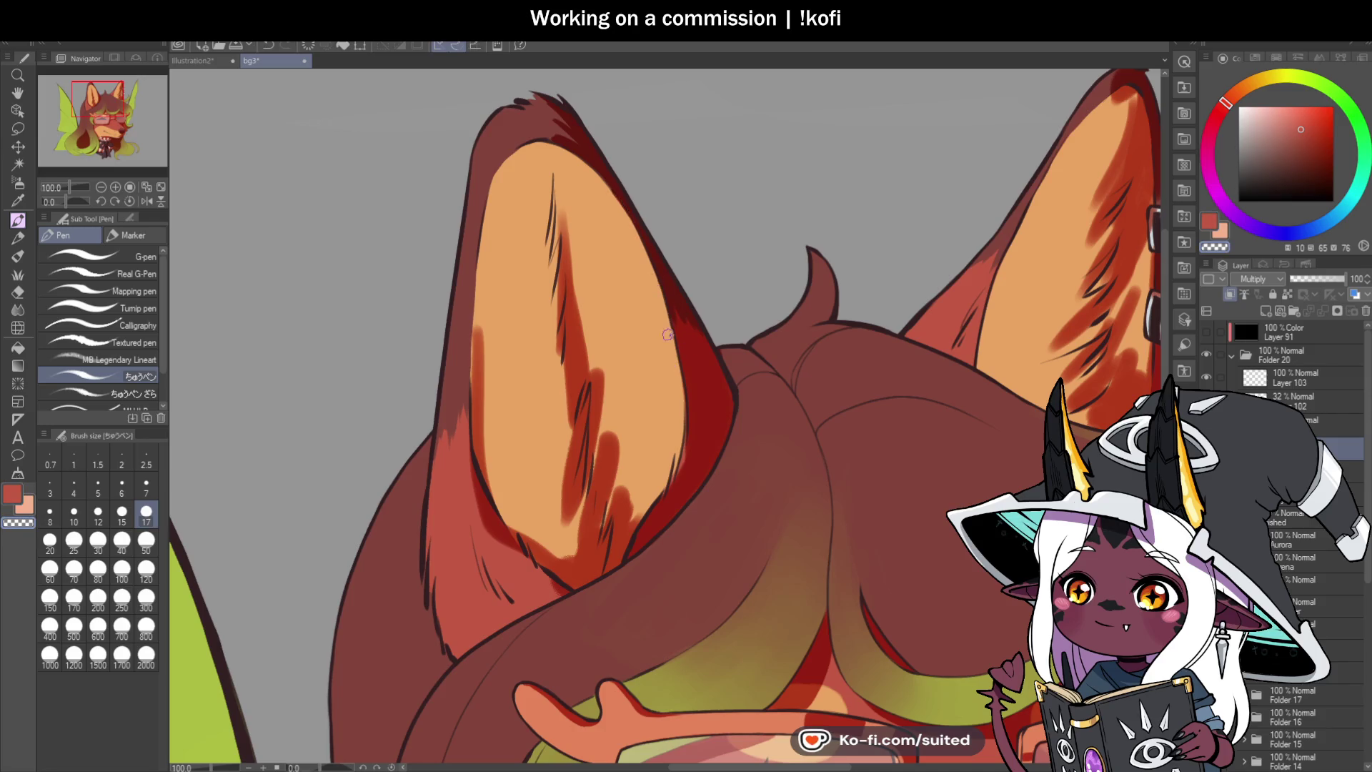
scroll(730, 324, "up", 2)
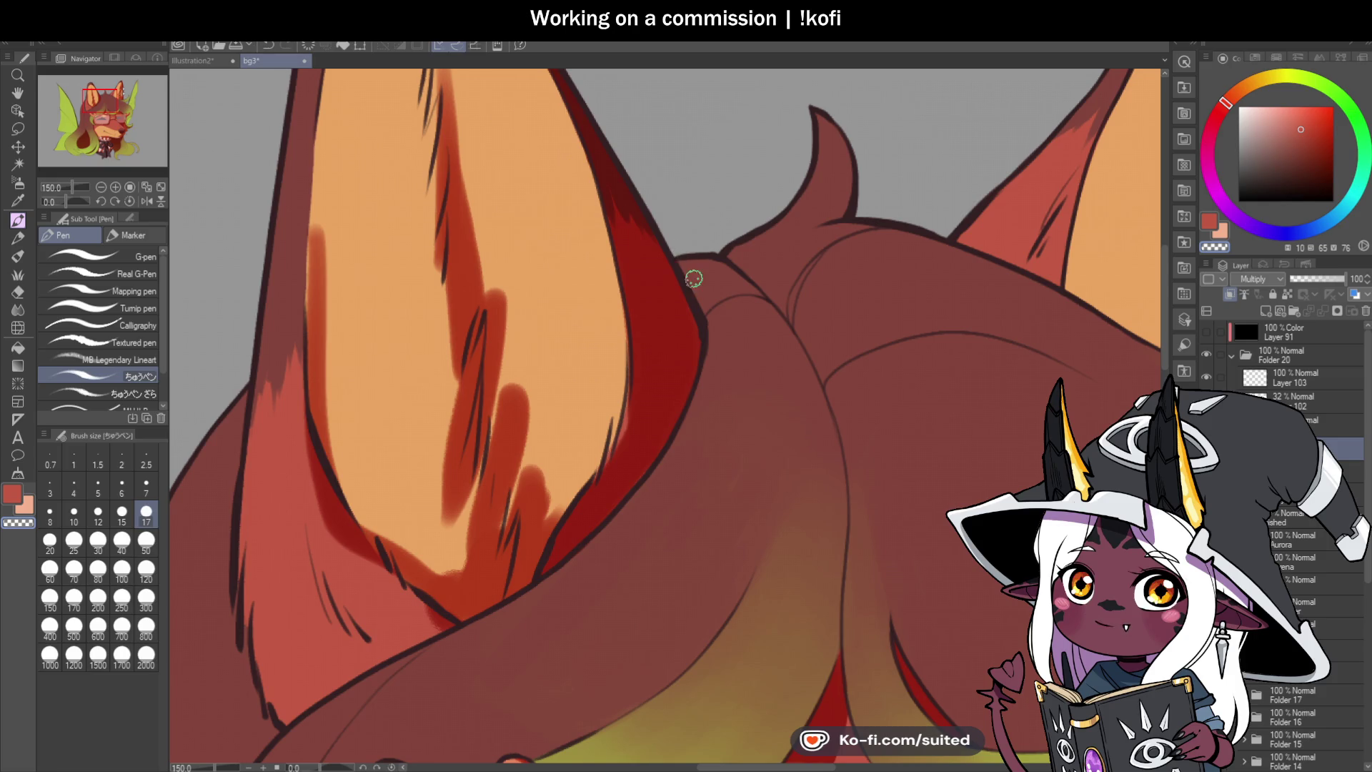
scroll(699, 231, "down", 2)
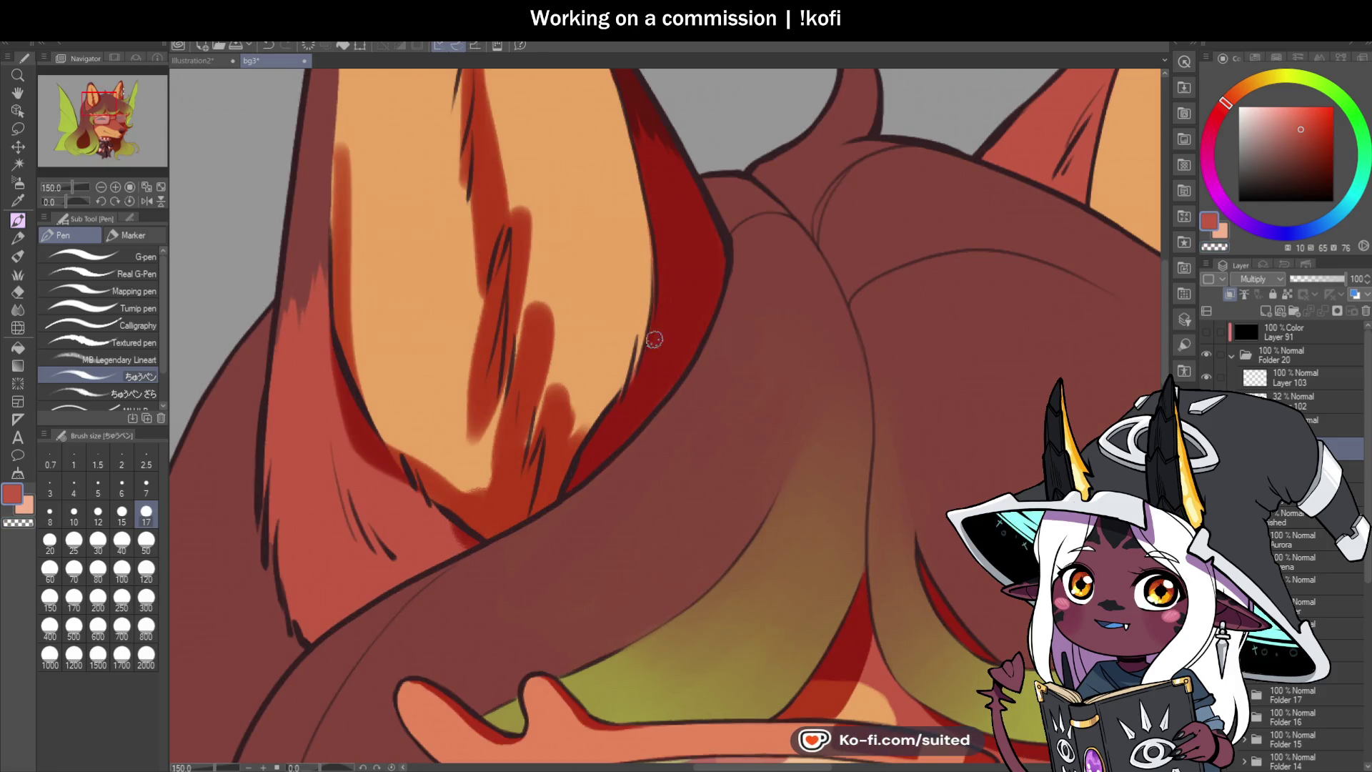
scroll(644, 352, "down", 5)
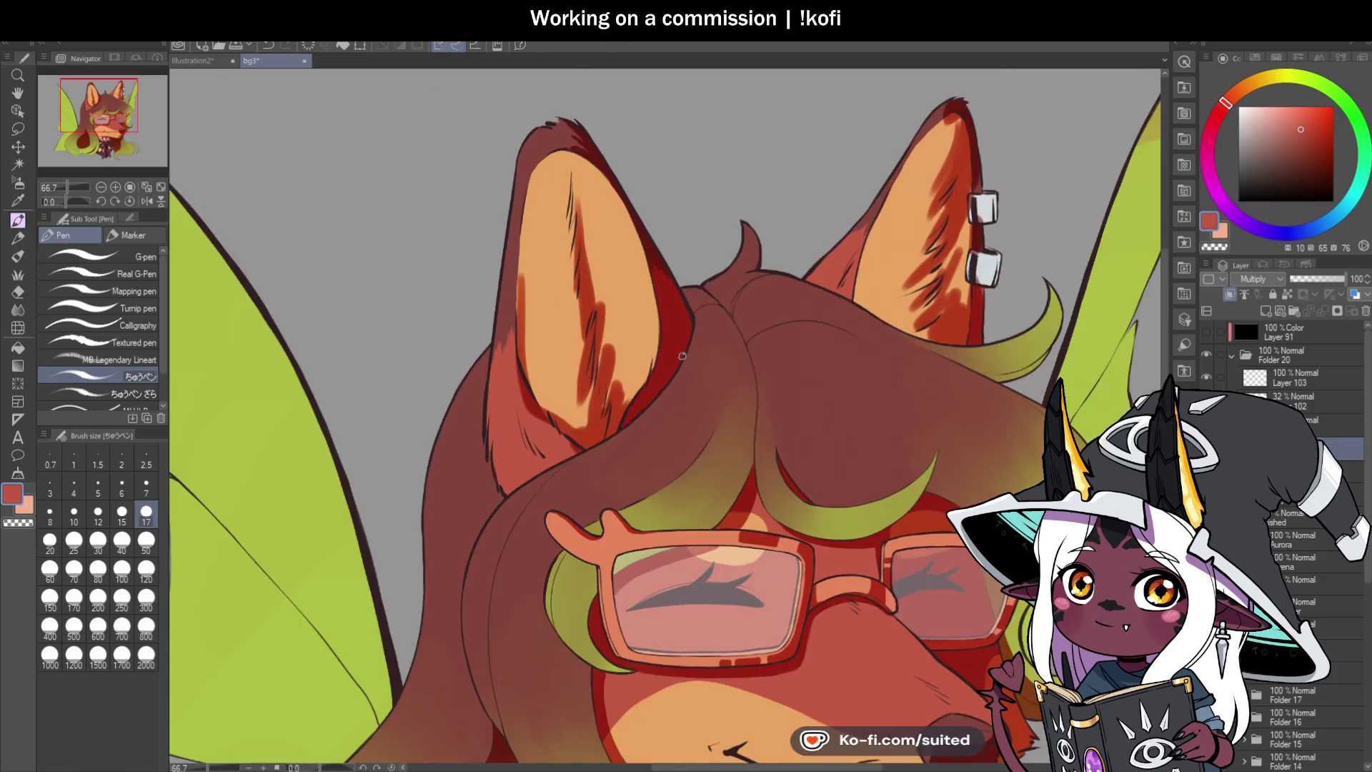
scroll(689, 341, "up", 1)
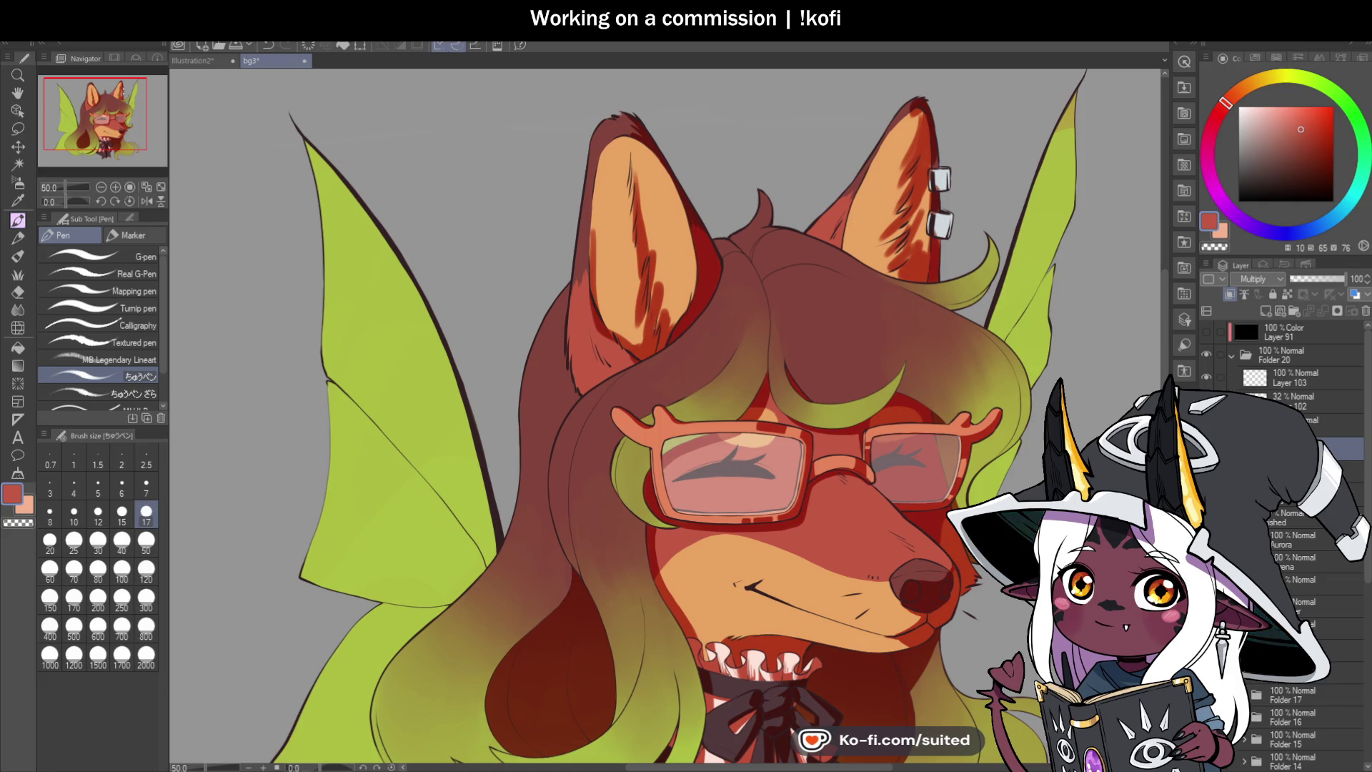
key("ctrl+minus")
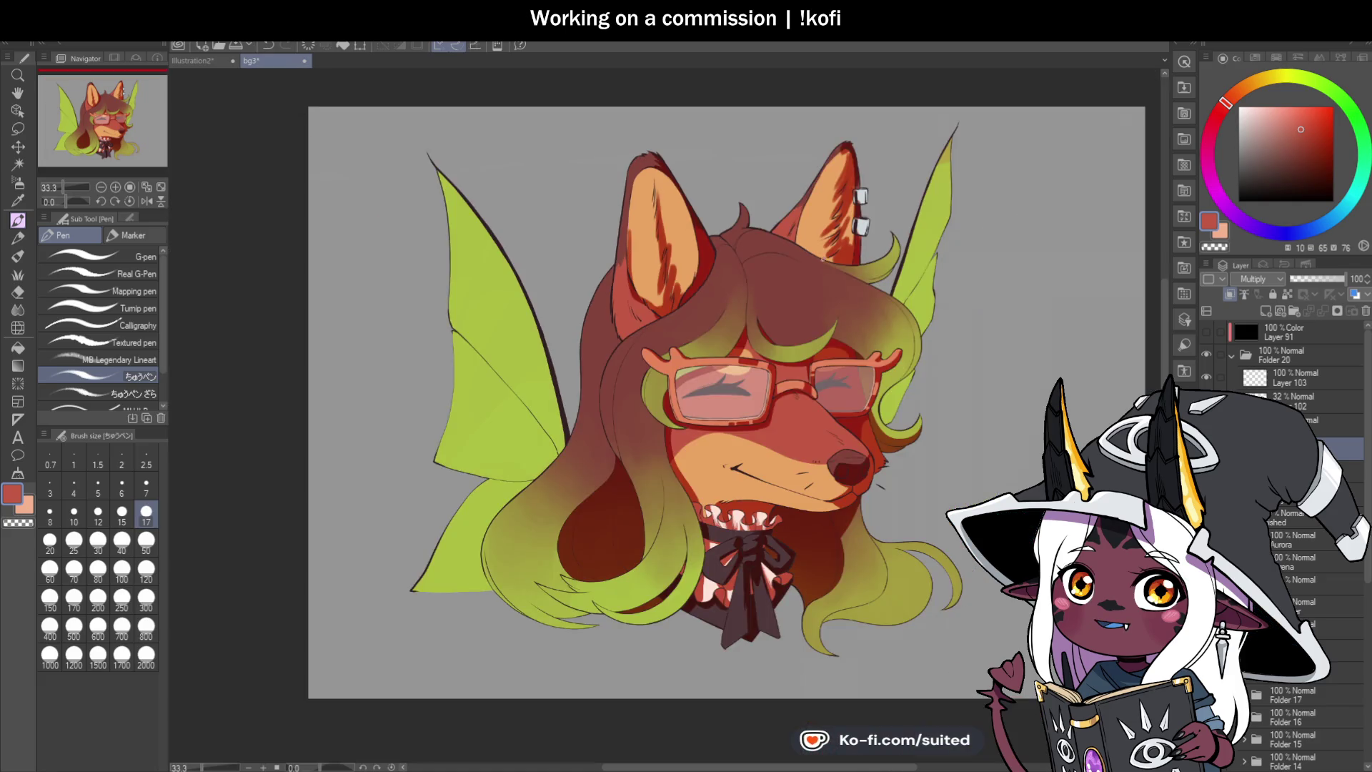
scroll(850, 179, "up", 5)
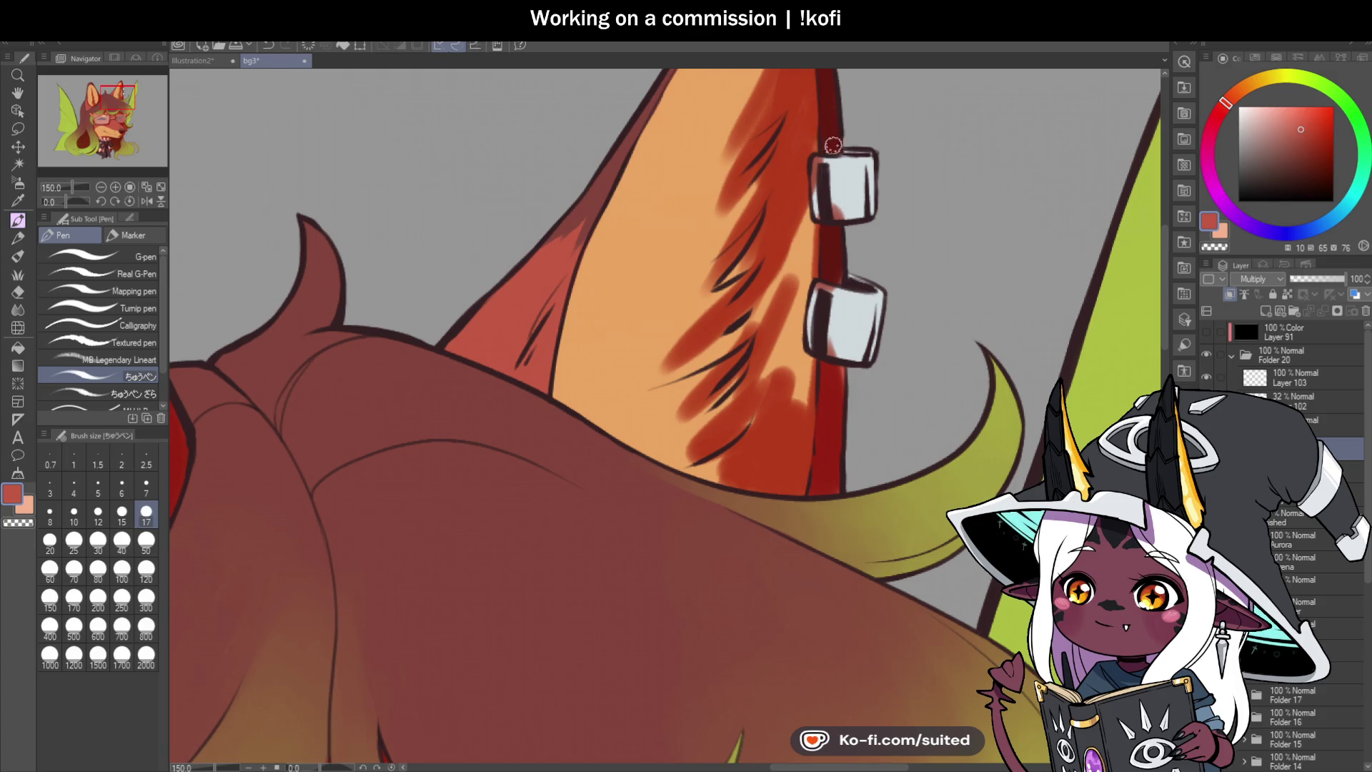
Step: Erase part of the shading at the right ear tip with the transparent colour
scroll(833, 146, "down", 3)
scroll(761, 118, "up", 3)
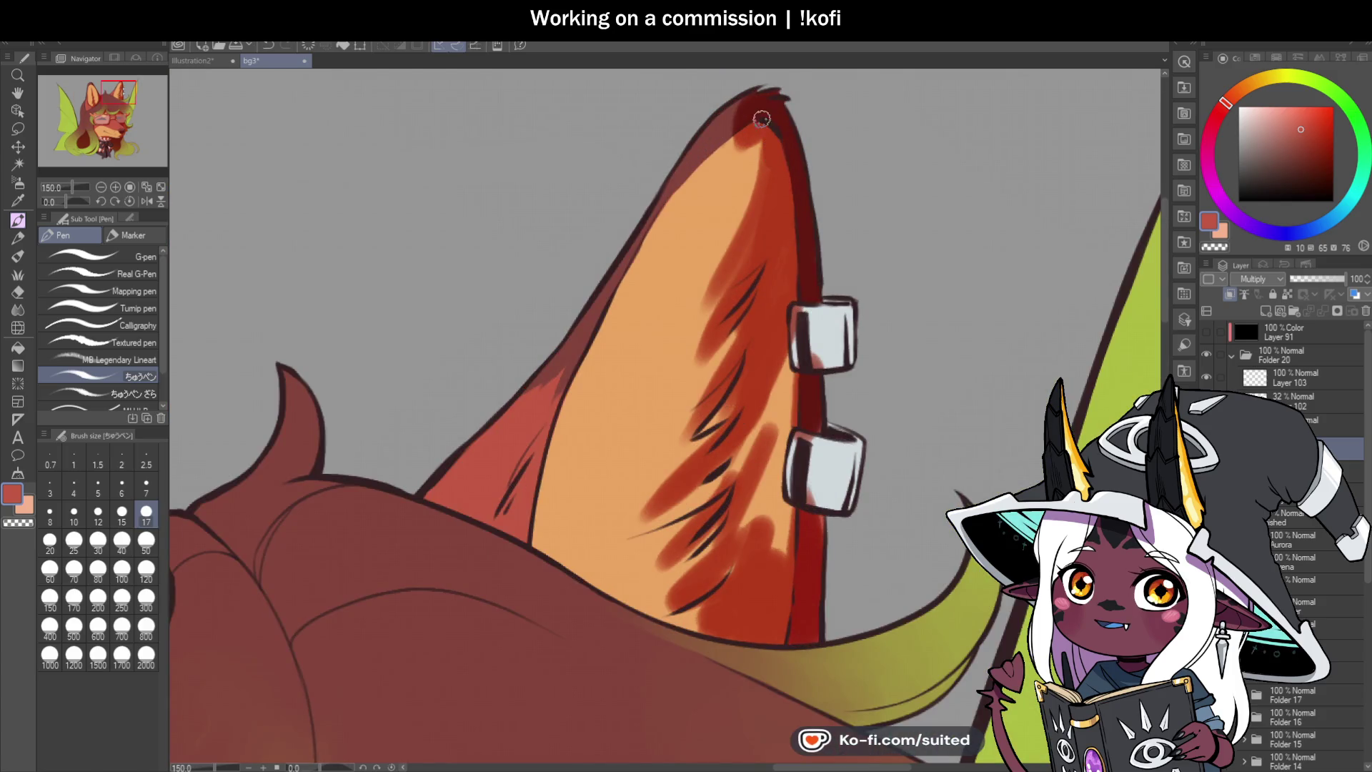
key("c")
mouse_move(736, 129)
left_mouse_down()
mouse_move(746, 97)
mouse_move(725, 114)
mouse_move(736, 109)
left_mouse_up()
key("c")
key("c")
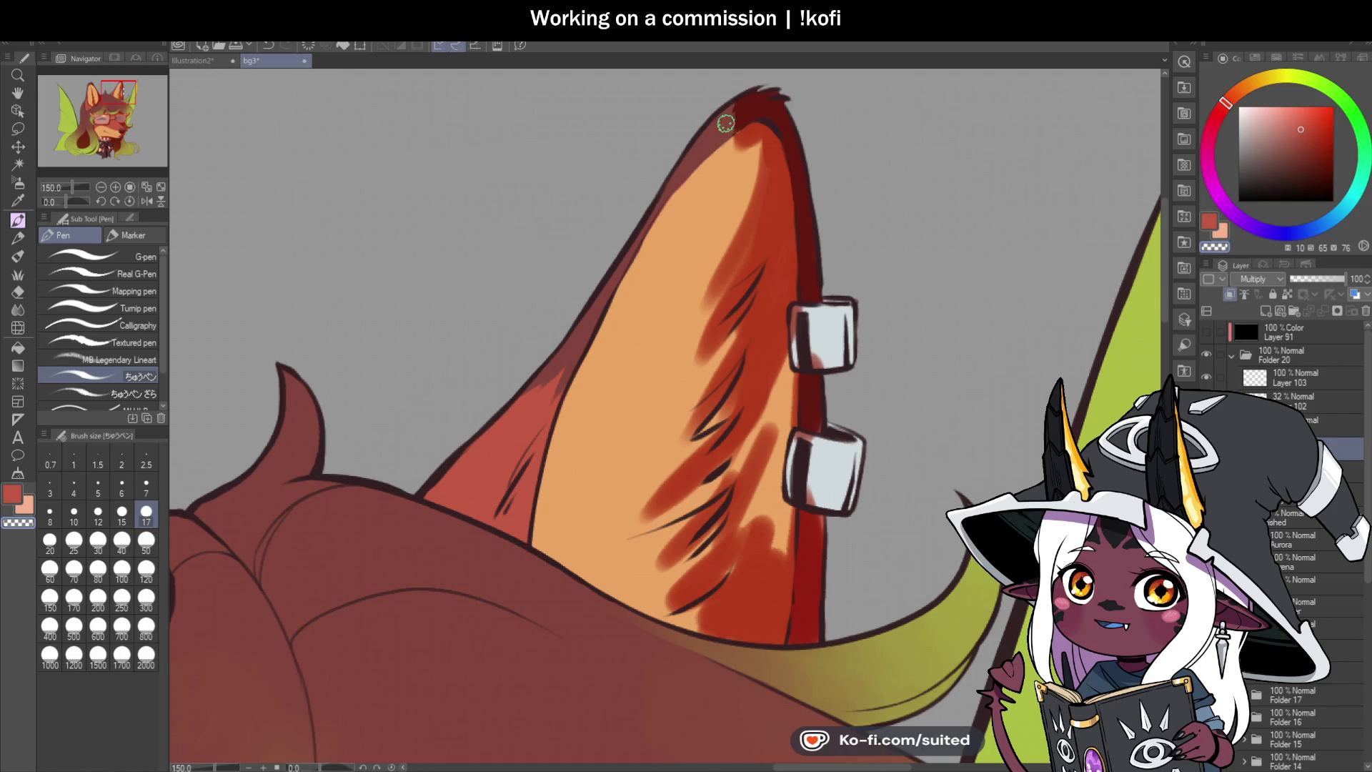
Step: Darken the upper stud's inner edge, top rim and thicker lower rim
key("ctrl+plus")
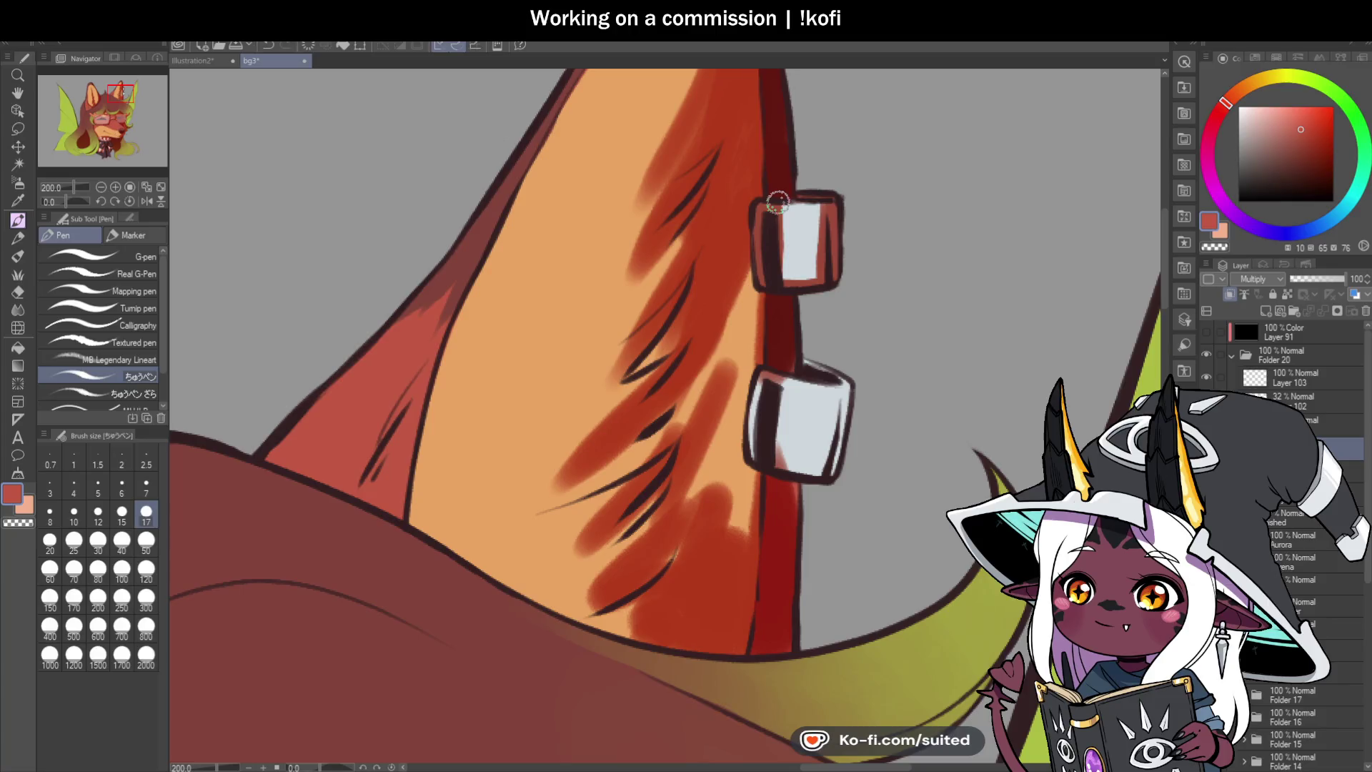
key("ctrl+minus")
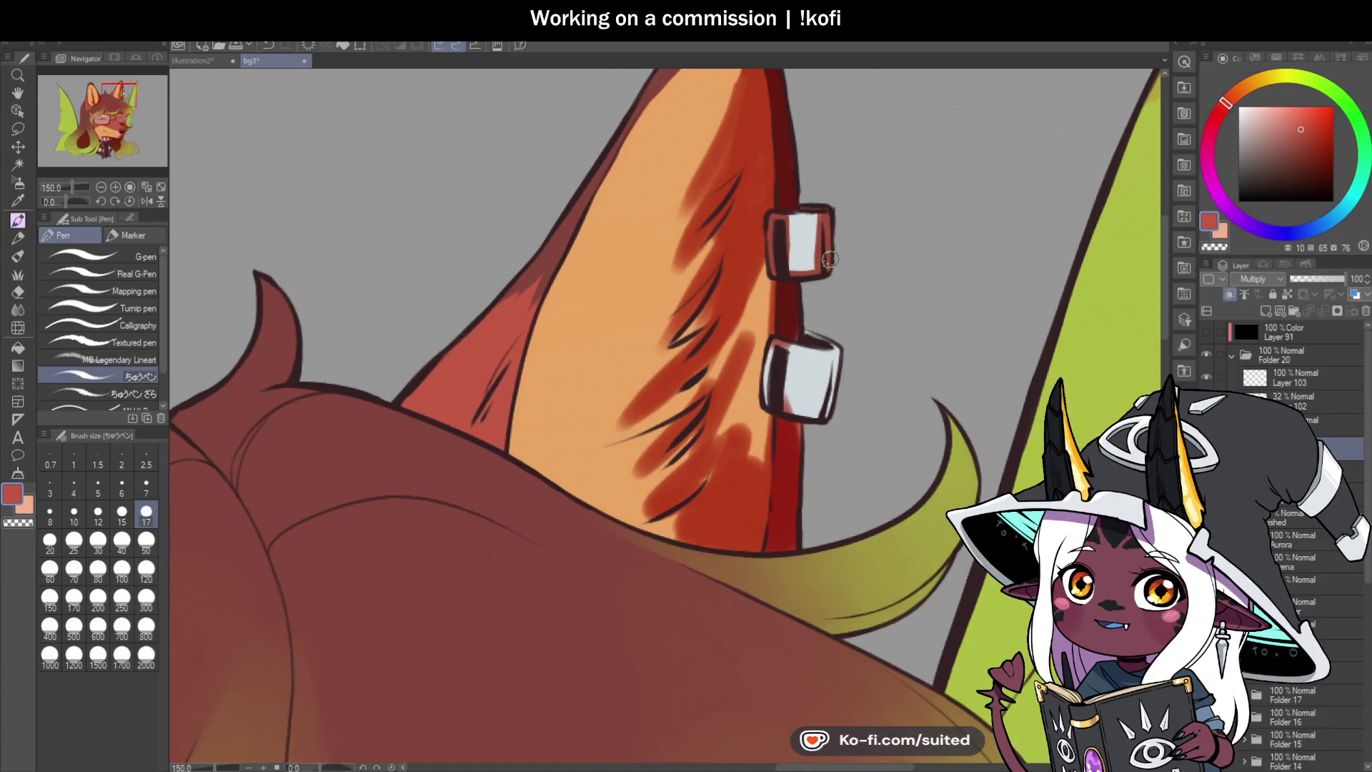
key("ctrl+plus")
key("ctrl+plus")
key("ctrl+plus")
mouse_move(713, 239)
left_mouse_down()
mouse_move(699, 347)
mouse_move(717, 413)
left_mouse_up()
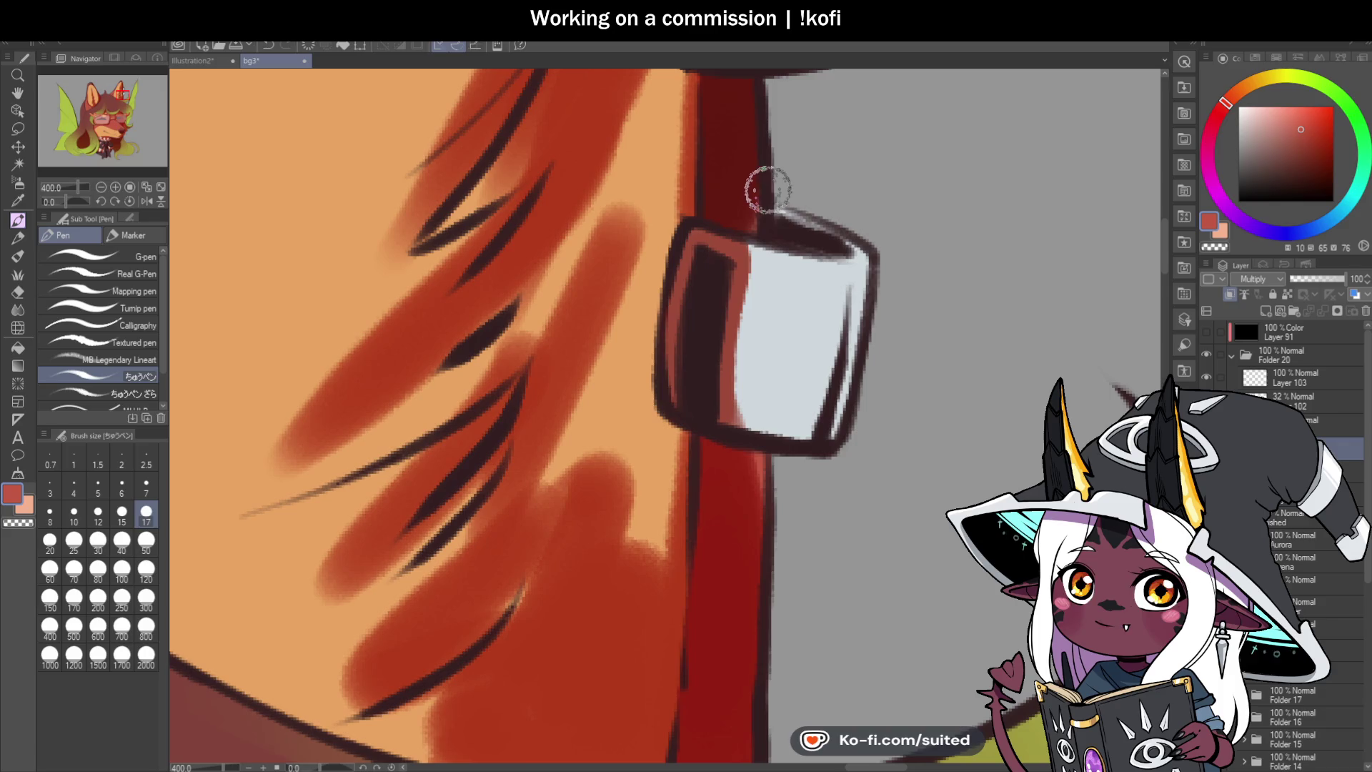
mouse_move(750, 214)
left_mouse_down()
mouse_move(790, 208)
mouse_move(853, 249)
mouse_move(826, 398)
left_mouse_up()
scroll(866, 297, "down", 2)
left_click_drag(780, 343, 860, 349)
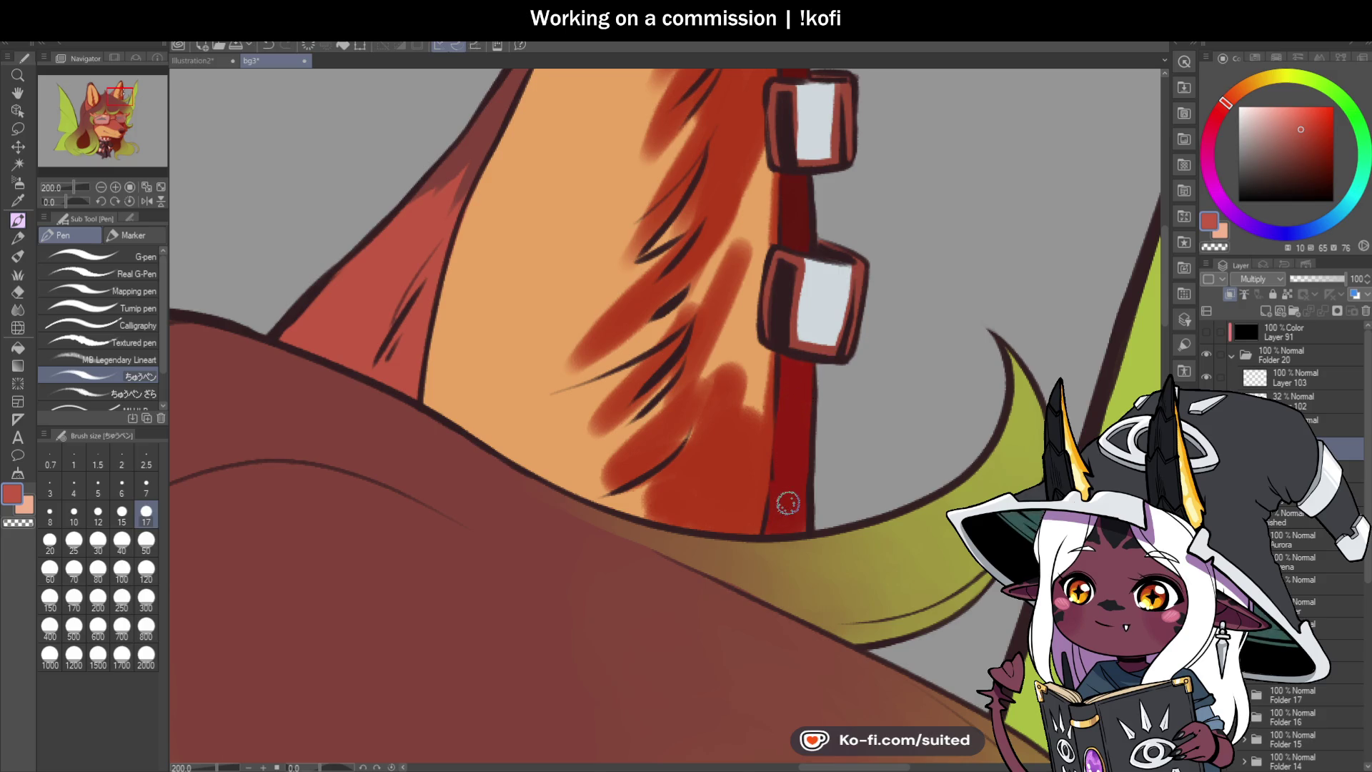
Step: Extend the stud's pale highlight, widen its dark left band, and darken its top-right outline
scroll(804, 297, "up", 2)
mouse_move(804, 298)
left_mouse_down()
mouse_move(777, 276)
mouse_move(765, 389)
mouse_move(784, 373)
mouse_move(820, 380)
mouse_move(820, 417)
left_mouse_up()
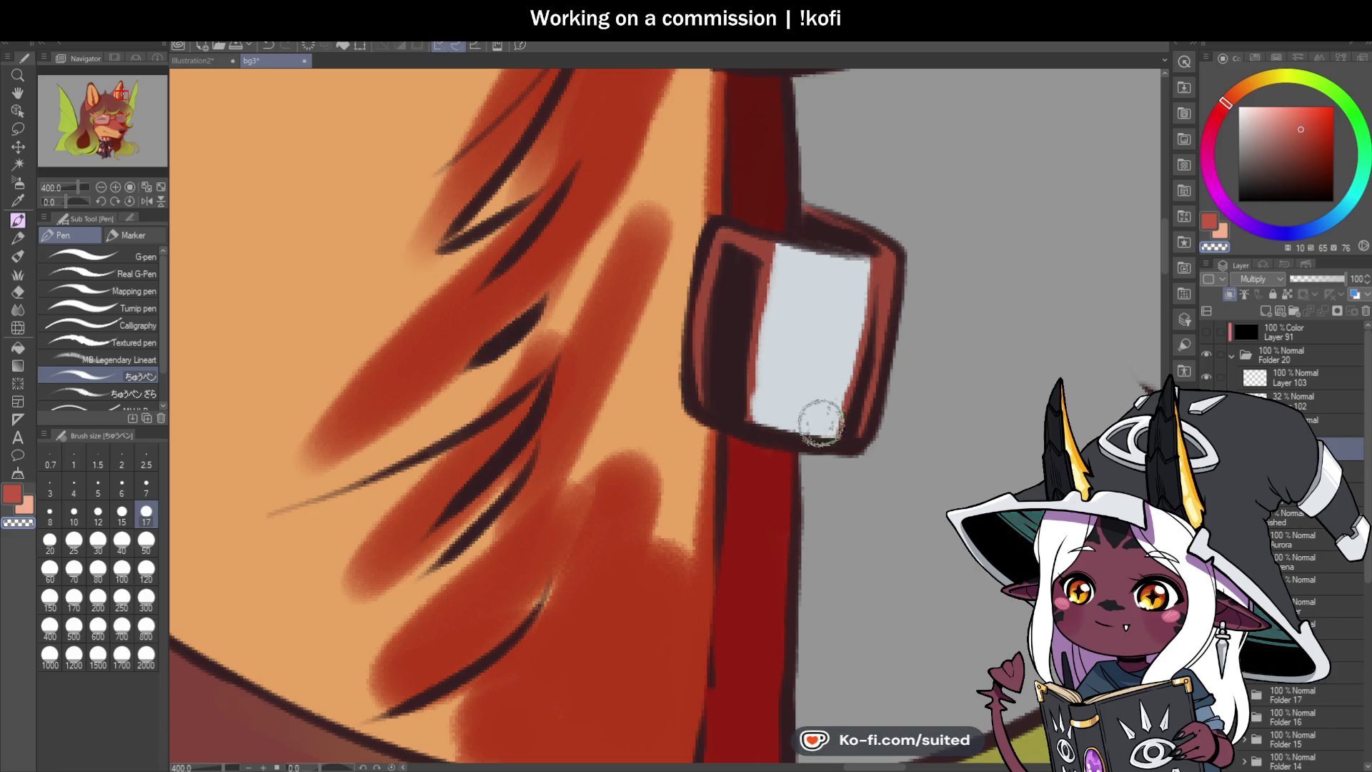
mouse_move(789, 297)
left_mouse_down()
mouse_move(747, 346)
mouse_move(747, 398)
left_mouse_up()
left_click_drag(781, 260, 771, 429)
left_click_drag(882, 260, 876, 239)
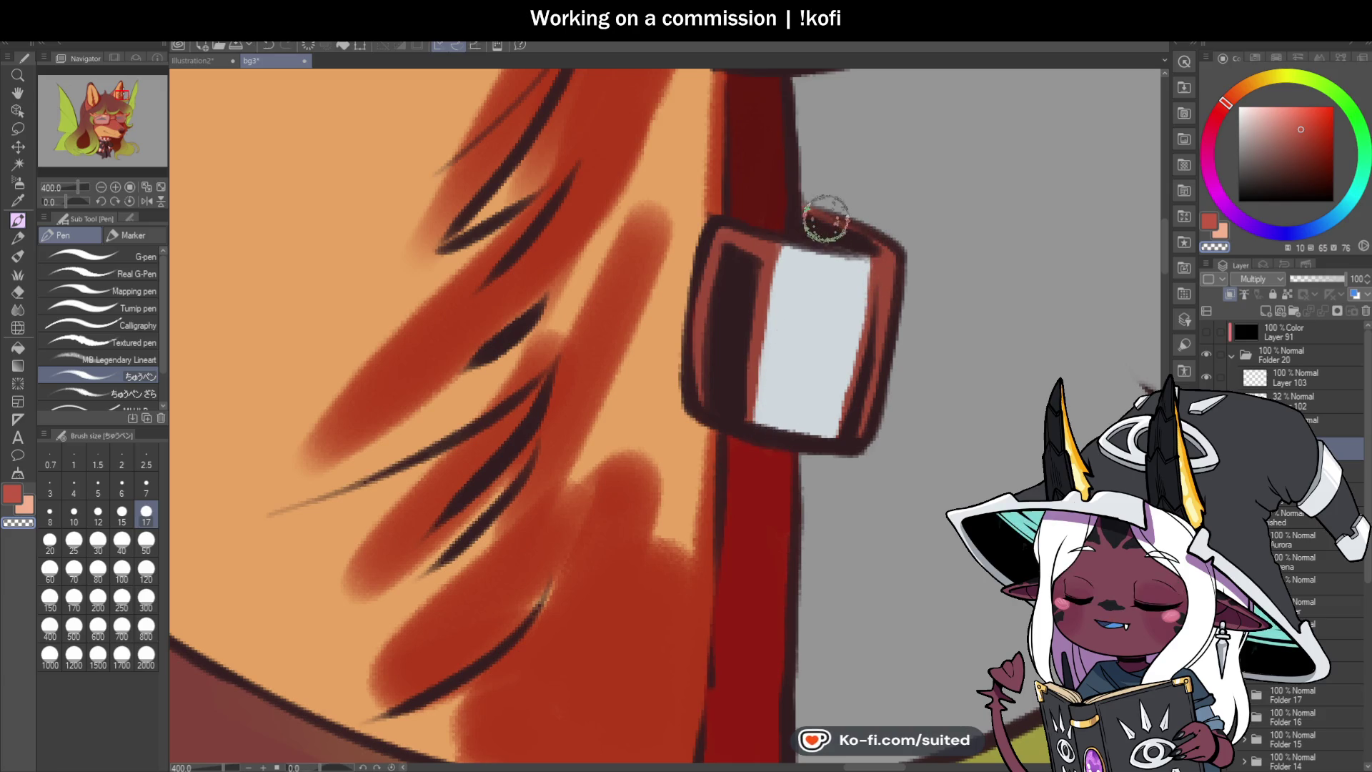
scroll(871, 291, "down", 3)
scroll(871, 291, "down", 2)
scroll(872, 307, "up", 3)
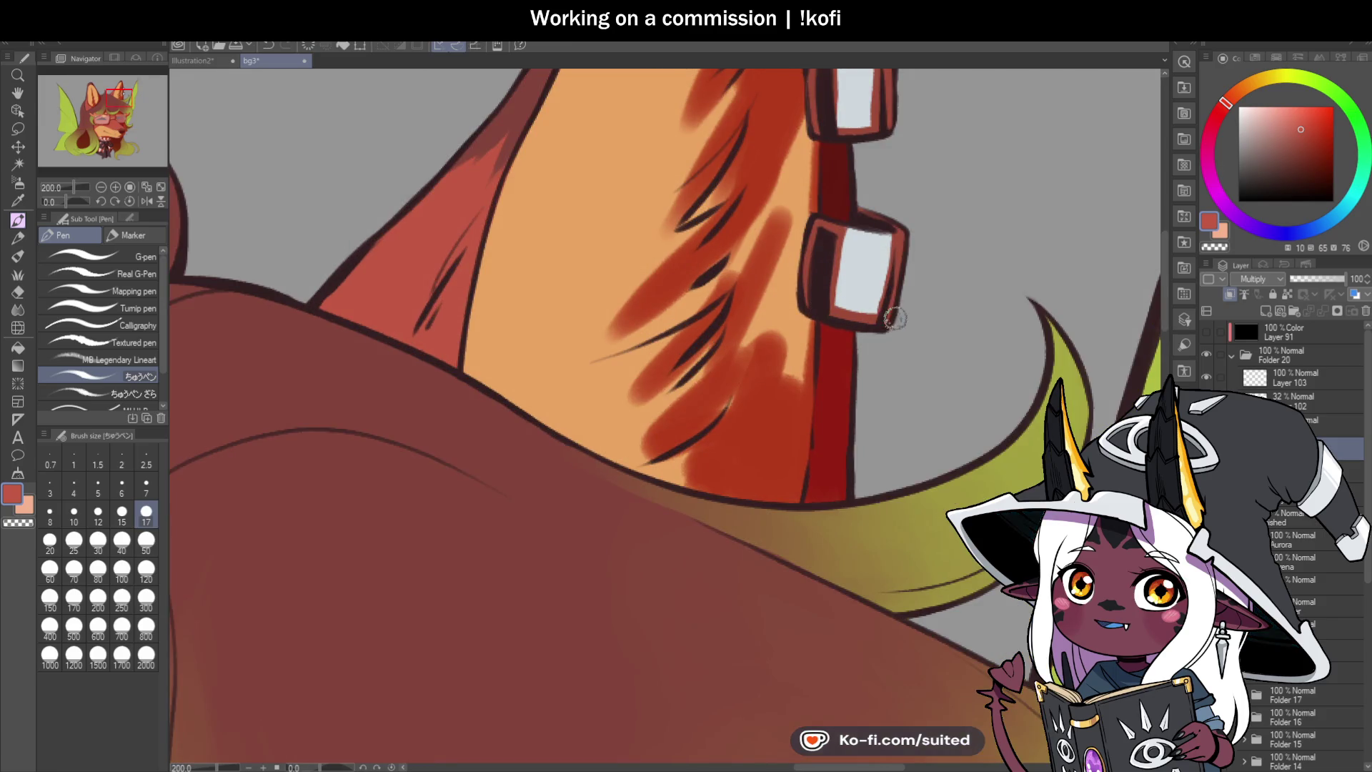
scroll(851, 334, "down", 2)
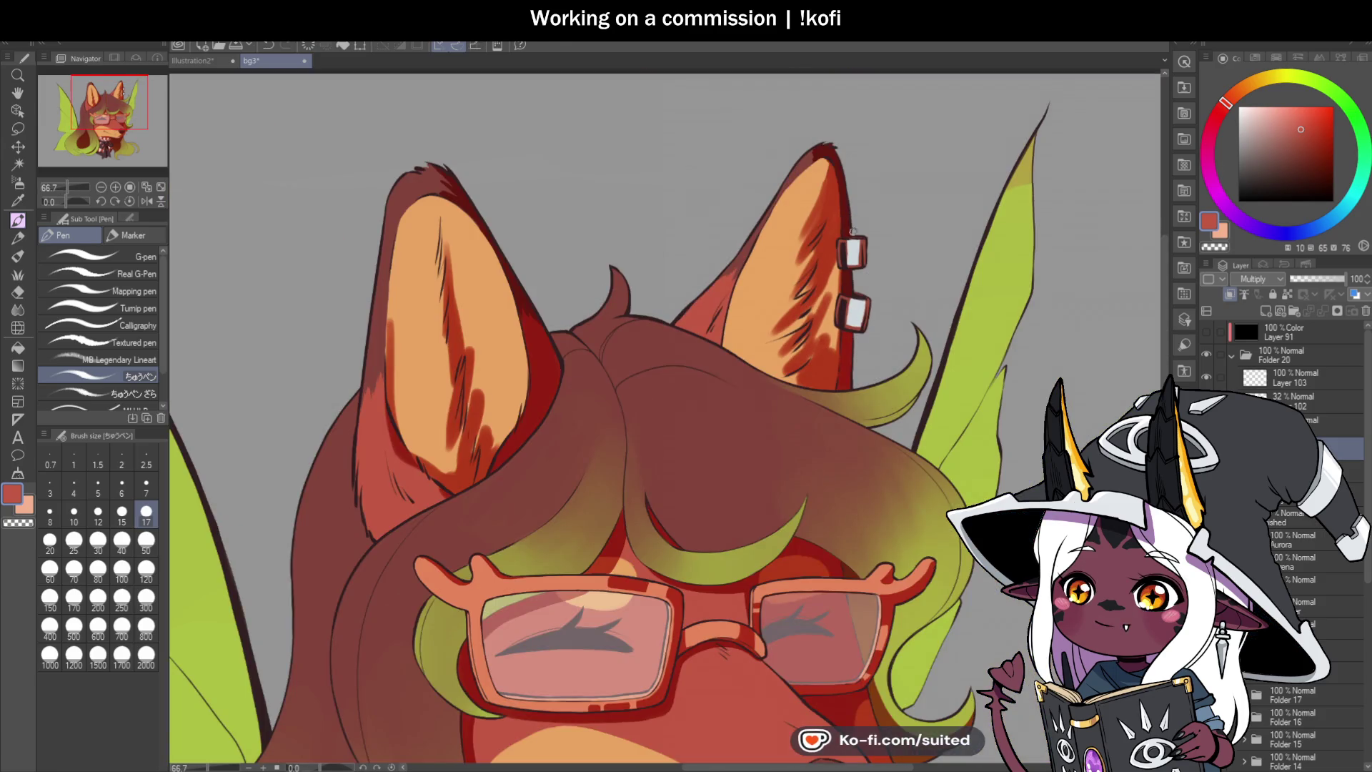
Step: Add dark red-orange fur shading strokes down the right ear
scroll(836, 180, "up", 3)
mouse_move(810, 136)
left_mouse_down()
mouse_move(765, 208)
mouse_move(802, 215)
mouse_move(765, 279)
left_mouse_up()
left_click_drag(804, 222, 780, 273)
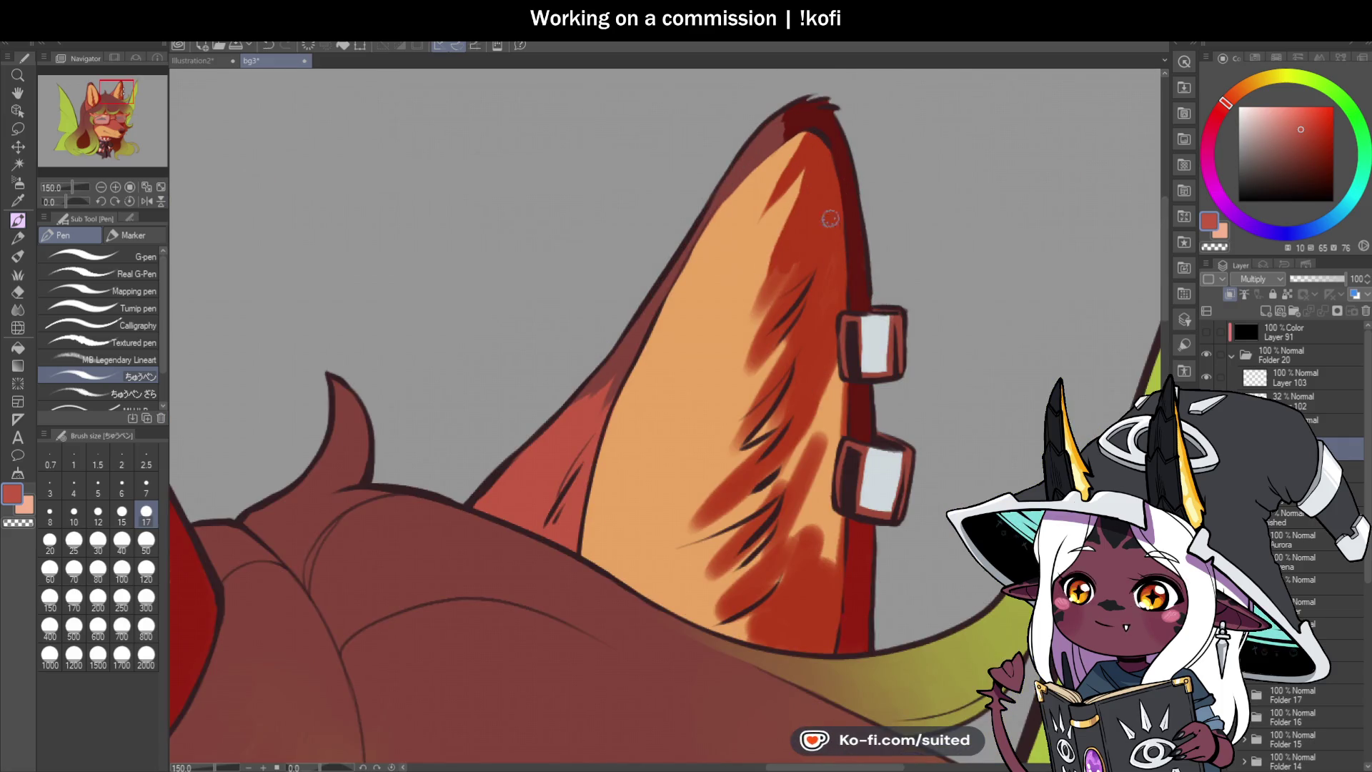
left_click_drag(756, 323, 798, 266)
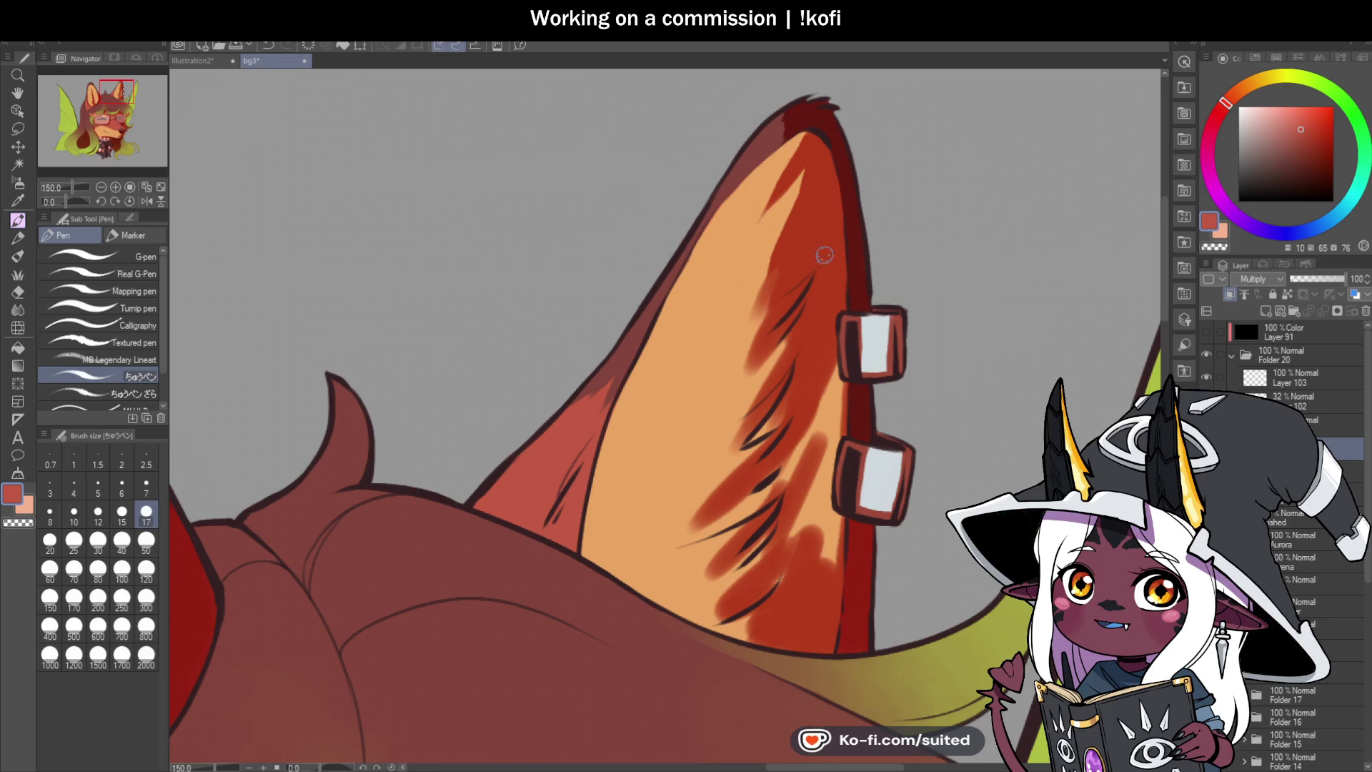
scroll(800, 300, "down", 2)
scroll(802, 316, "up", 4)
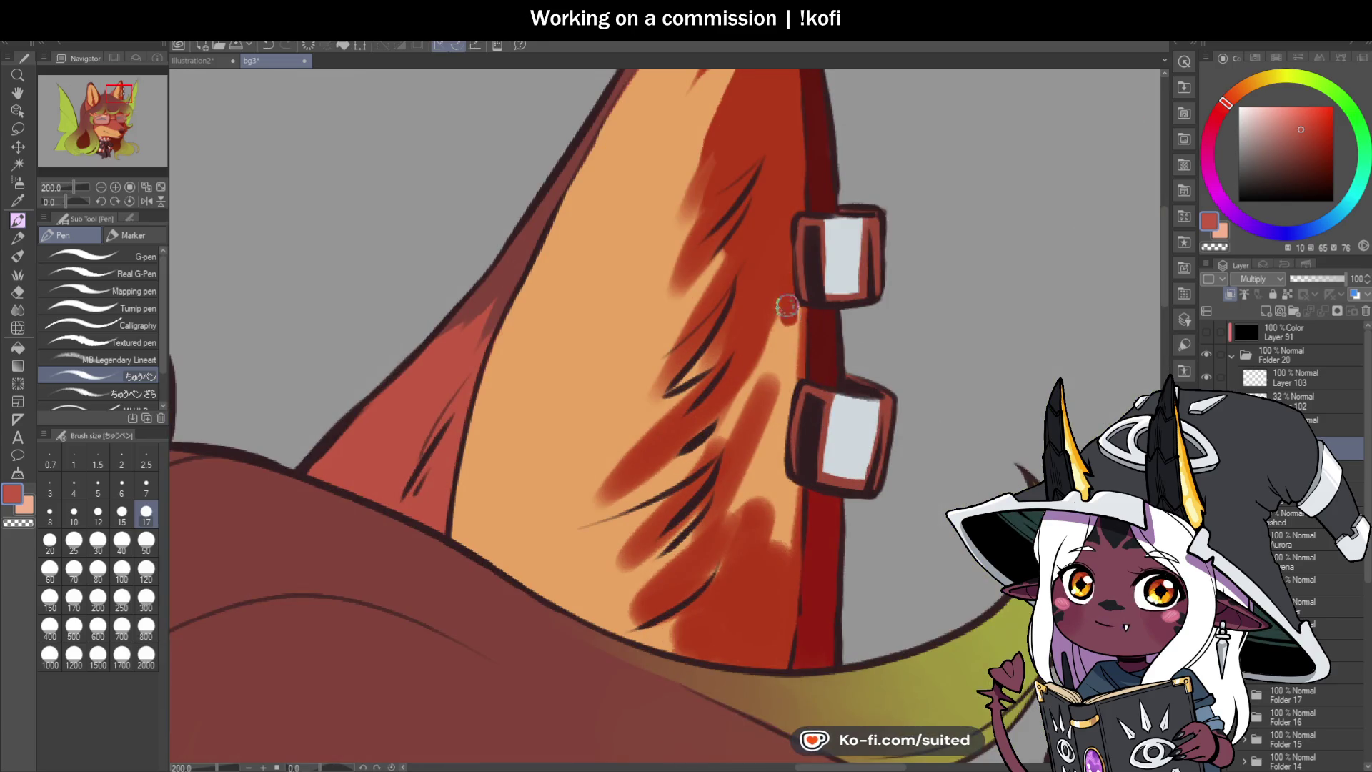
Step: Shade the fur between the two studs and fill the light patch below the lower stud
left_click_drag(792, 371, 799, 309)
mouse_move(751, 420)
left_mouse_down()
mouse_move(766, 329)
mouse_move(739, 428)
mouse_move(718, 446)
left_mouse_up()
mouse_move(797, 375)
left_mouse_down()
mouse_move(771, 437)
mouse_move(786, 554)
left_mouse_up()
mouse_move(782, 443)
left_mouse_down()
mouse_move(757, 547)
mouse_move(729, 547)
left_mouse_up()
left_click_drag(744, 486, 718, 536)
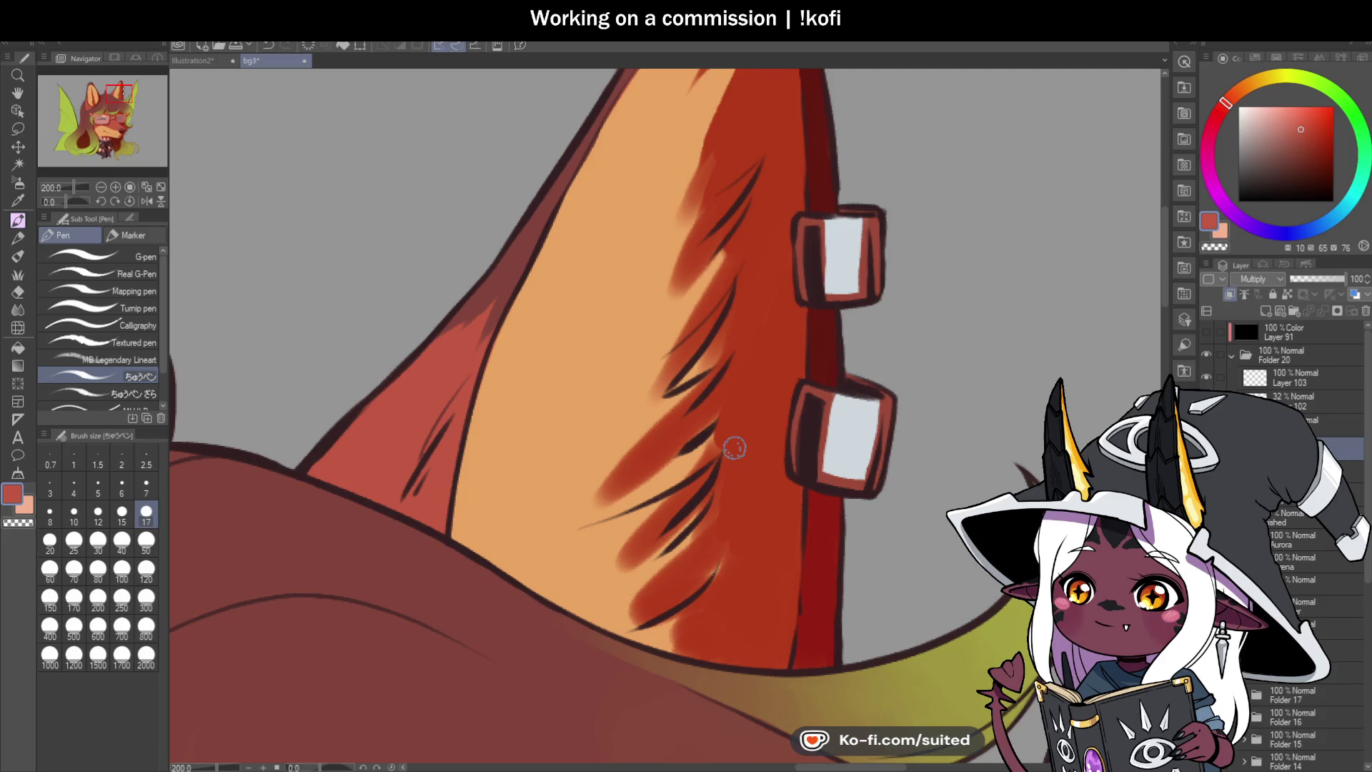
Step: Add a darker red stroke at the ear's base and rework the reddish fur strokes inside
scroll(783, 328, "down", 3)
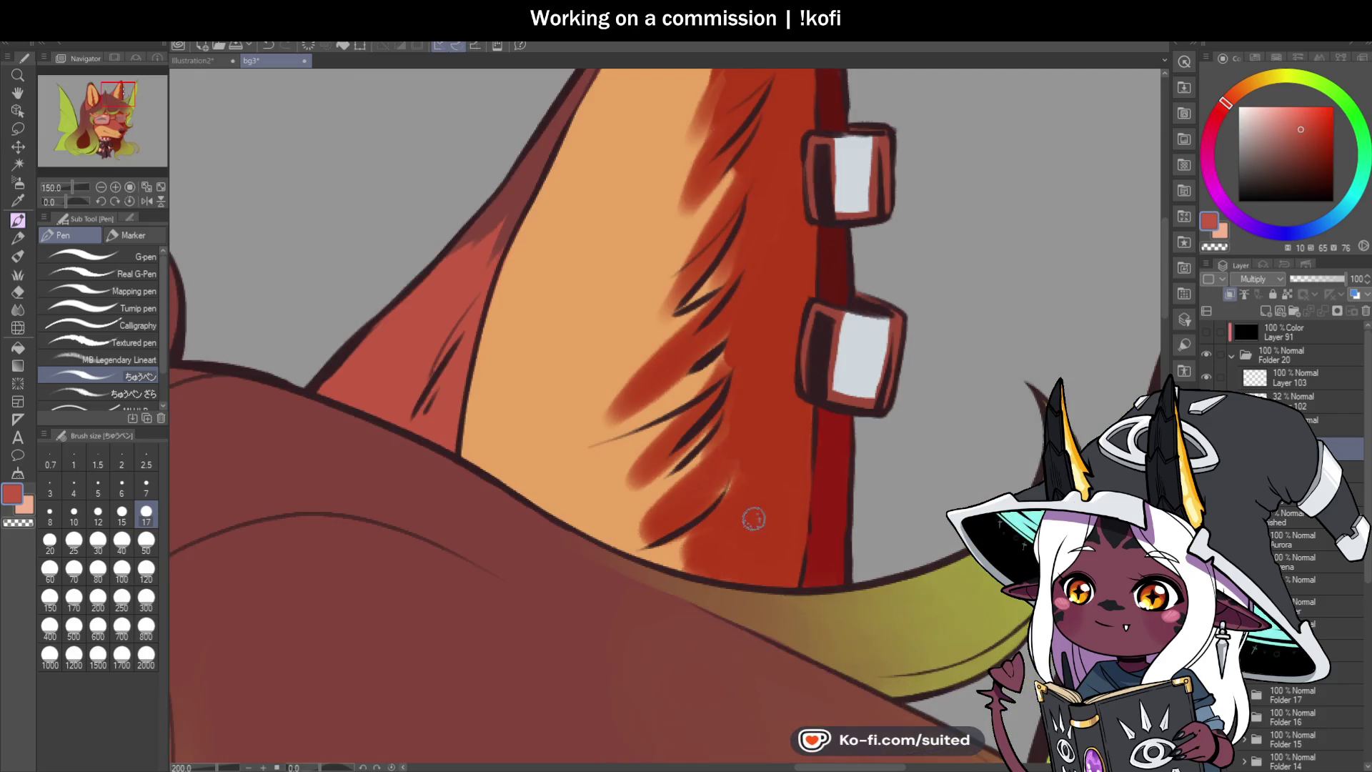
mouse_move(697, 535)
left_mouse_down()
mouse_move(640, 555)
mouse_move(690, 566)
left_mouse_up()
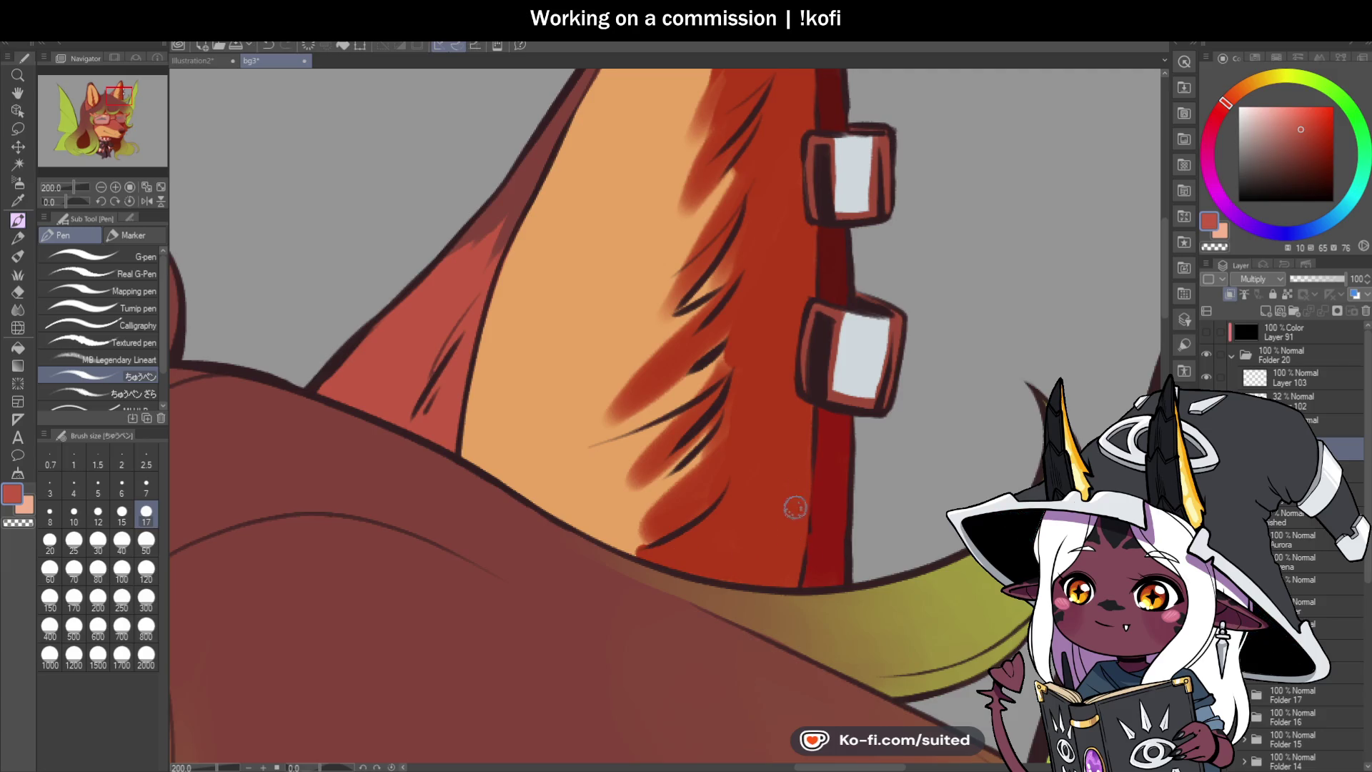
scroll(811, 420, "down", 3)
scroll(790, 312, "up", 2)
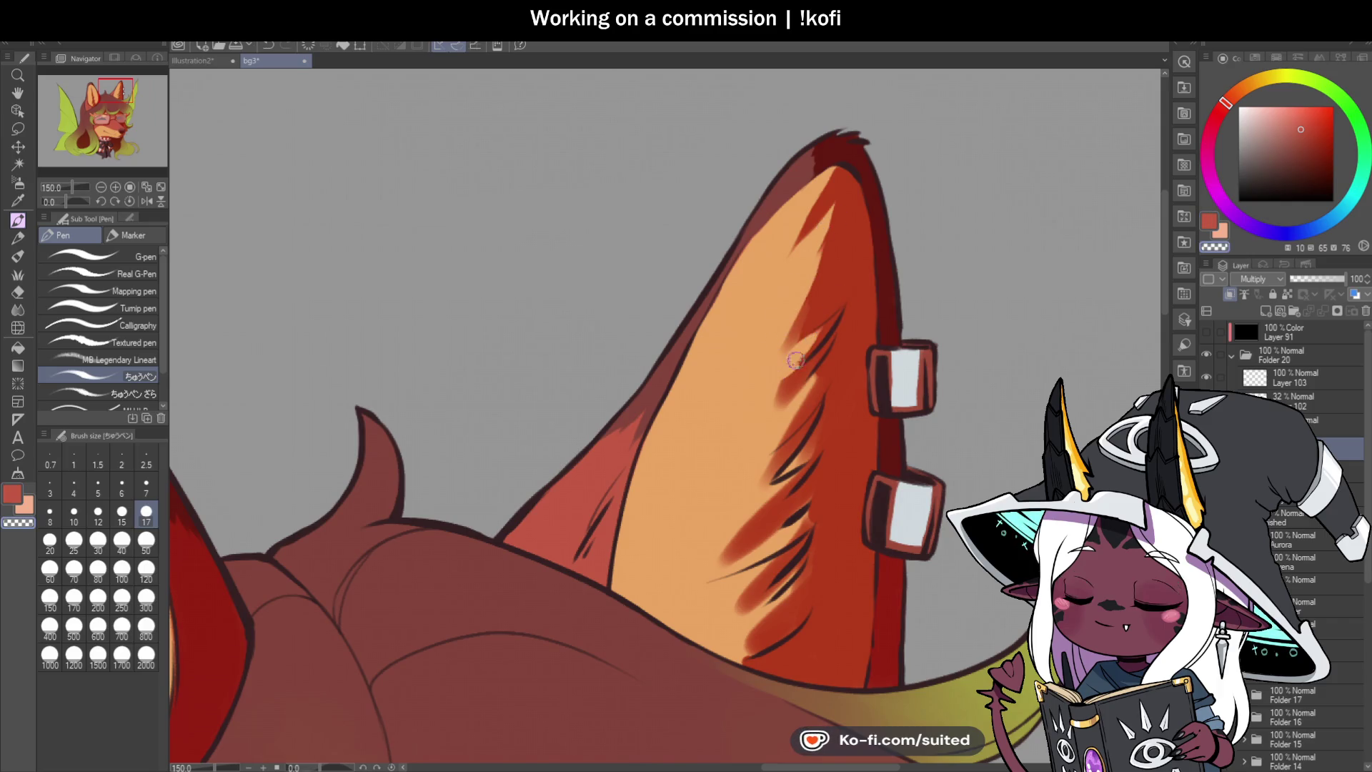
mouse_move(824, 231)
left_mouse_down()
mouse_move(756, 398)
mouse_move(763, 417)
left_mouse_up()
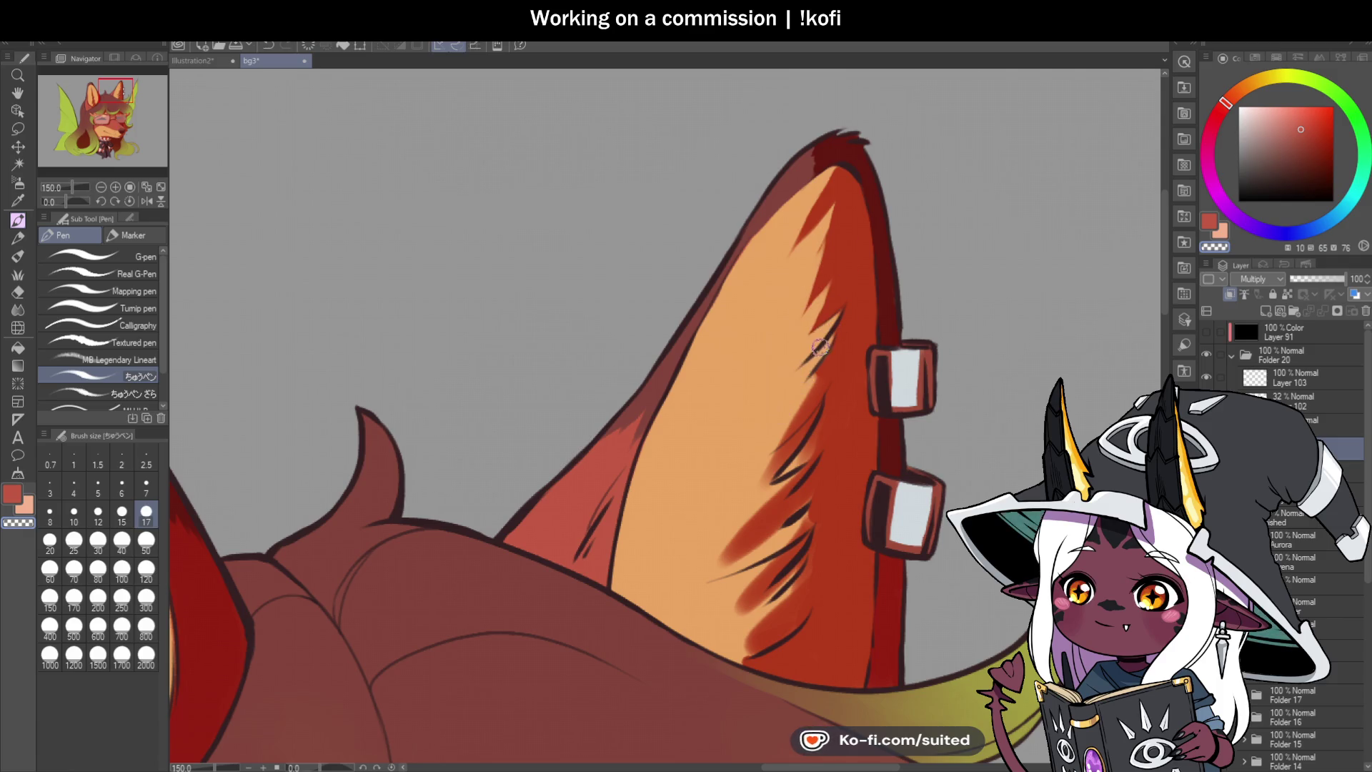
scroll(788, 355, "down", 3)
scroll(862, 427, "up", 4)
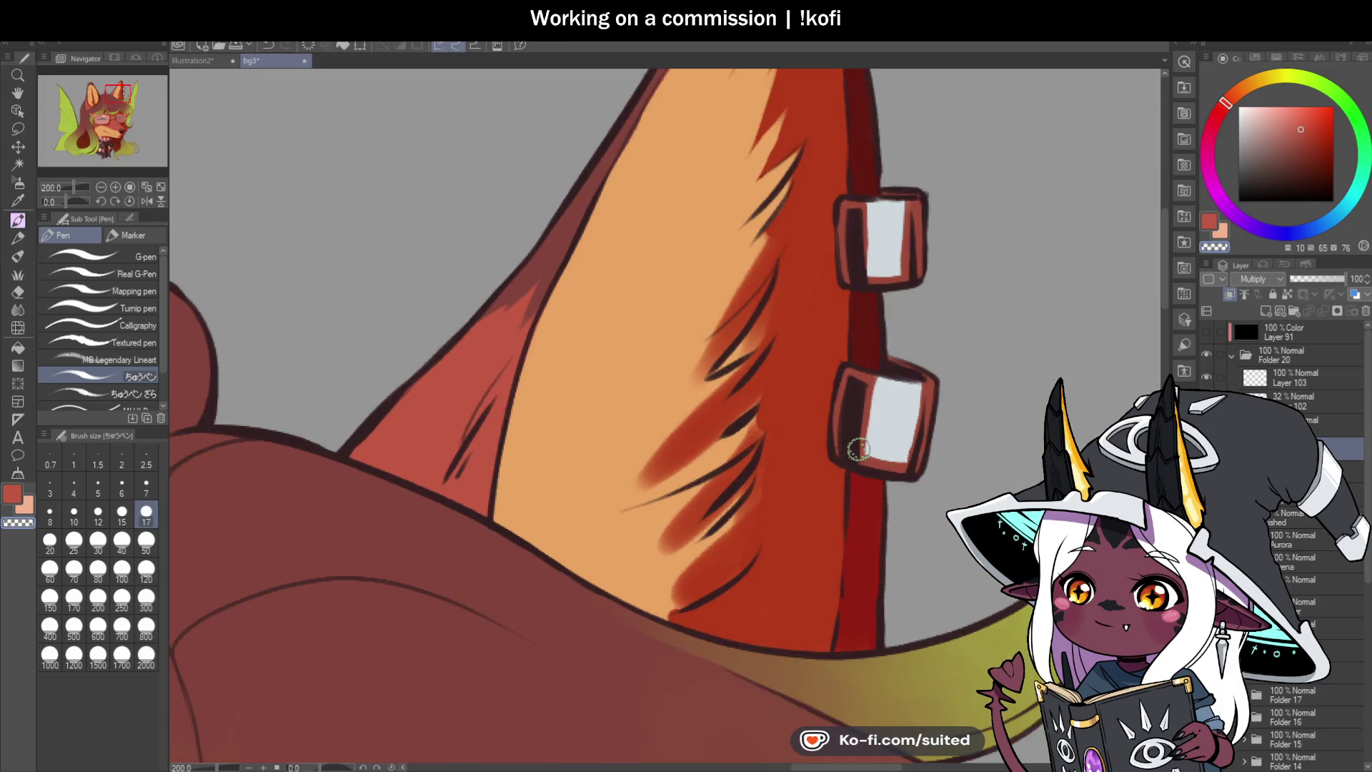
Step: Draw two dark fur strands along the ear edge, undoing the last small stroke
scroll(805, 420, "up", 3)
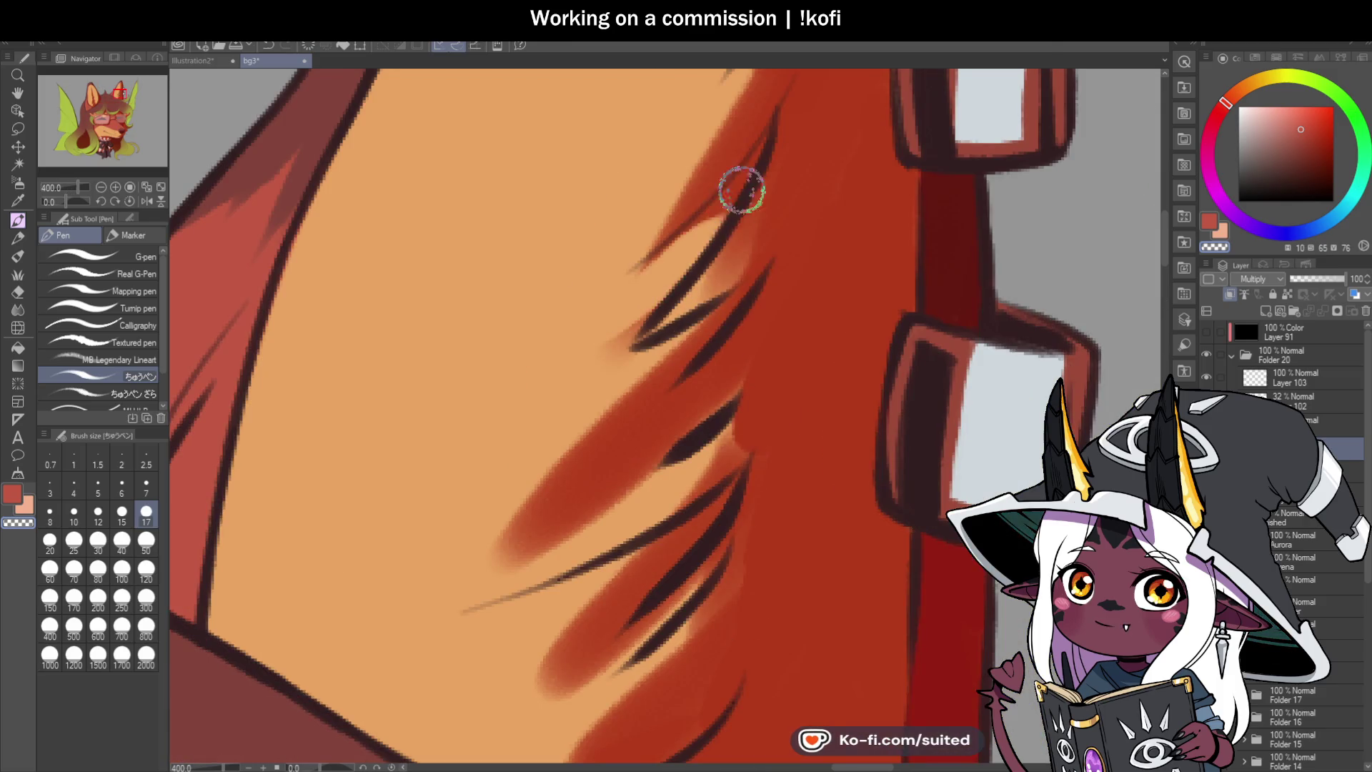
left_click_drag(771, 113, 668, 234)
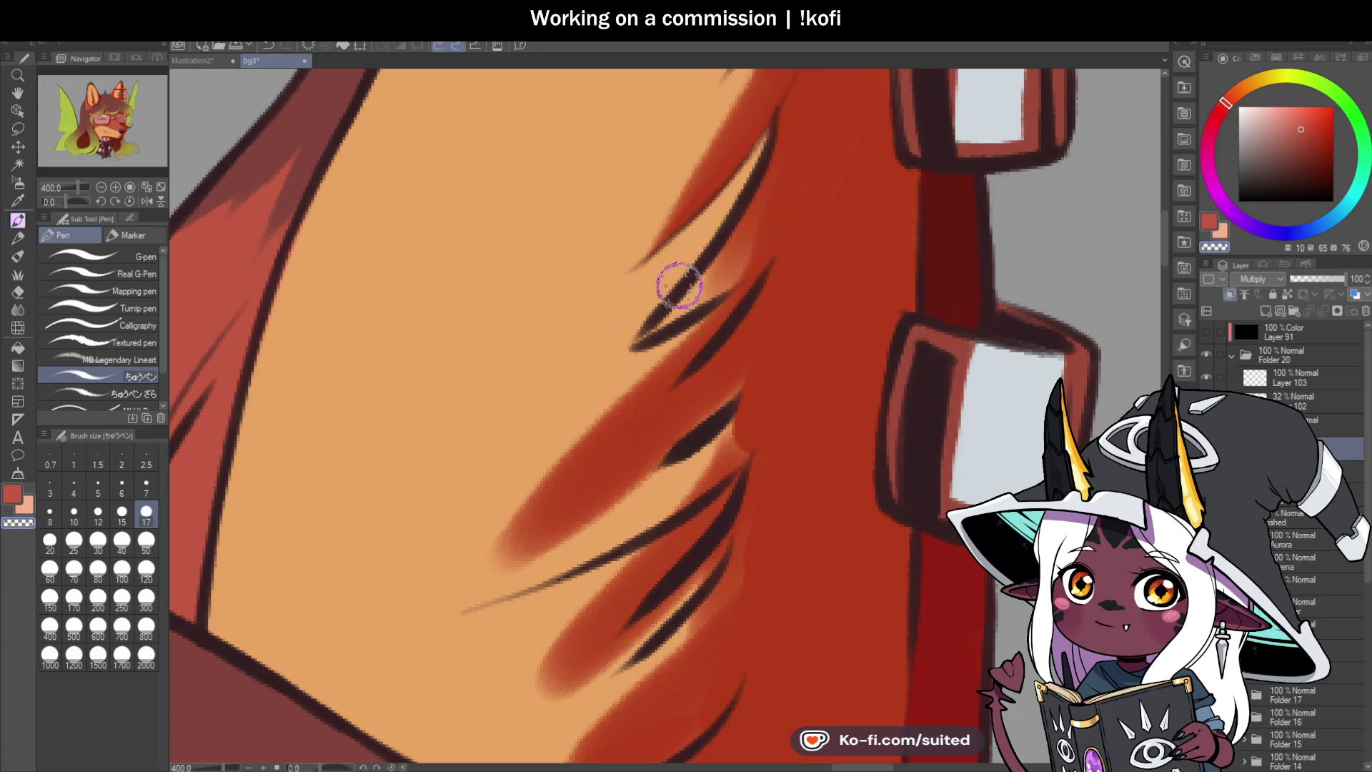
left_click_drag(783, 175, 656, 327)
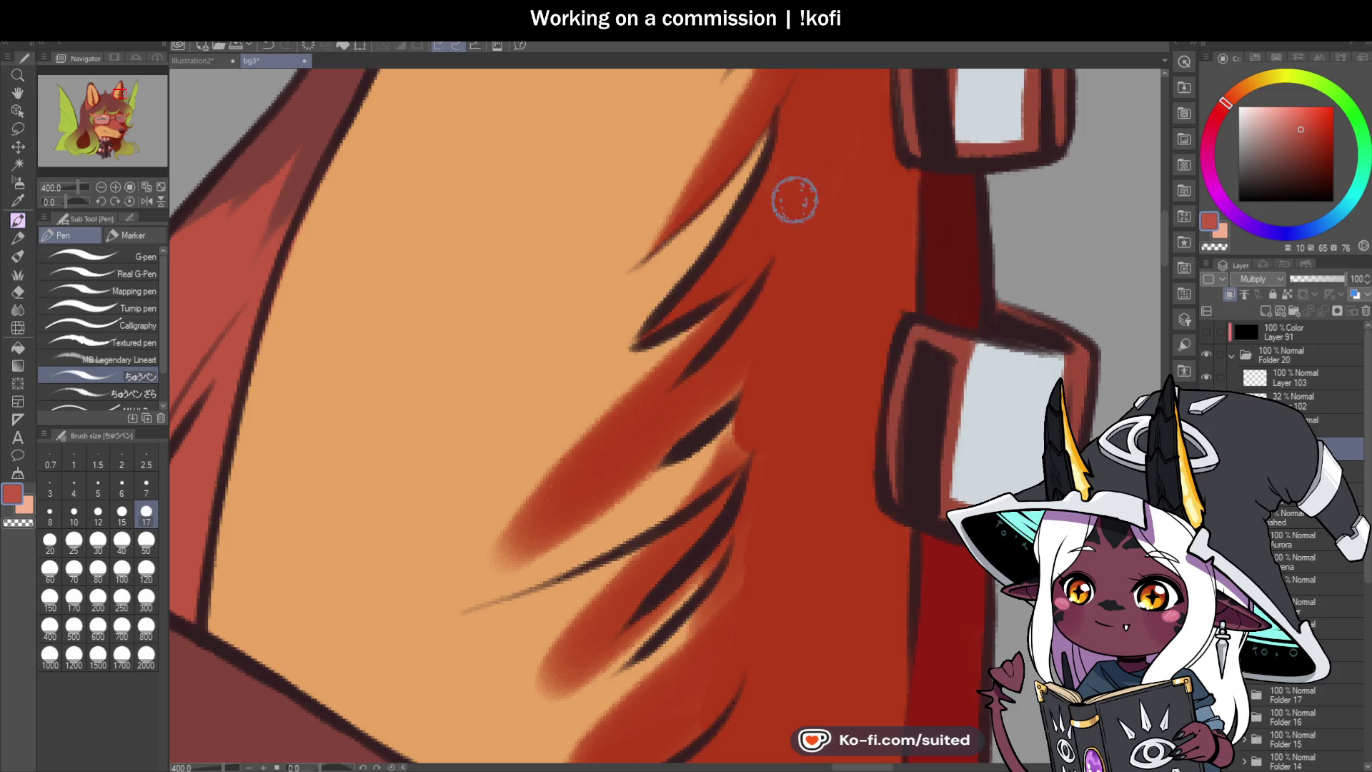
scroll(740, 332, "down", 3)
scroll(739, 337, "up", 1)
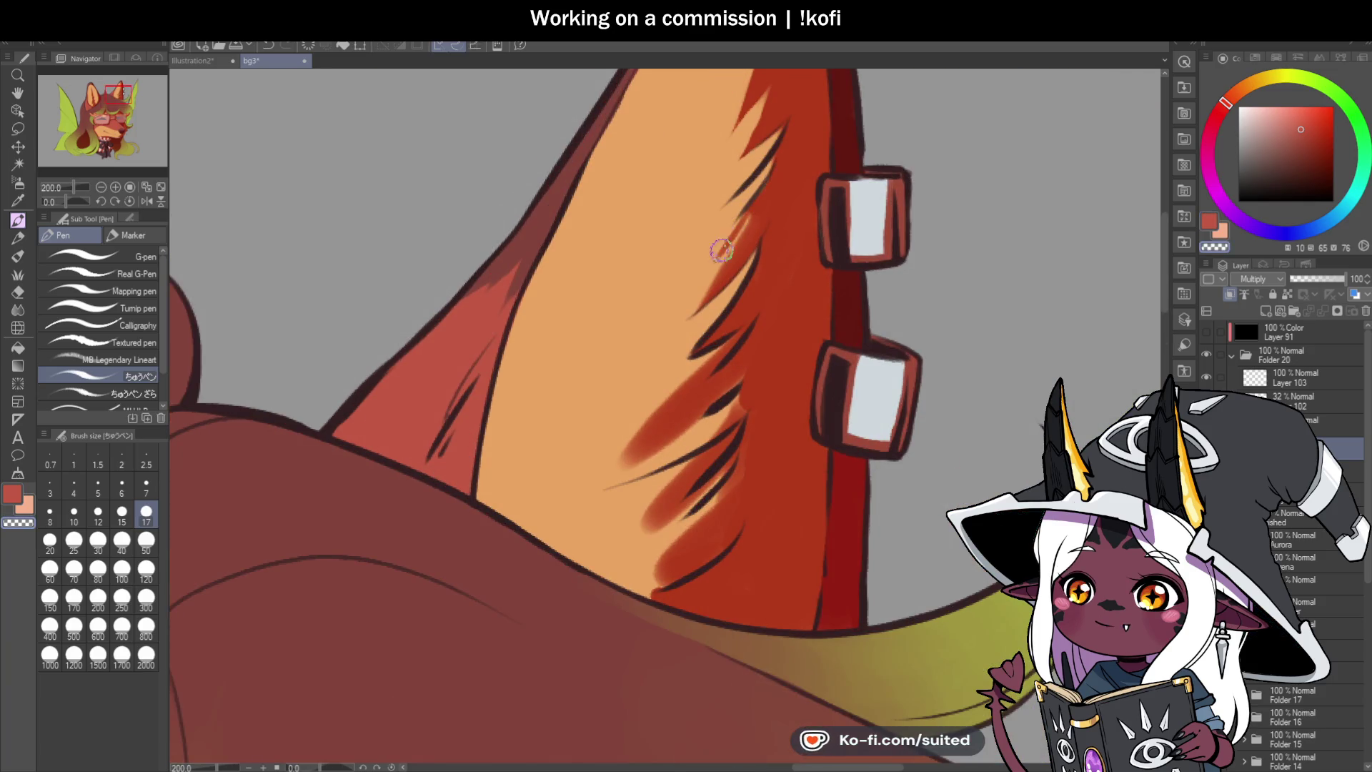
key("ctrl+z")
Step: Paint orange fur strokes over the lower ear shading
mouse_move(736, 336)
left_mouse_down()
mouse_move(652, 415)
mouse_move(676, 400)
left_mouse_up()
mouse_move(714, 357)
left_mouse_down()
mouse_move(639, 457)
mouse_move(628, 443)
left_mouse_up()
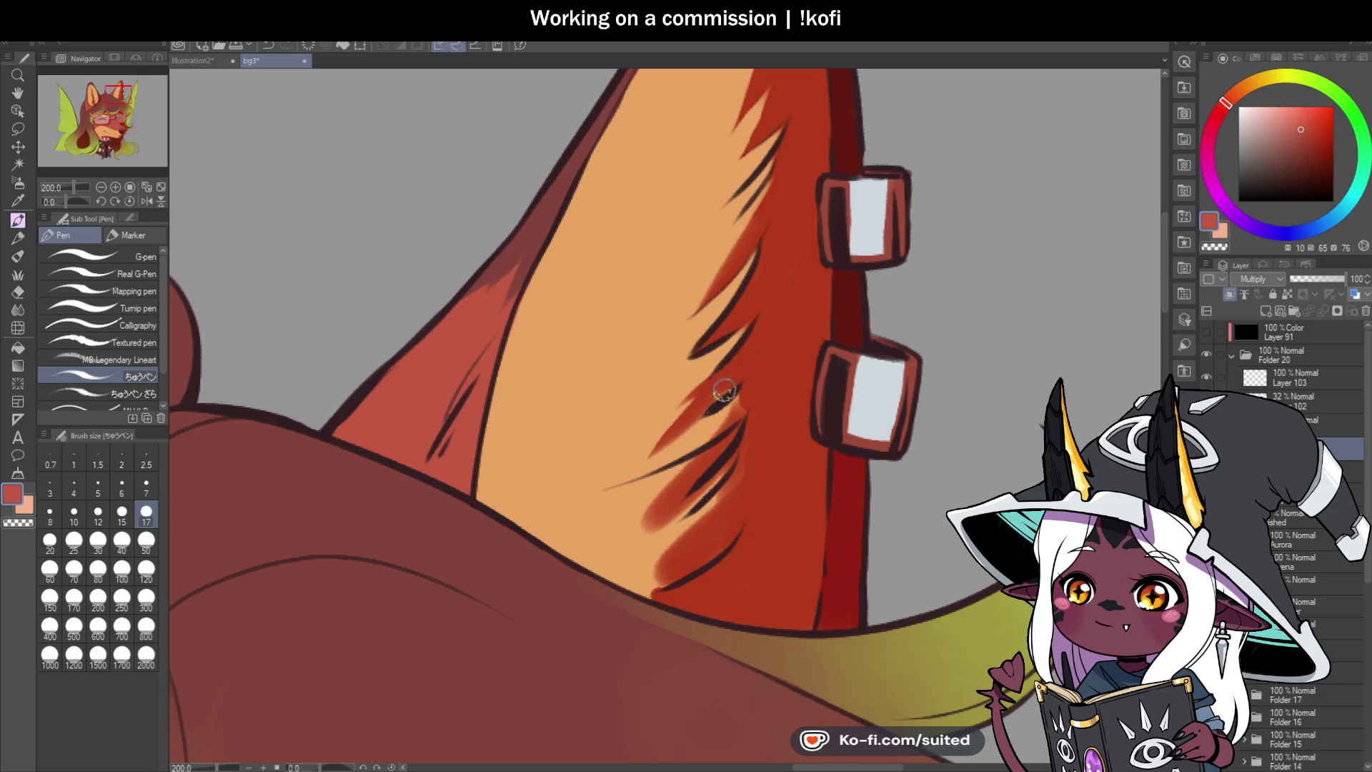
mouse_move(714, 425)
left_mouse_down()
mouse_move(781, 443)
mouse_move(803, 413)
left_mouse_up()
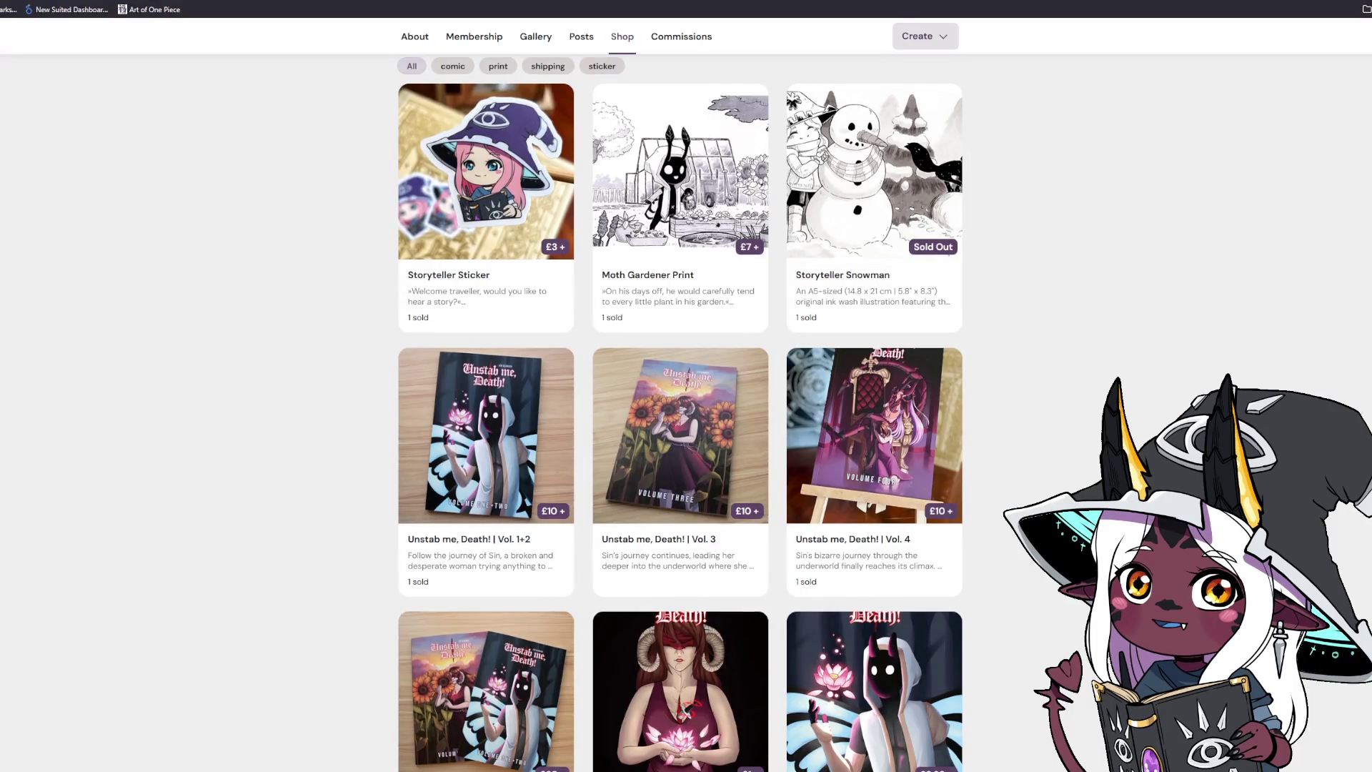
scroll(833, 363, "down", 1)
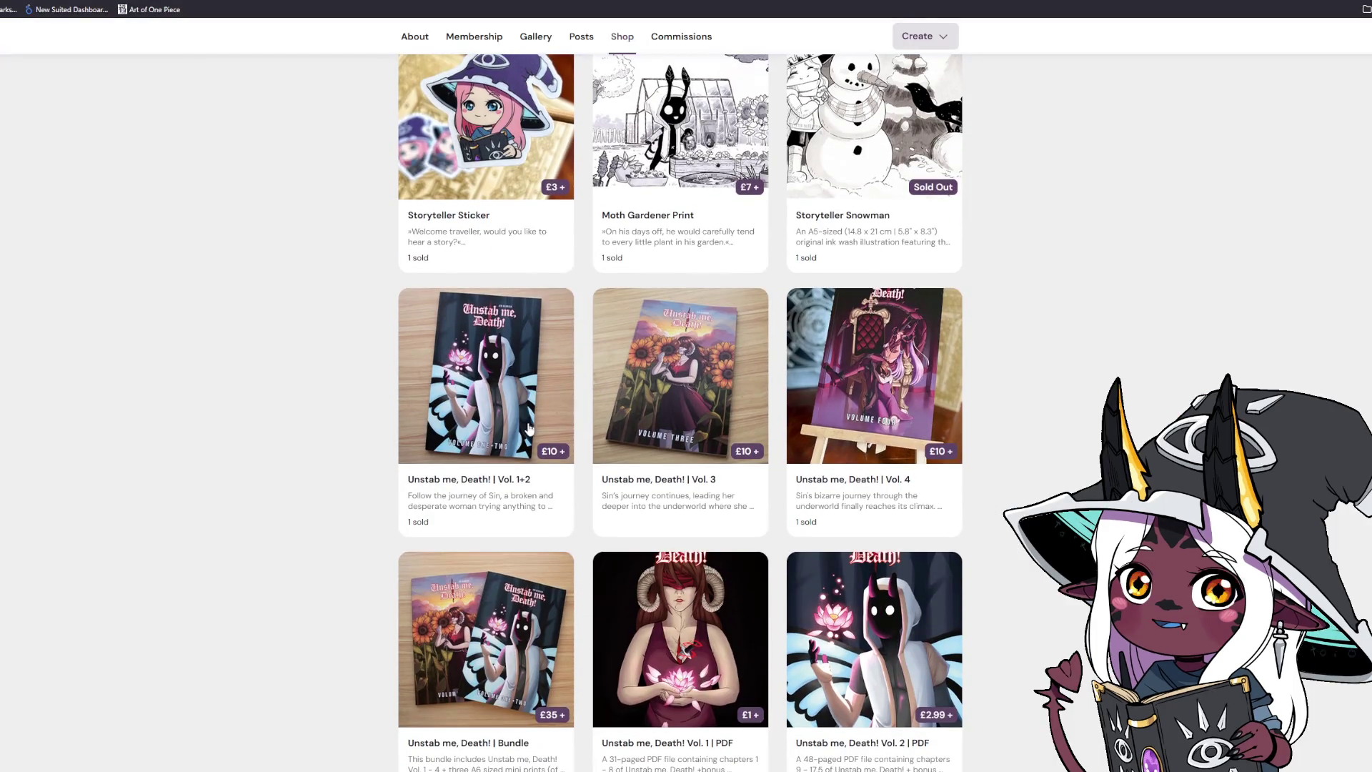
scroll(443, 482, "down", 3)
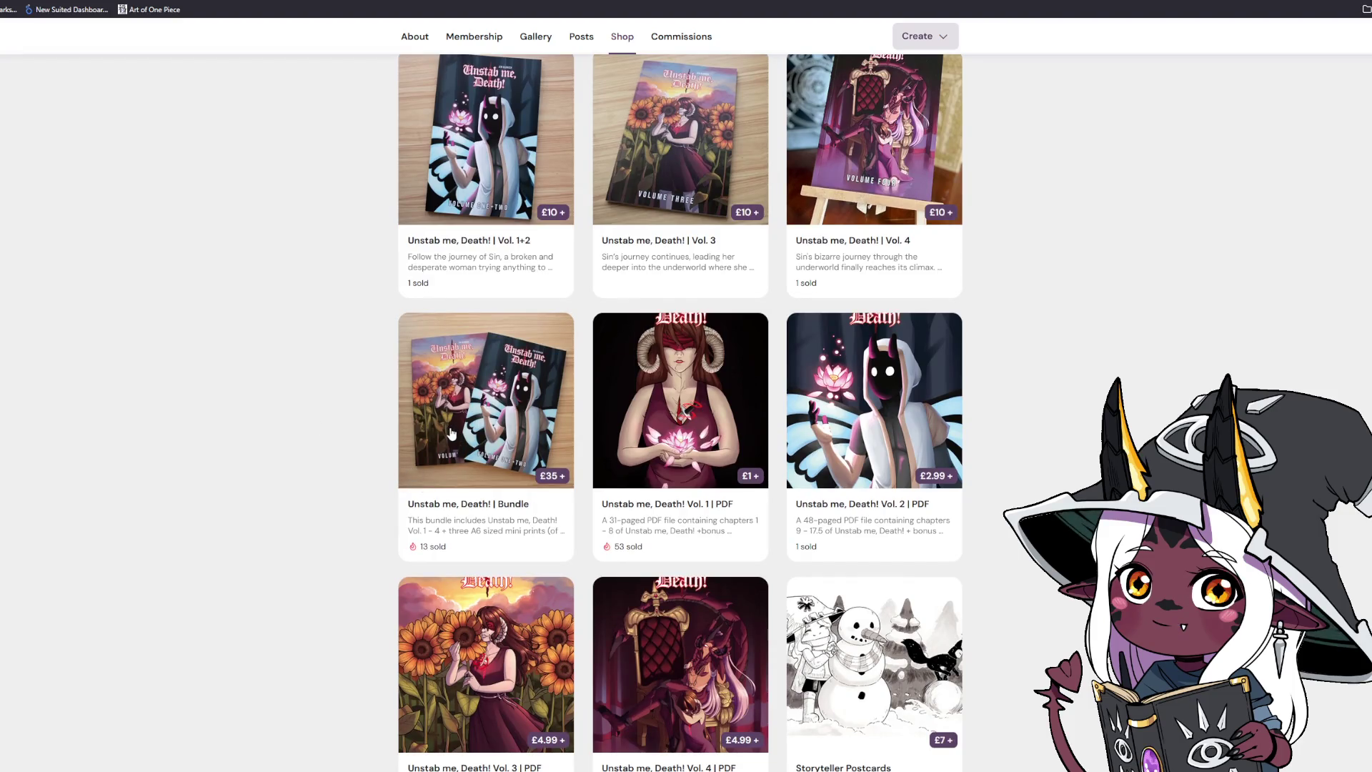
scroll(452, 435, "down", 1)
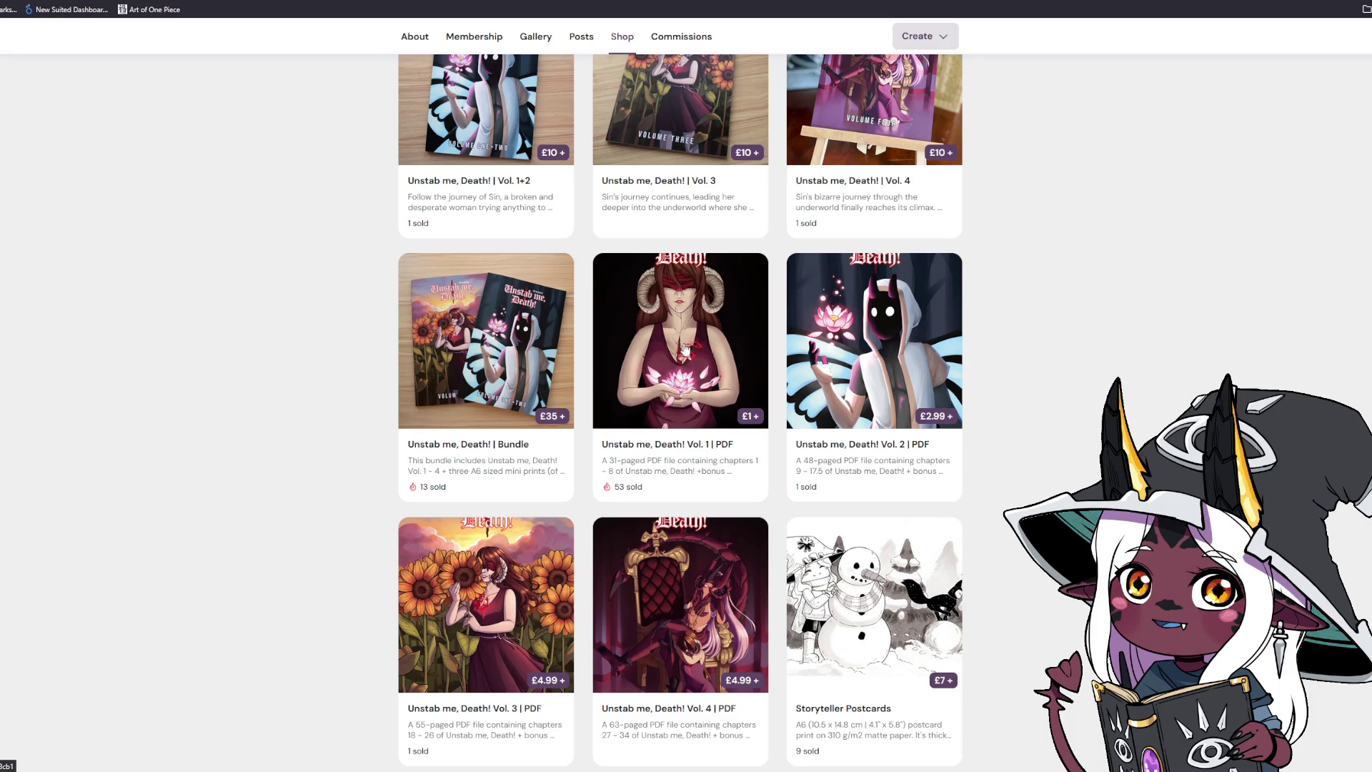
scroll(323, 515, "up", 1)
scroll(323, 514, "up", 2)
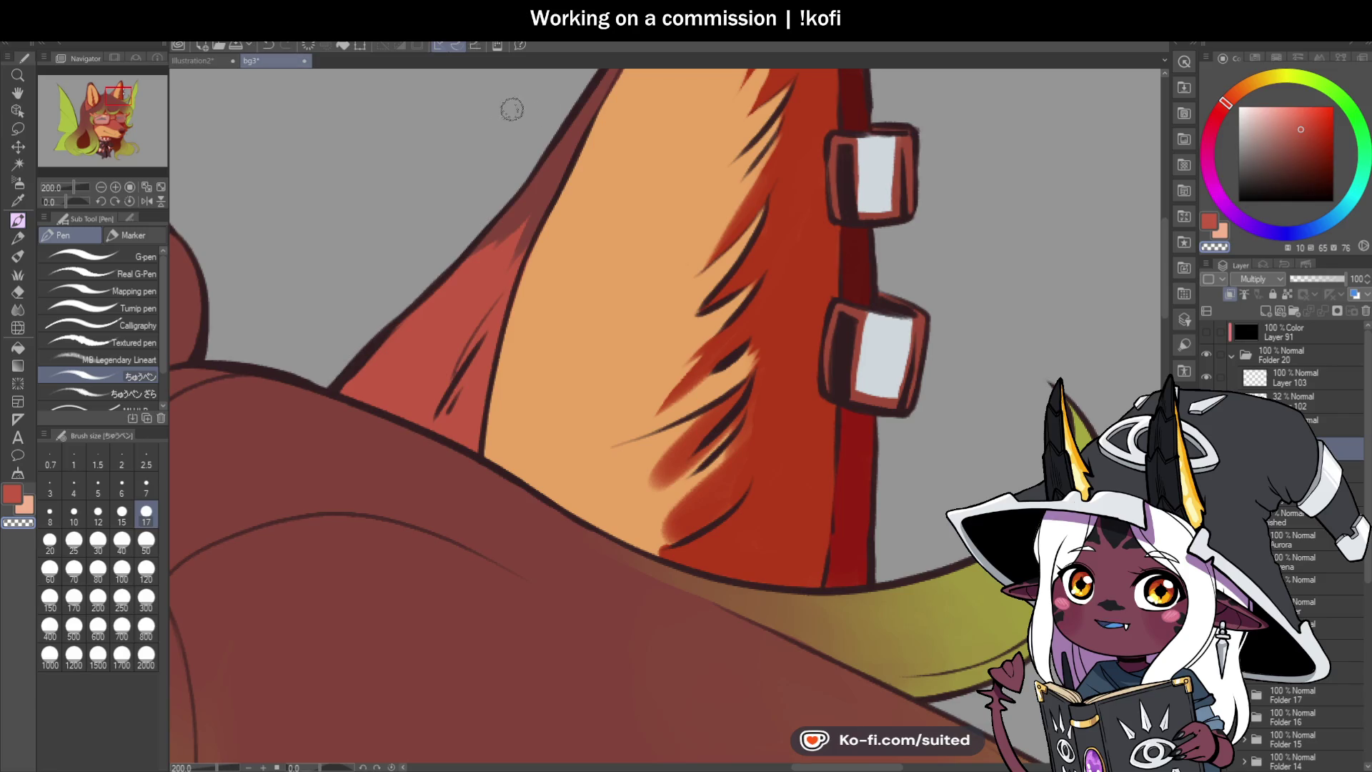
Step: On a view rotated about 81 degrees, repaint and lighten the inner ear fur strands
left_click_drag(58, 199, 47, 200)
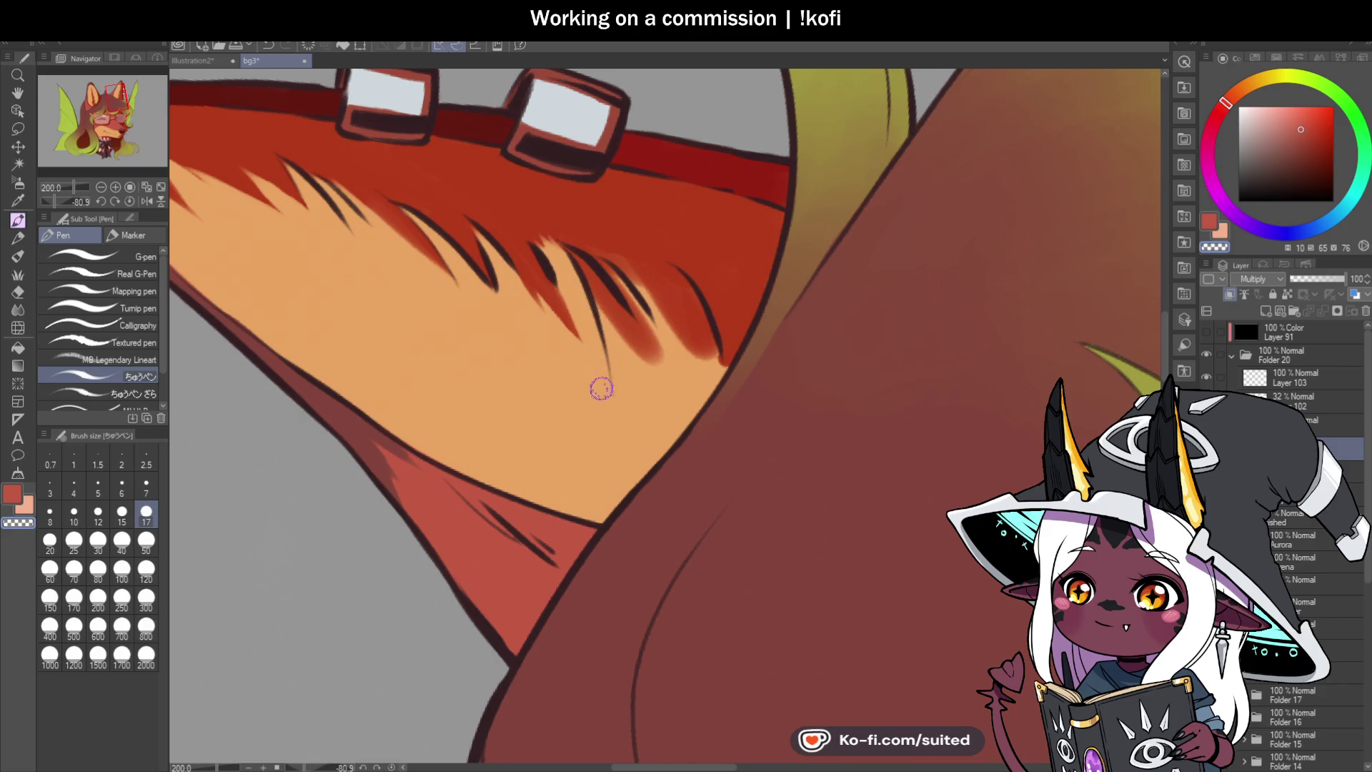
left_click_drag(564, 243, 643, 357)
left_click_drag(593, 268, 633, 341)
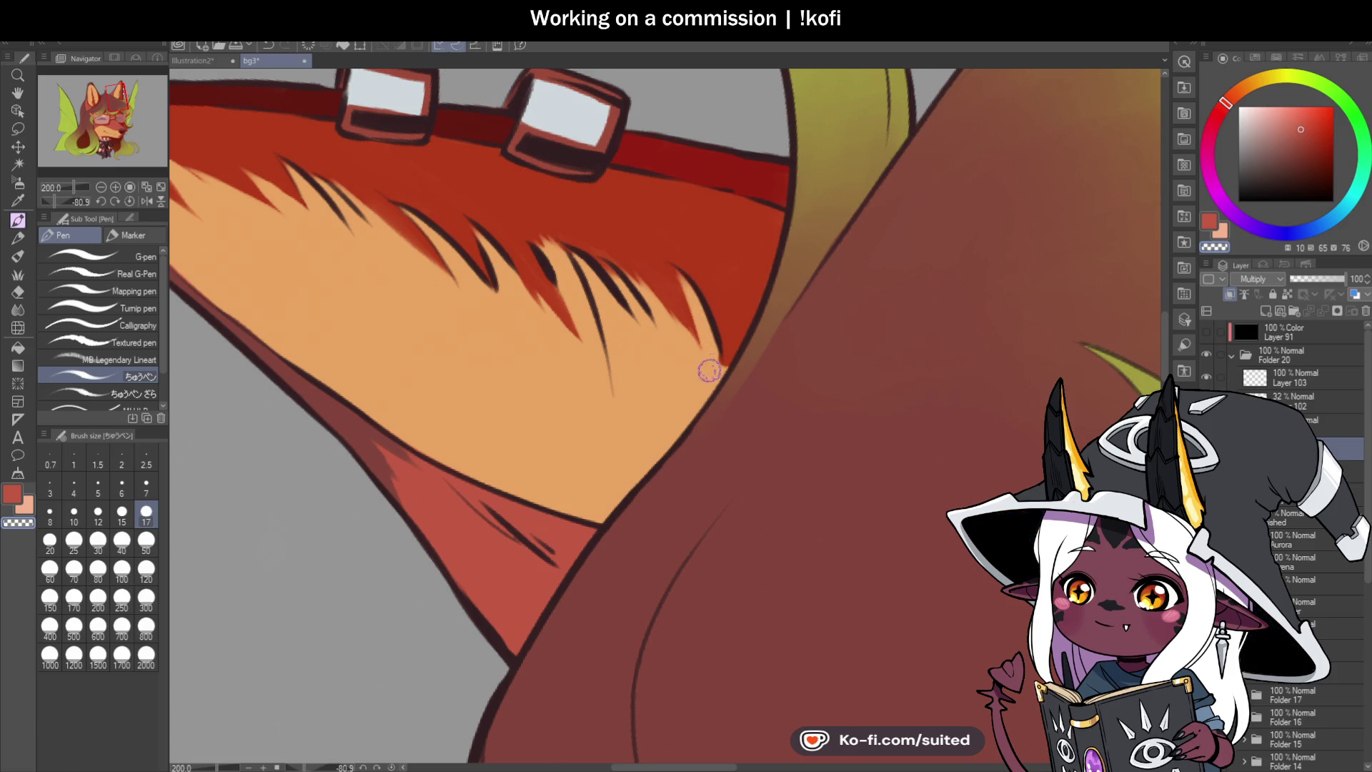
key("ctrl+@")
Step: Hatch dark red fur along the ear's inner edge and shade the green hair strand's inner edge
scroll(714, 336, "down", 5)
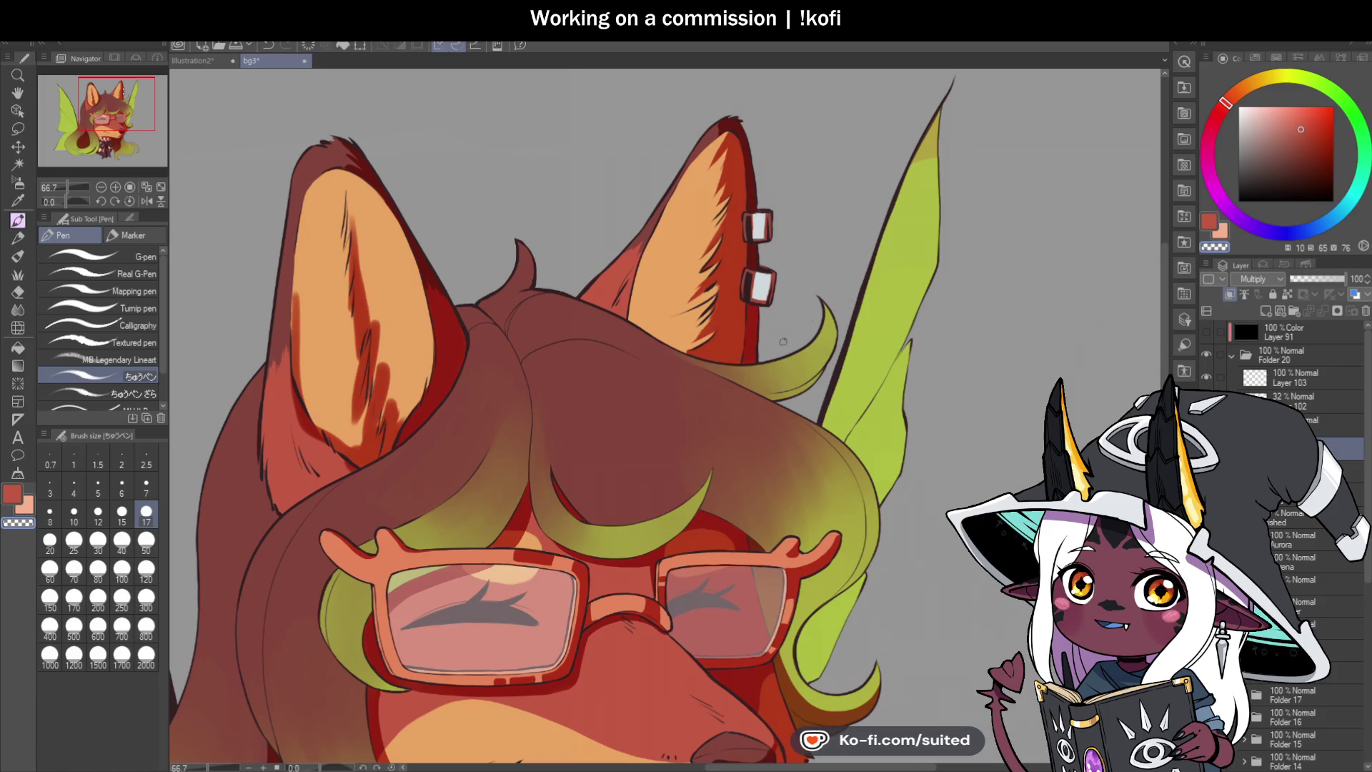
scroll(632, 306, "up", 3)
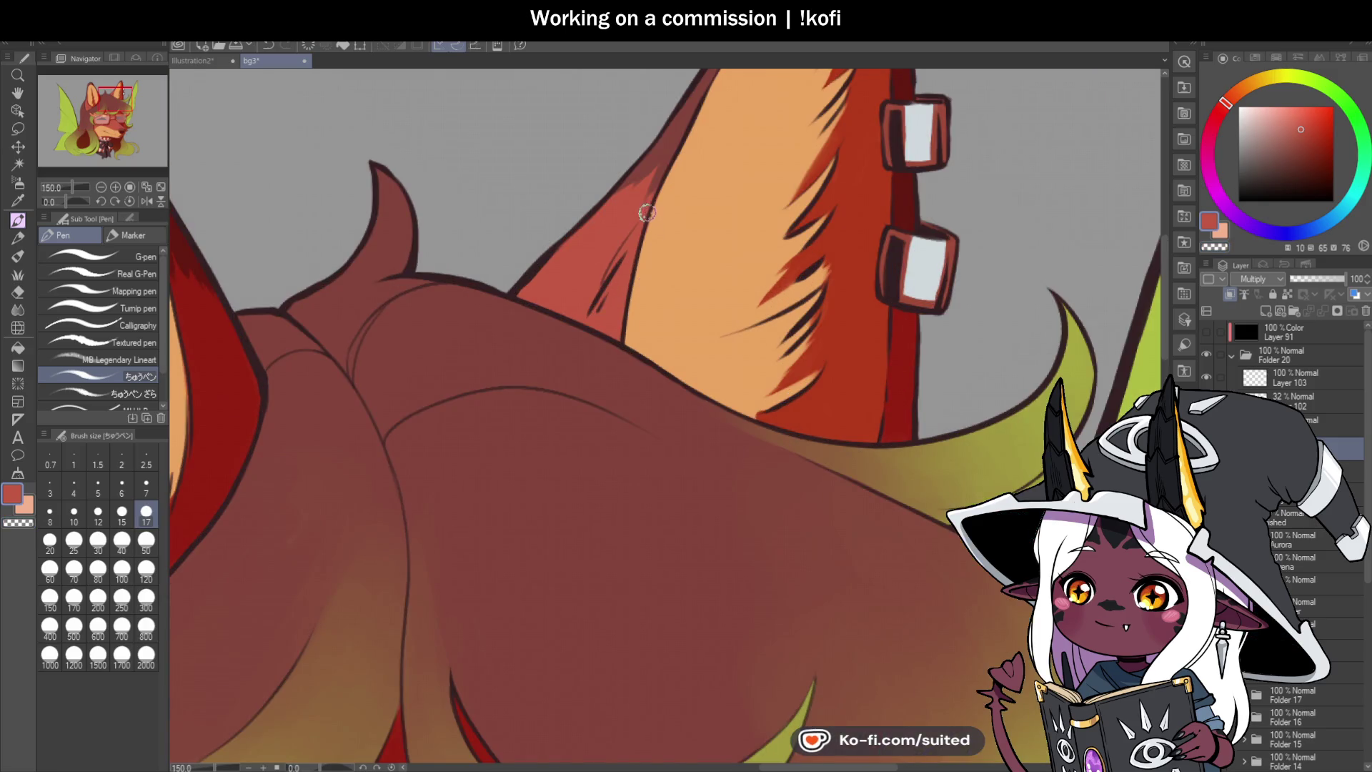
mouse_move(646, 210)
left_mouse_down()
mouse_move(597, 293)
mouse_move(607, 301)
left_mouse_up()
left_click_drag(635, 236, 618, 334)
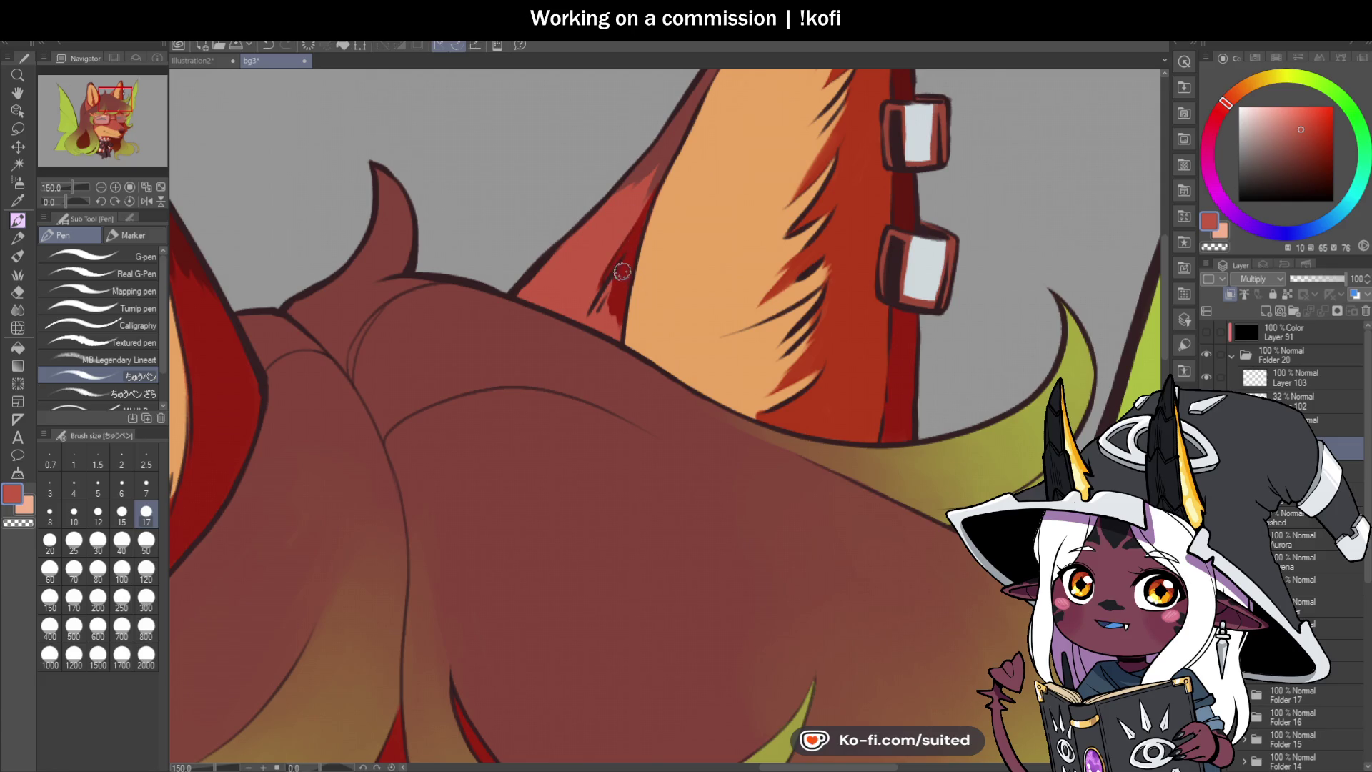
left_click_drag(620, 273, 590, 320)
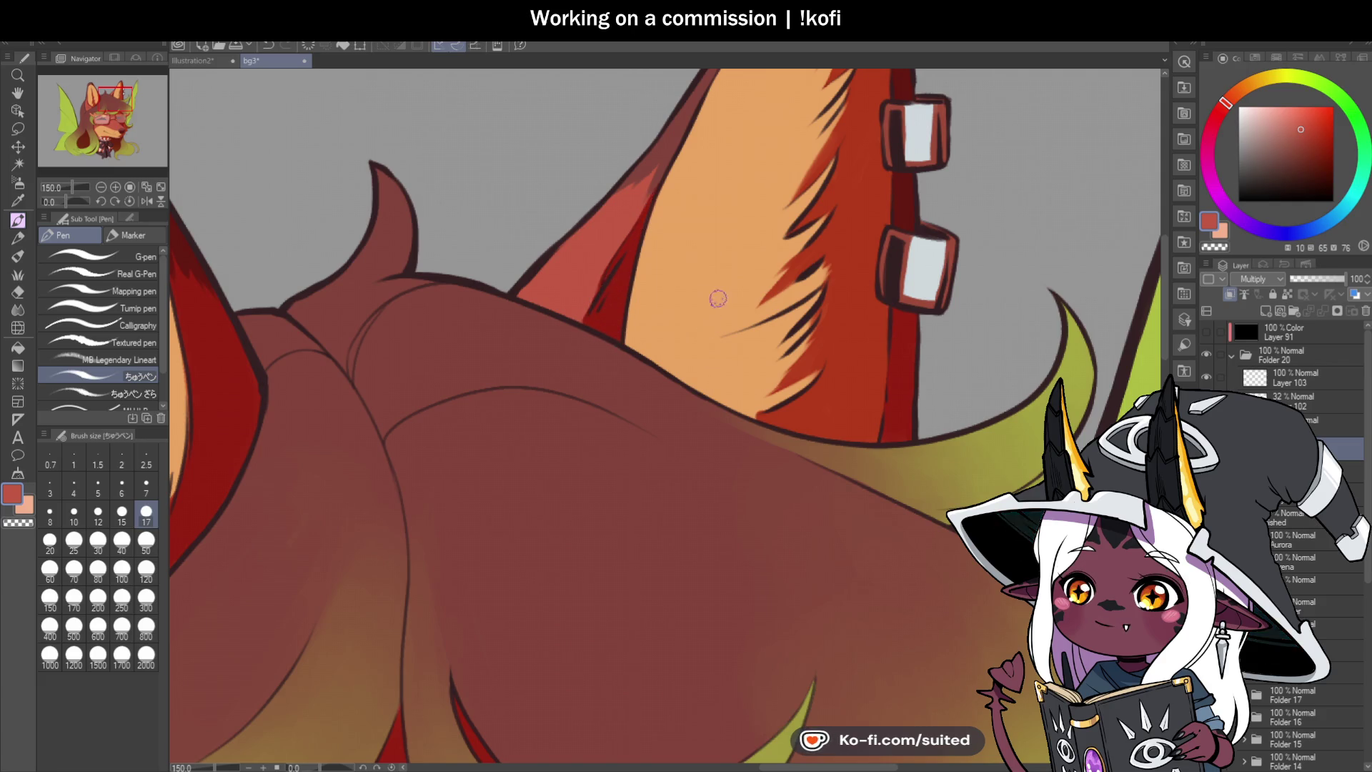
scroll(729, 276, "down", 4)
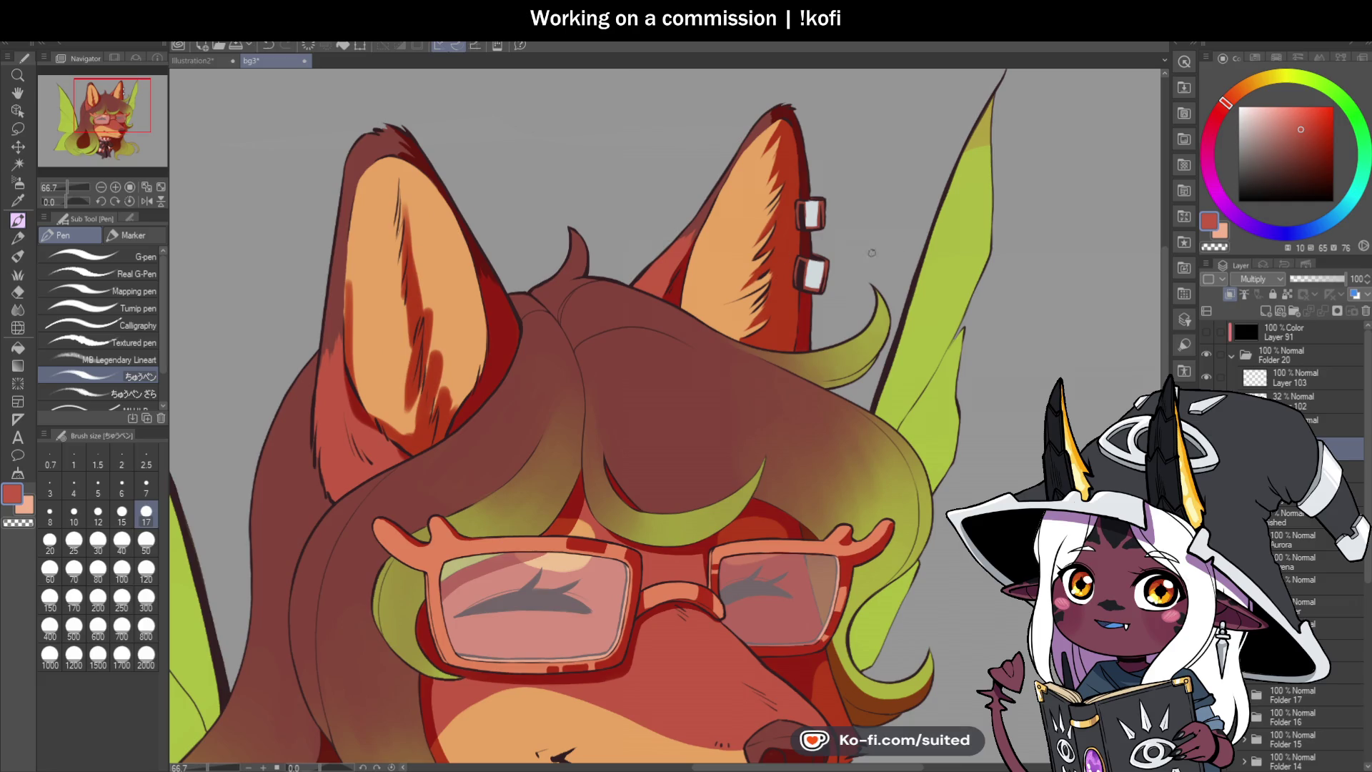
scroll(872, 252, "up", 4)
mouse_move(875, 180)
left_mouse_down()
mouse_move(850, 261)
mouse_move(786, 305)
left_mouse_up()
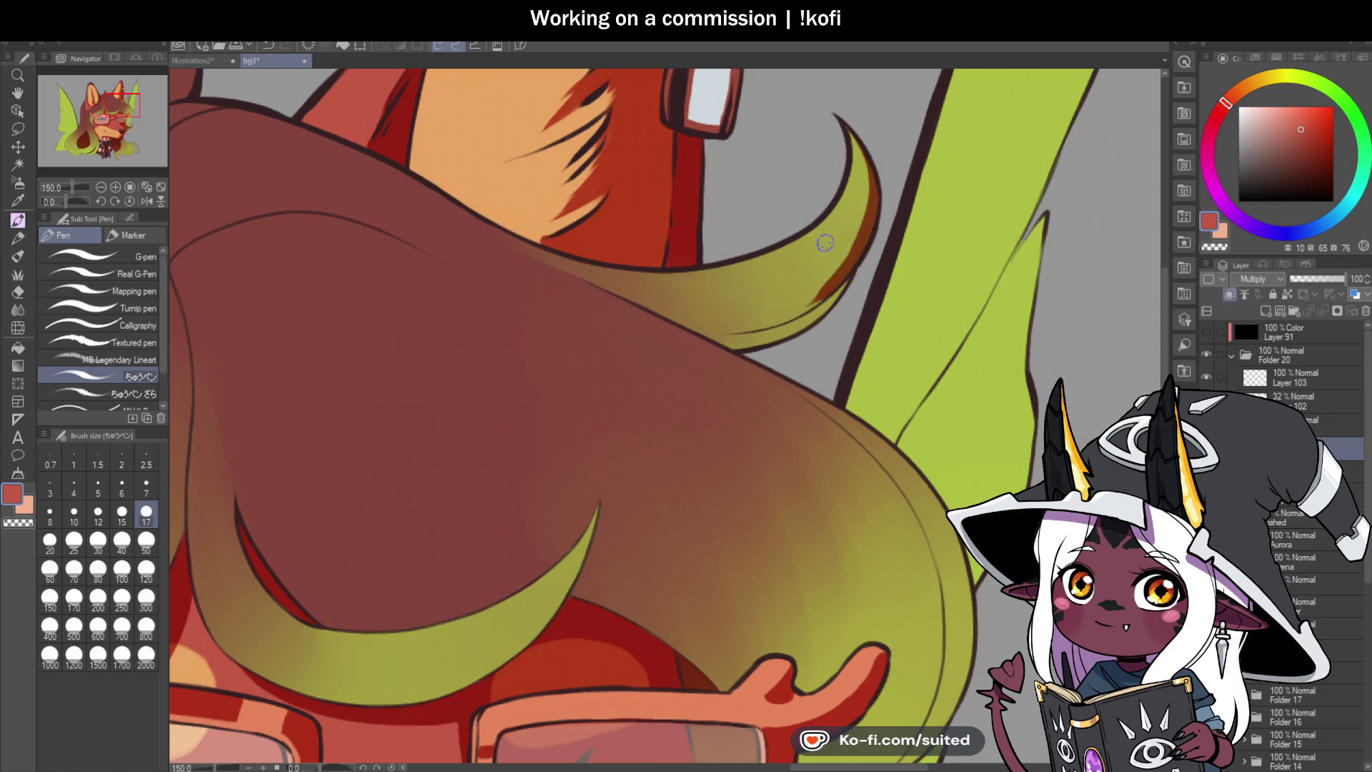
Step: Darken the inner edge of the curled green hair strand
key("minus")
key("minus")
key("minus")
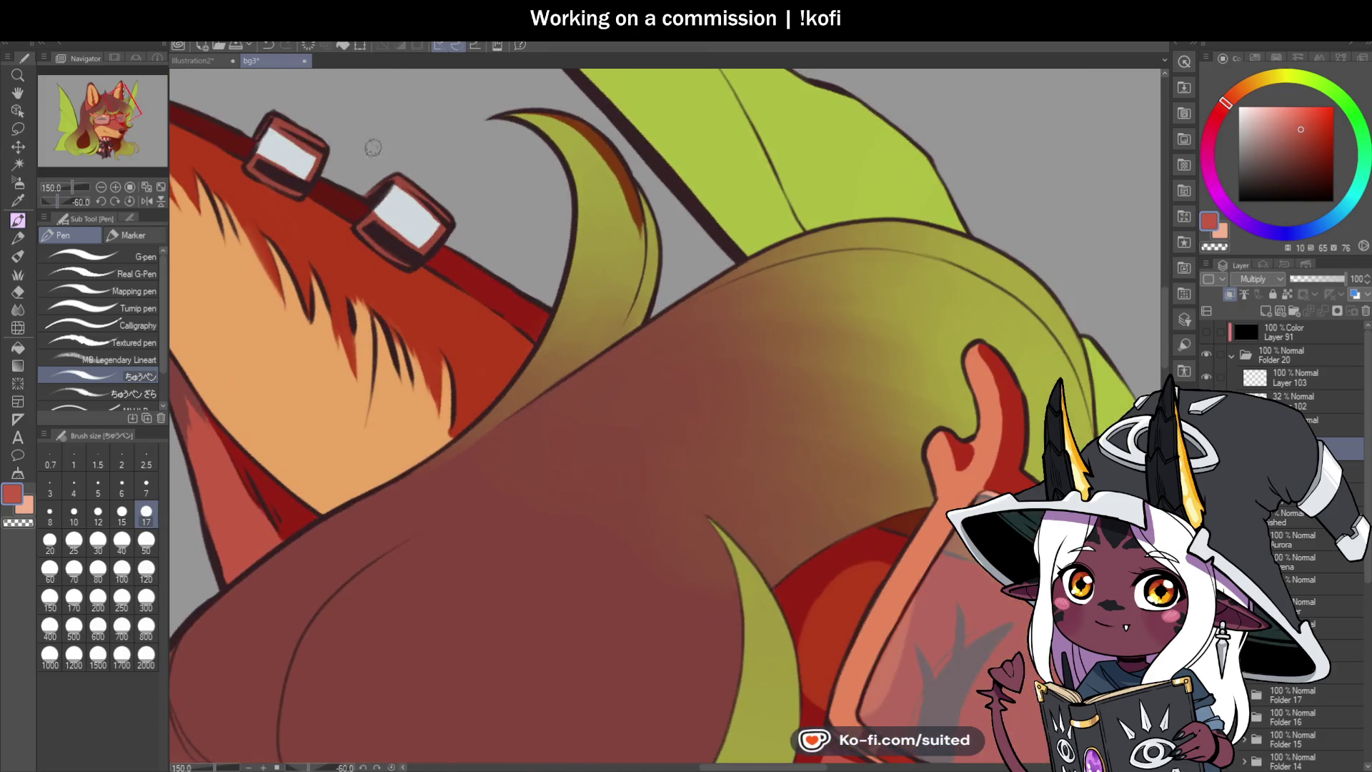
key("ctrl+plus")
mouse_move(604, 132)
left_mouse_down()
mouse_move(632, 328)
mouse_move(599, 379)
mouse_move(646, 318)
mouse_move(650, 236)
mouse_move(633, 344)
mouse_move(612, 327)
left_mouse_up()
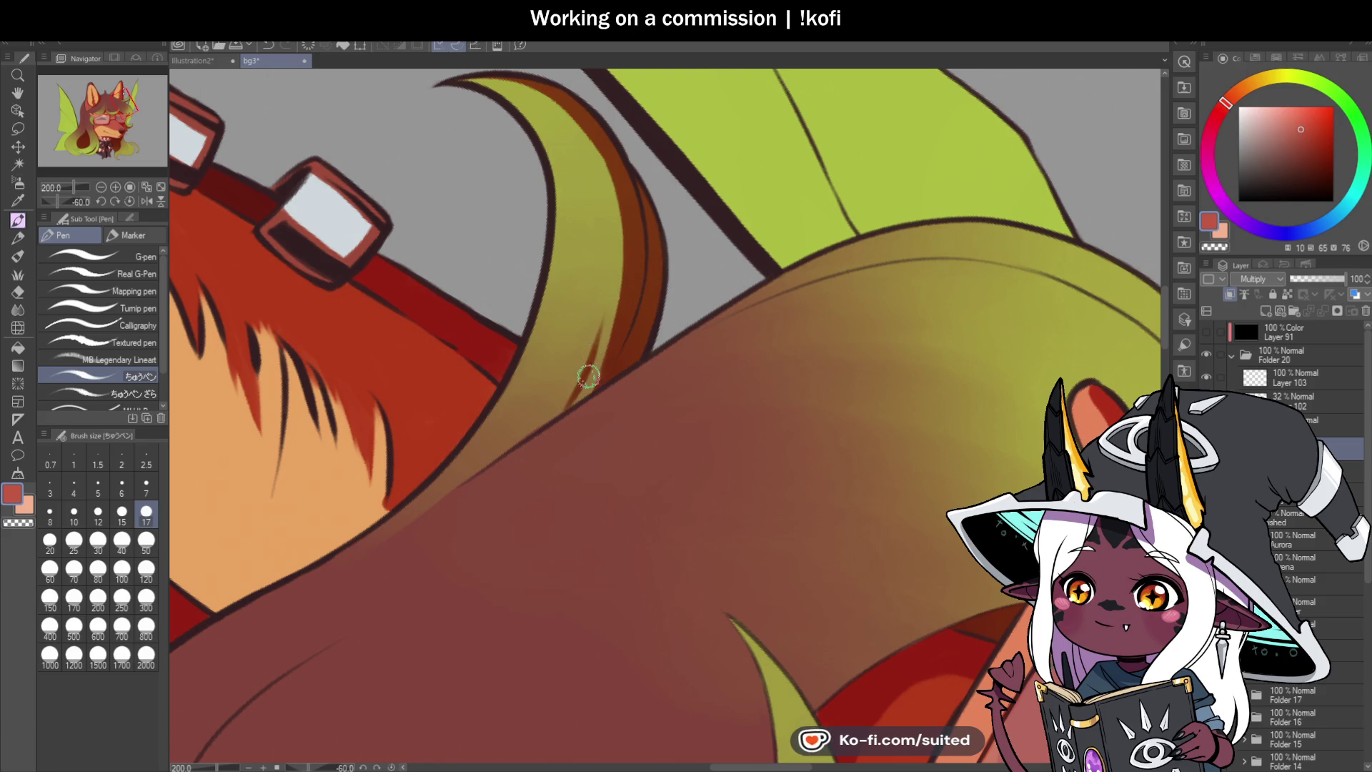
Step: Paint orange shading down the strand to a pointed tip, undoing the overlong extensions
left_click_drag(613, 225, 597, 315)
left_click_drag(607, 268, 597, 367)
left_click_drag(606, 307, 580, 389)
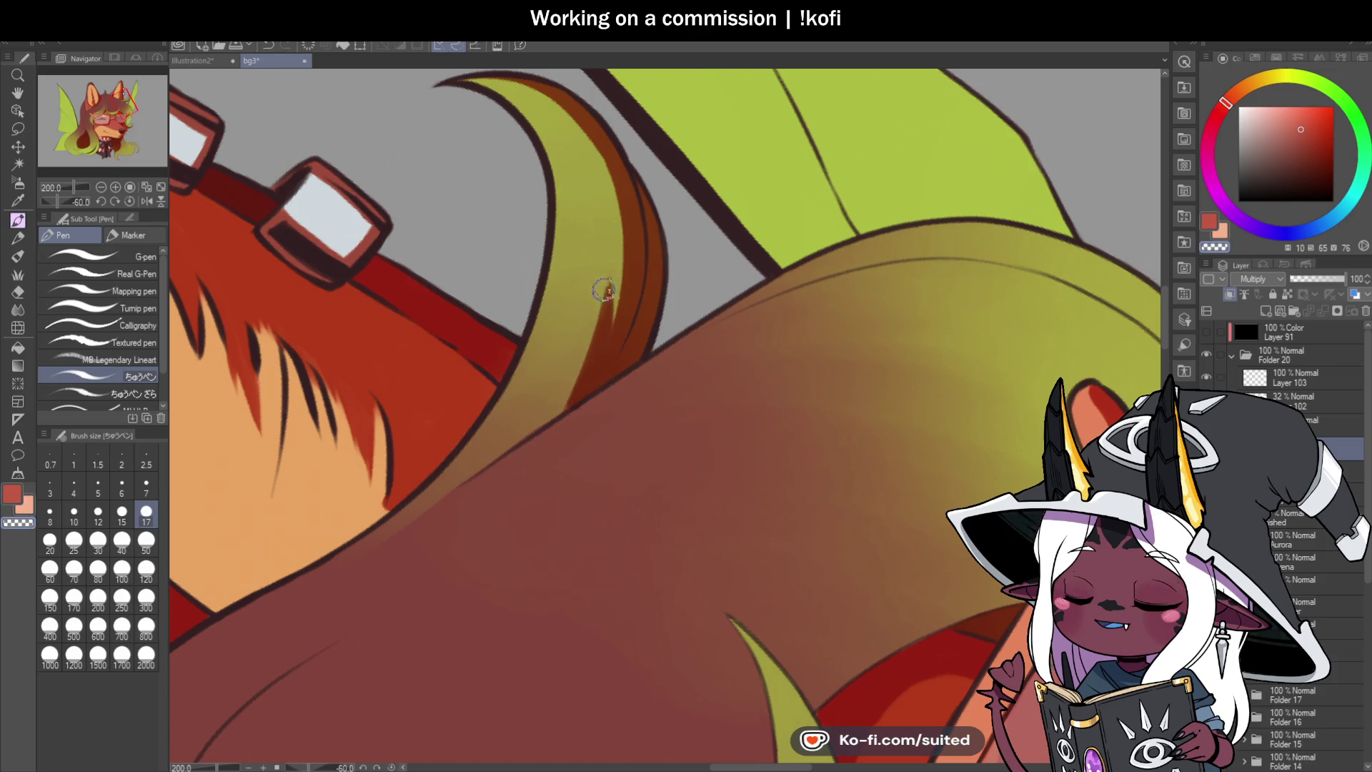
left_click_drag(593, 350, 561, 415)
key("ctrl+z")
left_click_drag(600, 324, 554, 418)
key("ctrl+z")
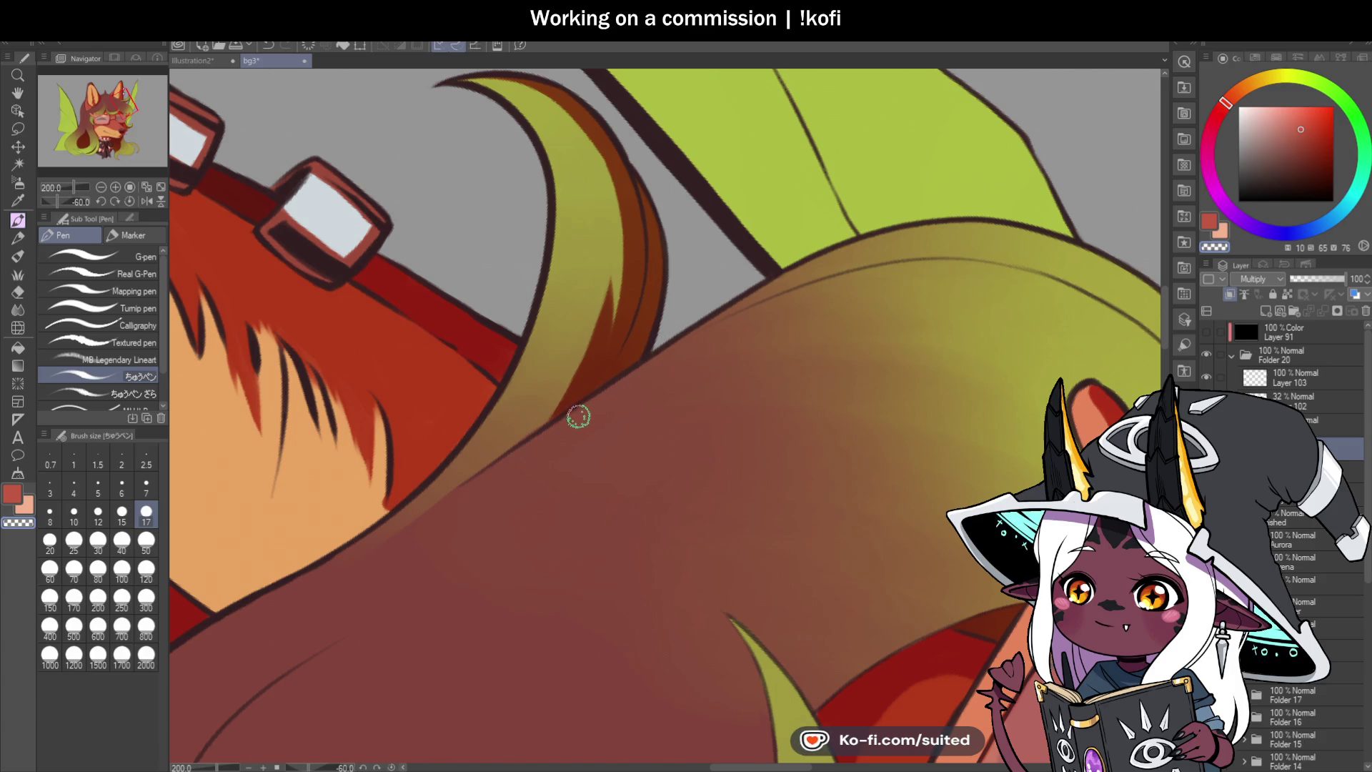
left_click(130, 202)
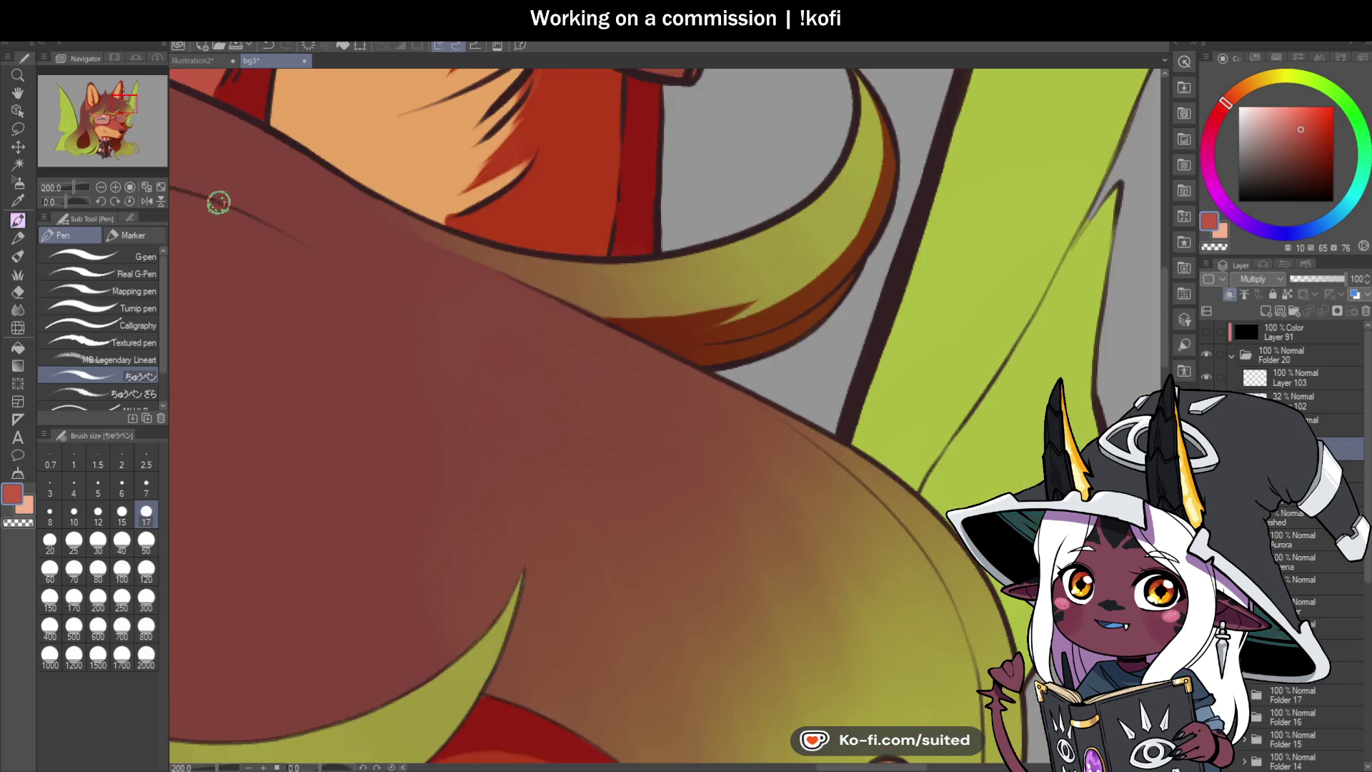
scroll(219, 202, "down", 4)
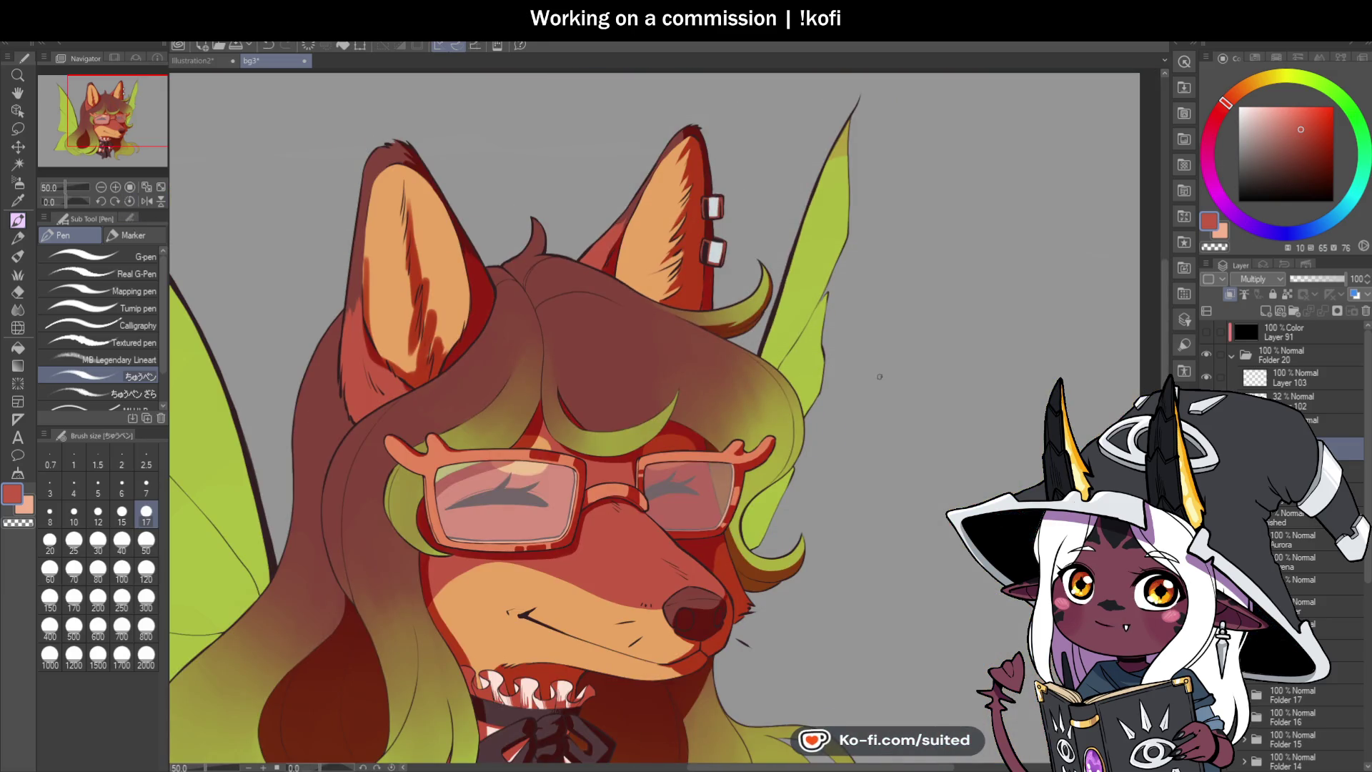
Step: Paint dark red fur strands up along the pierced ear's orange fur edge and outline
scroll(917, 336, "down", 3)
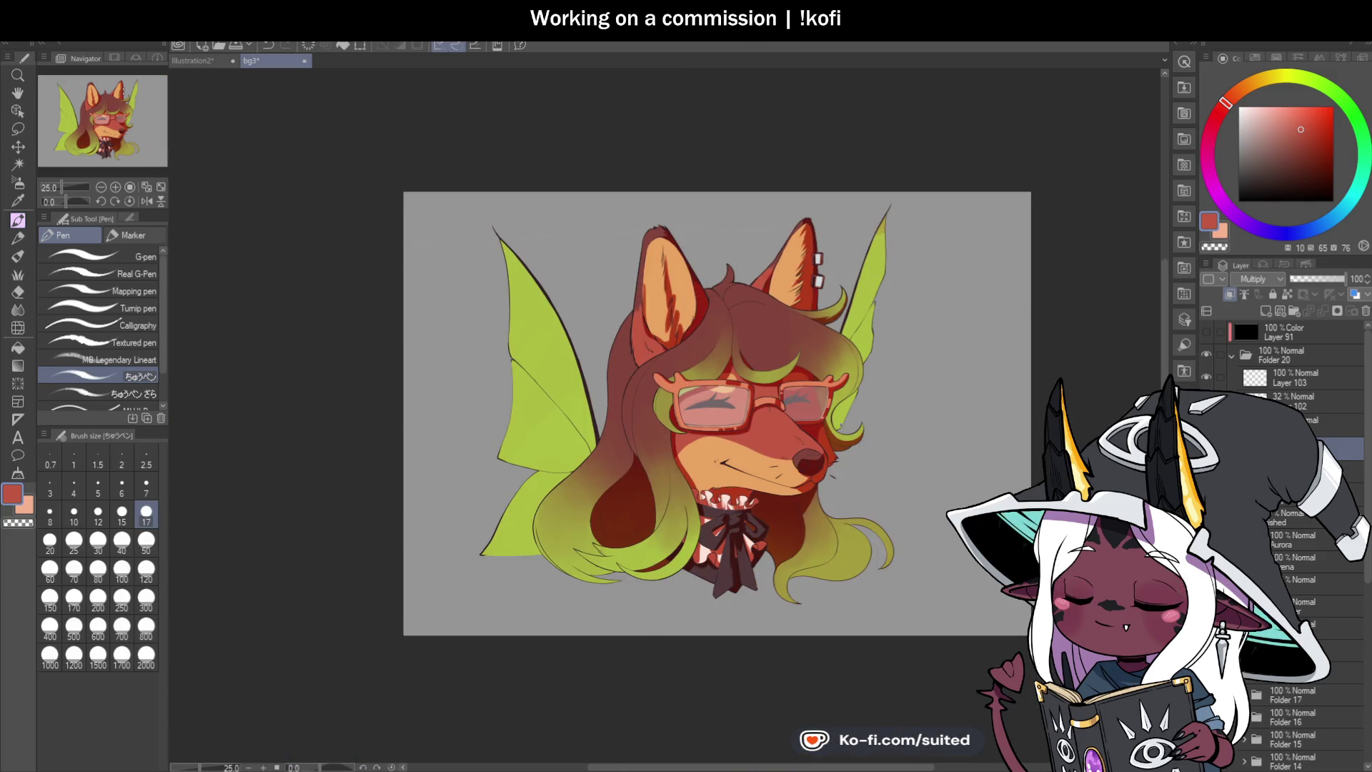
scroll(850, 398, "up", 3)
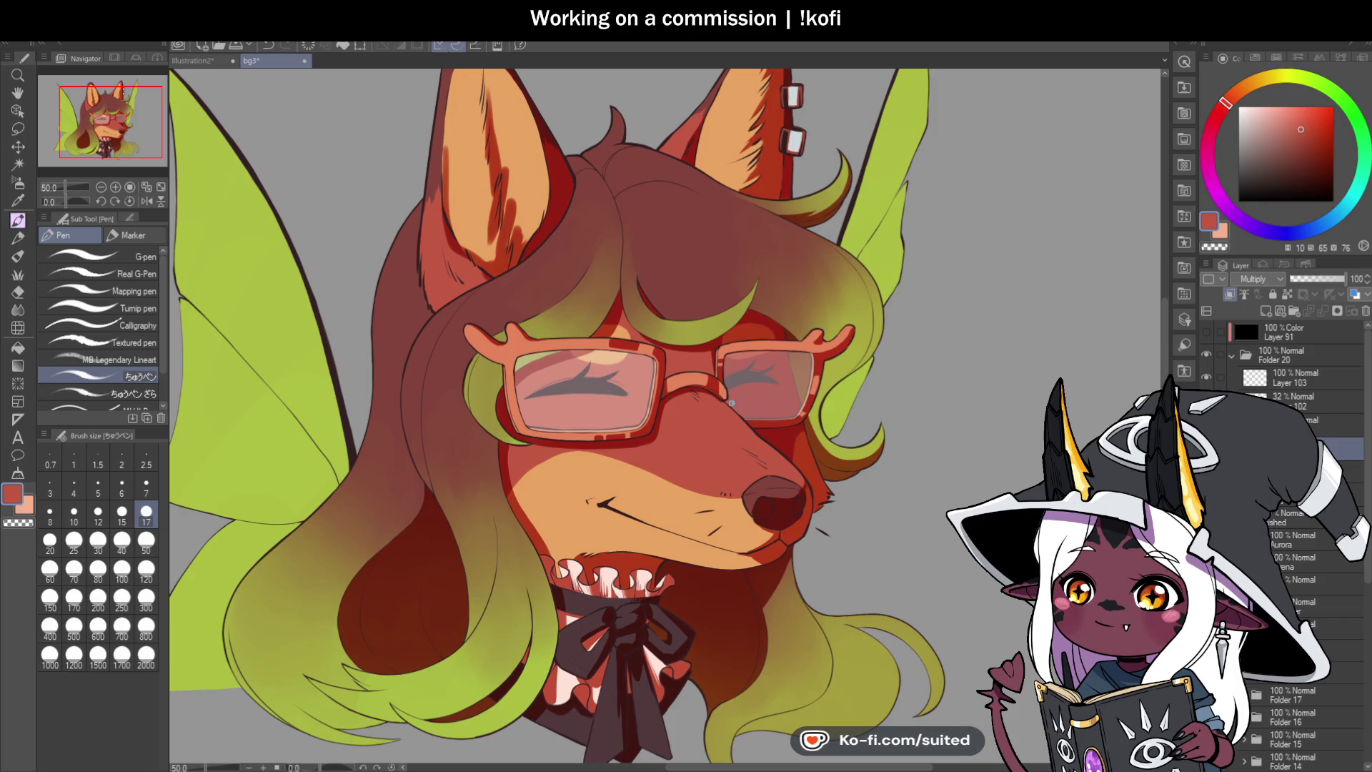
key("ctrl+minus")
scroll(743, 215, "up", 3)
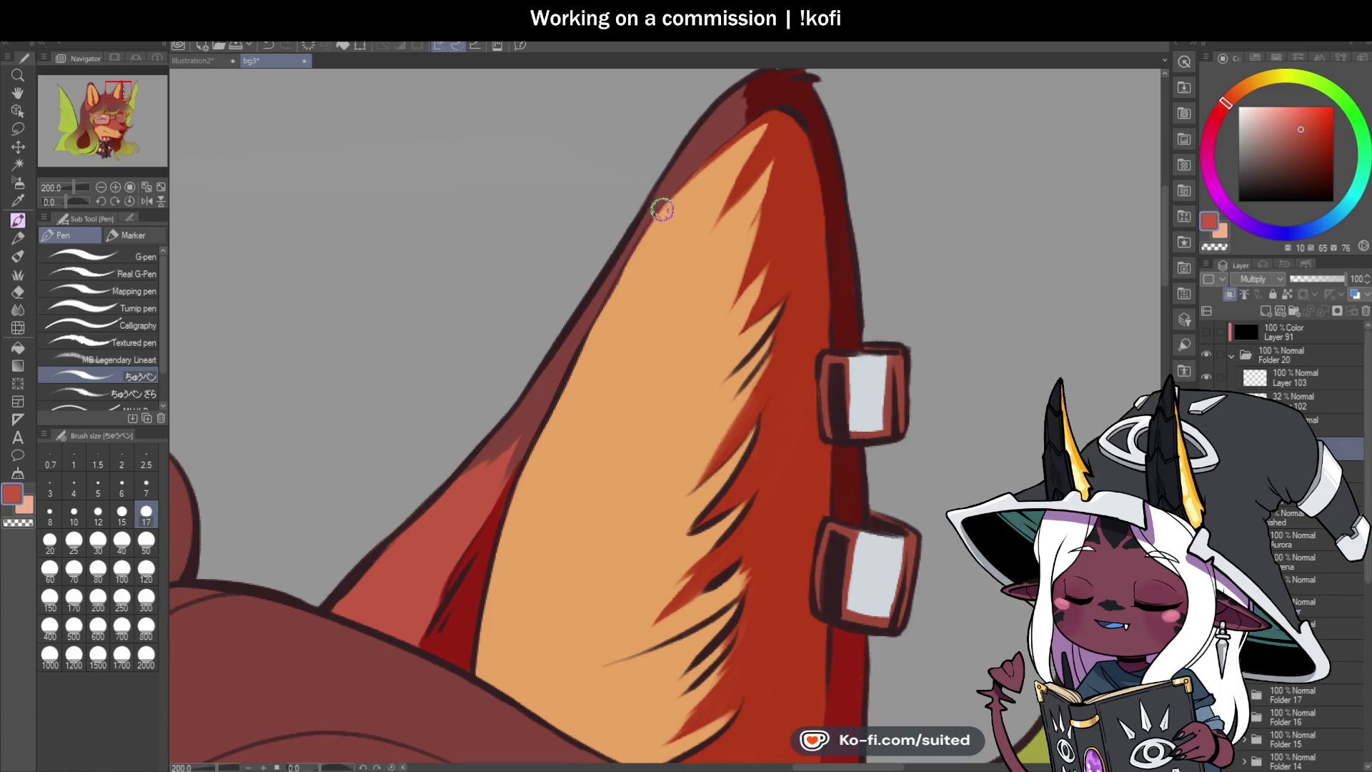
scroll(629, 235, "down", 3)
scroll(610, 388, "up", 3)
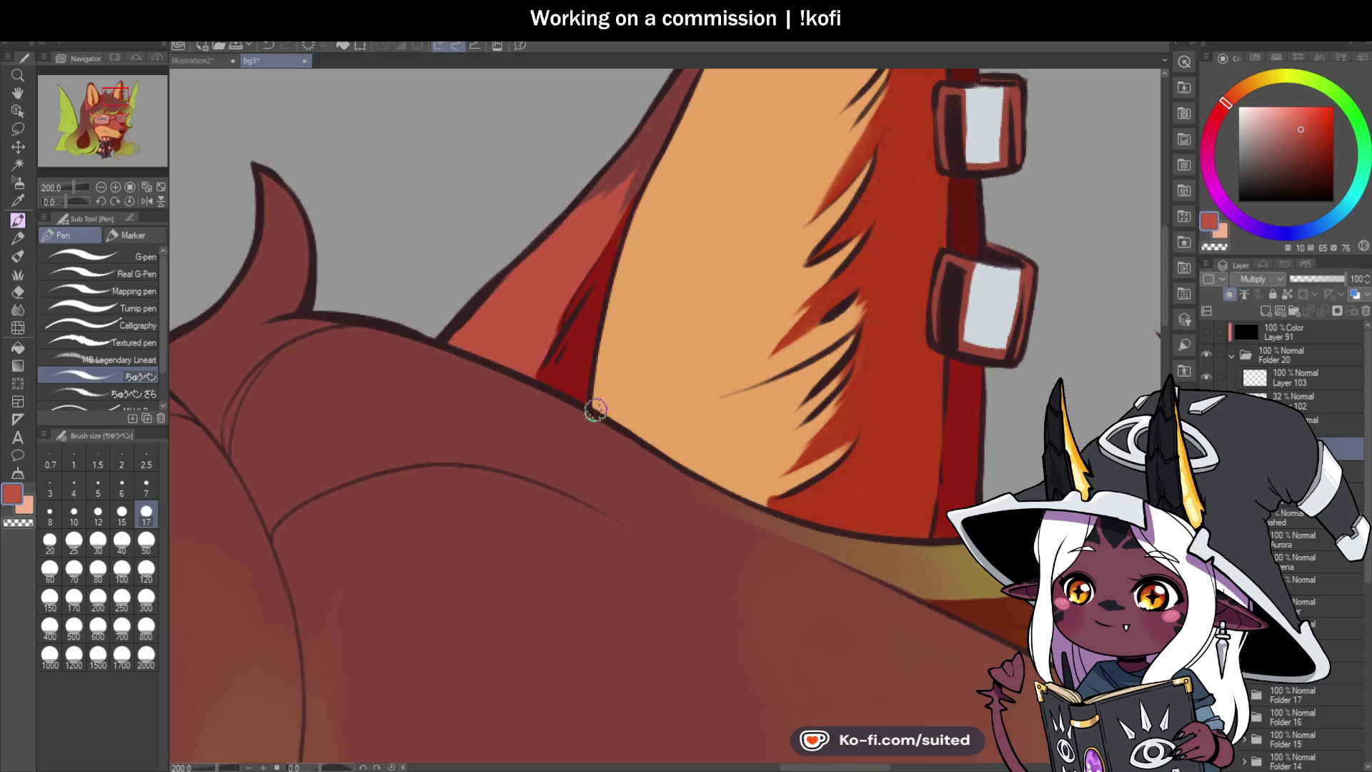
left_click_drag(601, 368, 628, 242)
left_click_drag(607, 325, 645, 191)
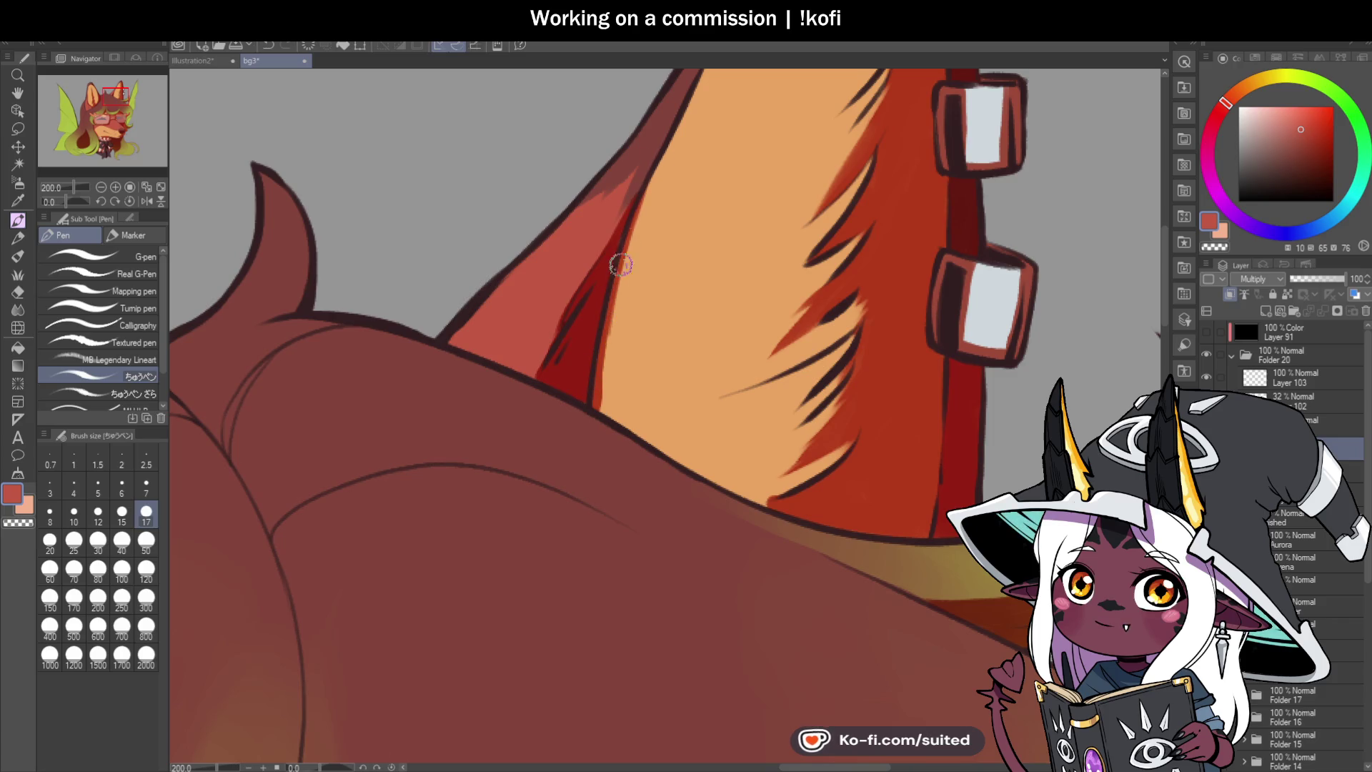
mouse_move(598, 376)
left_mouse_down()
mouse_move(641, 438)
mouse_move(636, 303)
mouse_move(654, 283)
left_mouse_up()
mouse_move(609, 421)
left_mouse_down()
mouse_move(654, 285)
mouse_move(677, 377)
mouse_move(636, 422)
mouse_move(679, 439)
mouse_move(643, 386)
mouse_move(638, 409)
mouse_move(643, 297)
left_mouse_up()
left_click_drag(618, 375, 641, 295)
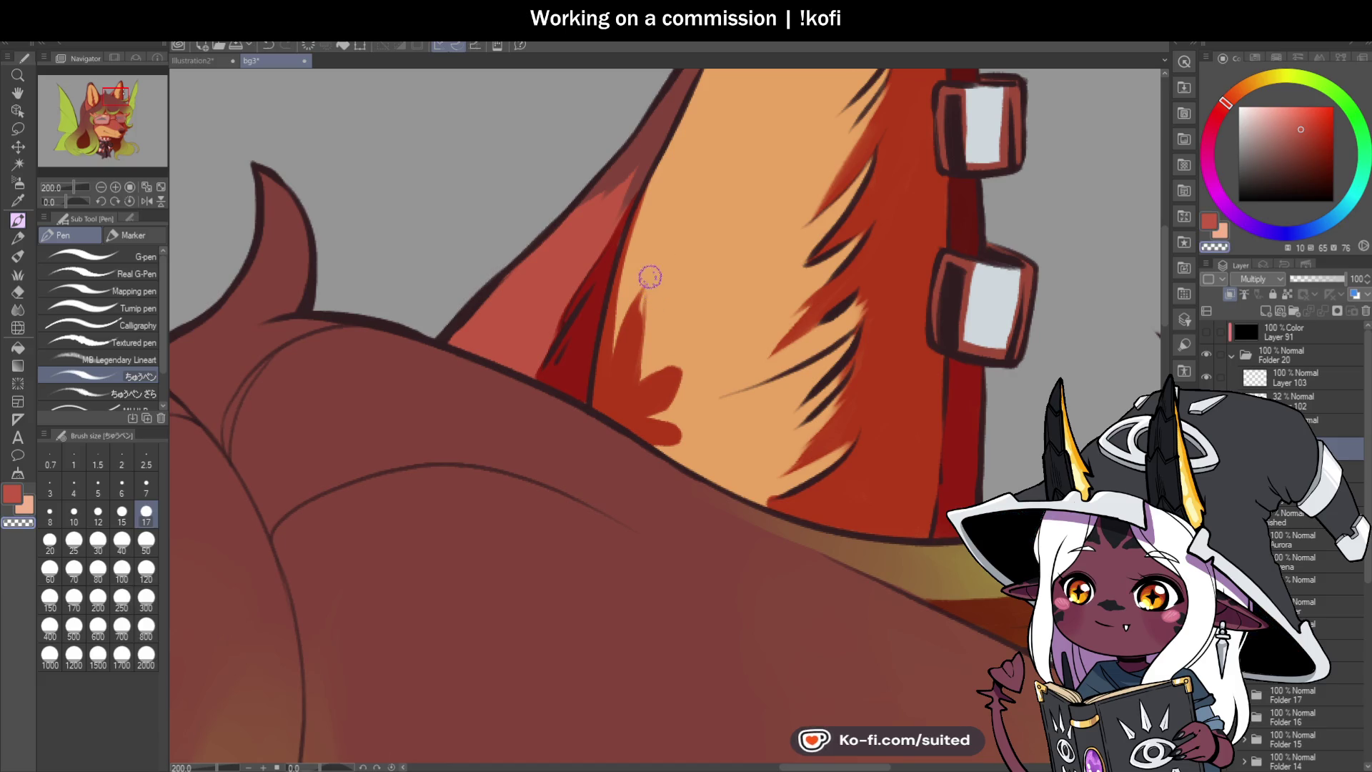
Step: Add a darker red edge strand, red shading in the lower fur, and a small fur spike
left_click_drag(644, 207, 615, 367)
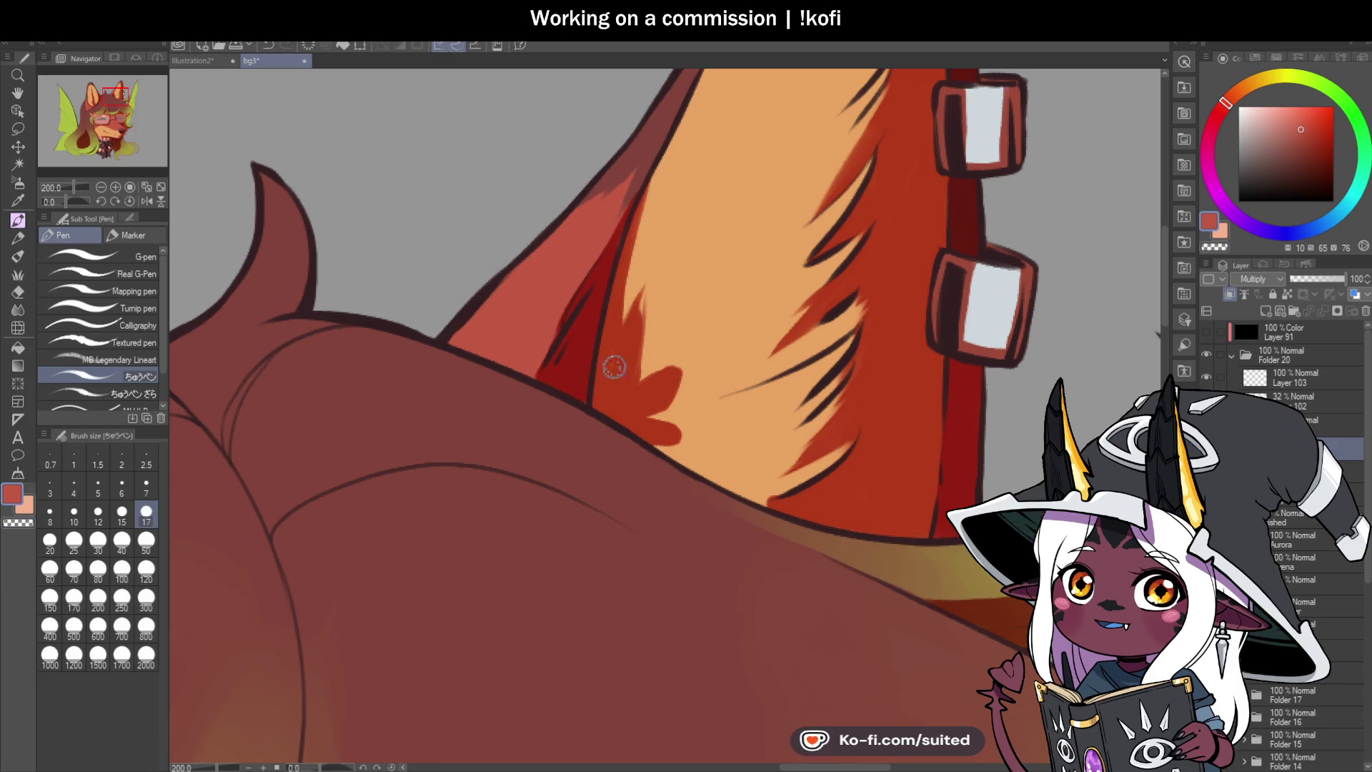
left_click_drag(623, 319, 643, 275)
mouse_move(628, 382)
left_mouse_down()
mouse_move(691, 346)
mouse_move(680, 405)
left_mouse_up()
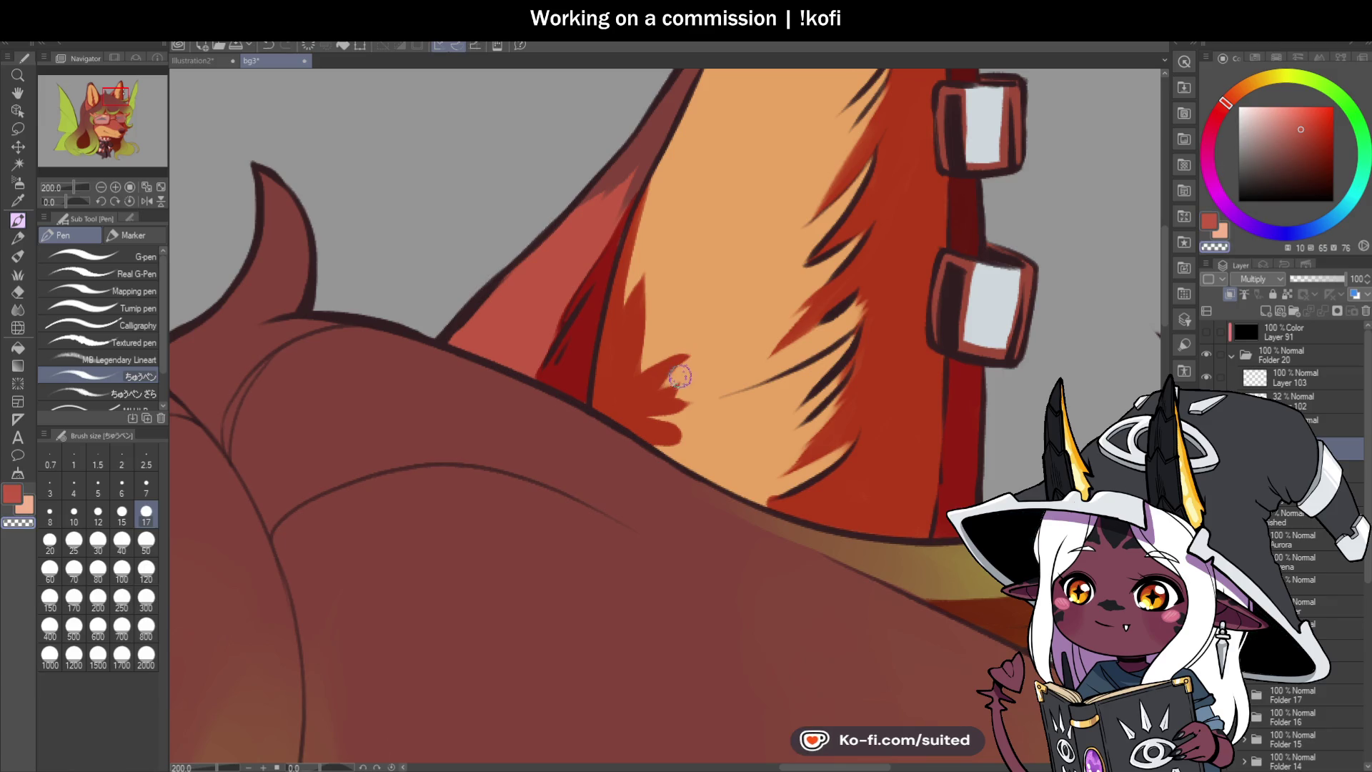
mouse_move(676, 438)
left_mouse_down()
mouse_move(700, 466)
mouse_move(686, 440)
left_mouse_up()
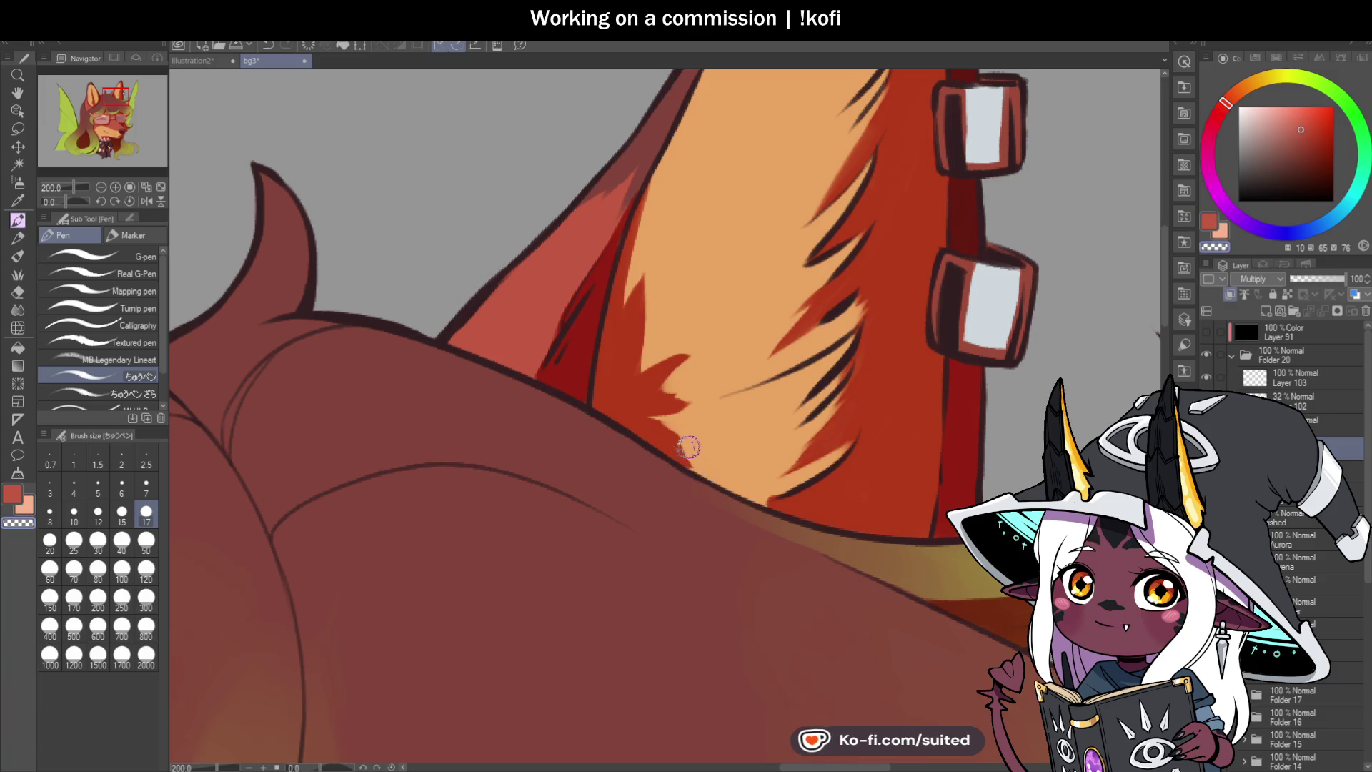
scroll(815, 372, "down", 2)
scroll(815, 373, "down", 3)
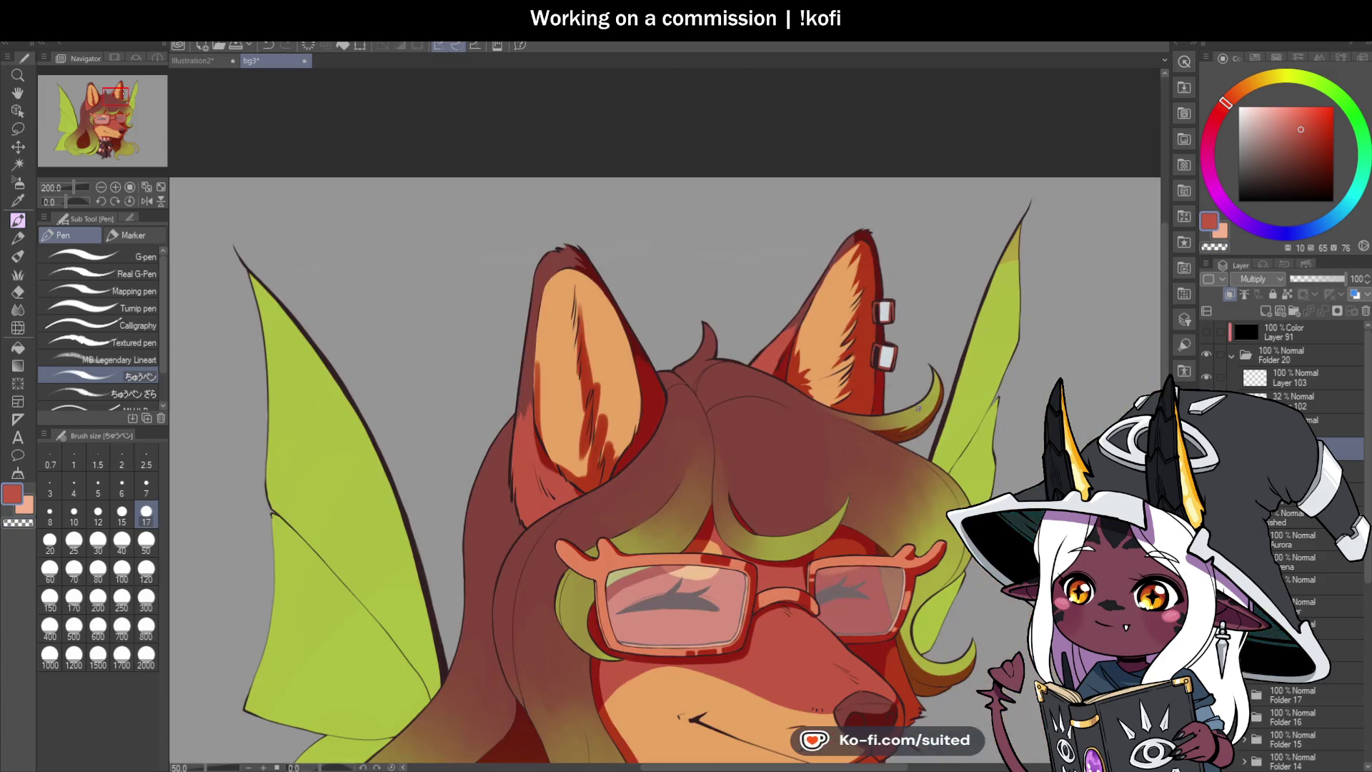
scroll(897, 425, "up", 3)
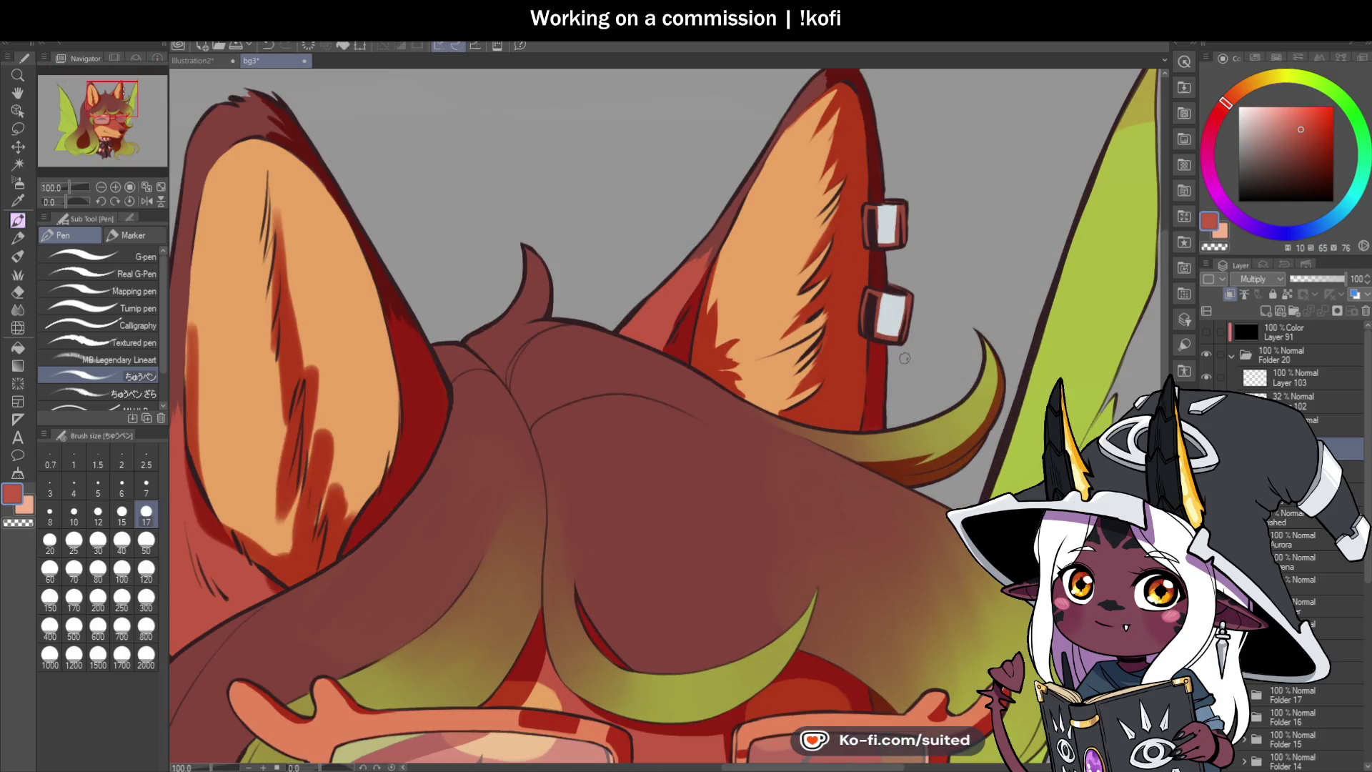
Step: Hatch dark red fur strokes into the upper left ear fur
scroll(803, 313, "up", 1)
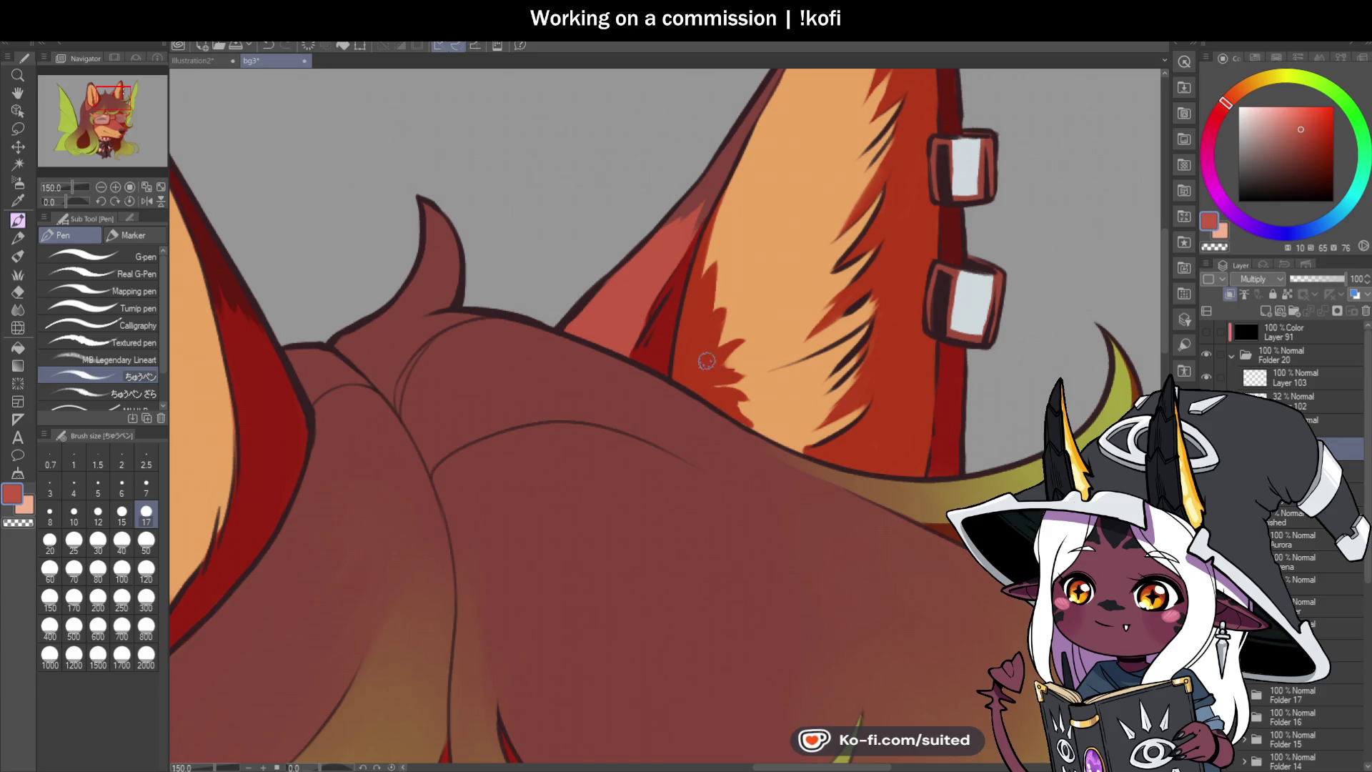
scroll(706, 361, "down", 4)
scroll(932, 302, "up", 1)
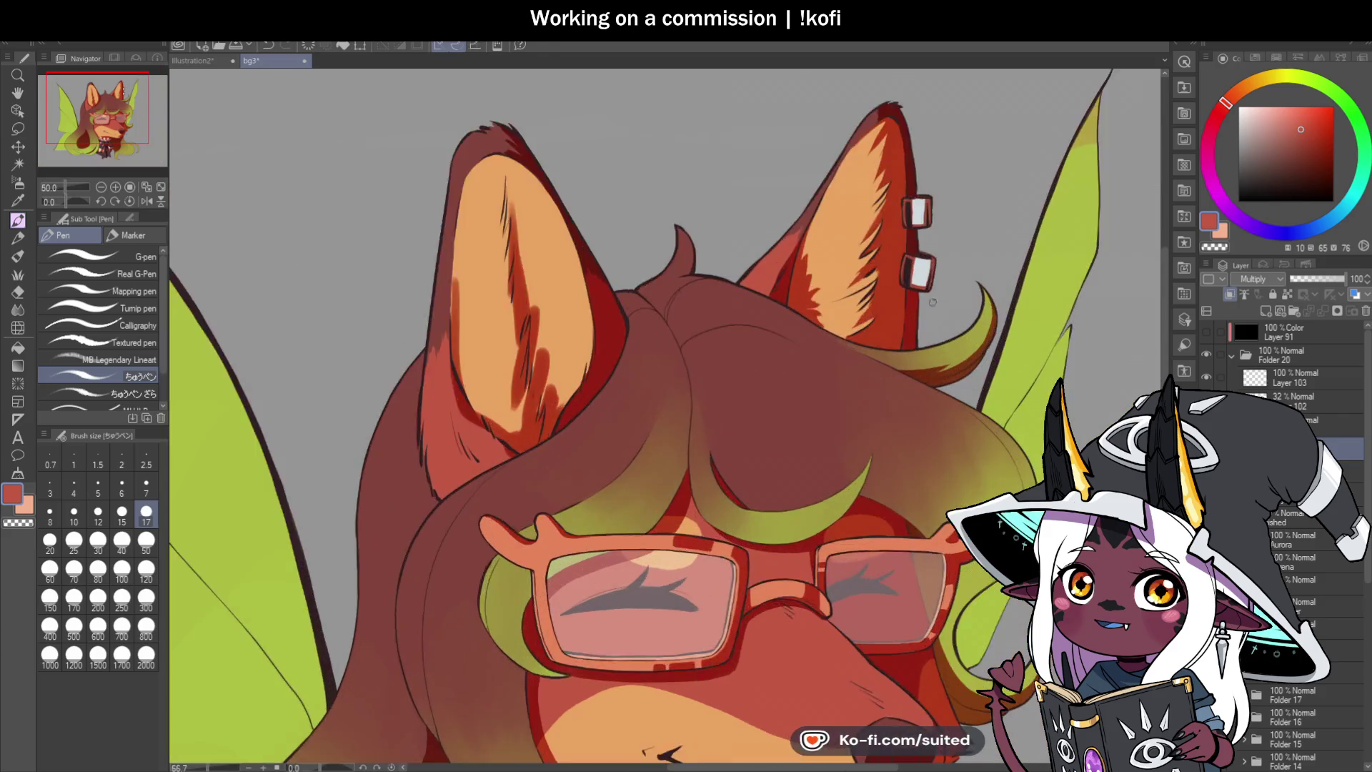
scroll(933, 302, "up", 1)
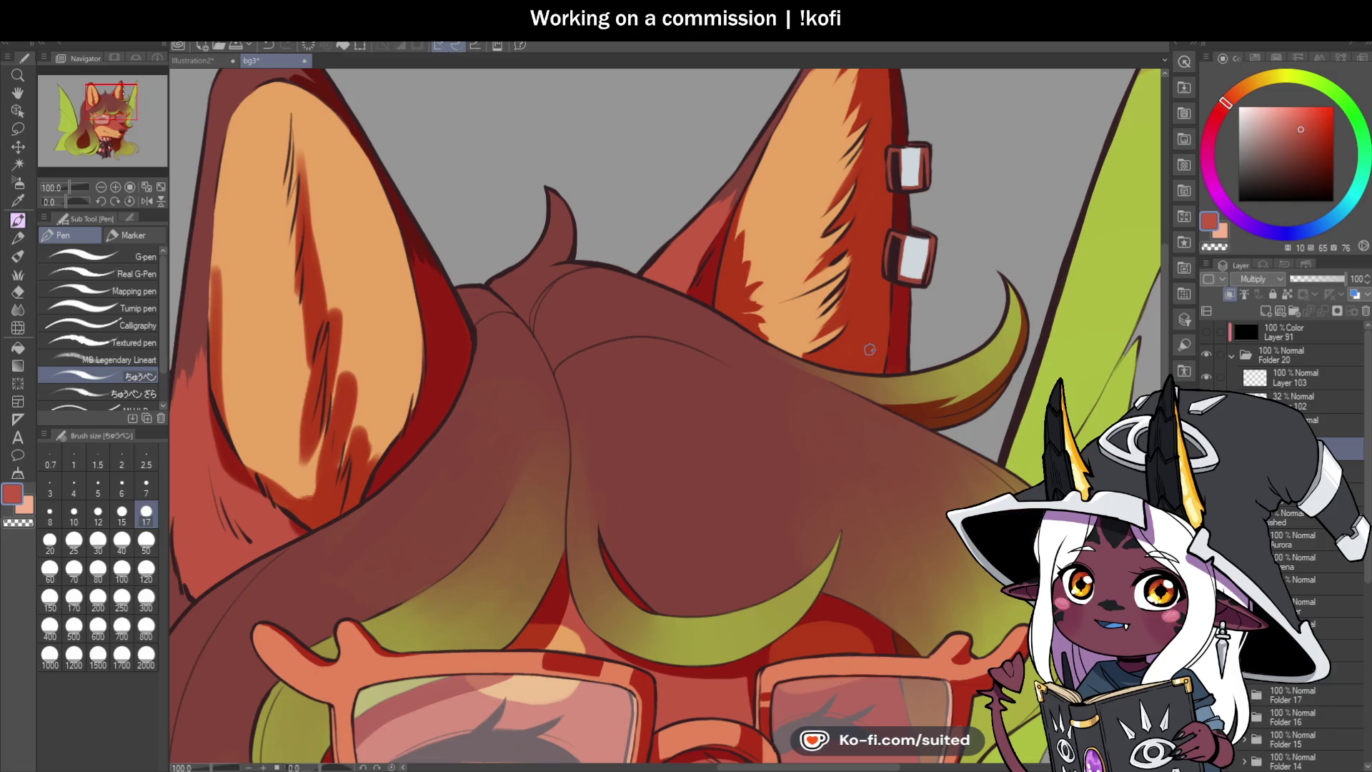
scroll(774, 276, "up", 3)
mouse_move(743, 146)
left_mouse_down()
mouse_move(704, 211)
mouse_move(707, 196)
mouse_move(701, 275)
left_mouse_up()
left_click_drag(743, 150, 720, 236)
left_click_drag(739, 168, 732, 246)
left_click_drag(775, 200, 729, 300)
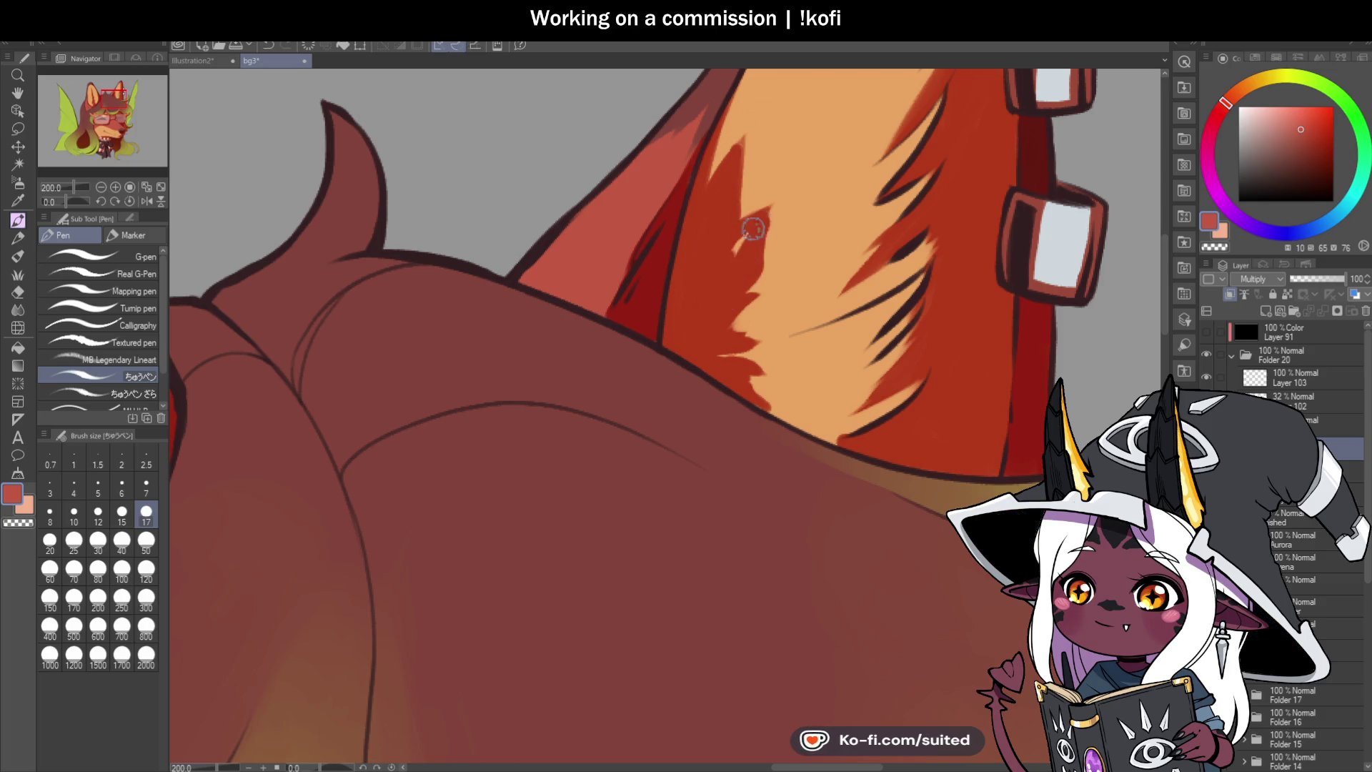
Step: Shade down the ear's inner edge in dark red, covering the orange bulge and the area near the hand
scroll(794, 346, "down", 5)
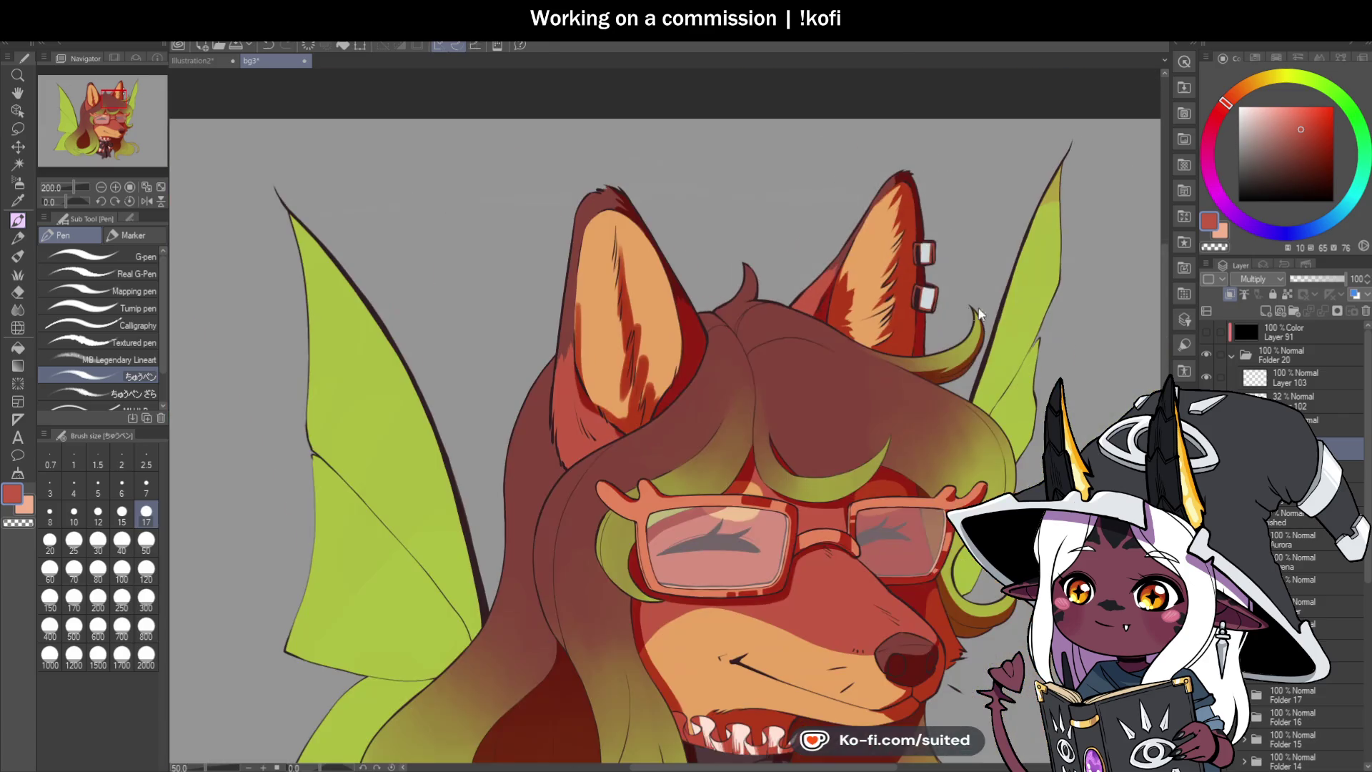
scroll(886, 455, "up", 4)
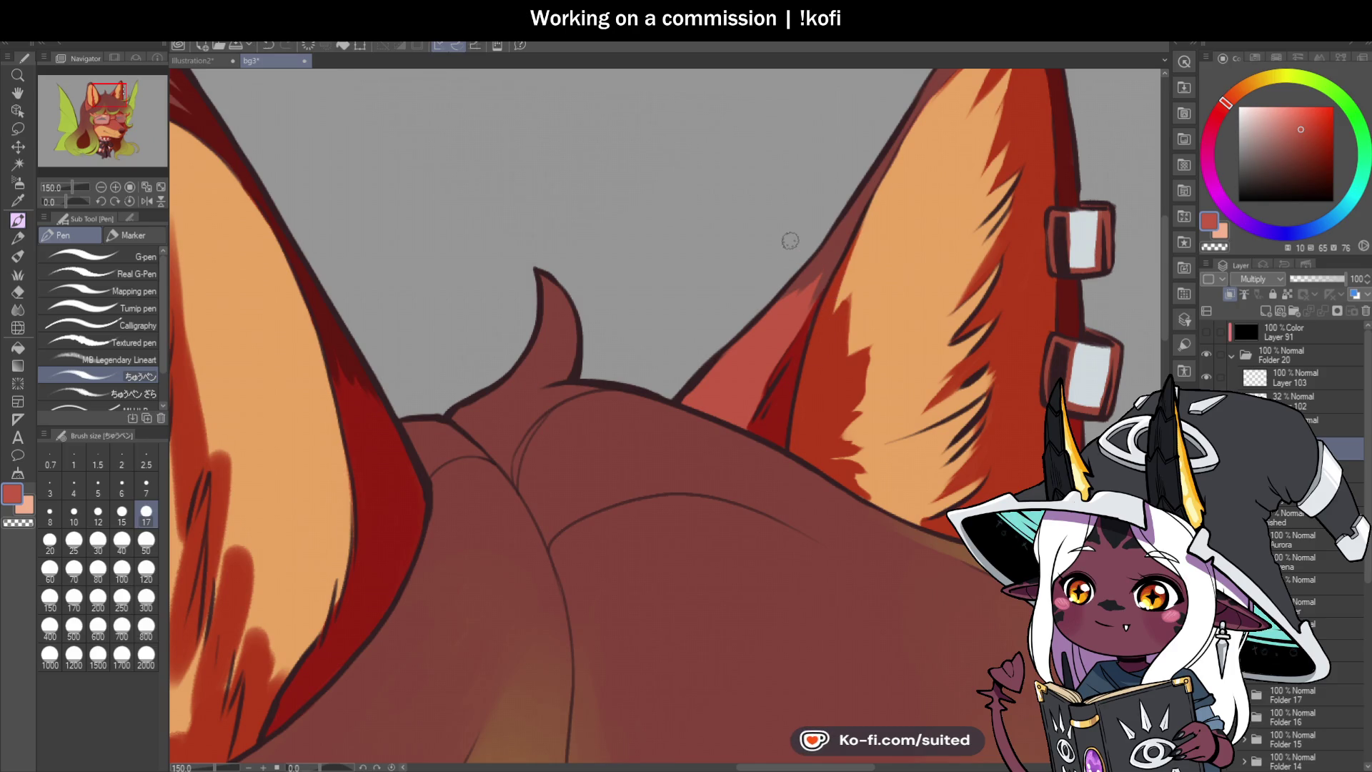
scroll(790, 235, "down", 2)
scroll(648, 336, "up", 3)
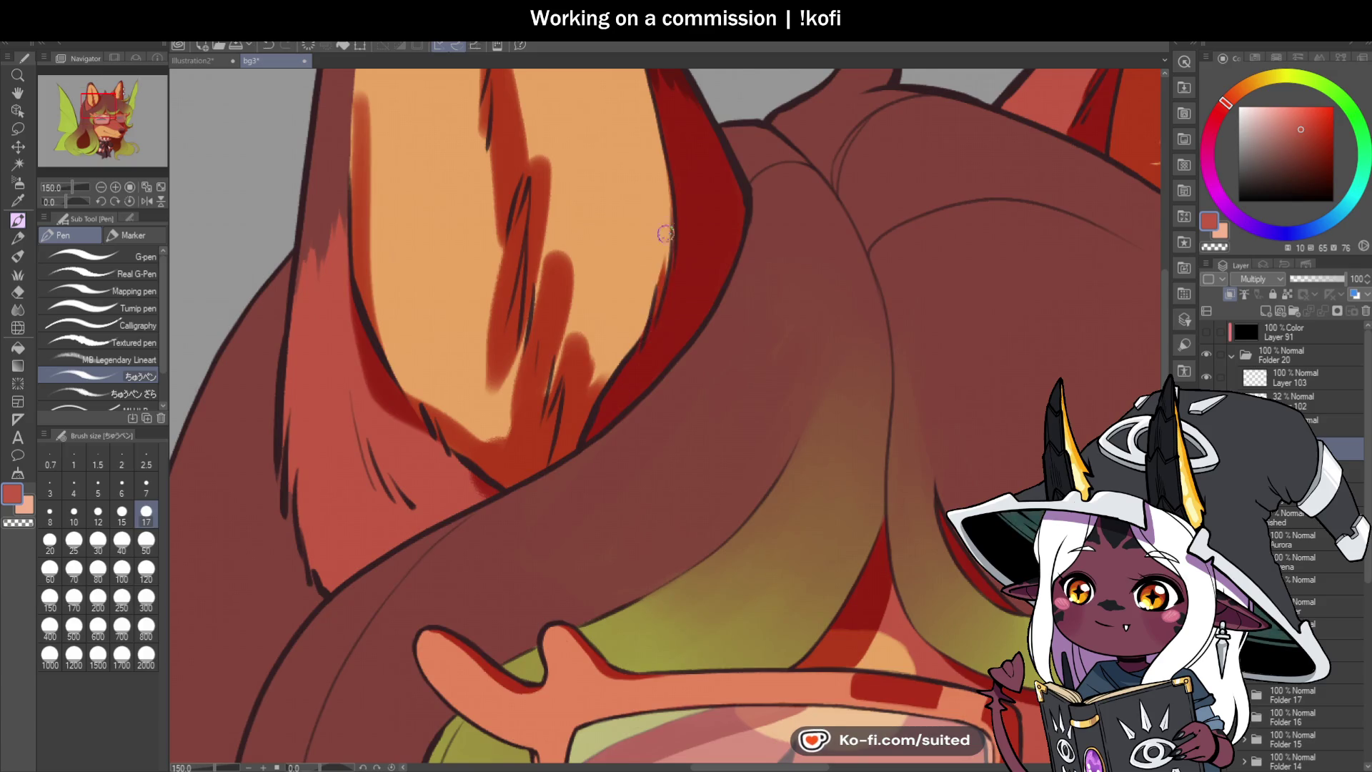
scroll(727, 222, "down", 2)
scroll(559, 125, "up", 2)
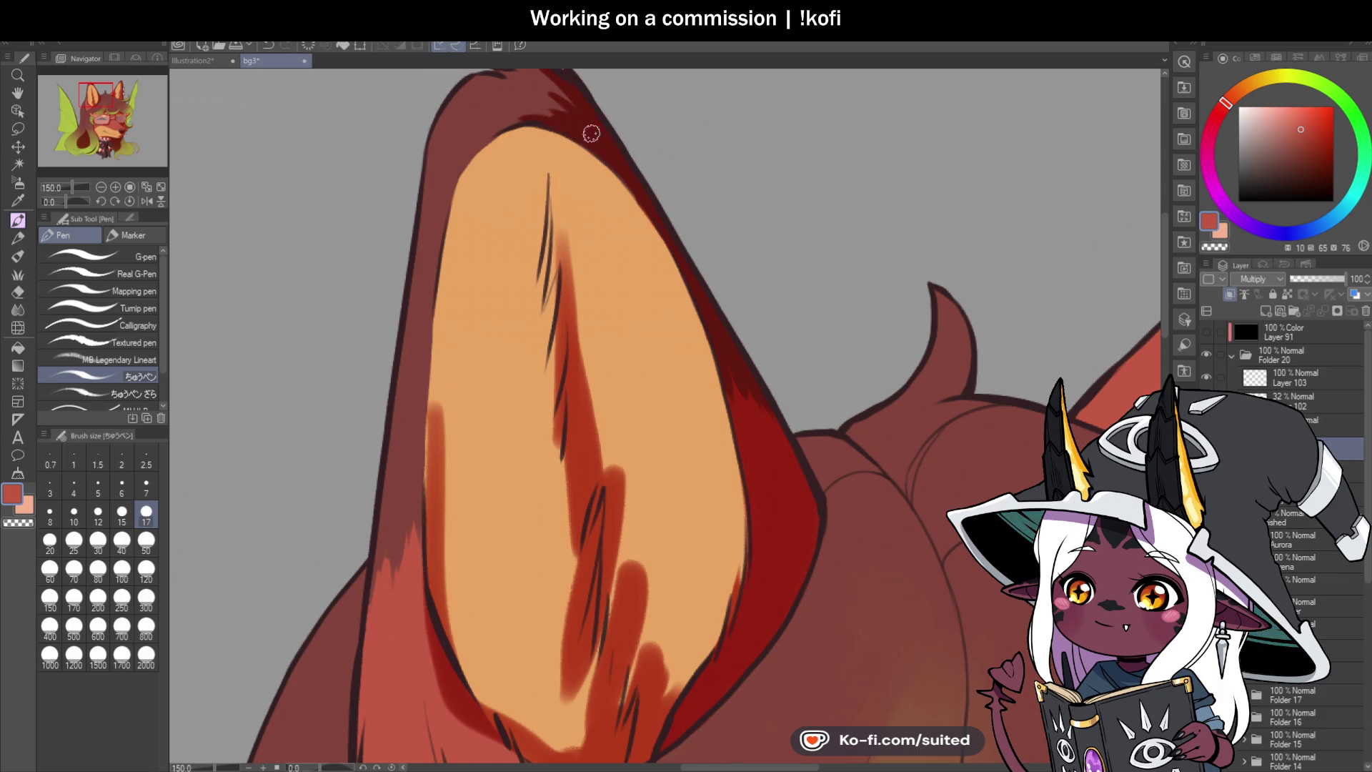
scroll(591, 133, "down", 2)
scroll(500, 215, "up", 2)
left_click_drag(500, 328, 498, 289)
left_click_drag(481, 153, 483, 336)
left_click_drag(477, 214, 510, 458)
left_click_drag(501, 407, 572, 543)
mouse_move(518, 428)
left_mouse_down()
mouse_move(575, 547)
mouse_move(585, 492)
left_mouse_up()
Step: With the canvas flipped horizontally, add dark red shading at the ear's base and thin strokes near its top
scroll(594, 487, "down", 3)
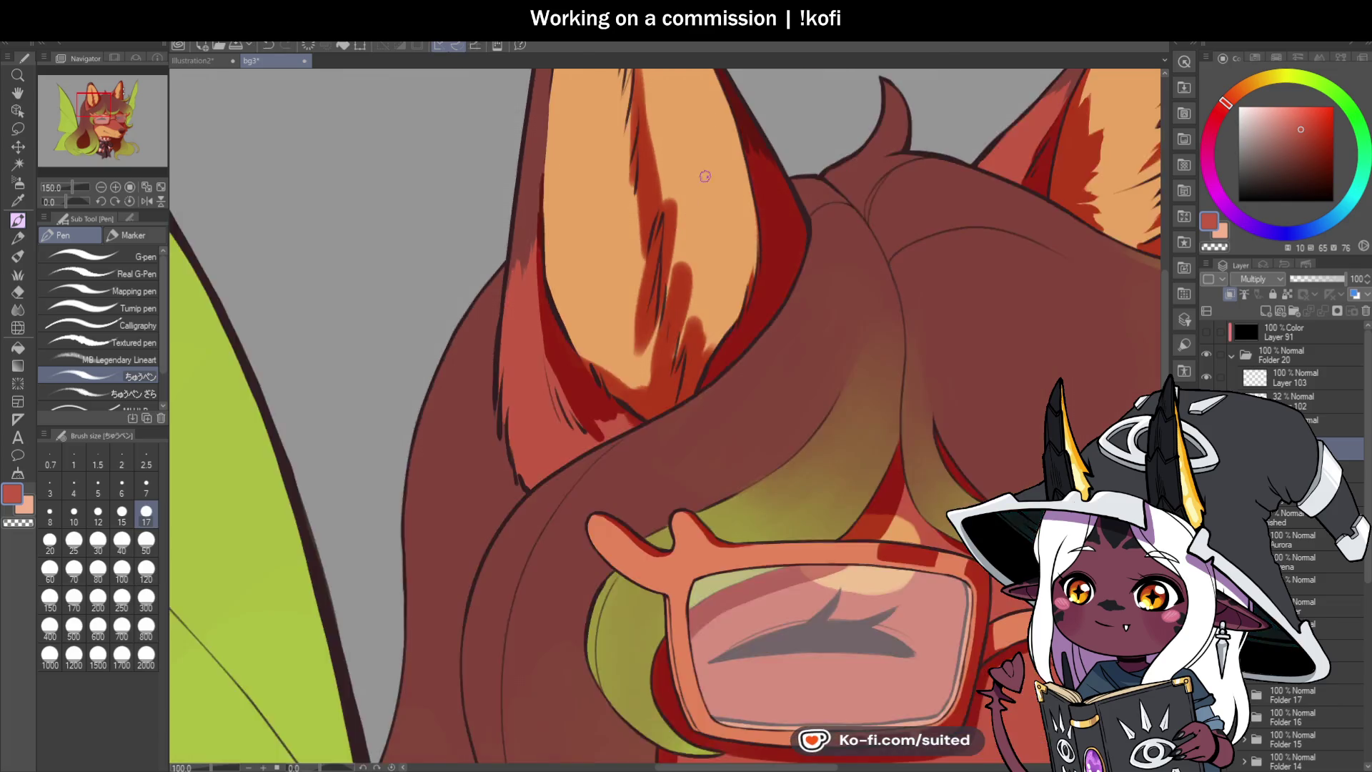
key("h")
scroll(732, 371, "up", 2)
scroll(732, 371, "up", 3)
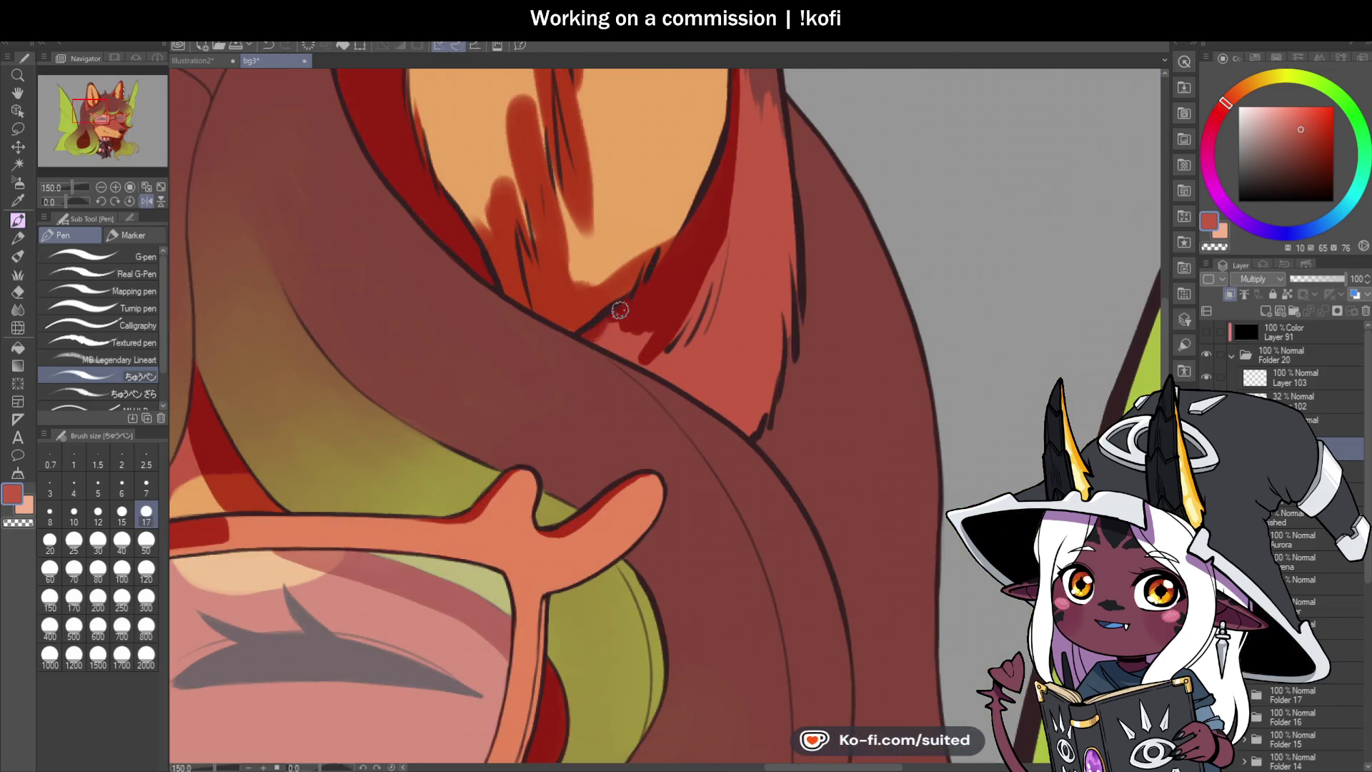
left_click_drag(628, 342, 642, 350)
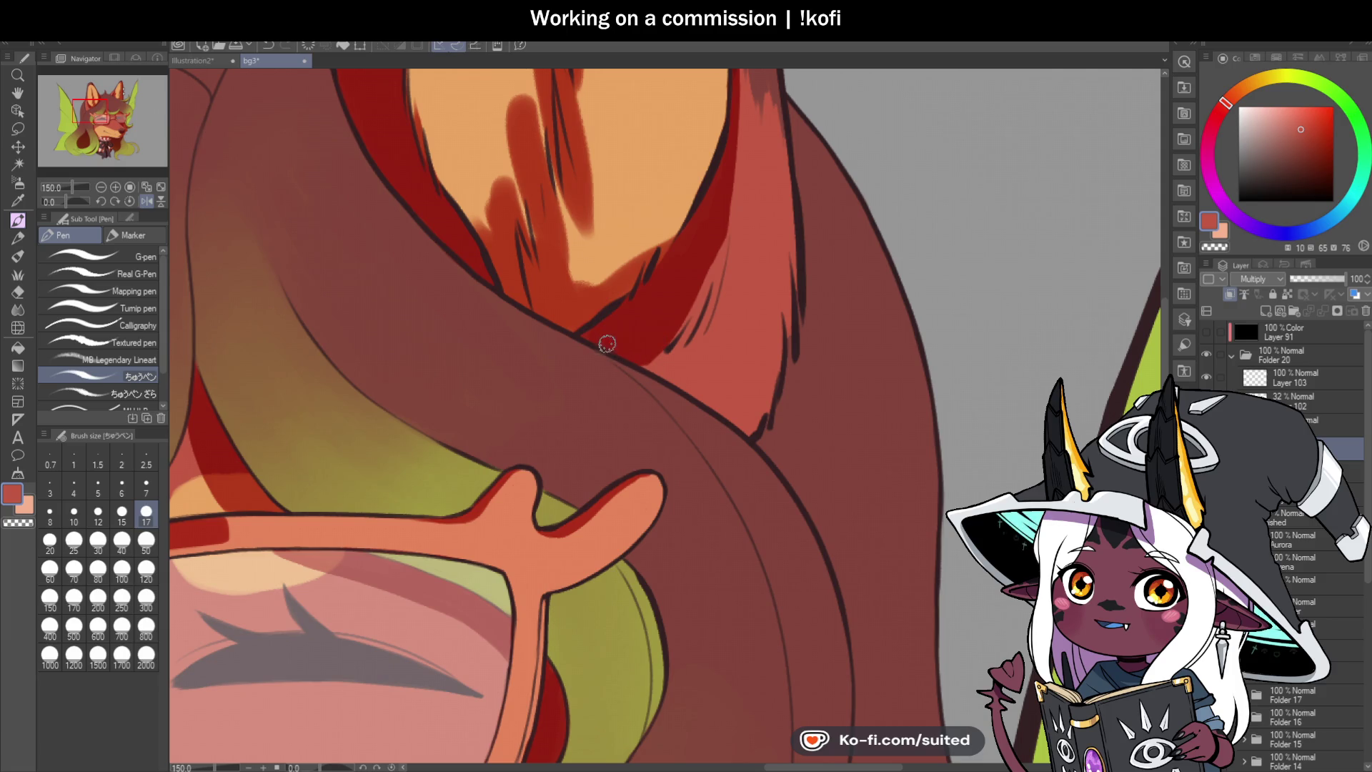
scroll(595, 405, "down", 2)
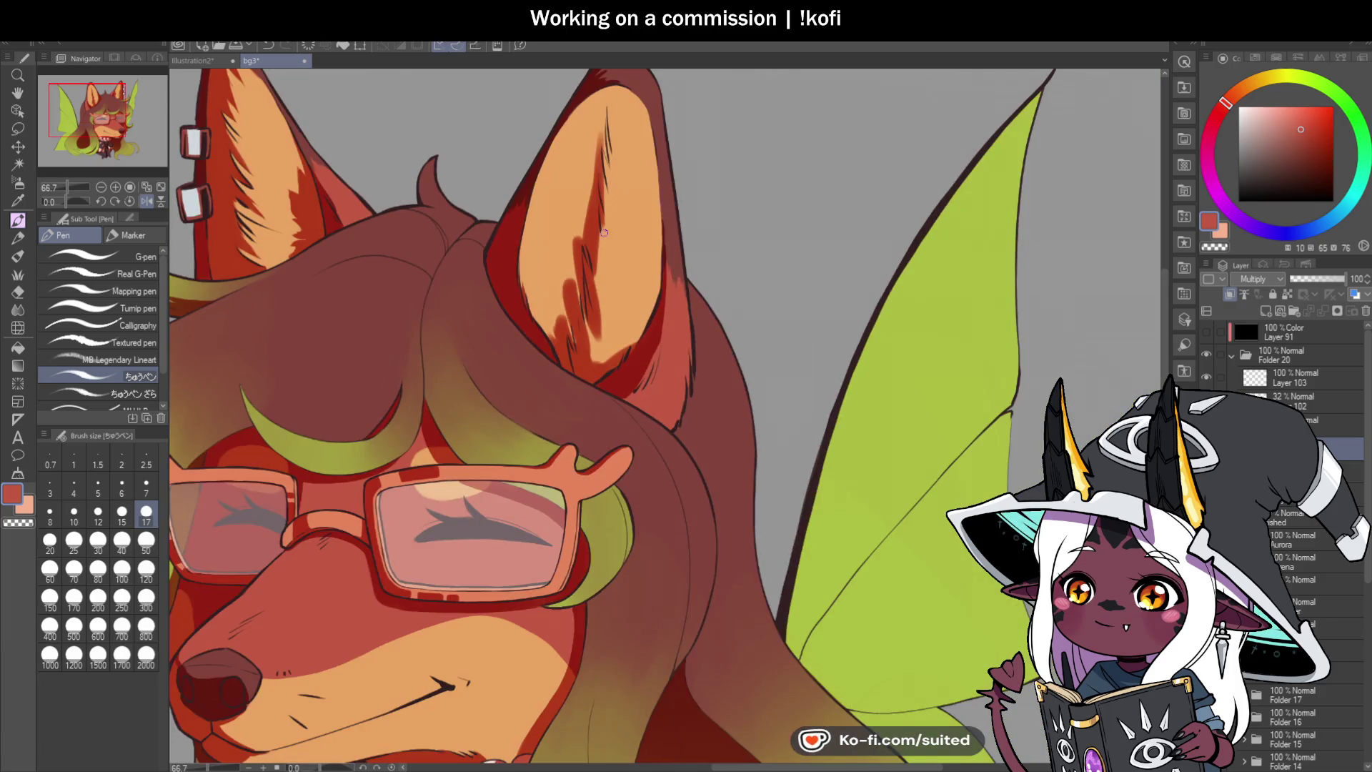
scroll(603, 233, "up", 3)
mouse_move(603, 128)
left_mouse_down()
mouse_move(607, 186)
mouse_move(616, 91)
mouse_move(628, 222)
left_mouse_up()
scroll(607, 178, "down", 1)
scroll(611, 150, "up", 1)
left_click_drag(612, 318, 597, 274)
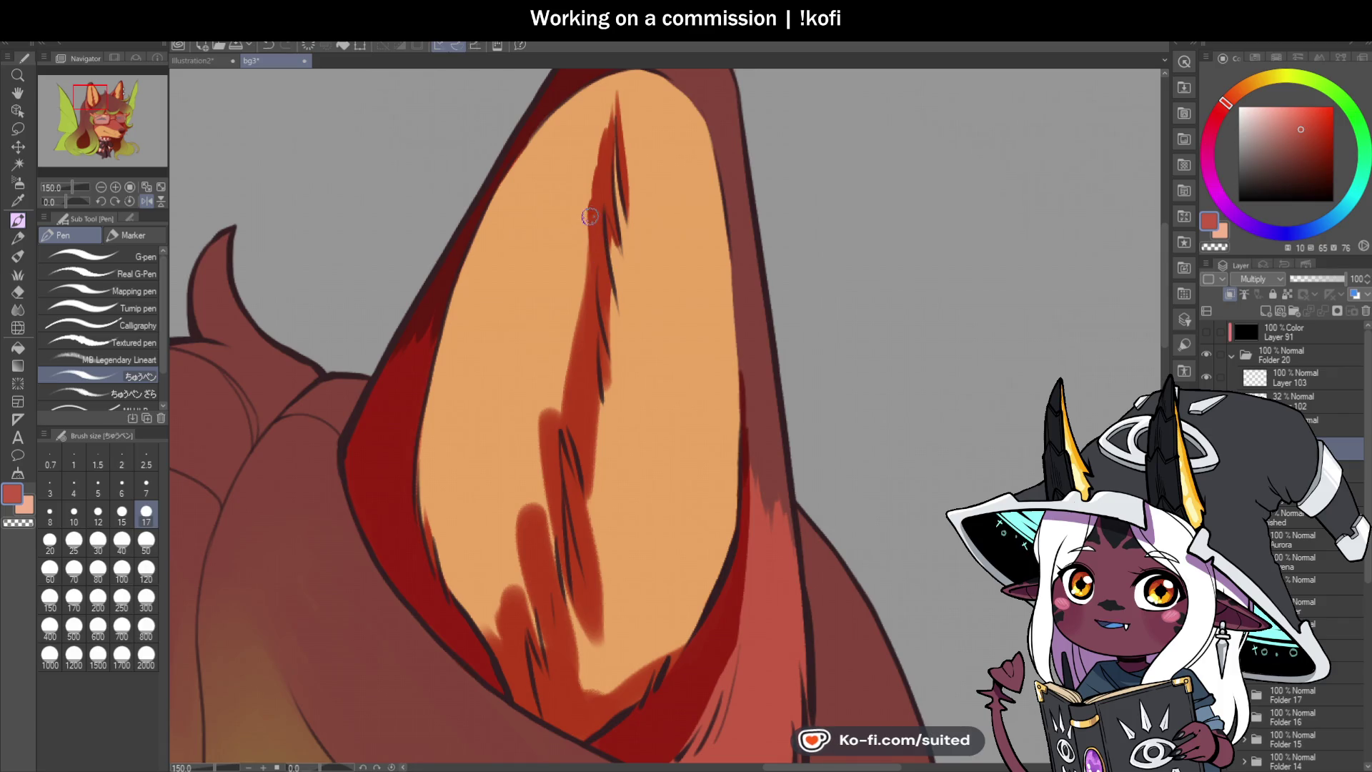
Step: Erase the dark red shading left of the hatching with transparent colour, then return to red
key("c")
left_click_drag(593, 143, 590, 267)
mouse_move(586, 200)
left_mouse_down()
mouse_move(597, 286)
mouse_move(615, 89)
mouse_move(597, 336)
left_mouse_up()
key("c")
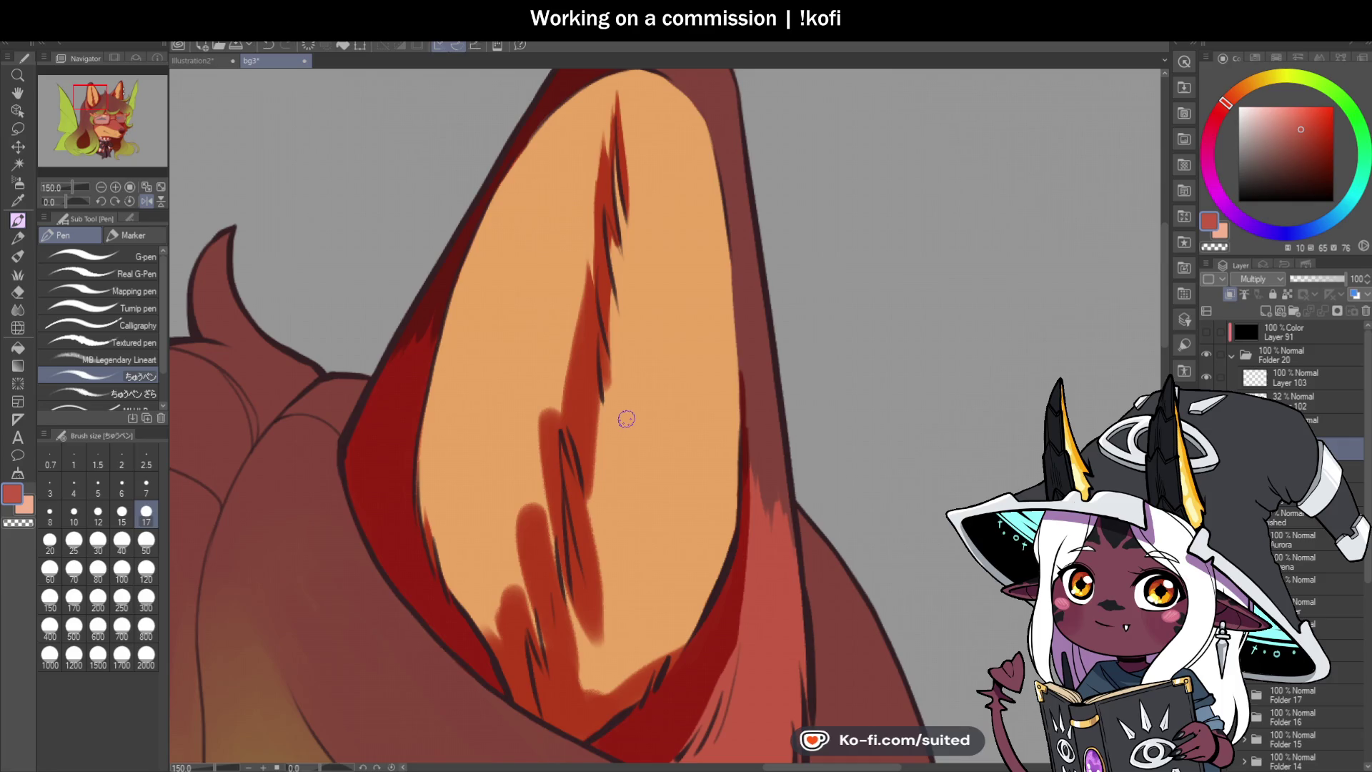
Step: Undo the last hatching strokes and repaint a red fur stroke up the ear
scroll(648, 367, "down", 3)
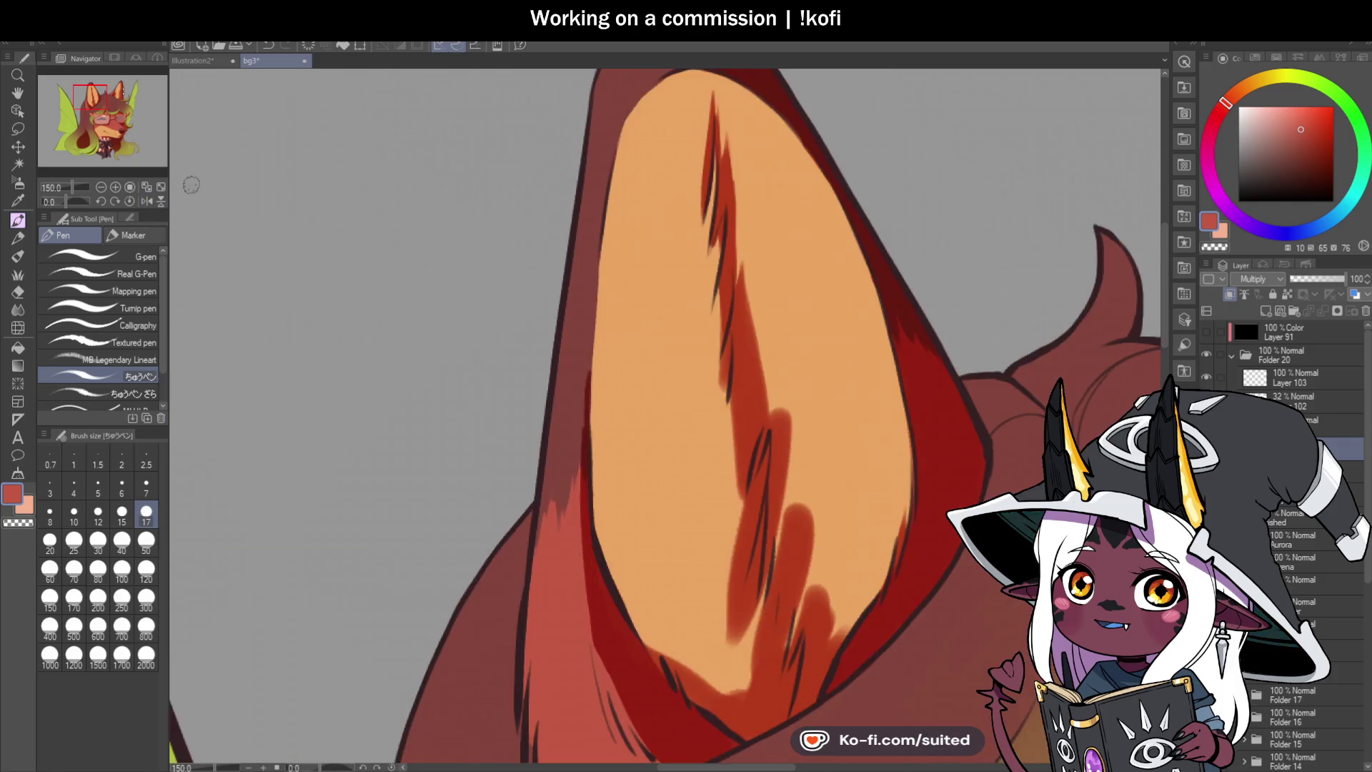
scroll(833, 407, "up", 2)
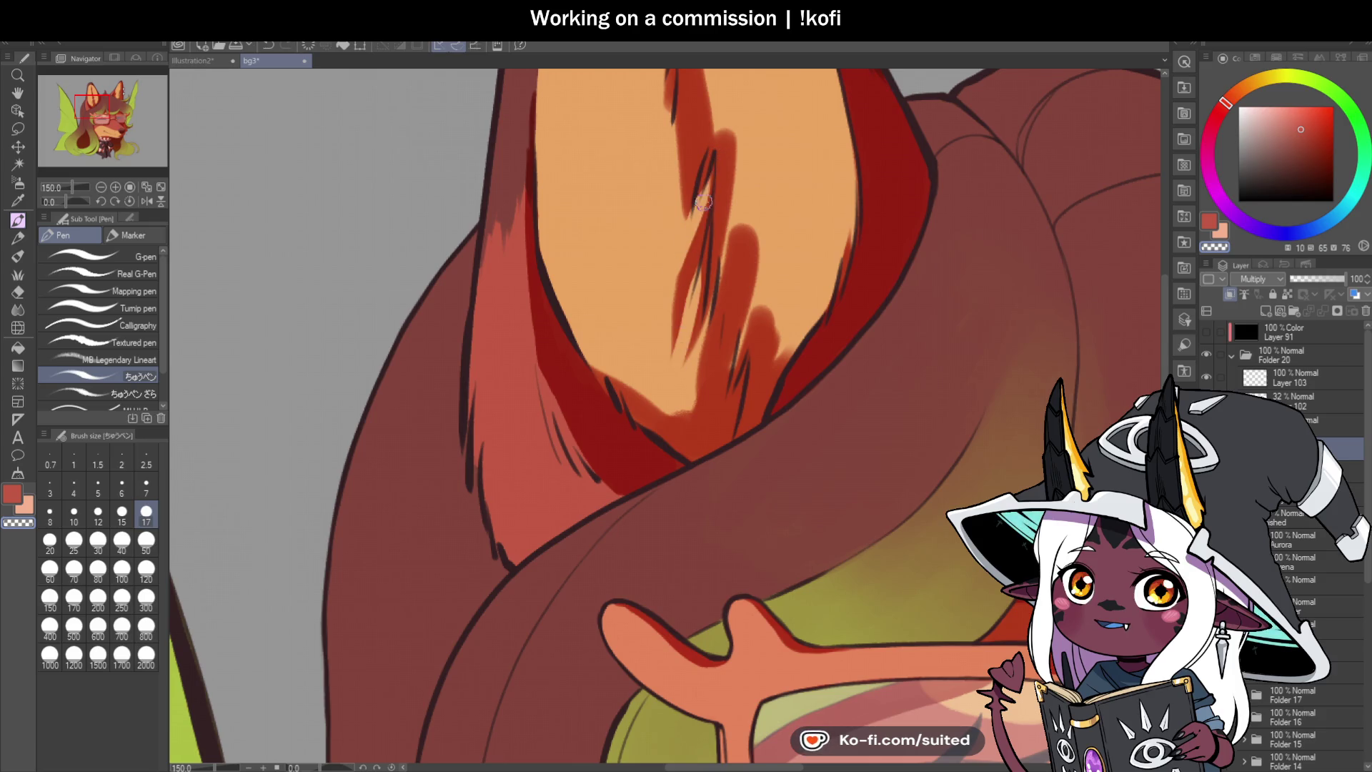
key("ctrl+z")
key("ctrl+z")
left_click_drag(711, 279, 743, 125)
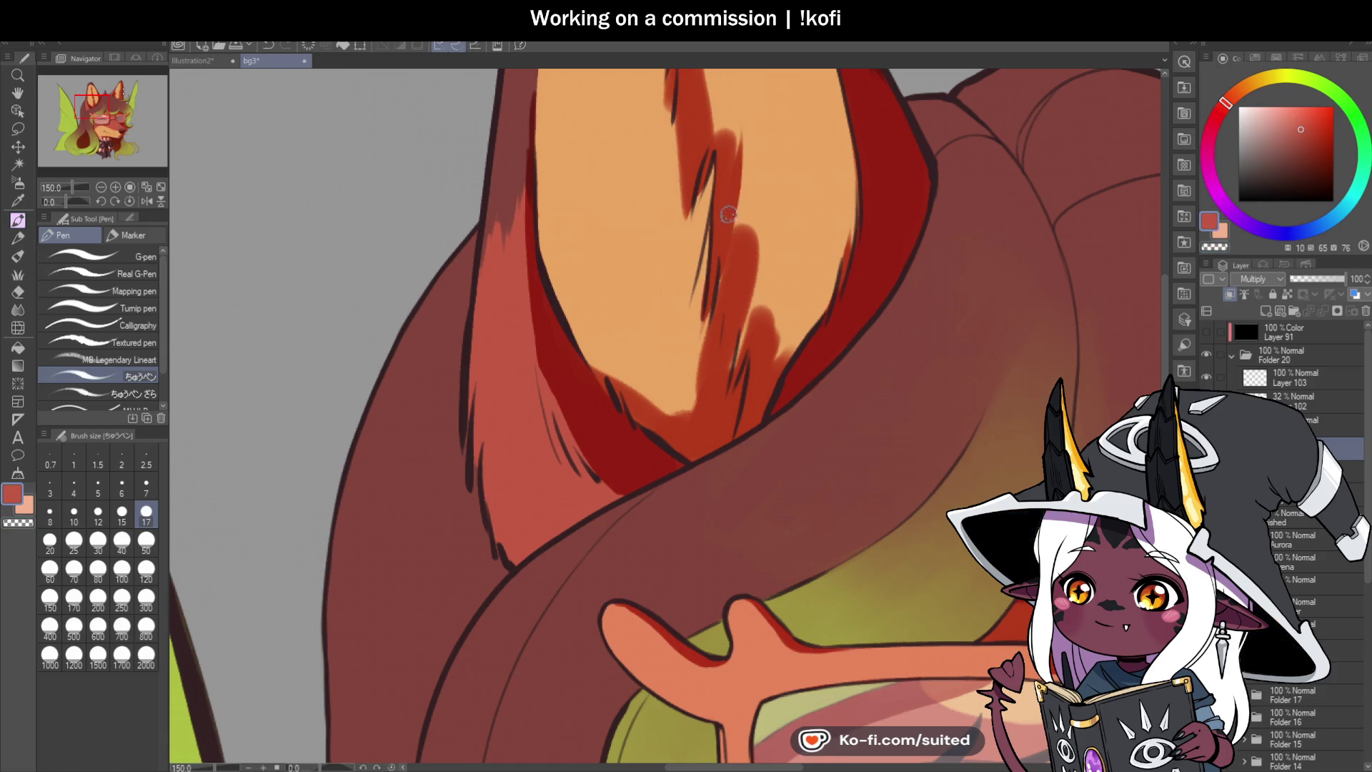
Step: Darken the orange inner ear with dark red fur strokes extending upward
scroll(724, 151, "down", 3)
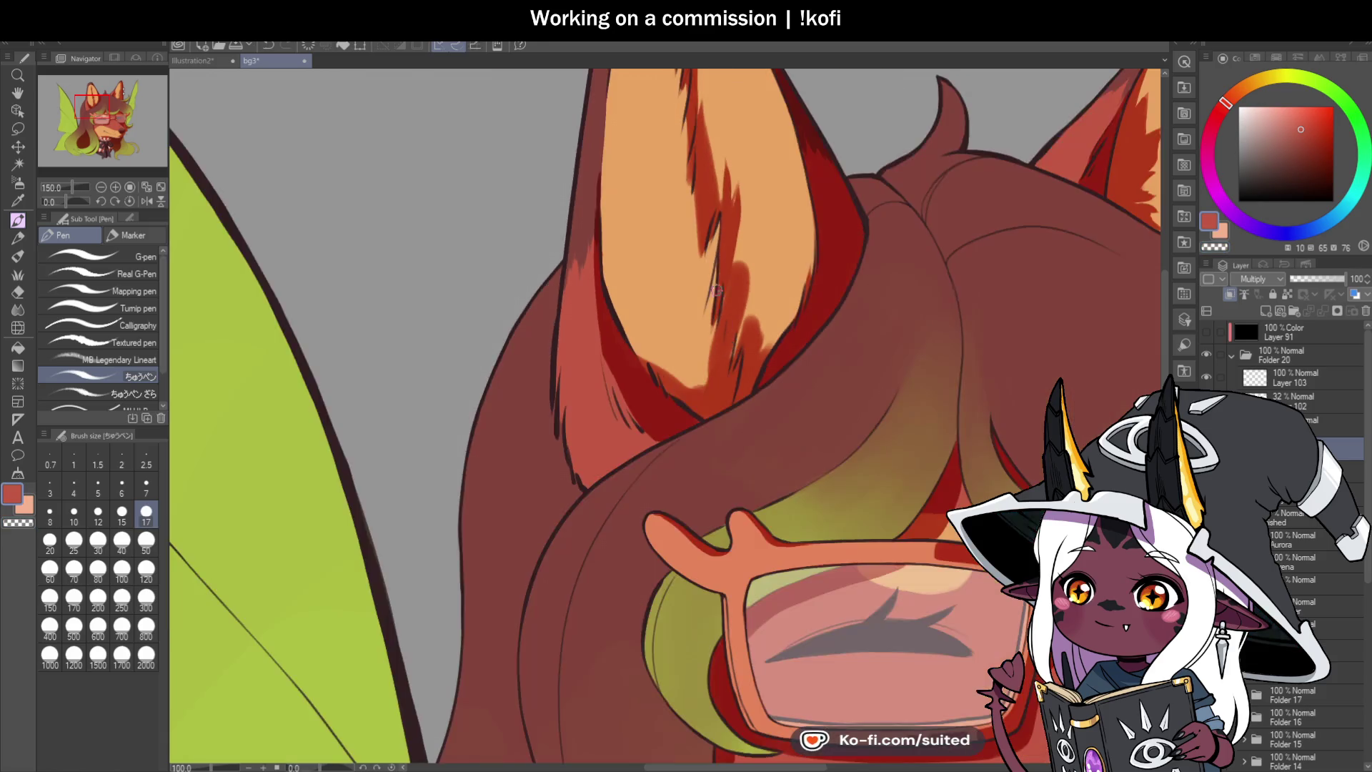
scroll(722, 183, "up", 3)
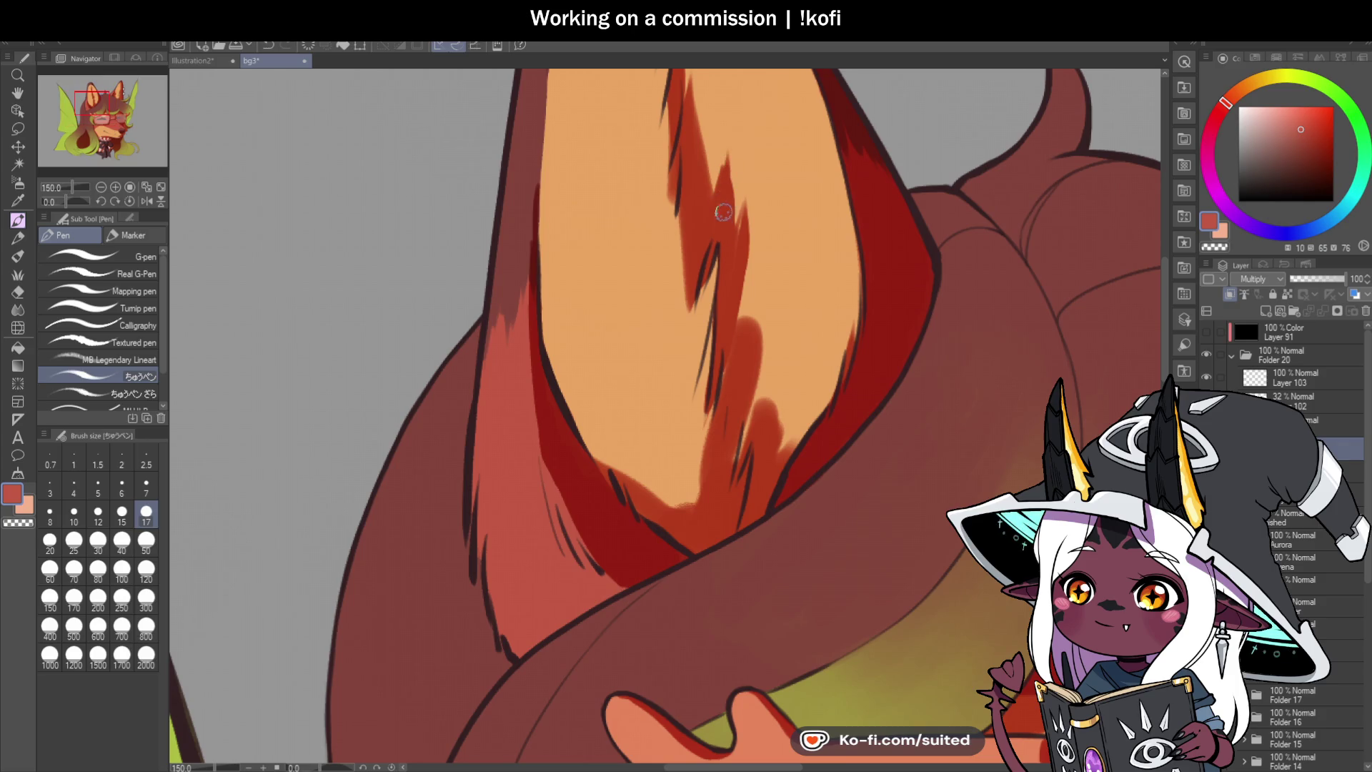
scroll(727, 383, "up", 1)
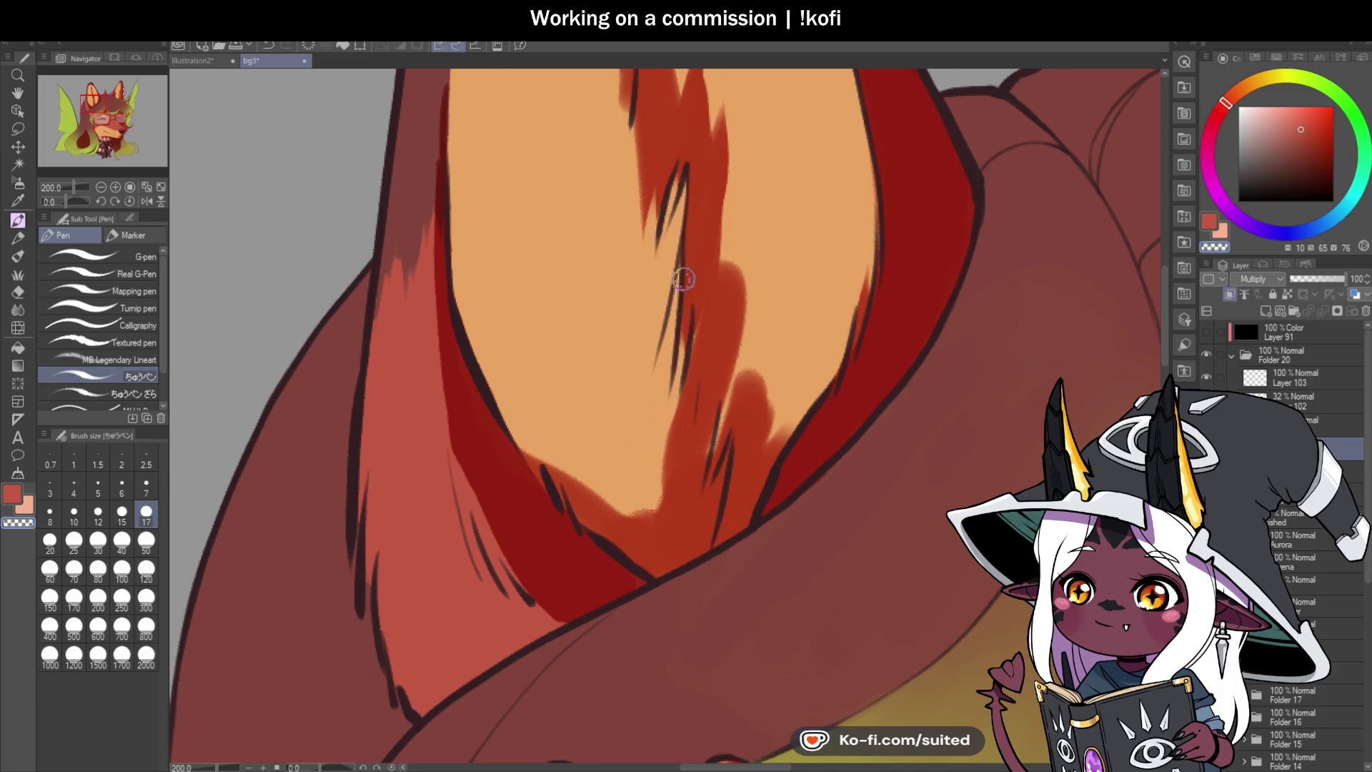
scroll(683, 279, "down", 1)
scroll(794, 352, "up", 1)
left_click_drag(638, 338, 583, 480)
mouse_move(668, 437)
left_mouse_down()
mouse_move(723, 307)
mouse_move(714, 409)
mouse_move(758, 347)
mouse_move(744, 390)
mouse_move(763, 321)
left_mouse_up()
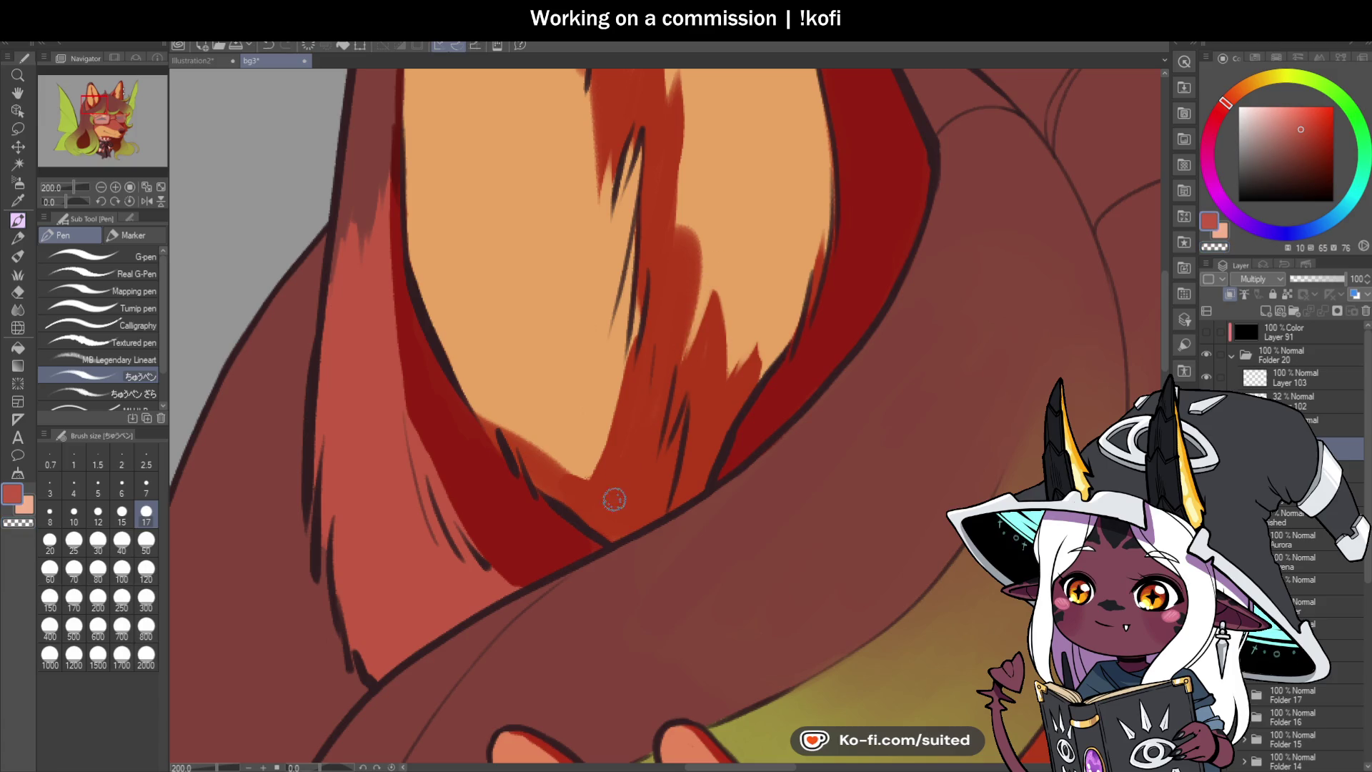
mouse_move(680, 364)
left_mouse_down()
mouse_move(700, 243)
mouse_move(667, 274)
mouse_move(674, 209)
left_mouse_up()
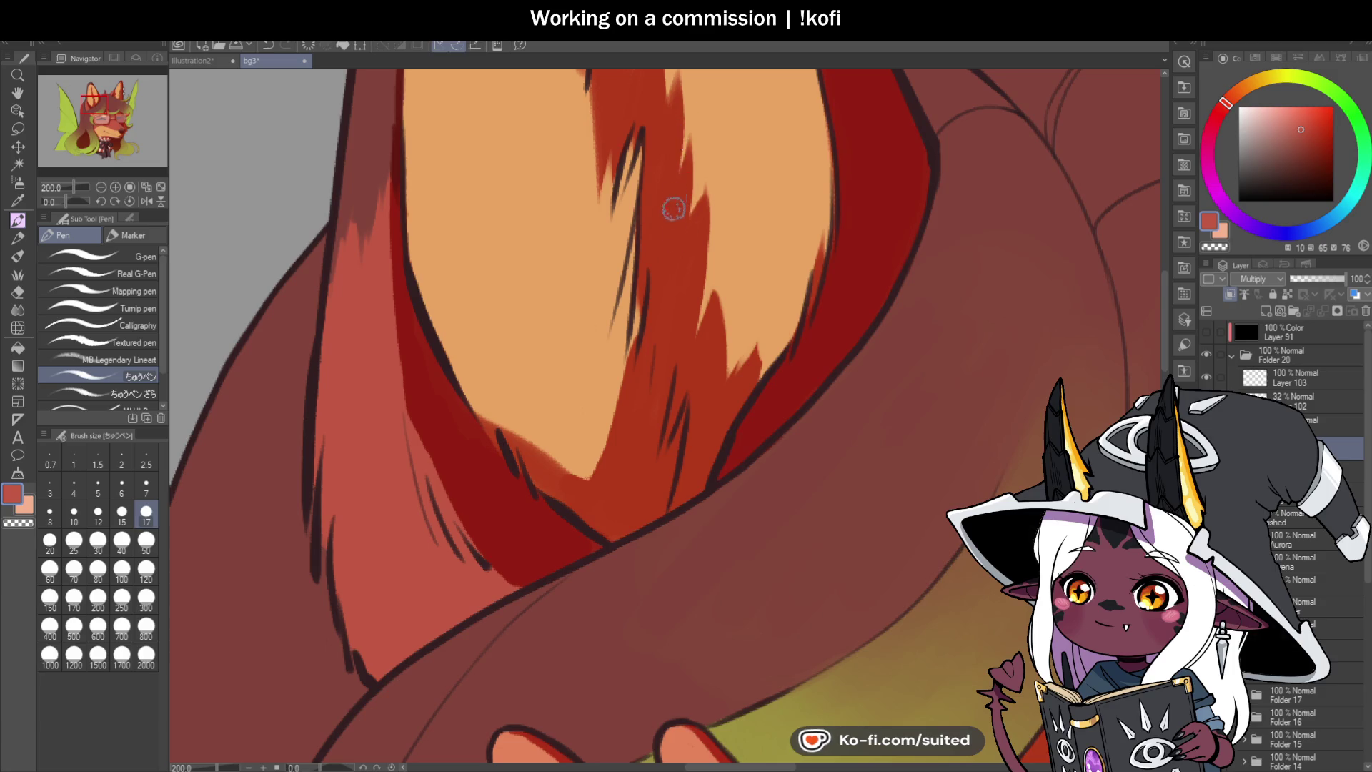
scroll(680, 297, "down", 4)
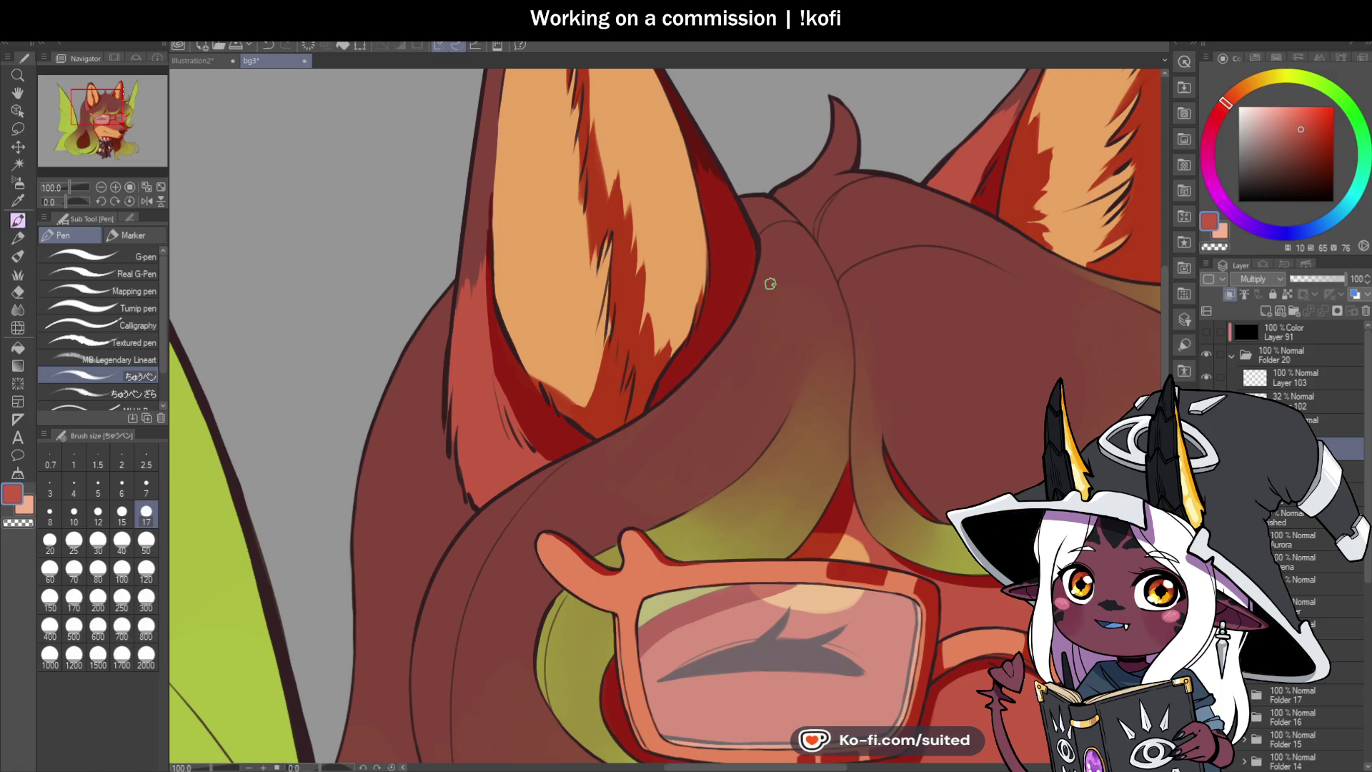
scroll(764, 285, "down", 2)
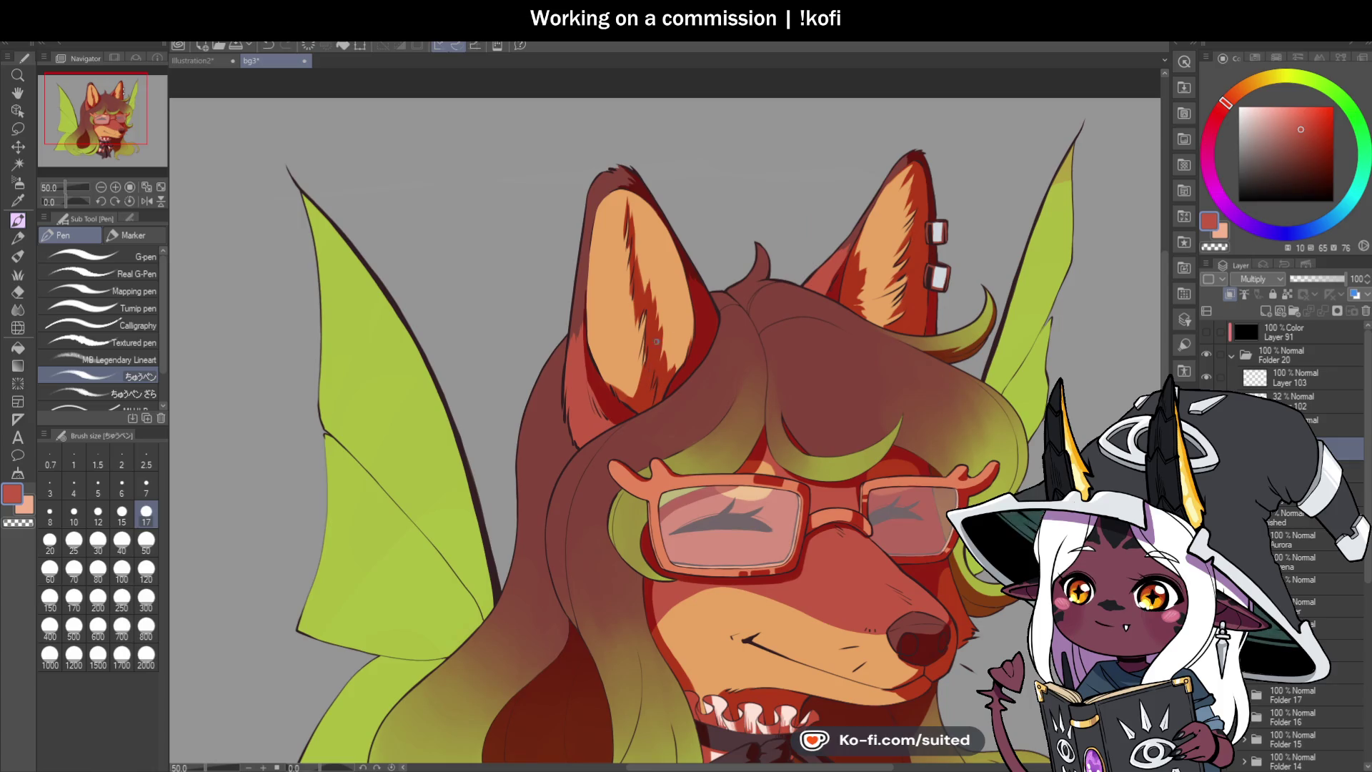
Step: Deepen the ear's inner edge in dark red and cover the light-orange notch near the tip
scroll(624, 183, "up", 1)
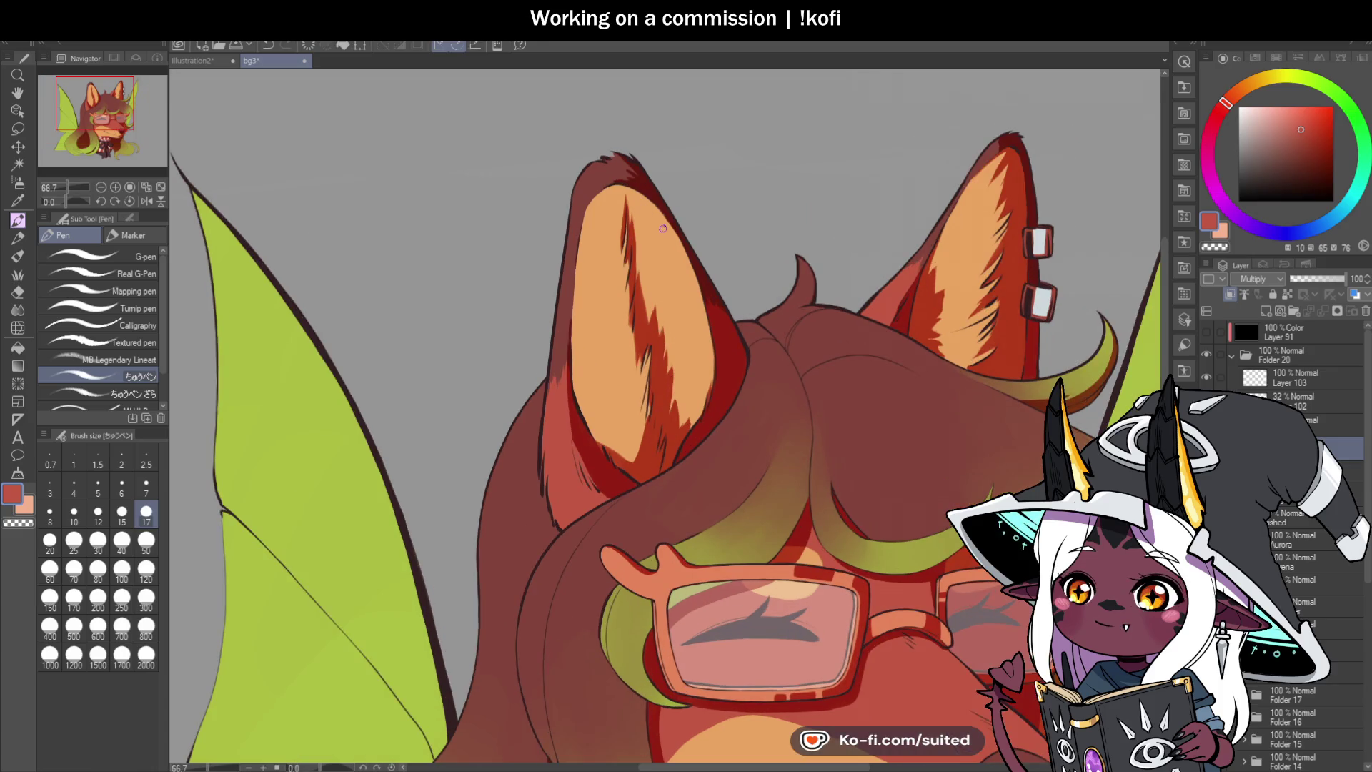
scroll(512, 249, "up", 3)
left_click_drag(497, 221, 514, 350)
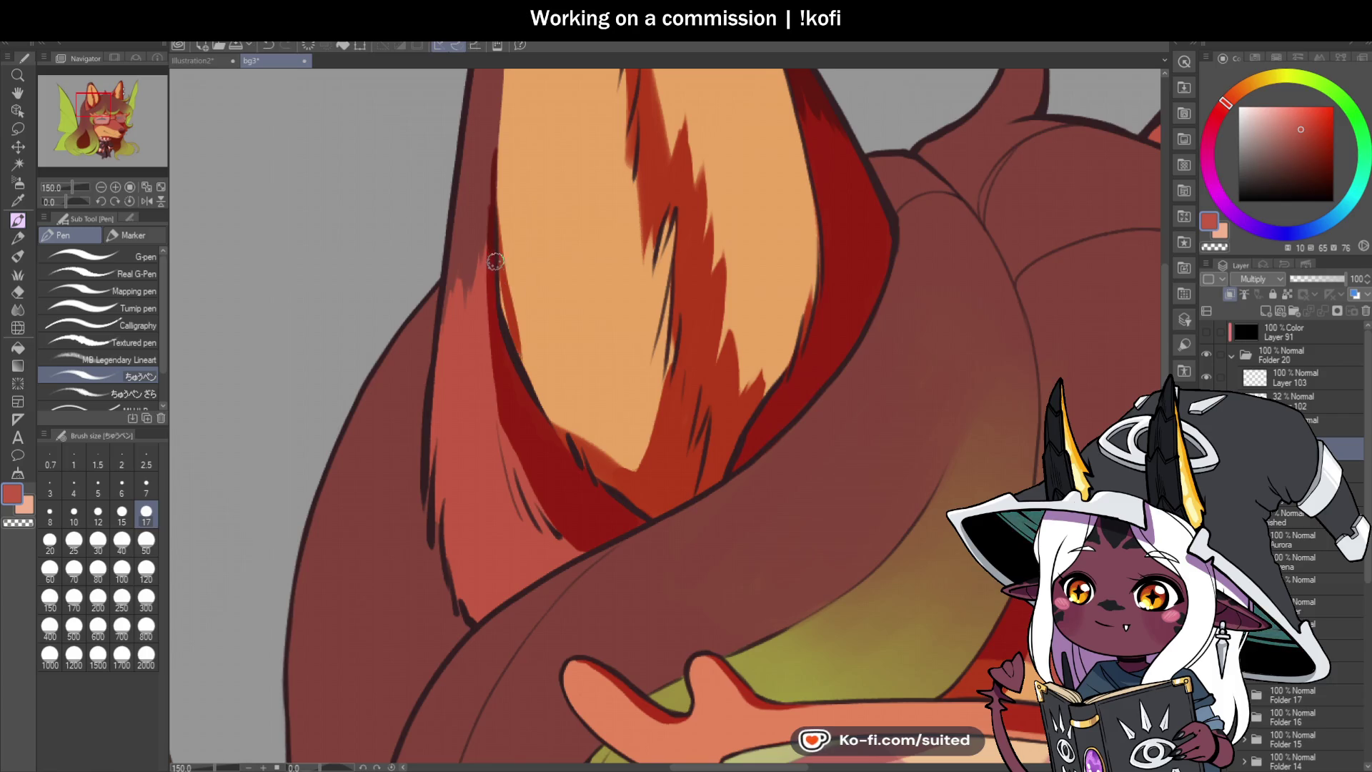
left_click_drag(572, 438, 521, 363)
mouse_move(550, 411)
left_mouse_down()
mouse_move(589, 445)
mouse_move(552, 346)
left_mouse_up()
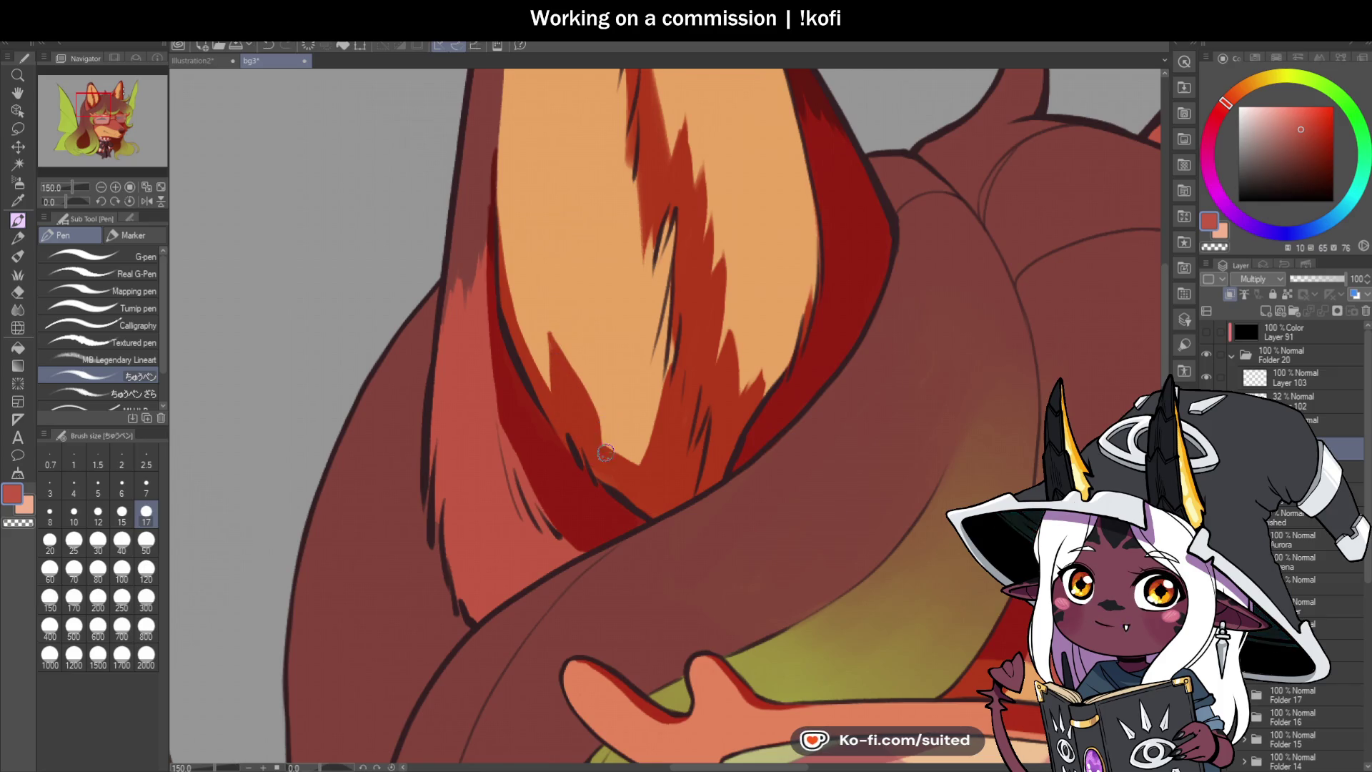
mouse_move(604, 379)
left_mouse_down()
mouse_move(628, 447)
mouse_move(607, 400)
mouse_move(616, 448)
left_mouse_up()
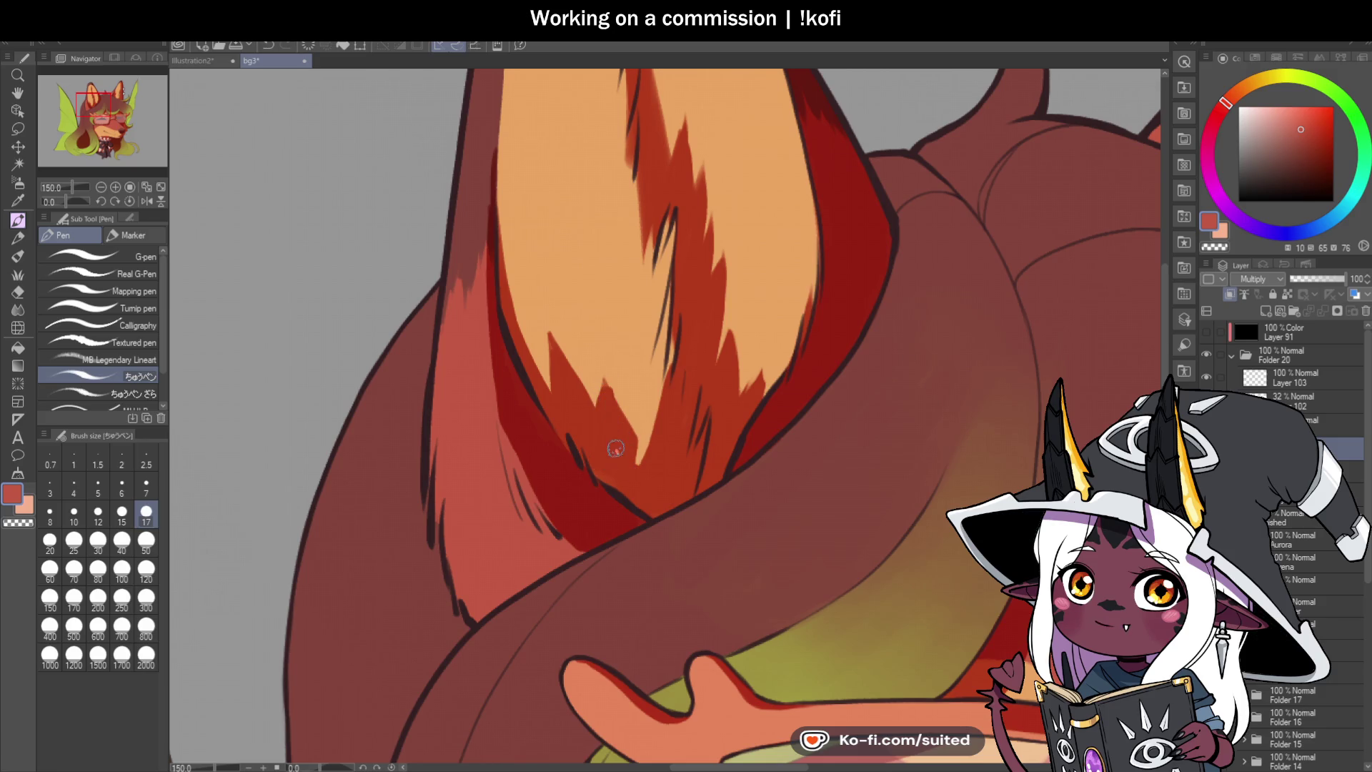
mouse_move(556, 343)
left_mouse_down()
mouse_move(547, 370)
mouse_move(518, 334)
left_mouse_up()
Step: Lengthen the ear's jagged fur tuft downward with dark red strokes
scroll(592, 276, "down", 5)
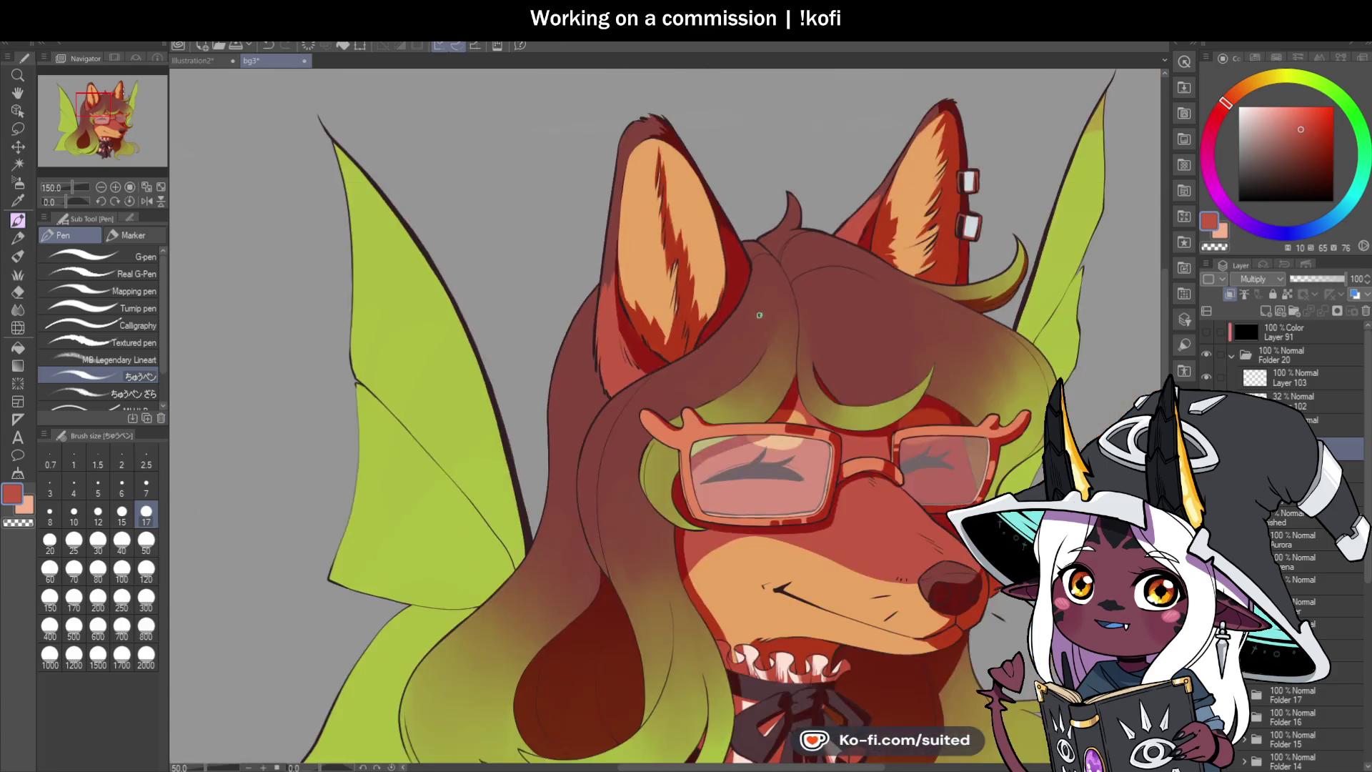
scroll(640, 330, "up", 5)
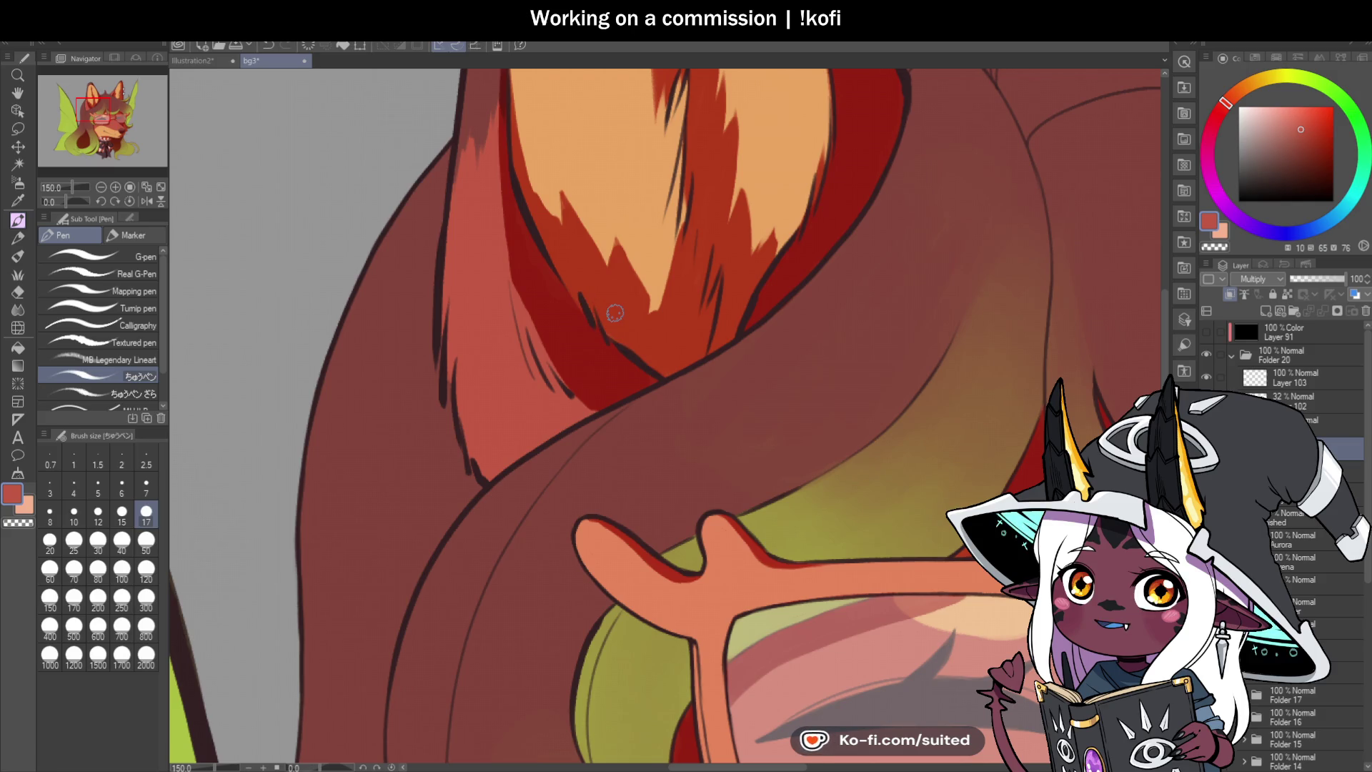
scroll(624, 380, "down", 4)
scroll(640, 232, "up", 5)
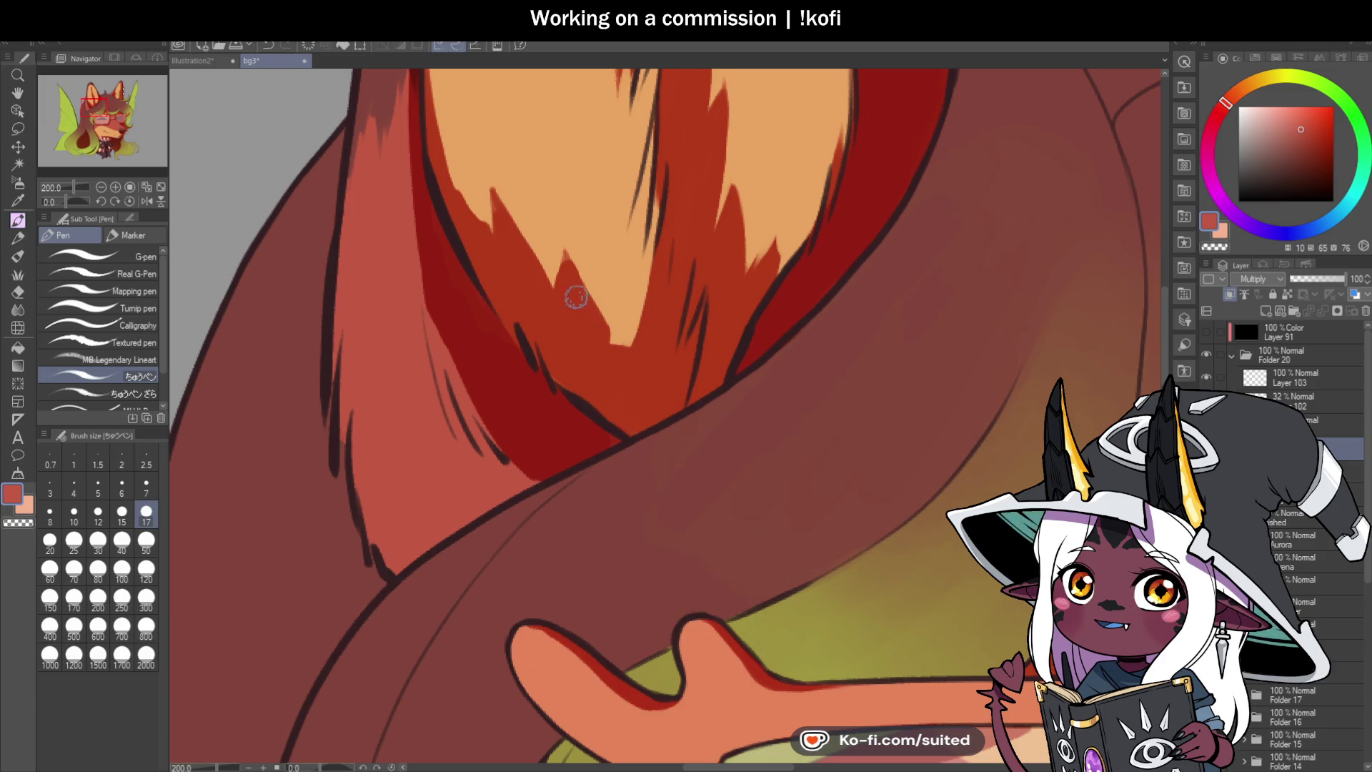
scroll(645, 396, "down", 2)
scroll(645, 402, "down", 4)
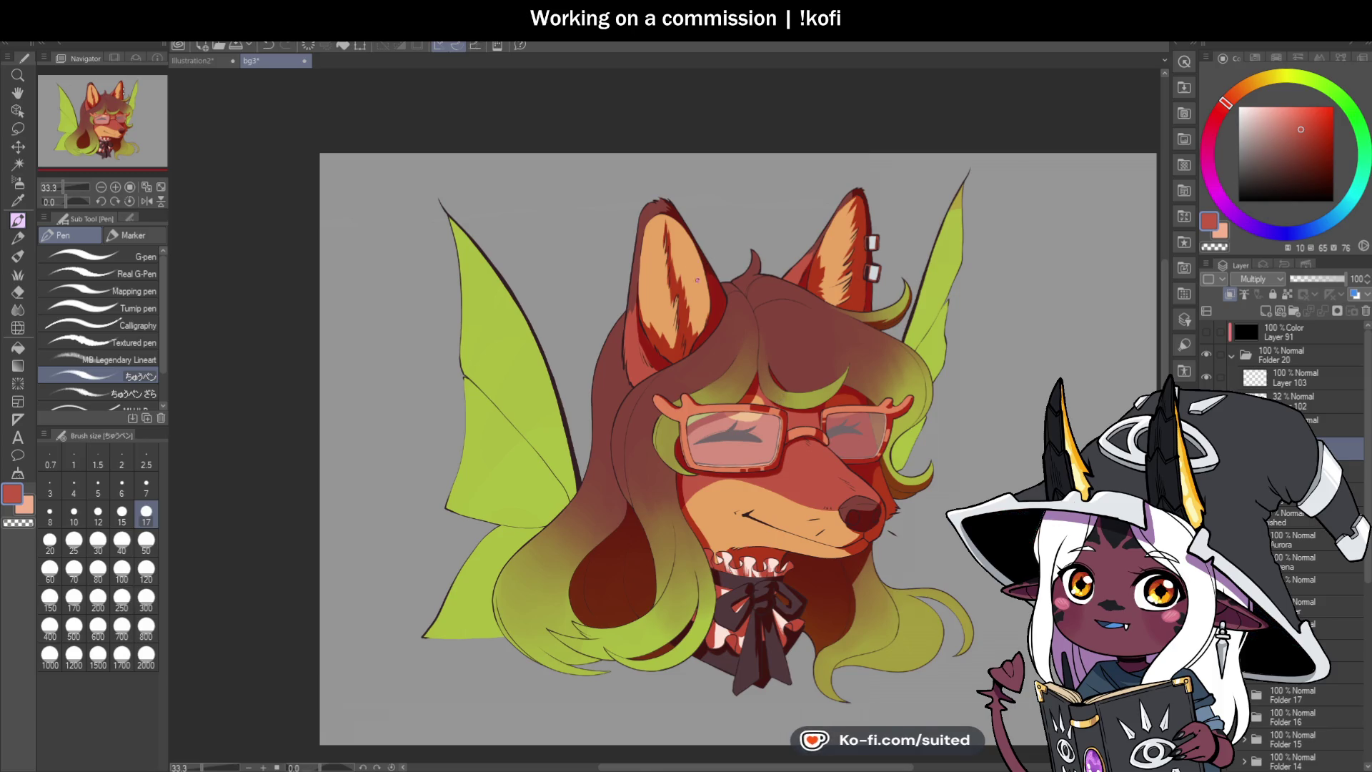
scroll(697, 280, "up", 4)
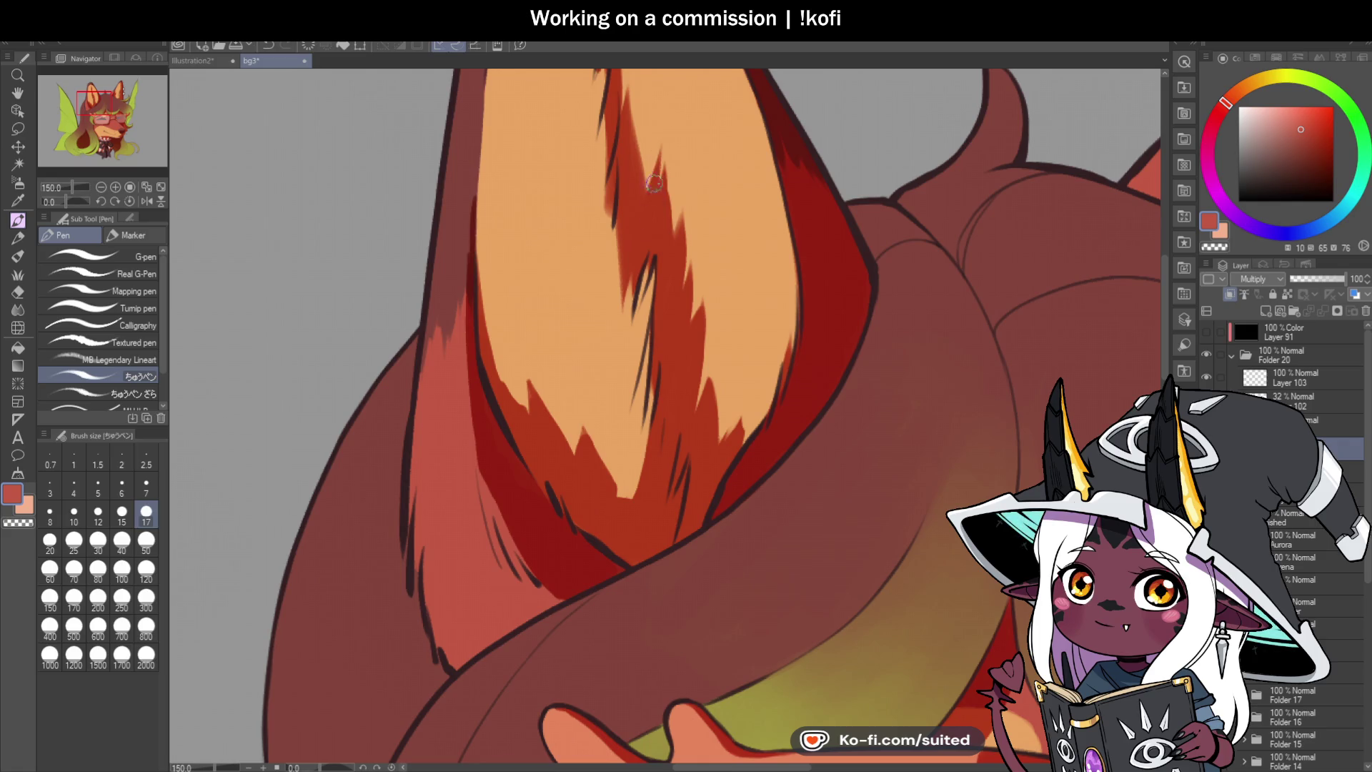
left_click_drag(662, 183, 684, 300)
left_click_drag(689, 201, 682, 327)
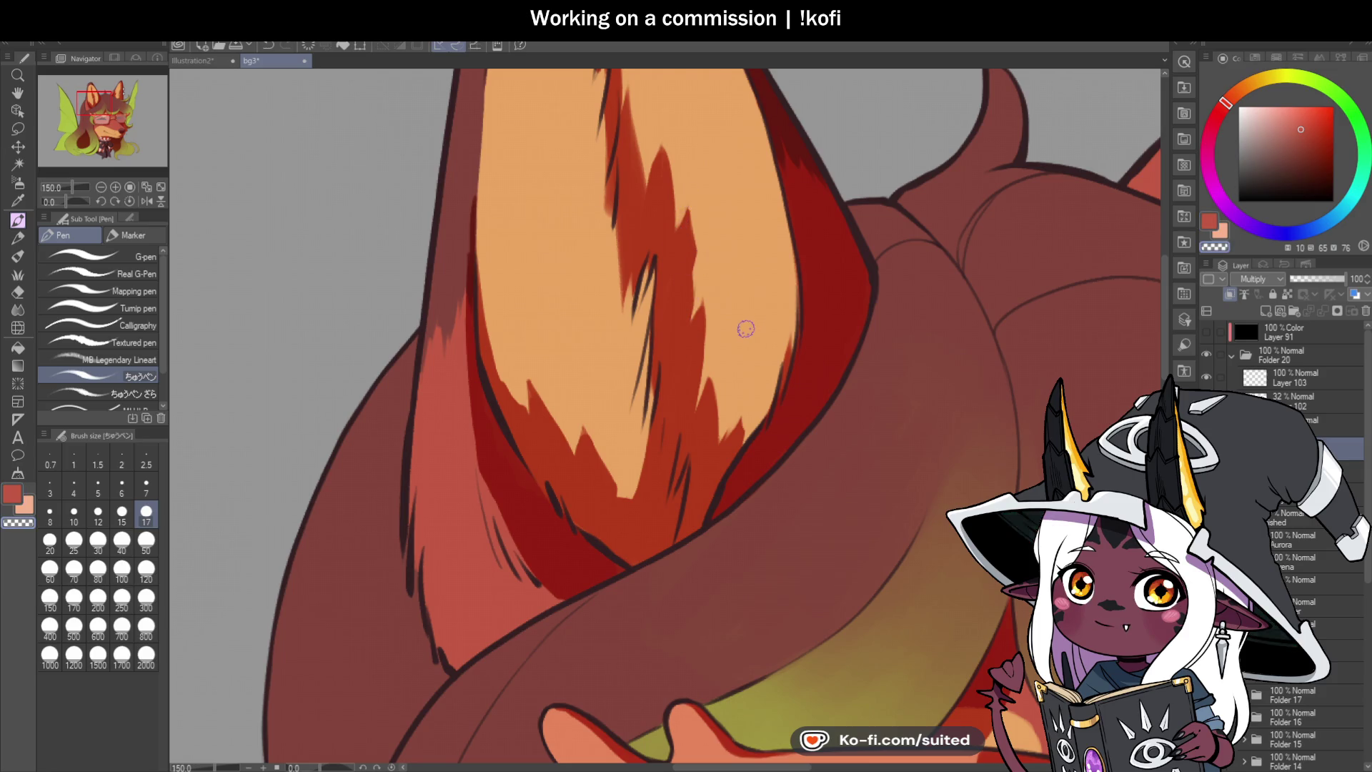
scroll(768, 300, "down", 3)
scroll(757, 343, "up", 3)
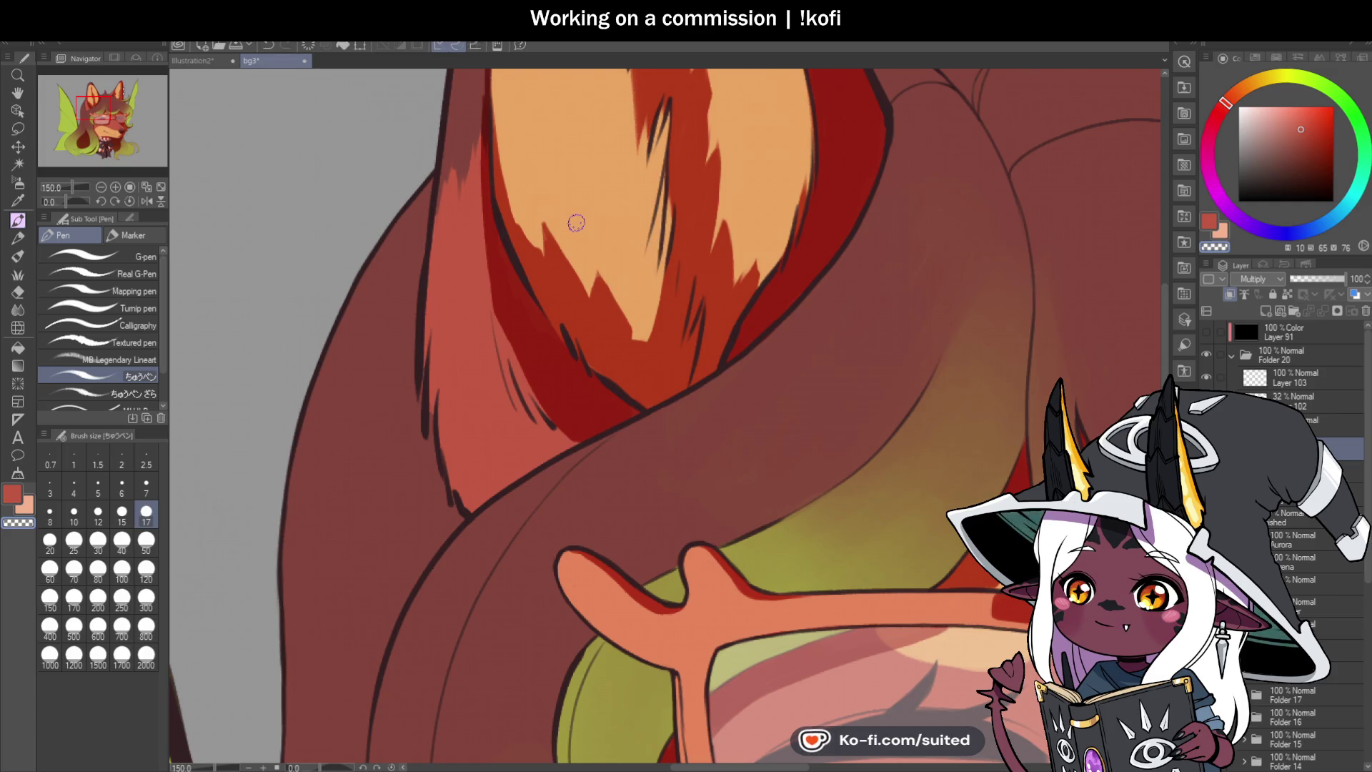
scroll(629, 357, "down", 3)
scroll(806, 242, "down", 5)
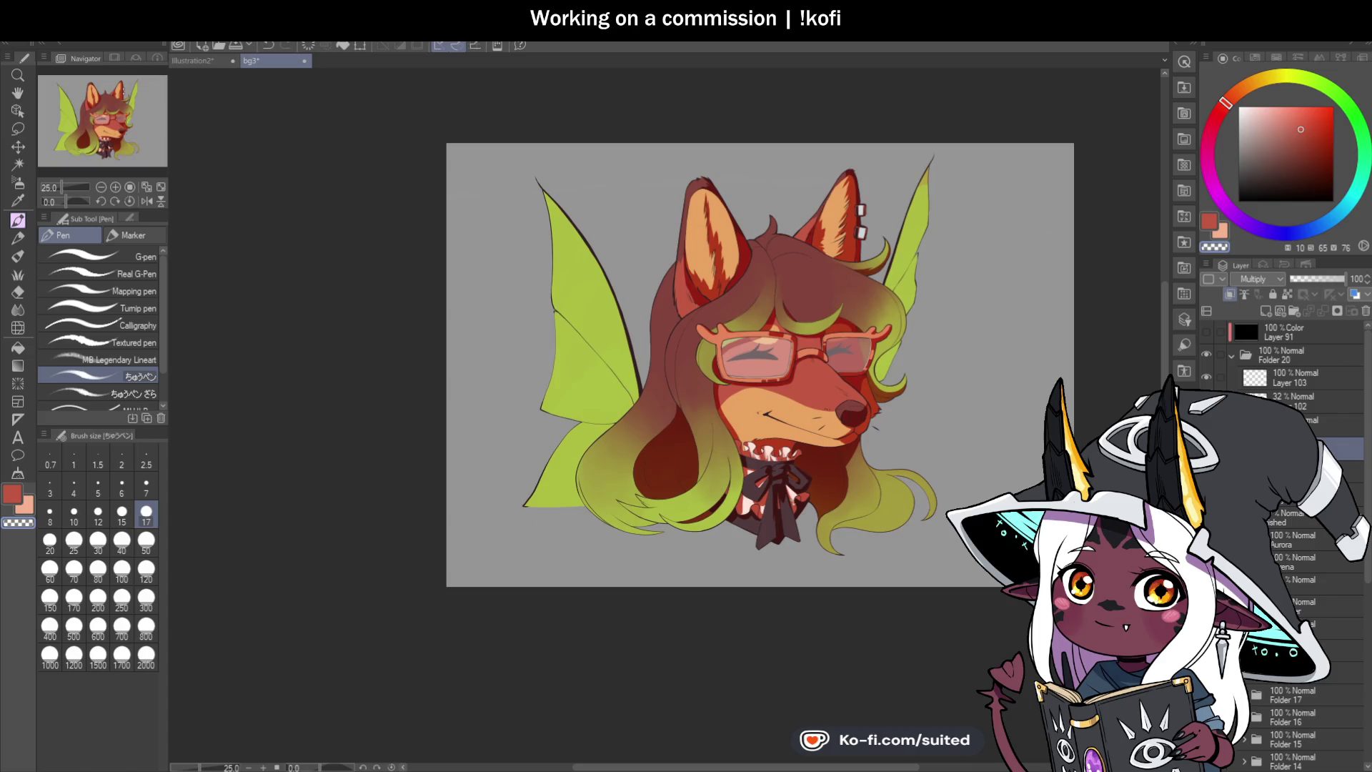
scroll(826, 550, "up", 5)
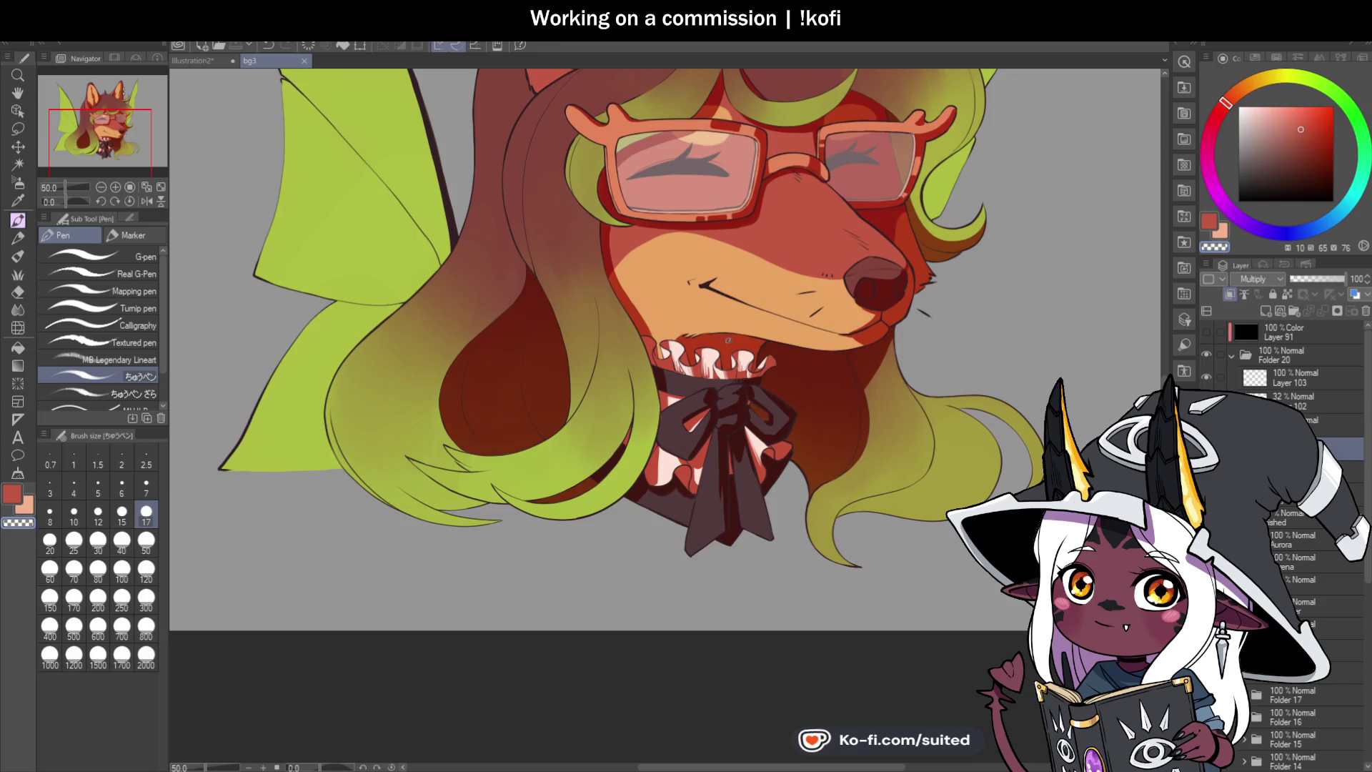
scroll(659, 540, "down", 1)
scroll(659, 539, "down", 1)
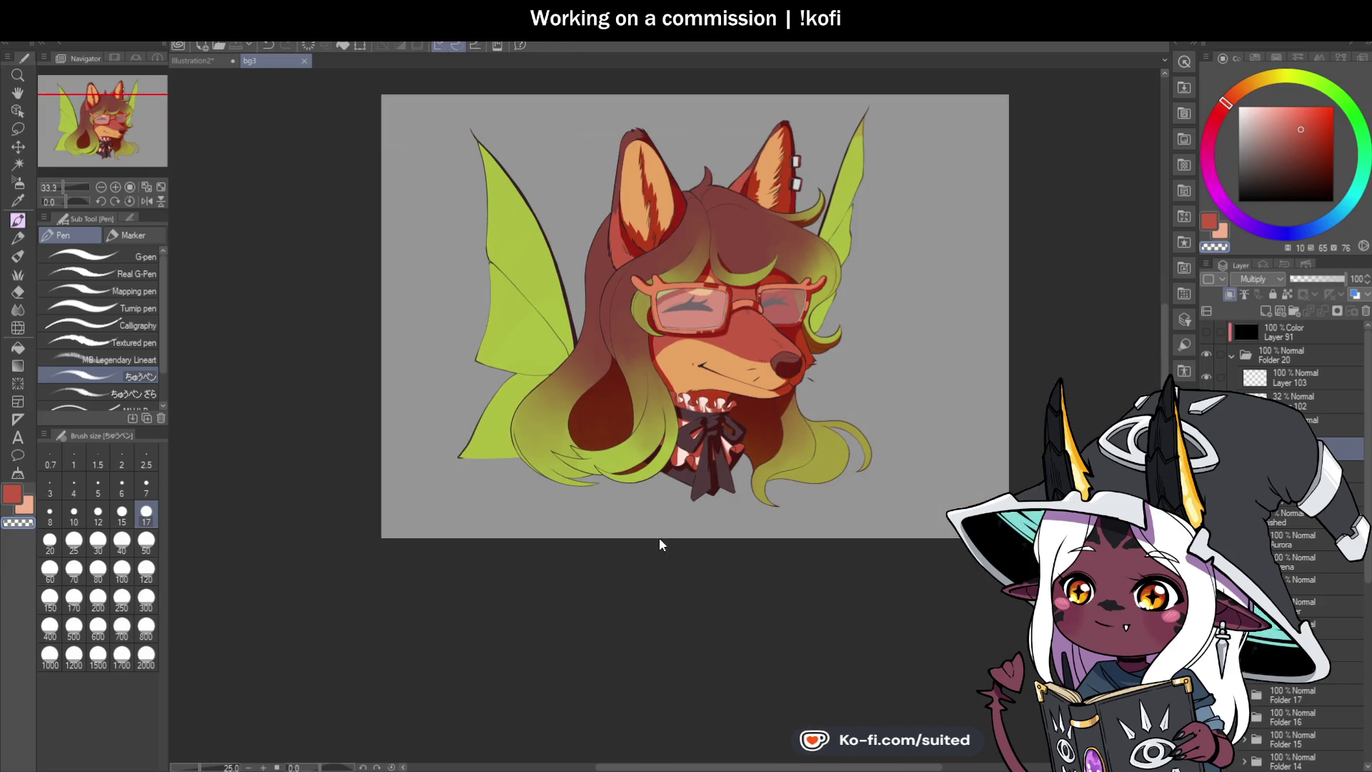
scroll(808, 280, "up", 2)
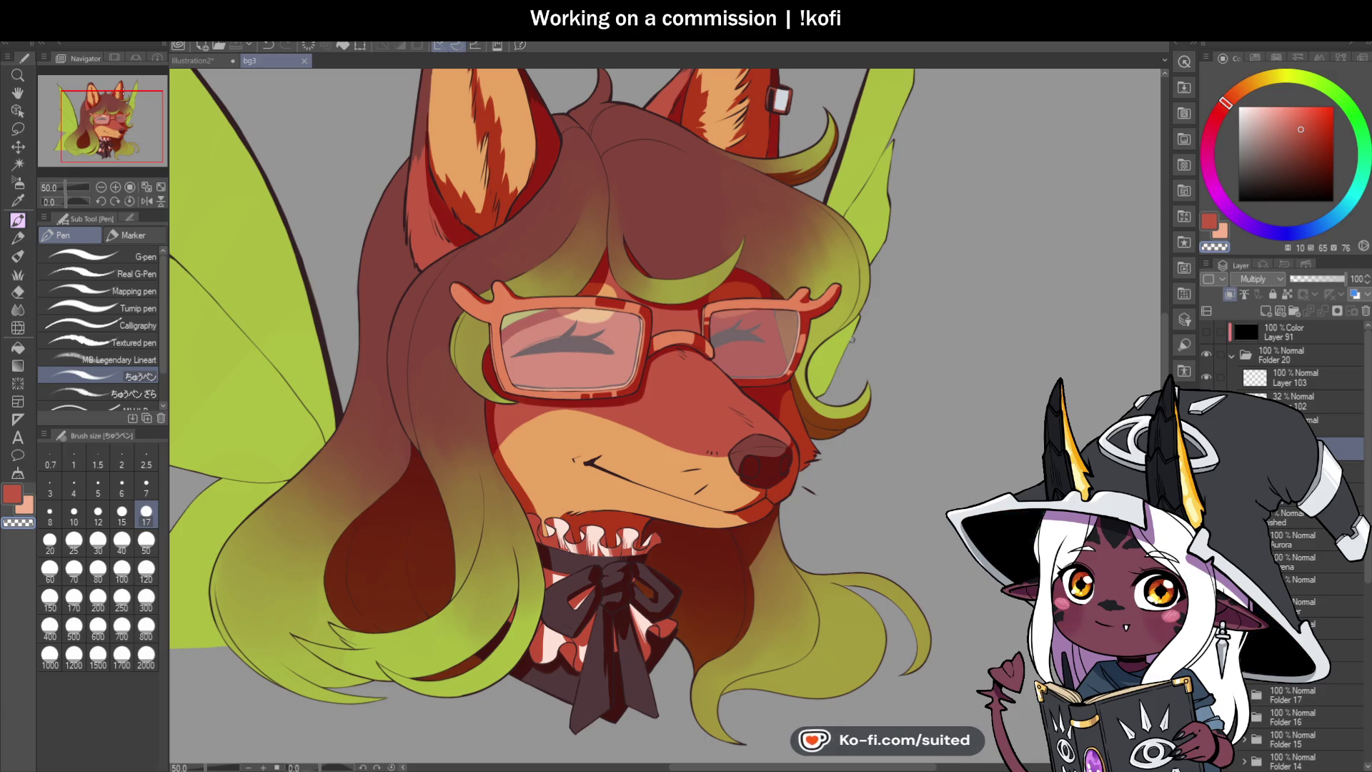
scroll(604, 187, "down", 1)
scroll(604, 187, "up", 5)
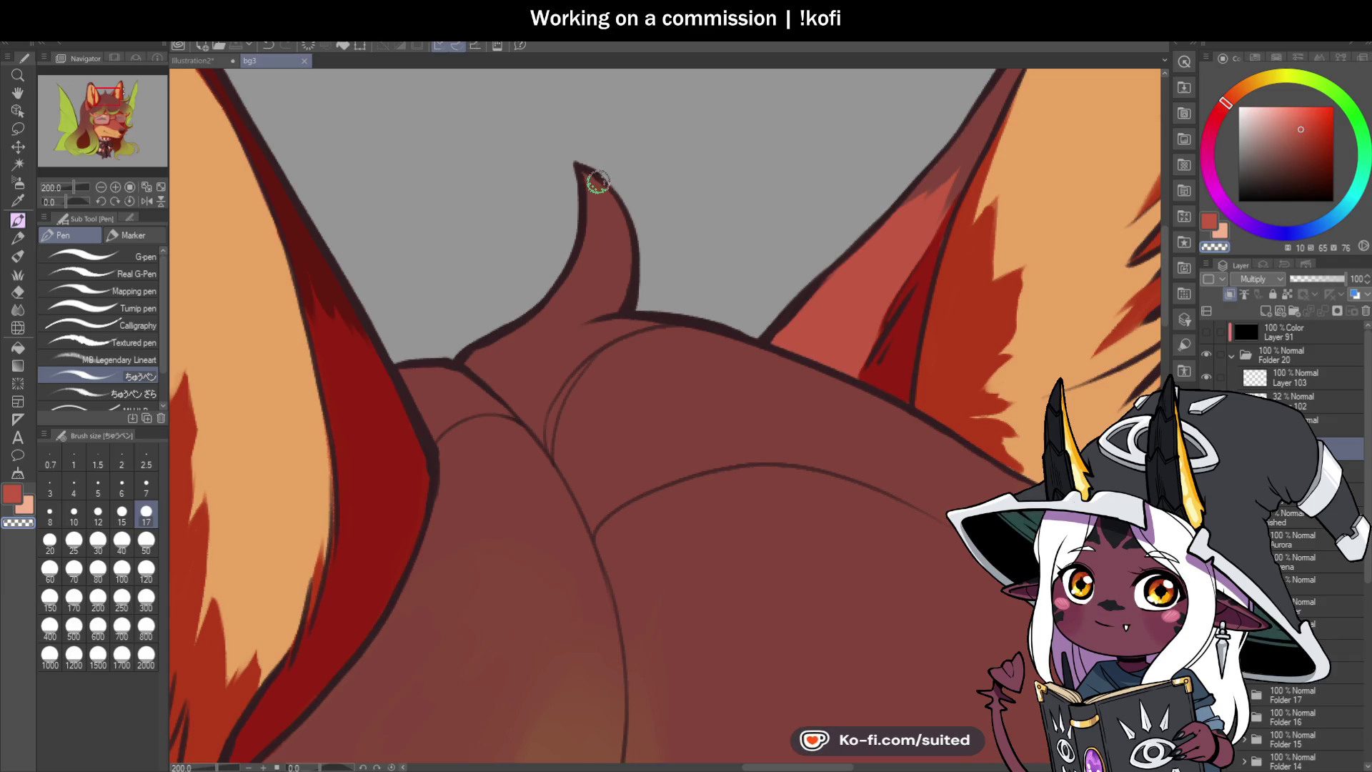
Step: Paint dark red shading inside the hair tuft's tip and along its base and right edge
left_click_drag(598, 178, 612, 221)
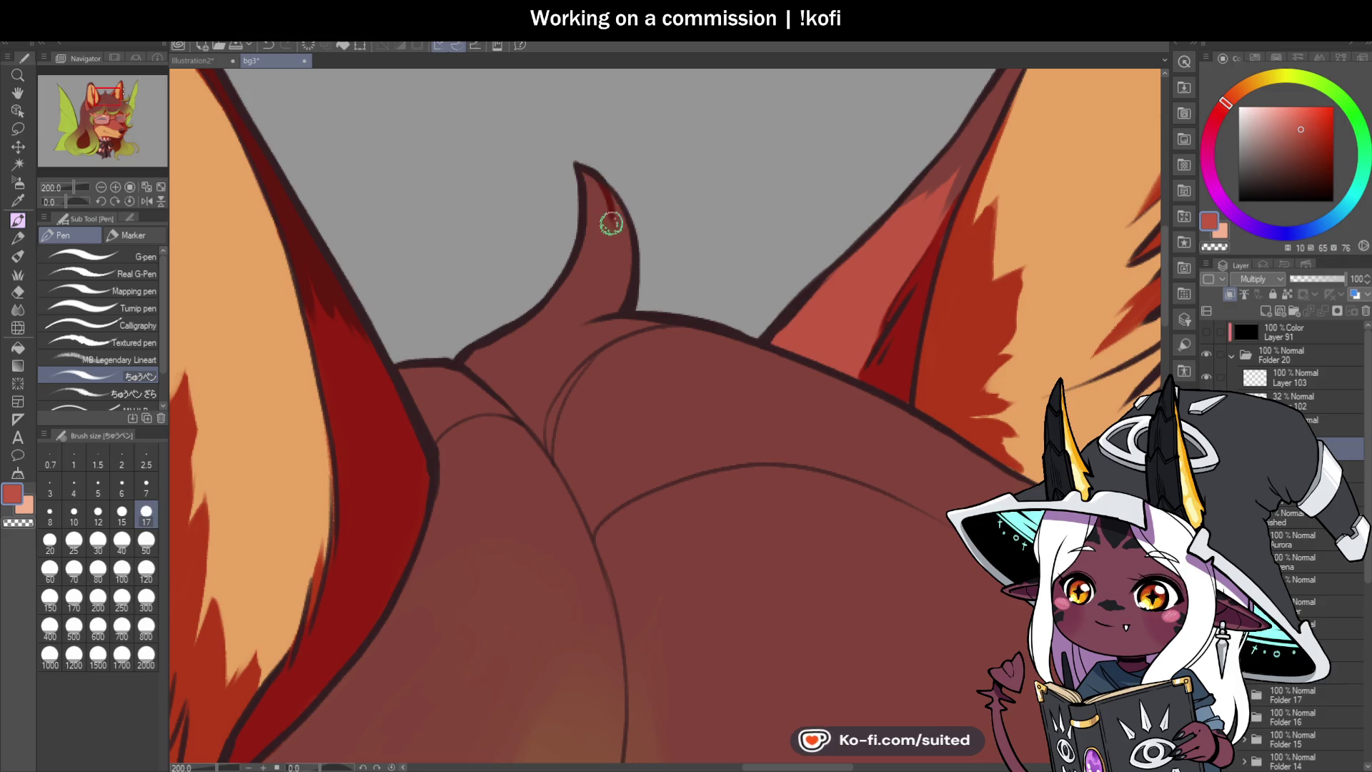
mouse_move(590, 294)
left_mouse_down()
mouse_move(551, 328)
mouse_move(603, 310)
mouse_move(623, 212)
mouse_move(626, 278)
mouse_move(554, 325)
mouse_move(639, 277)
left_mouse_up()
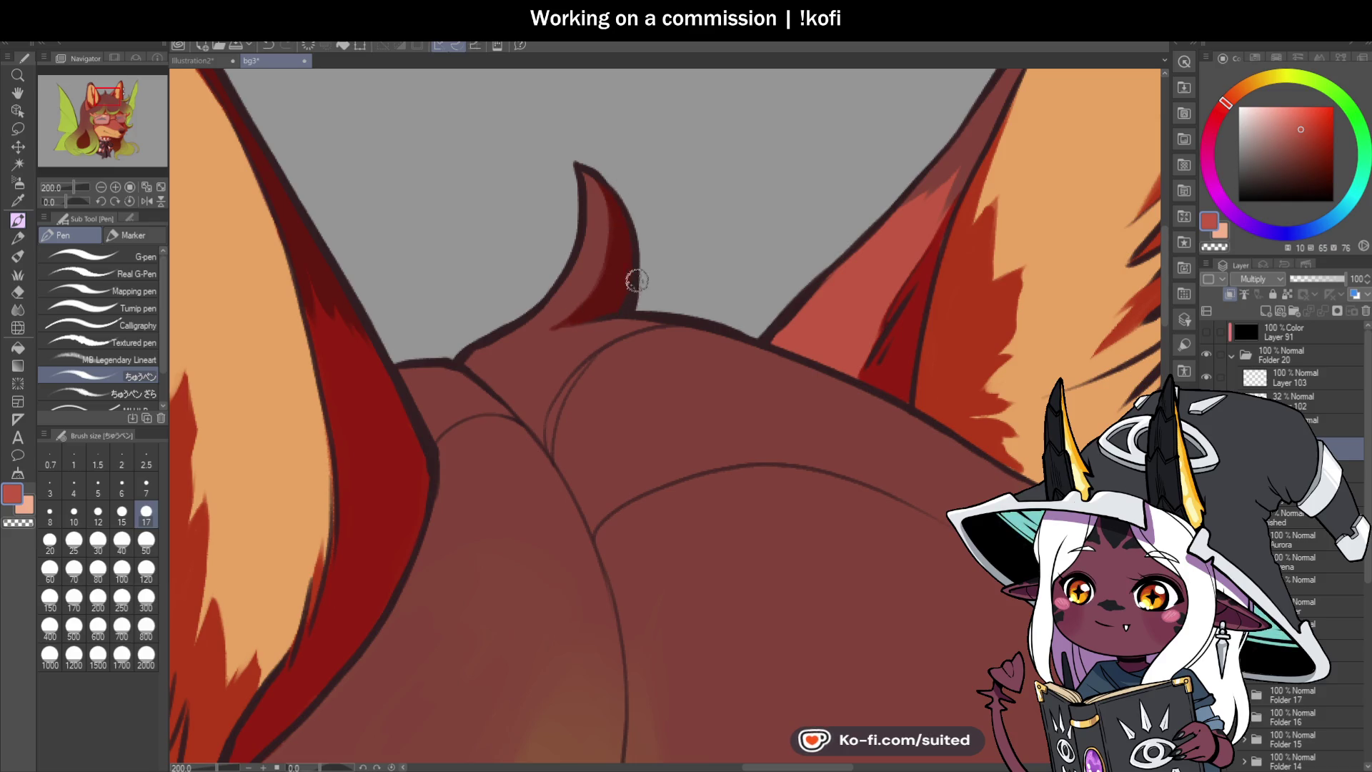